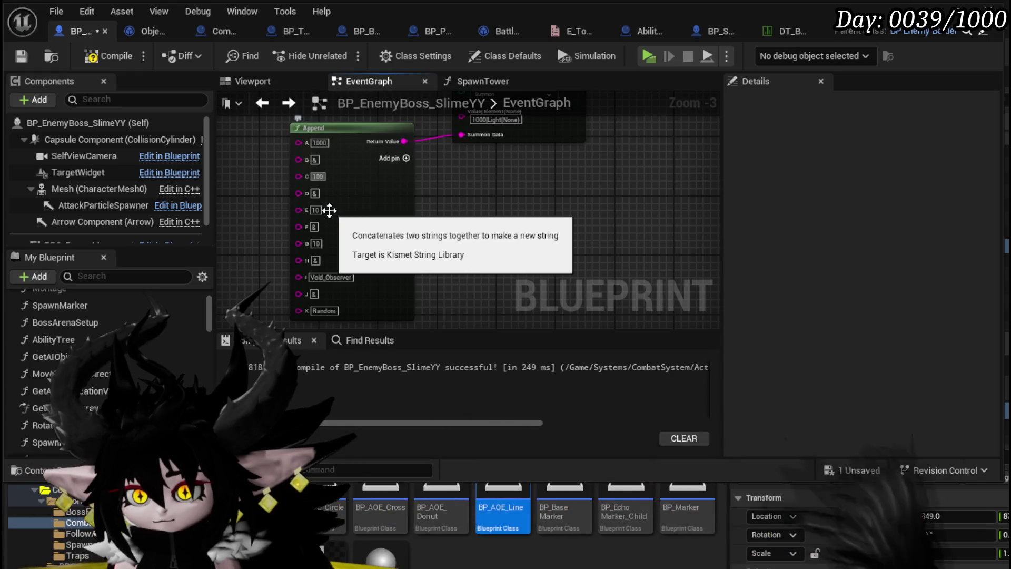
# - Enter 100 in the Append node's E and G pins, save BP_EnemyBoss_SlimeYY, and switch to BP_Summon_Base
pyautogui.write('100')
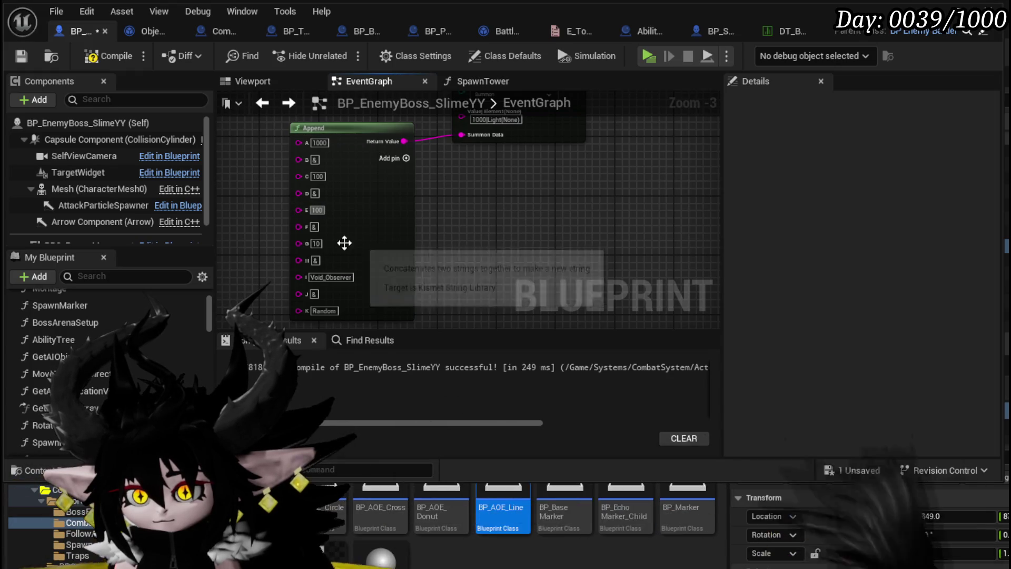
pyautogui.click(316, 243)
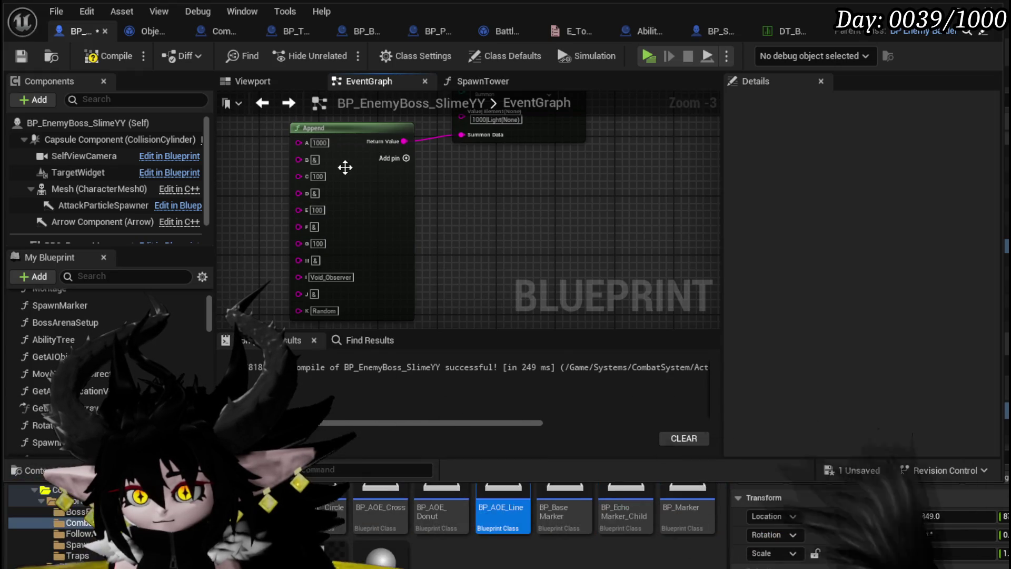
pyautogui.click(12, 56)
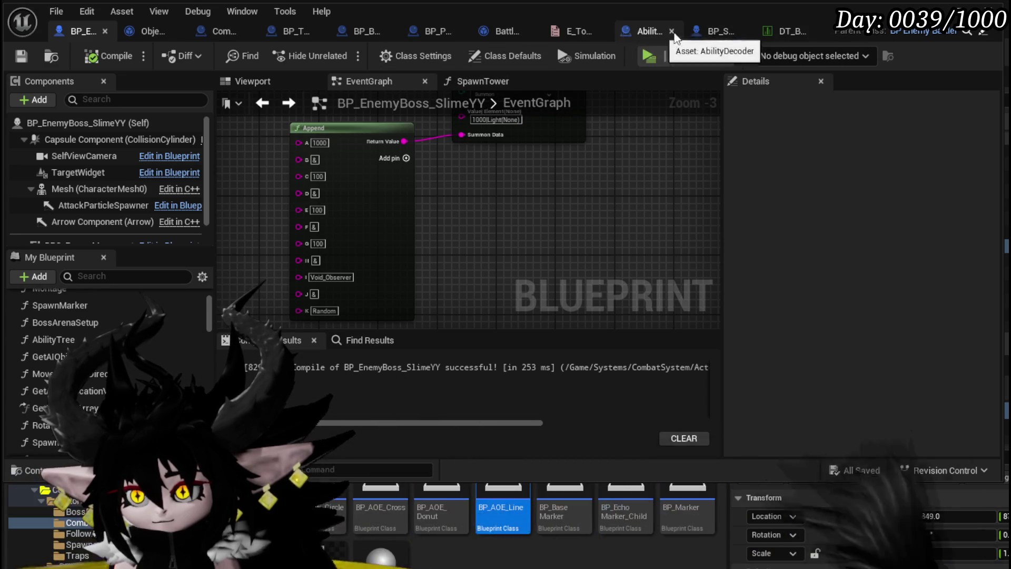
pyautogui.click(700, 35)
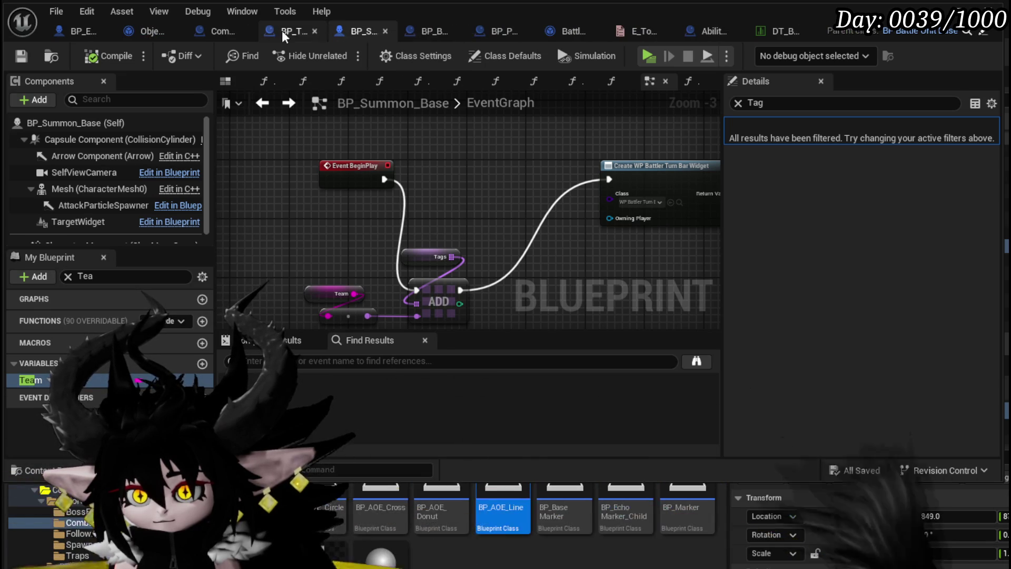
# - In BP_TowerMarker_Child's EventGraph, toggle a breakpoint on the Switch on String node
pyautogui.click(295, 31)
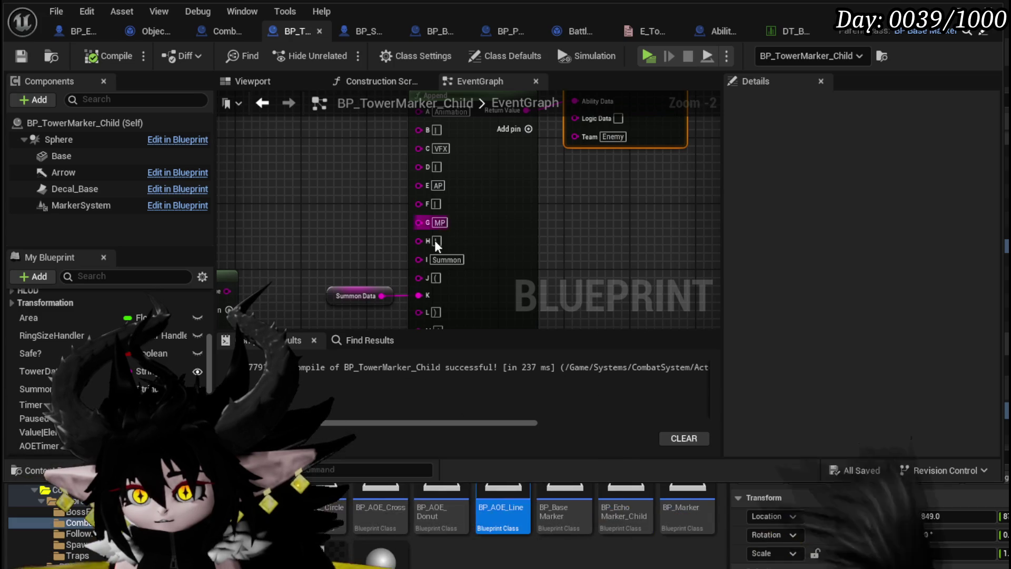
pyautogui.moveTo(493, 227)
pyautogui.mouseDown()
pyautogui.moveTo(463, 287)
pyautogui.moveTo(413, 223)
pyautogui.moveTo(470, 176)
pyautogui.moveTo(464, 158)
pyautogui.moveTo(558, 149)
pyautogui.moveTo(505, 132)
pyautogui.moveTo(490, 230)
pyautogui.mouseUp()
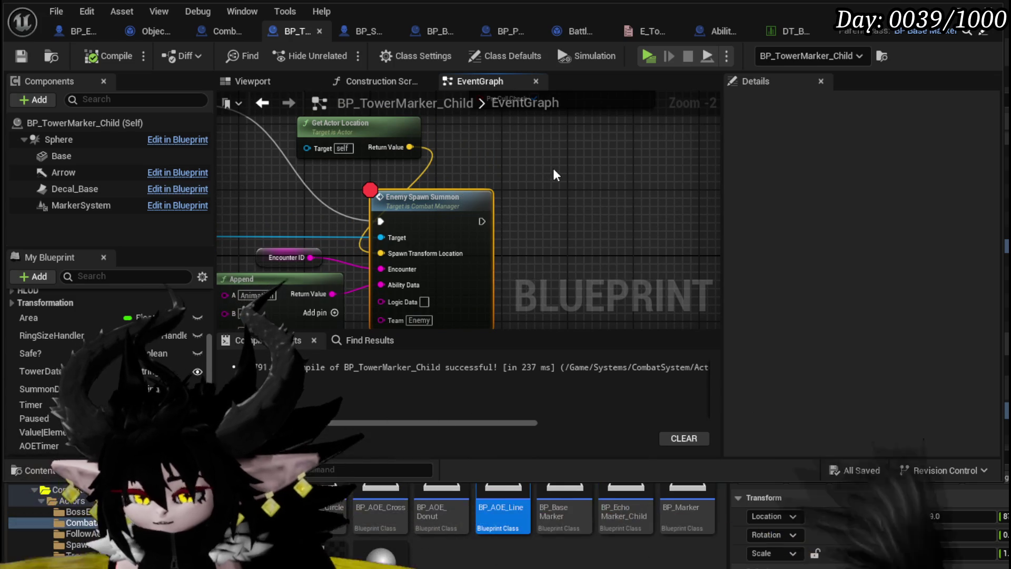
pyautogui.scroll(-2, 602, 216)
pyautogui.moveTo(507, 197); pyautogui.dragTo(622, 224)
pyautogui.moveTo(538, 222); pyautogui.dragTo(489, 210)
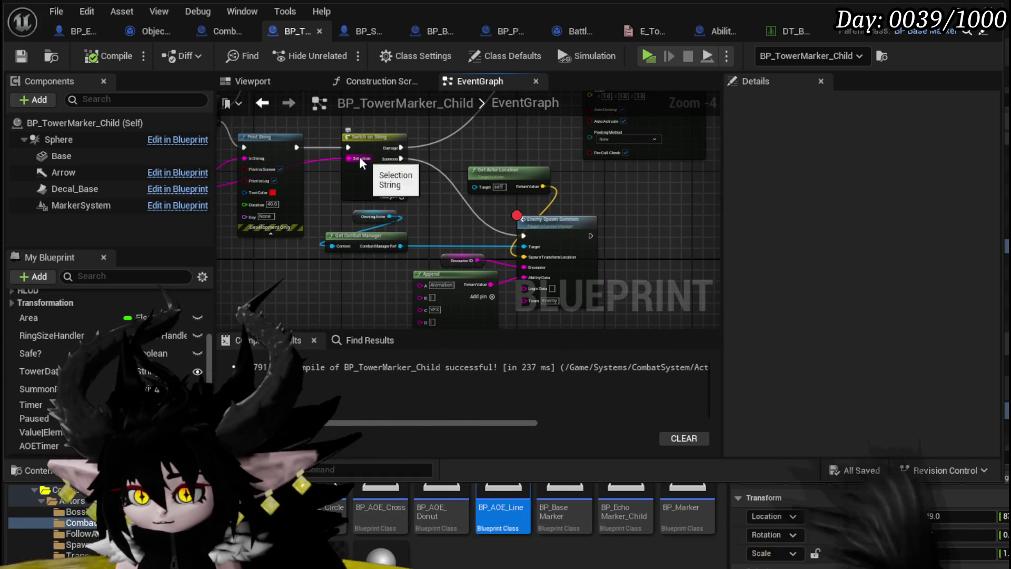
pyautogui.rightClick(362, 140)
pyautogui.click(420, 417)
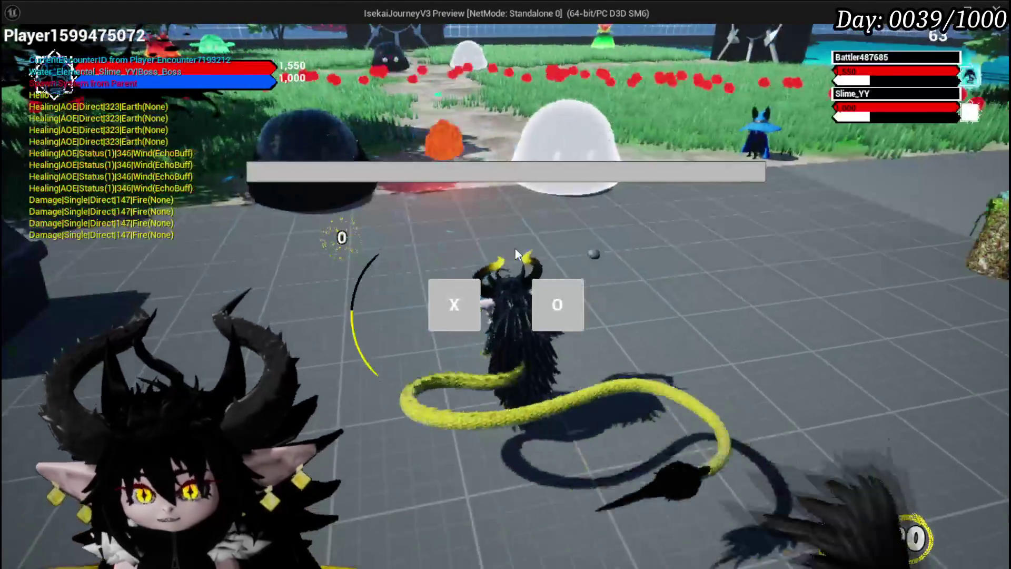
# - Answer the X/O prompt, resume from the Switch on String breakpoint, watch the Summon appear, then stop play
pyautogui.click(547, 316)
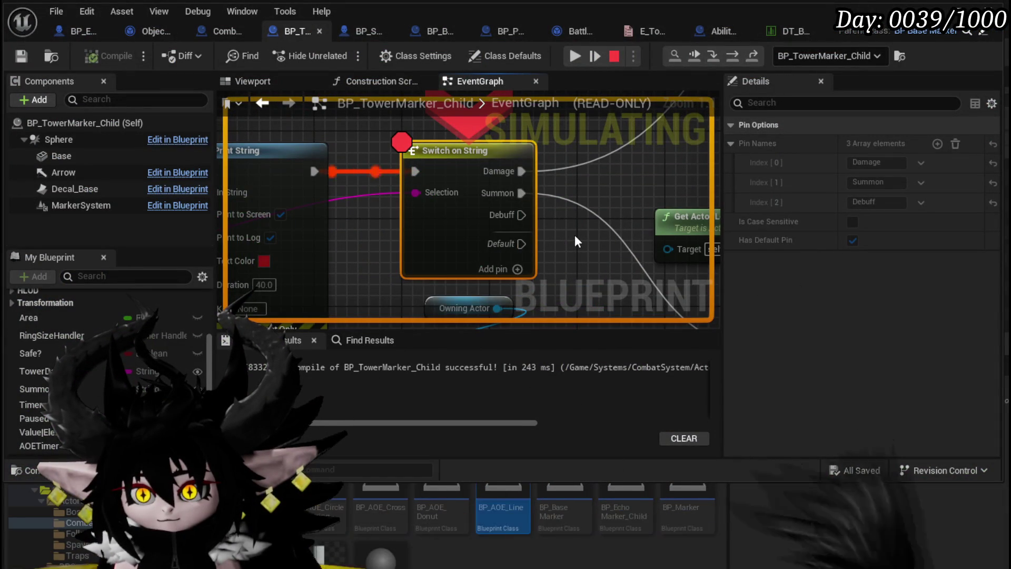
pyautogui.scroll(-5, 574, 235)
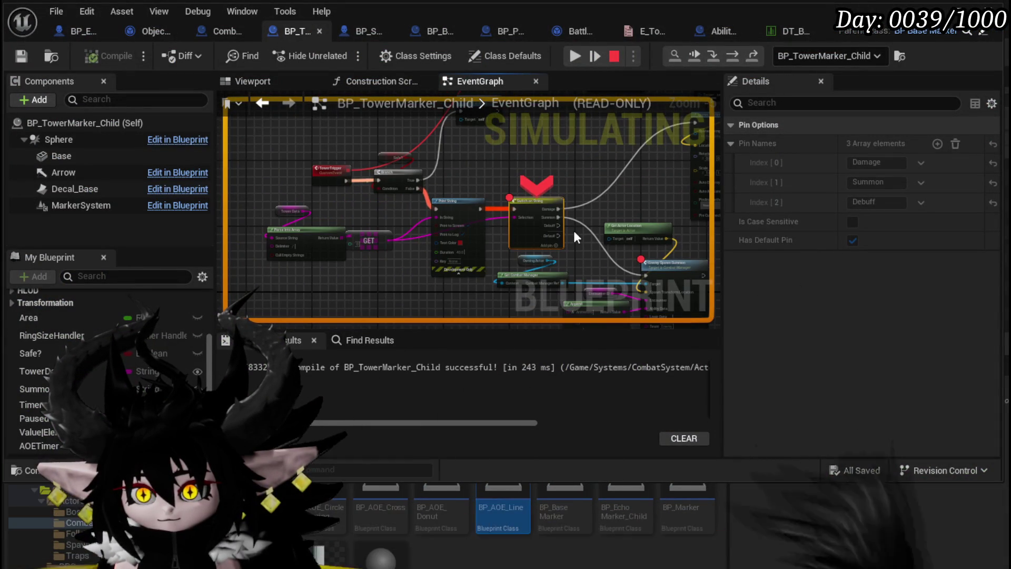
pyautogui.click(576, 56)
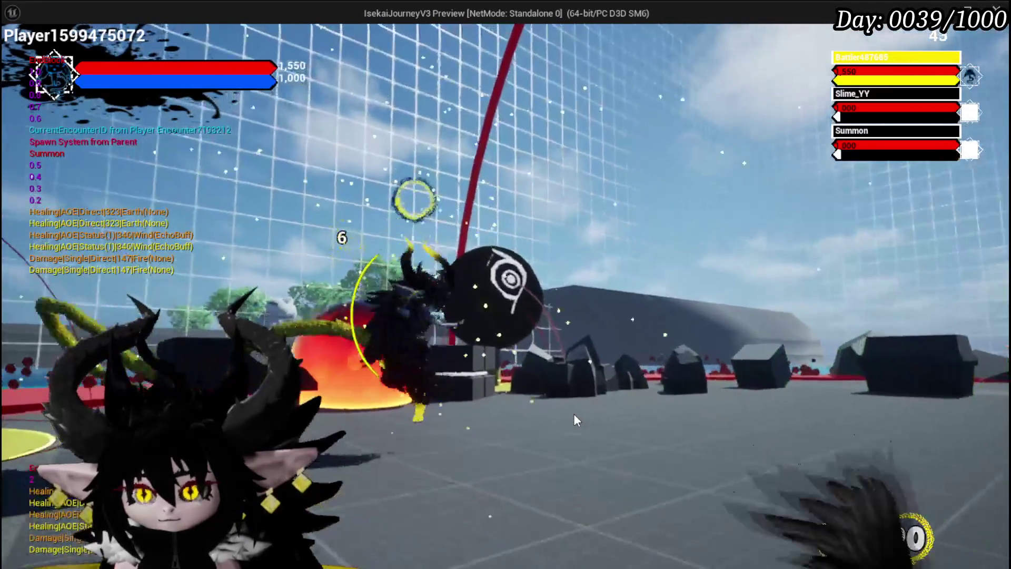
pyautogui.press('Escape')
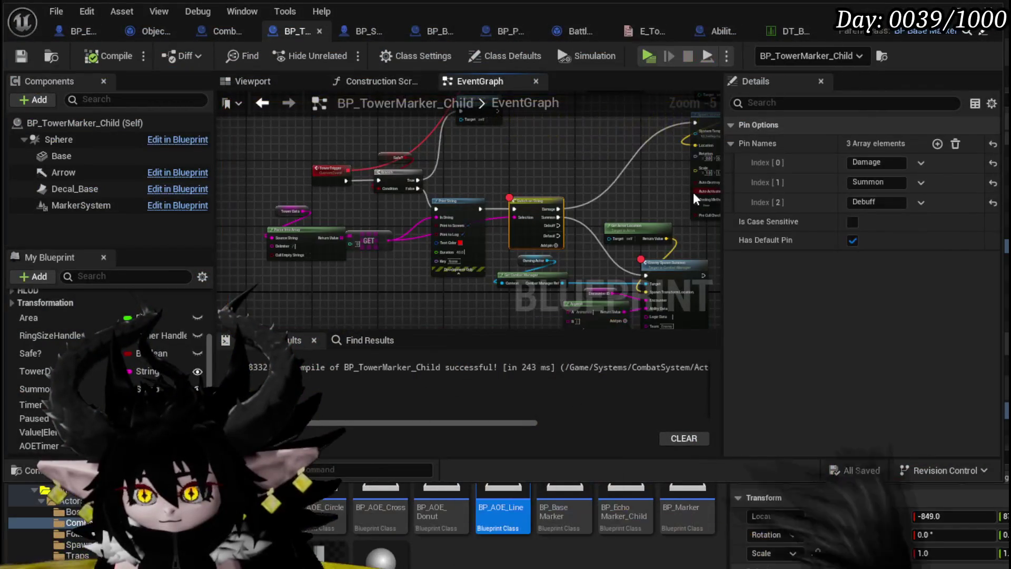
# - Pan across the BP_TowerMarker_Child EventGraph, then switch to the L_DungeonCreationTest level editor
pyautogui.moveTo(439, 167); pyautogui.dragTo(361, 174)
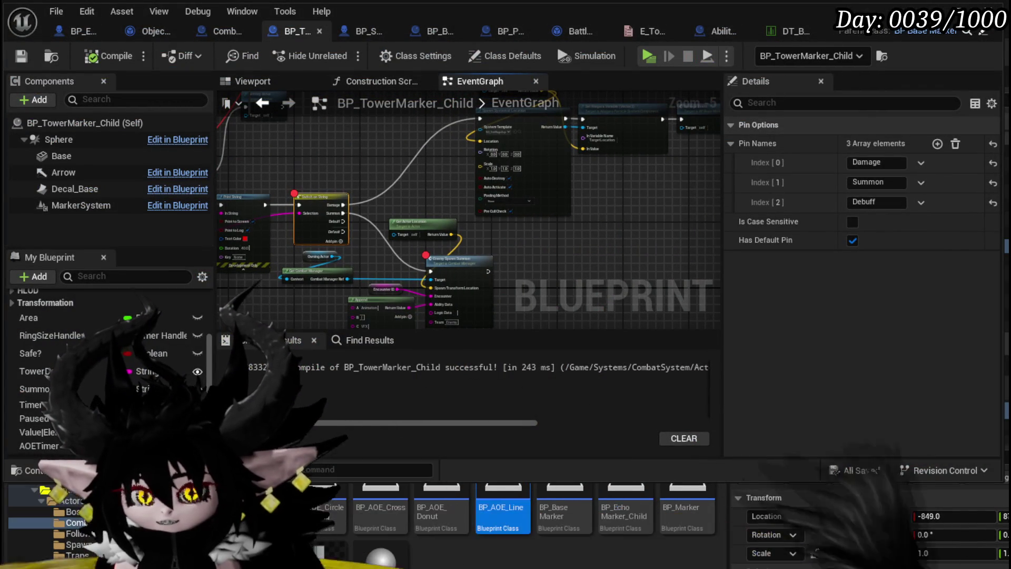
pyautogui.moveTo(430, 189); pyautogui.dragTo(478, 199)
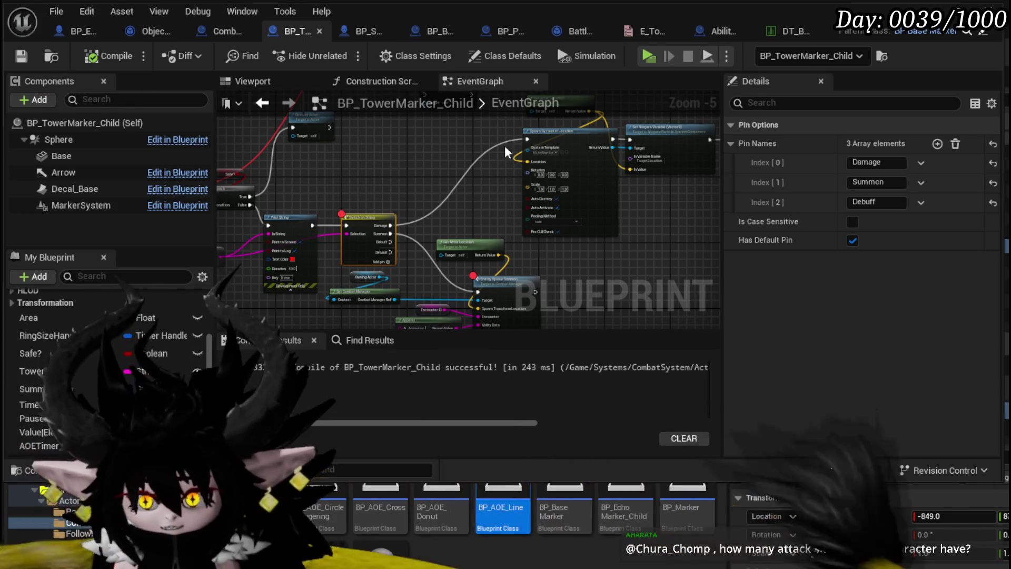
pyautogui.hotkey('alt', 'Tab')
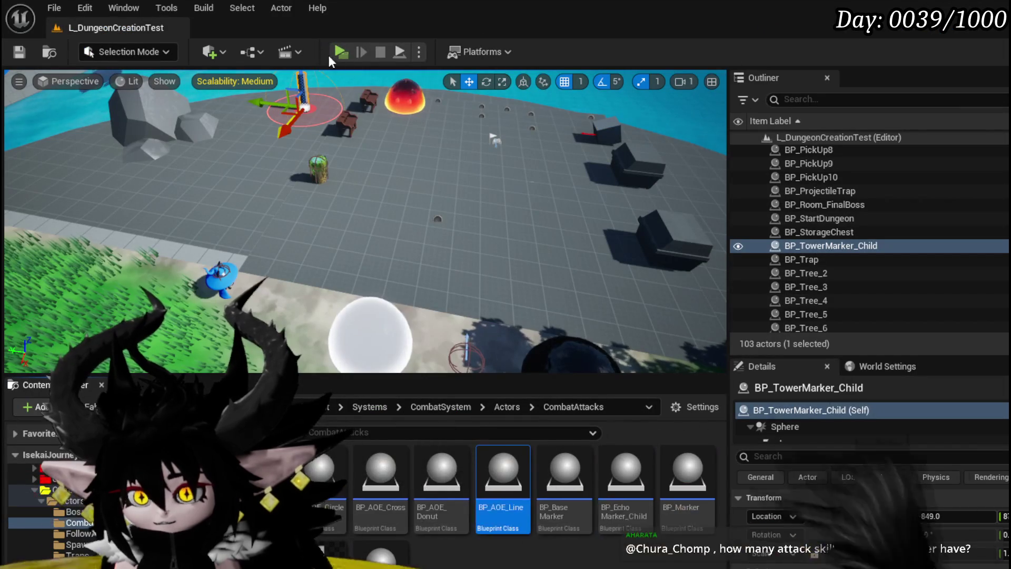
# - Delete BP_TowerMarker_Child from the level and save the level
pyautogui.moveTo(368, 221); pyautogui.dragTo(369, 174)
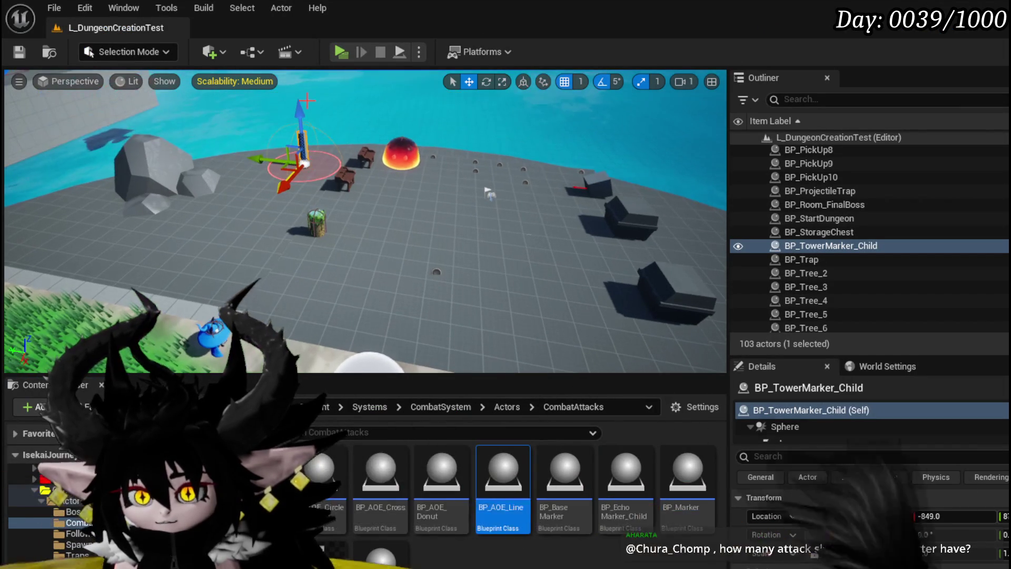
pyautogui.press('Delete')
pyautogui.click(28, 51)
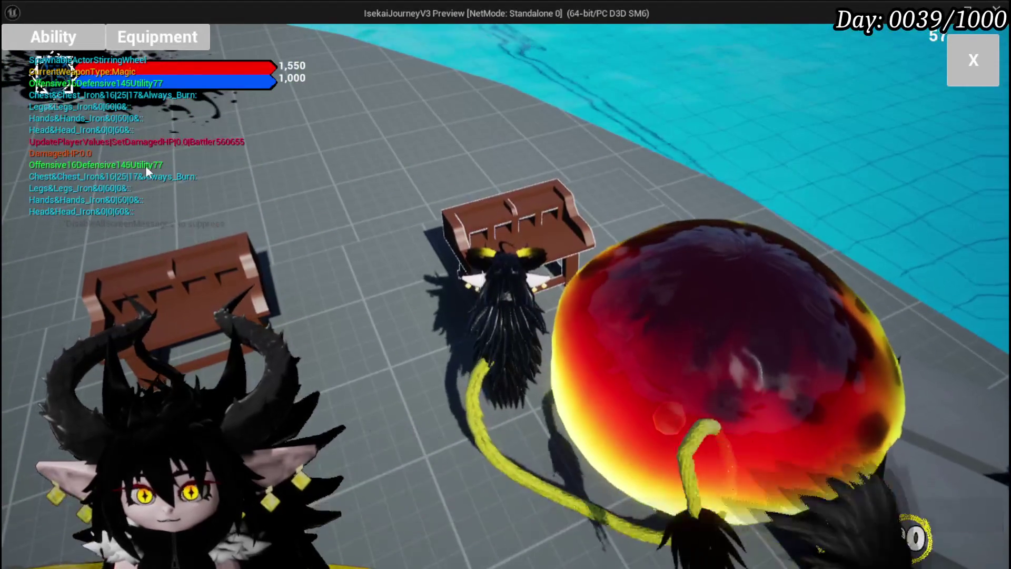
# - In play, select Magic|ChuuMagicSummon|001 in the Ability panel and open the BurnDebuff card
pyautogui.click(66, 30)
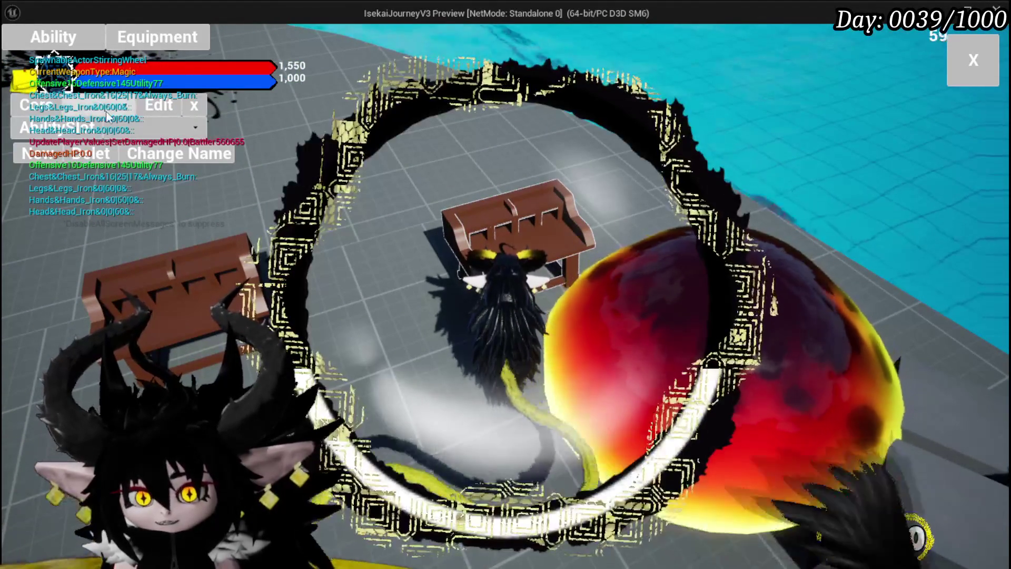
pyautogui.click(74, 105)
pyautogui.click(112, 136)
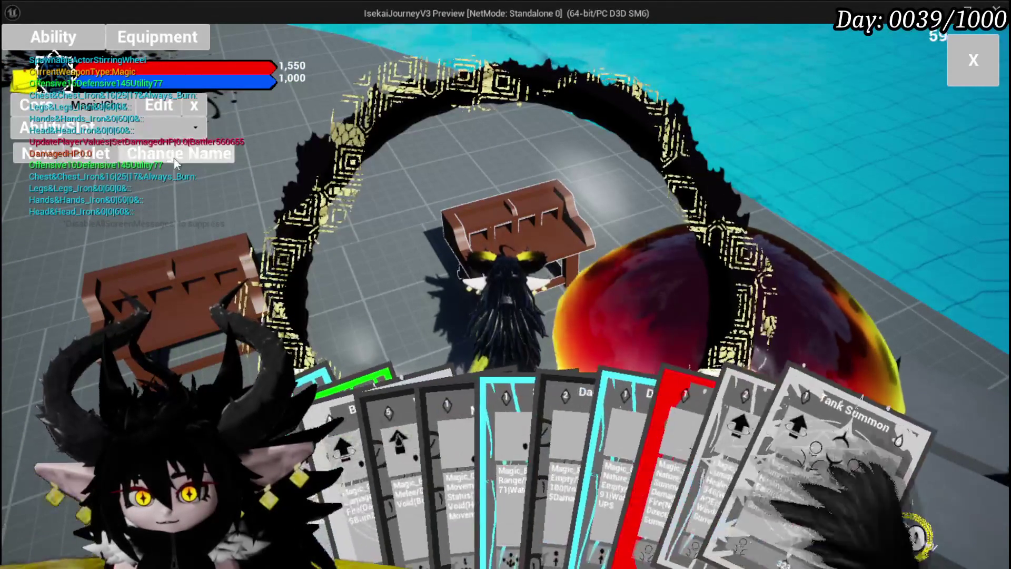
pyautogui.click(394, 418)
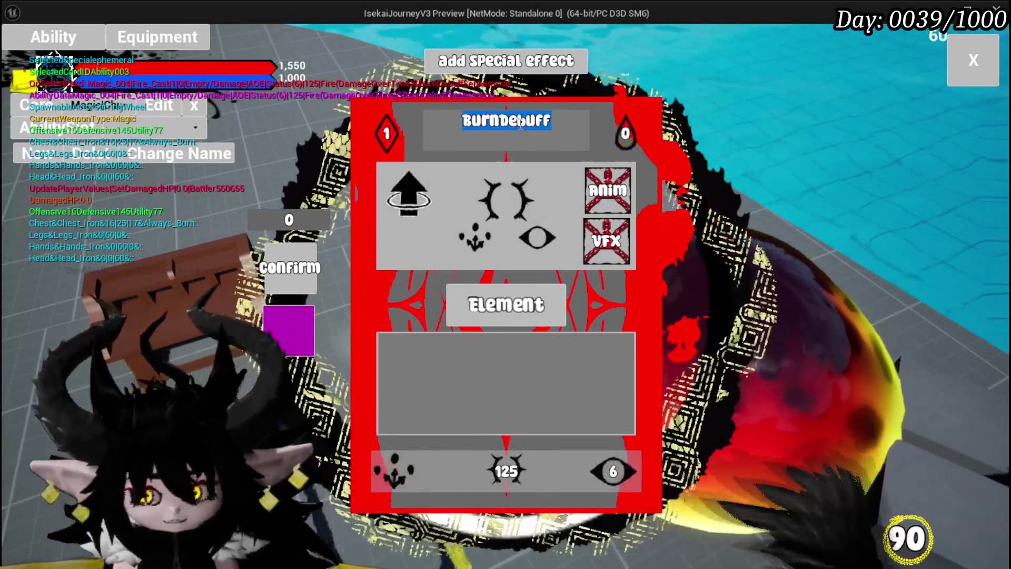
# - Enter 'very strong something' on the card, add the Empower effect, and set the element to Wind
pyautogui.write('very strong someth')
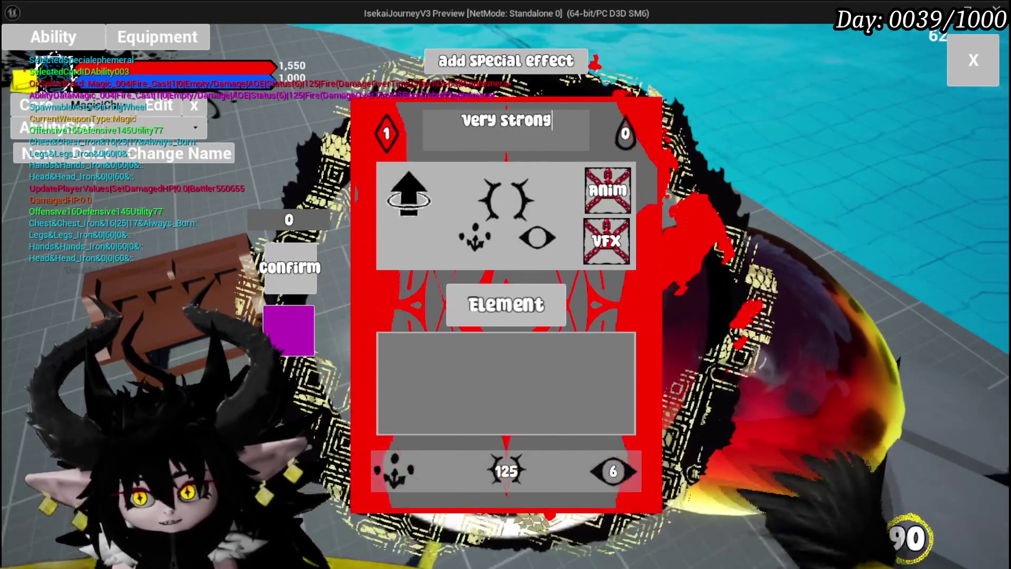
pyautogui.write('ing')
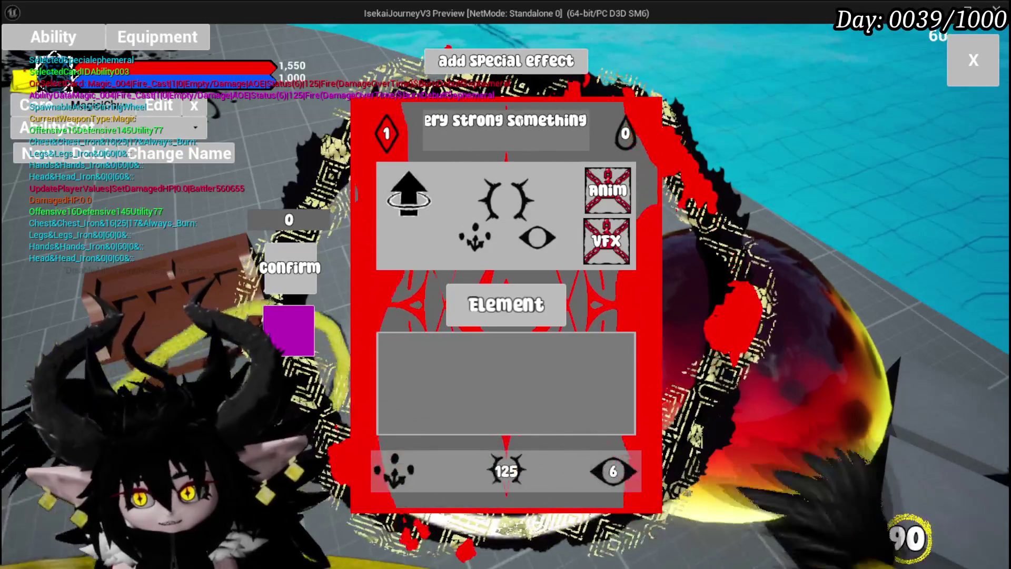
pyautogui.click(464, 63)
pyautogui.click(508, 189)
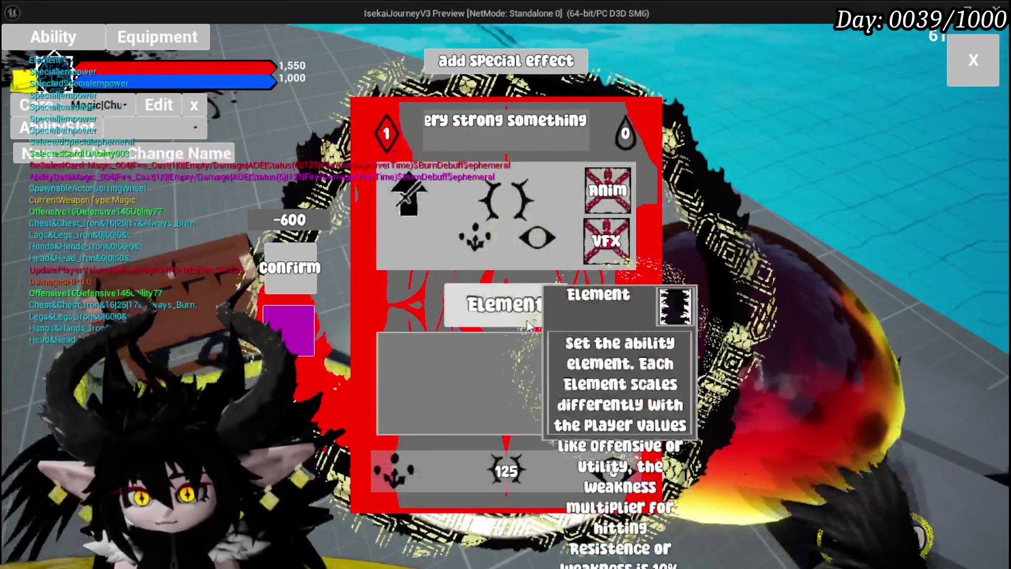
pyautogui.click(505, 305)
pyautogui.click(572, 198)
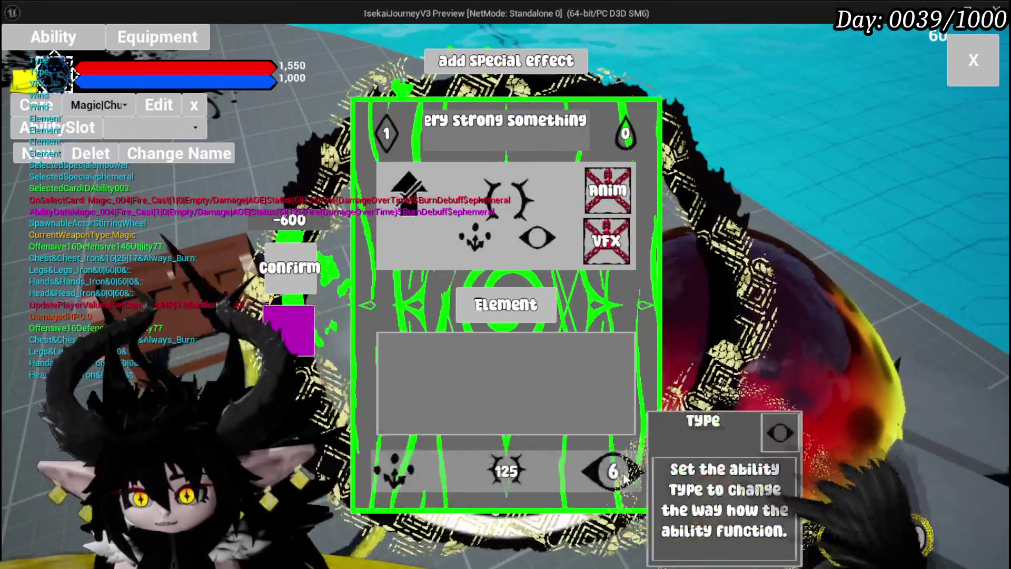
# - Add the Summon special effect and set the ability type to Support
pyautogui.click(505, 60)
pyautogui.moveTo(470, 181)
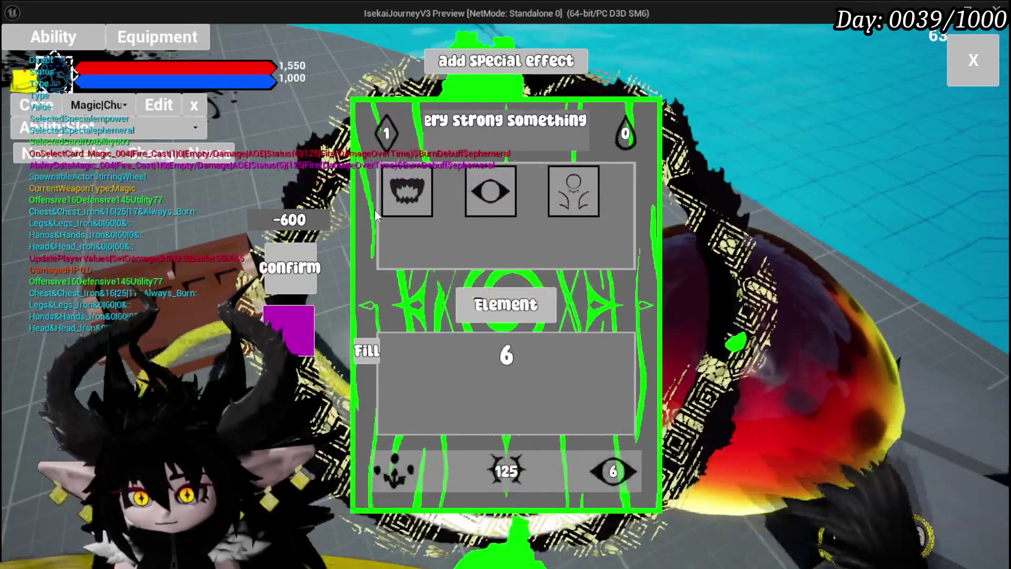
pyautogui.click(574, 188)
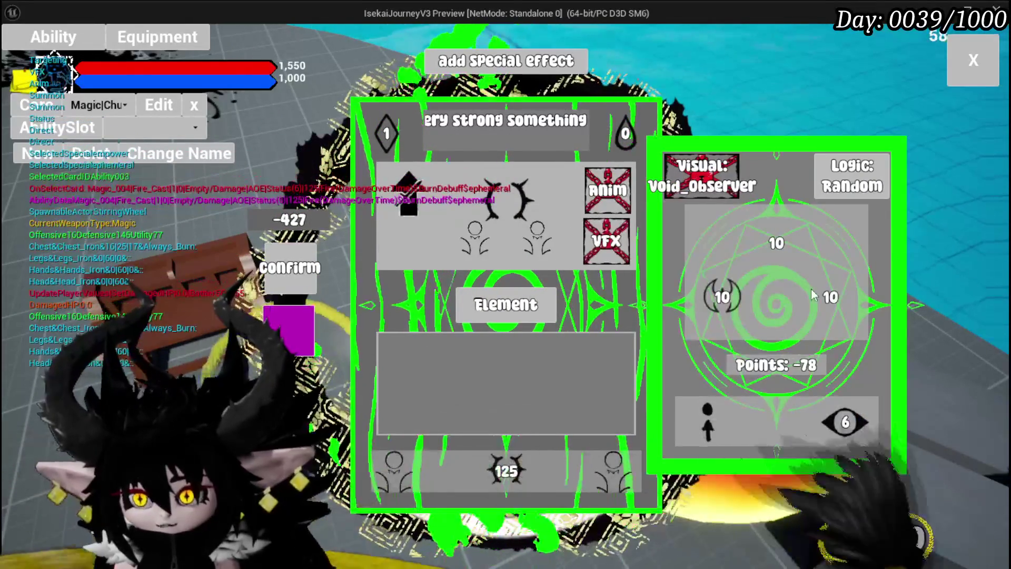
pyautogui.moveTo(717, 315)
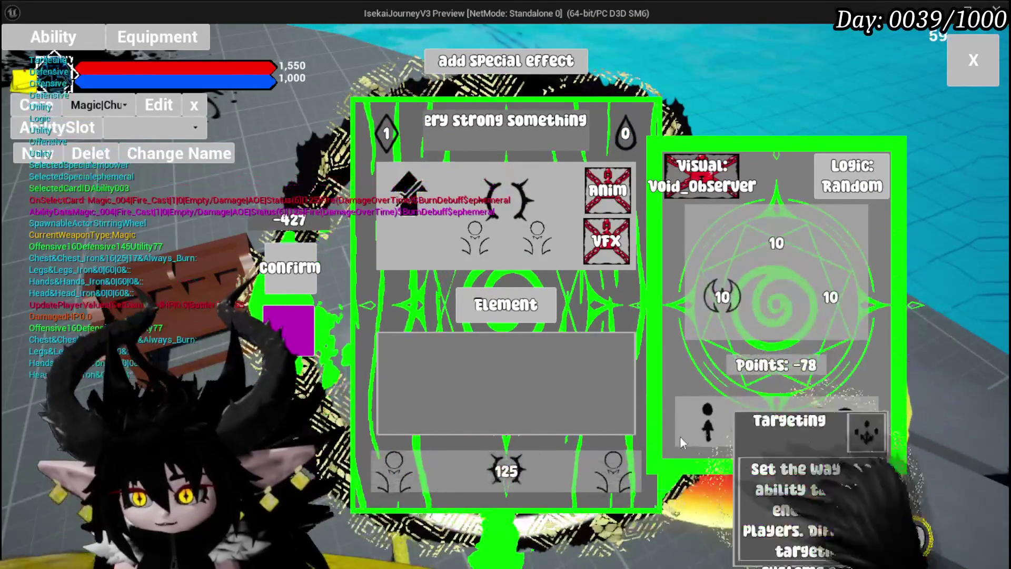
pyautogui.moveTo(839, 442)
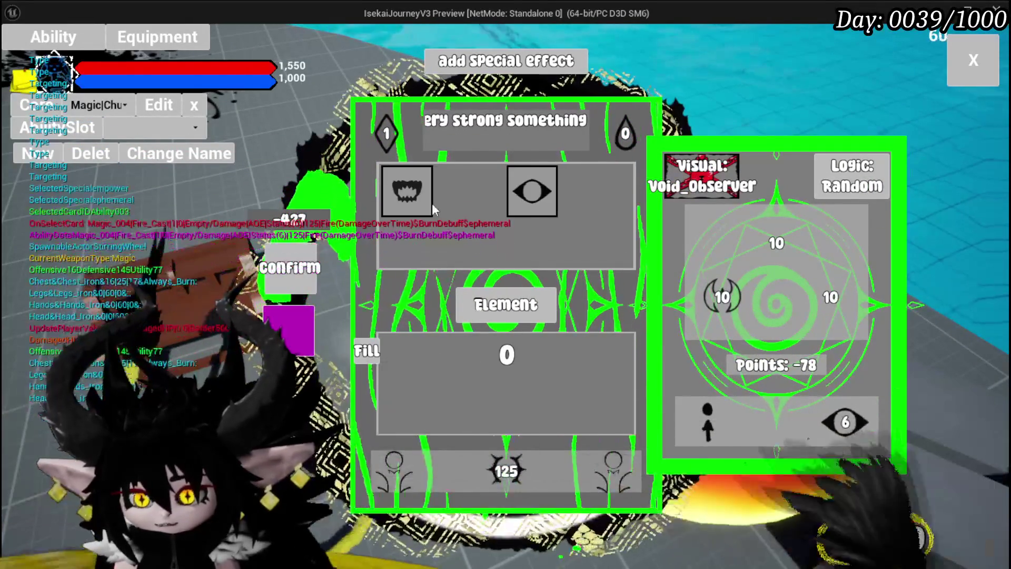
pyautogui.click(430, 202)
pyautogui.moveTo(705, 417)
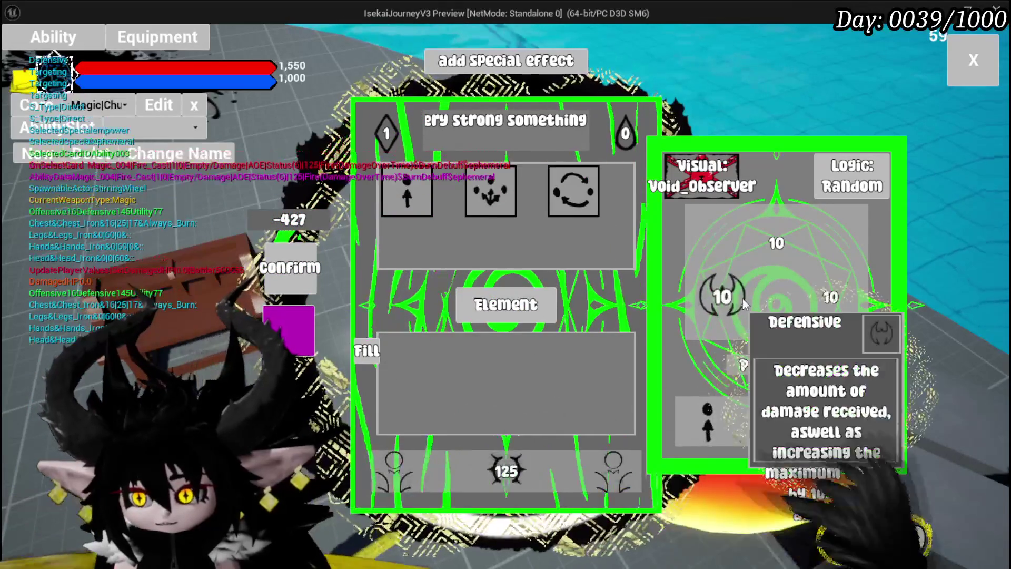
pyautogui.moveTo(515, 456)
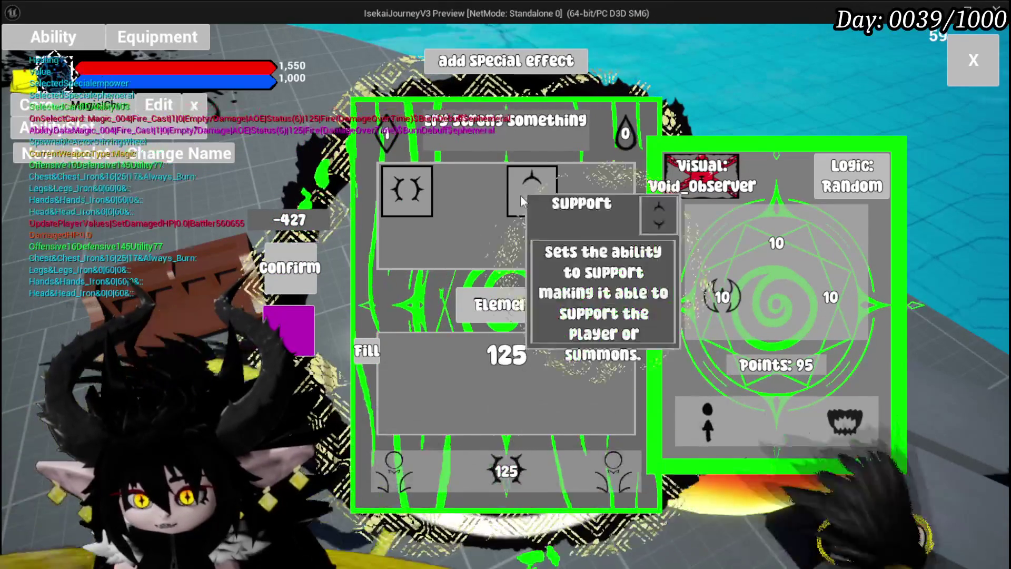
pyautogui.click(520, 195)
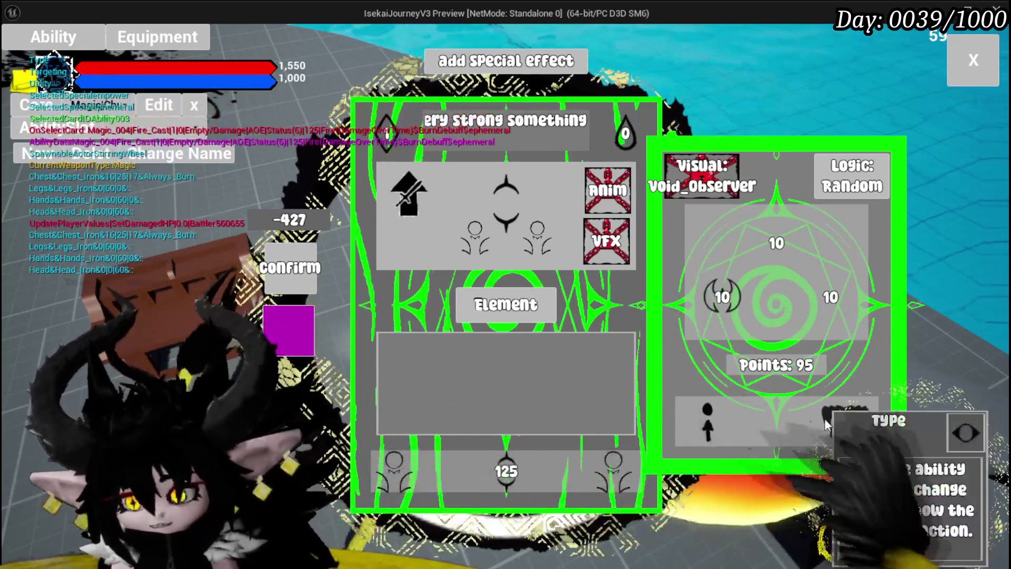
# - Set the card's type slot to the eye option and make the ability a Direct Hit attack
pyautogui.click(845, 421)
pyautogui.click(529, 192)
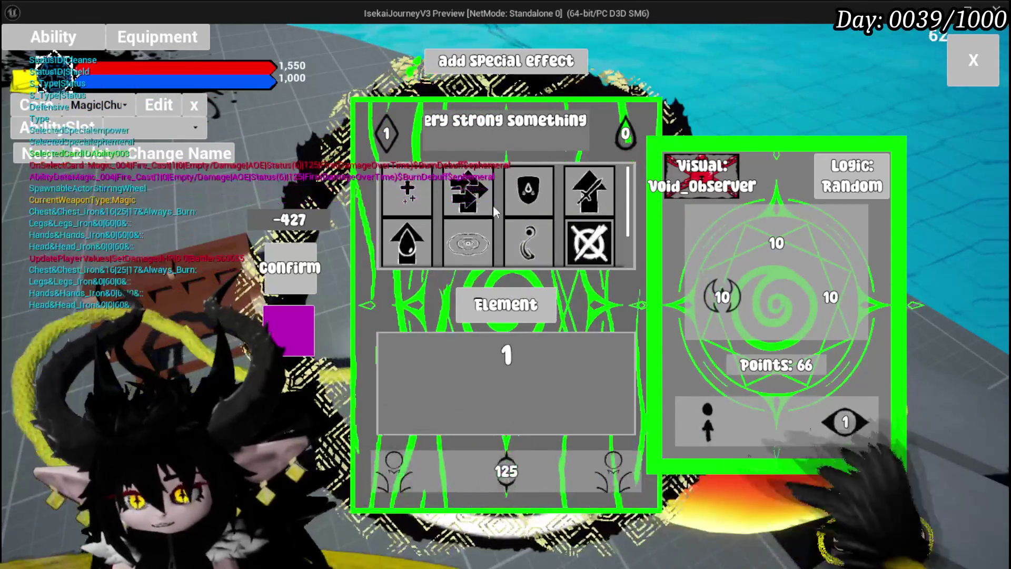
pyautogui.moveTo(782, 316)
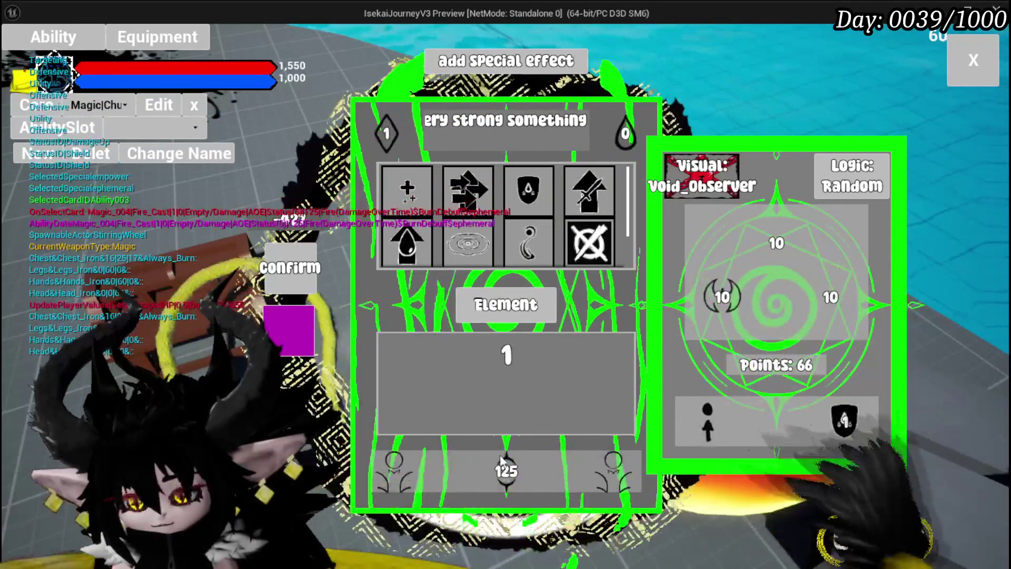
pyautogui.click(505, 471)
pyautogui.click(611, 474)
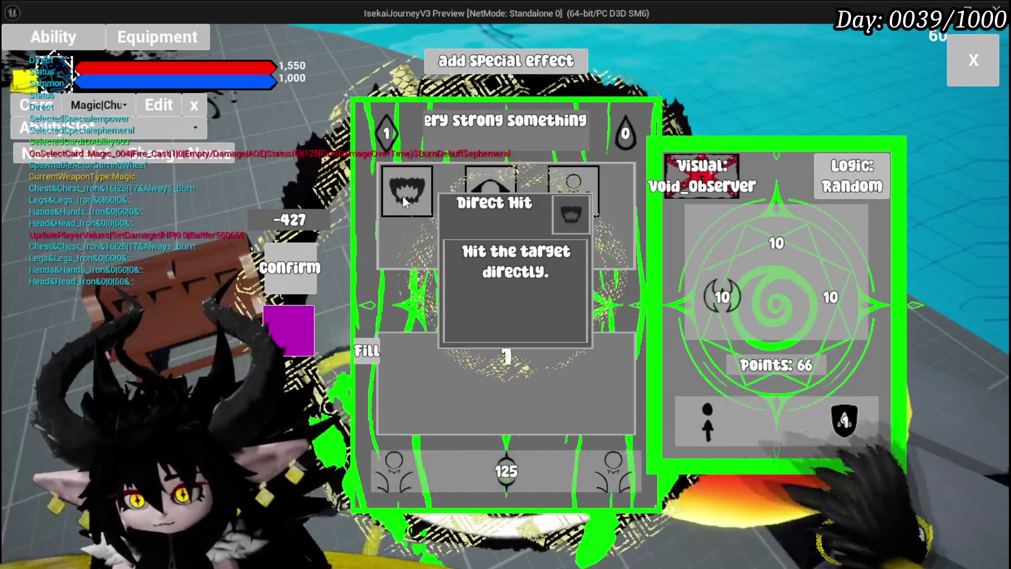
pyautogui.click(409, 201)
# - Set targeting to area of effect, then Range, enter a value of 5, and close the card editor
pyautogui.moveTo(523, 471)
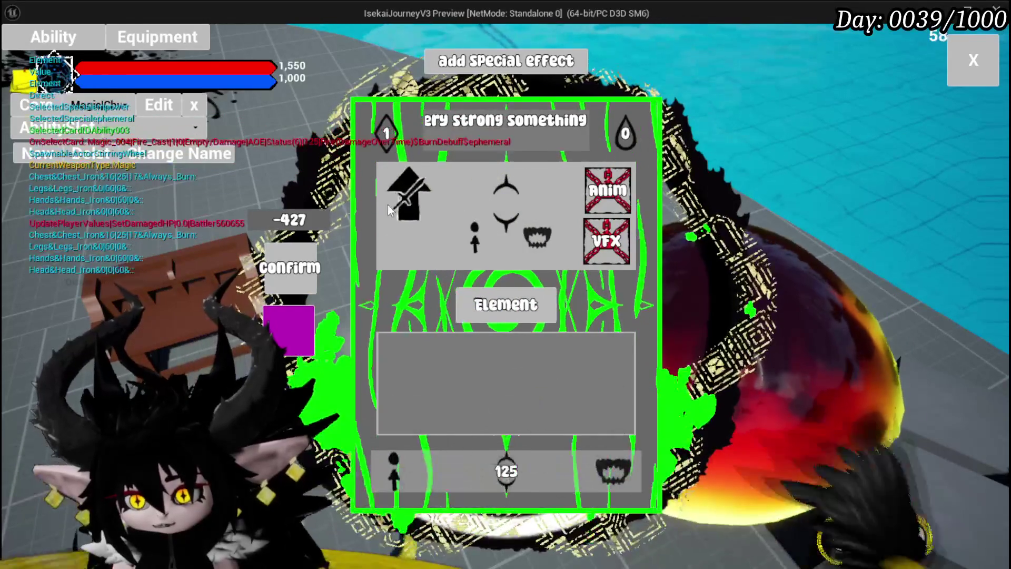
pyautogui.click(394, 469)
pyautogui.moveTo(533, 211)
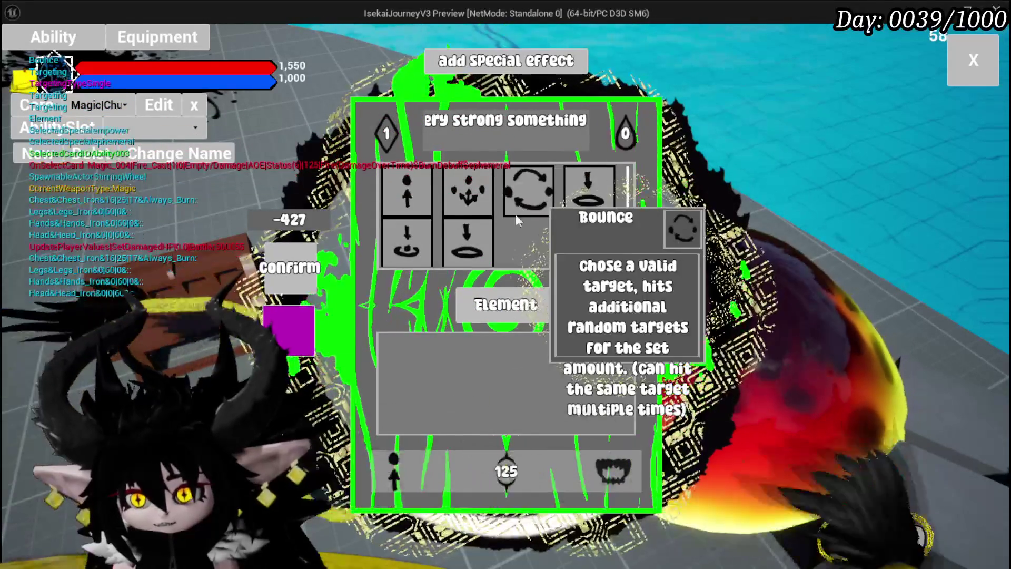
pyautogui.click(466, 190)
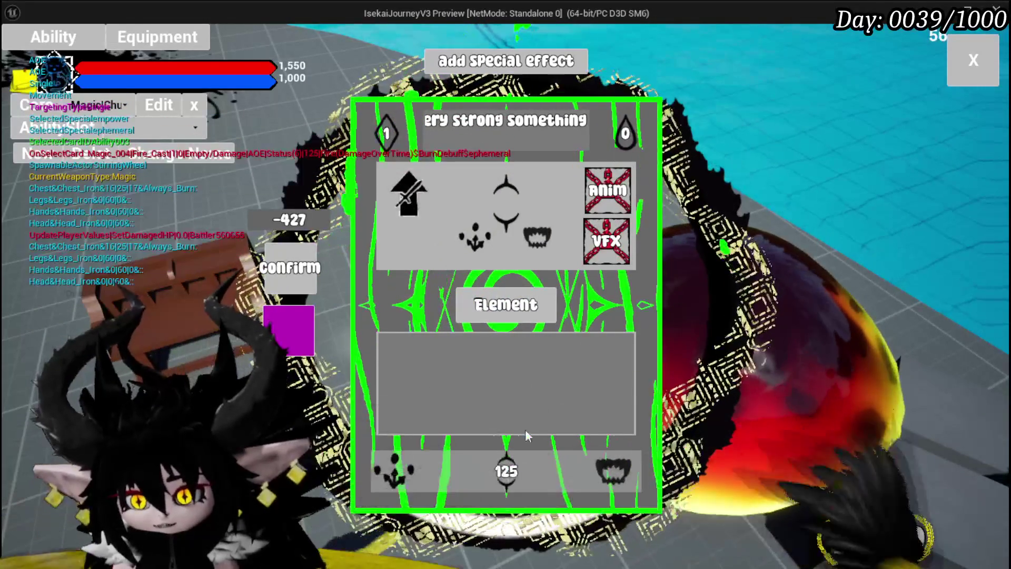
pyautogui.click(413, 375)
pyautogui.moveTo(406, 247)
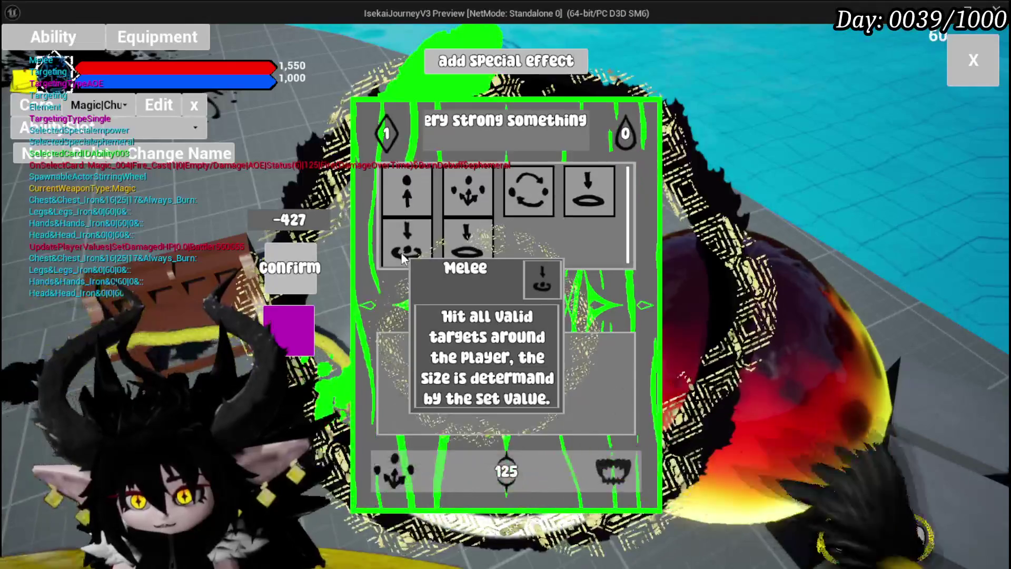
pyautogui.click(604, 202)
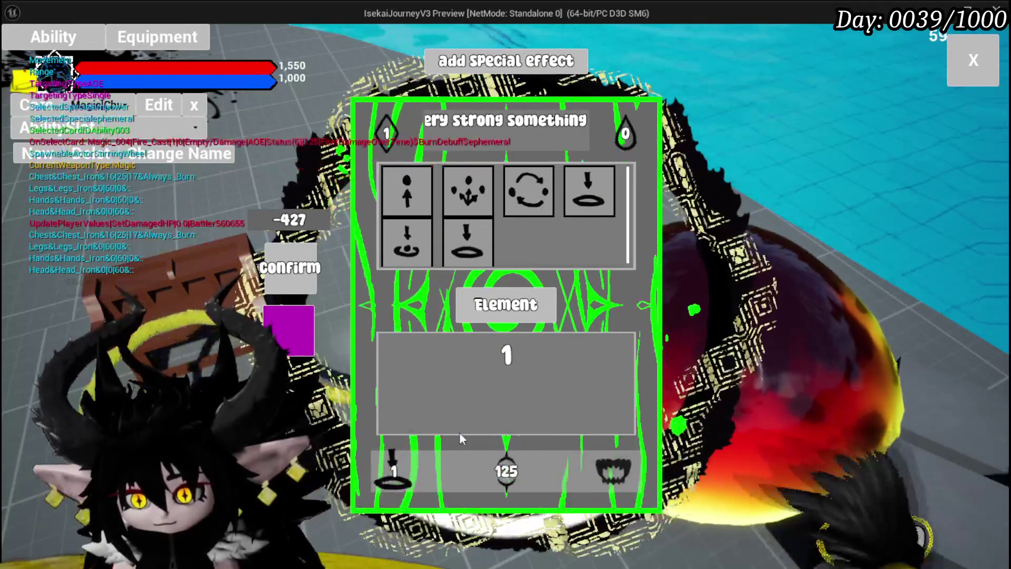
pyautogui.write('5')
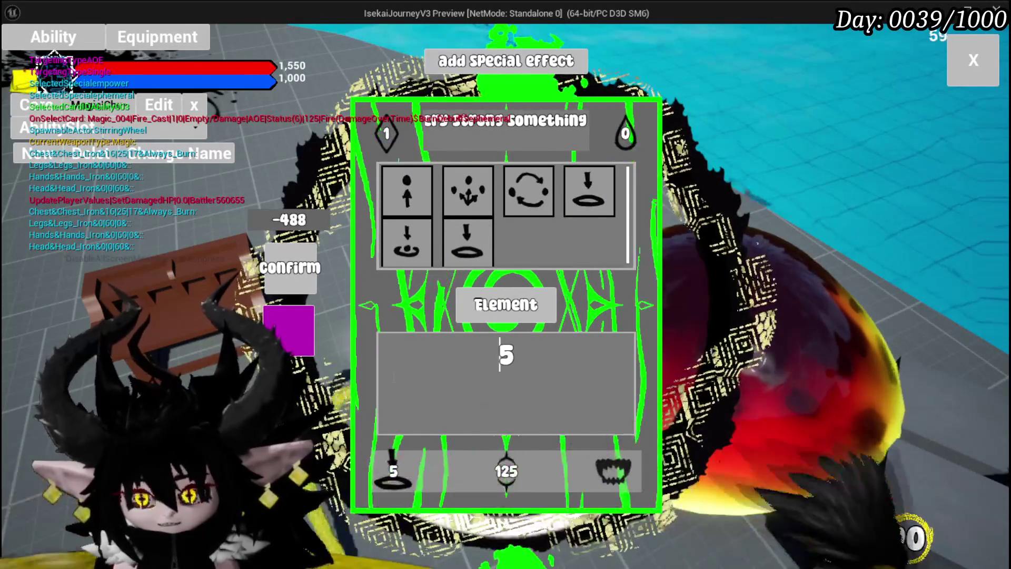
pyautogui.moveTo(457, 242)
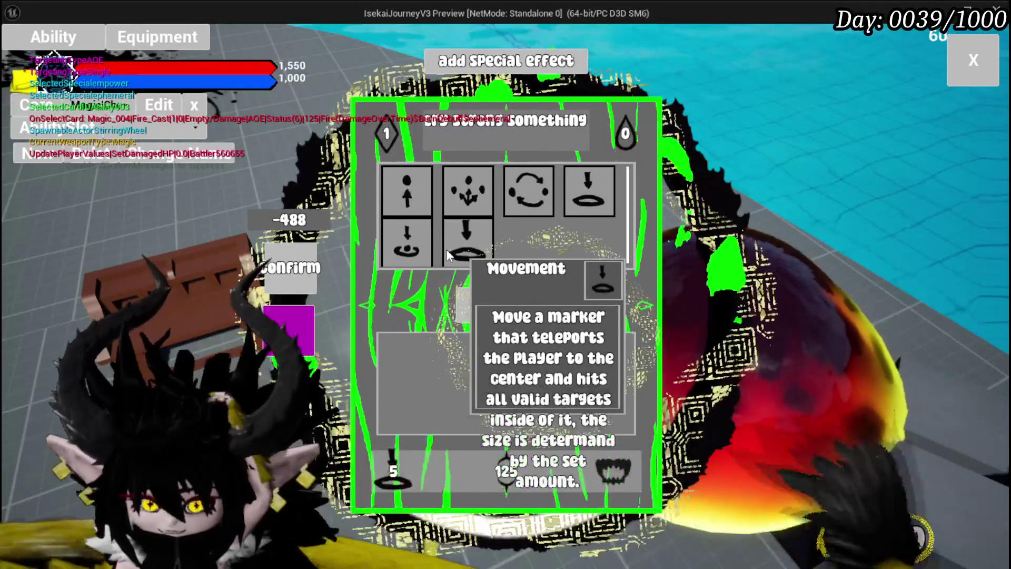
pyautogui.click(974, 59)
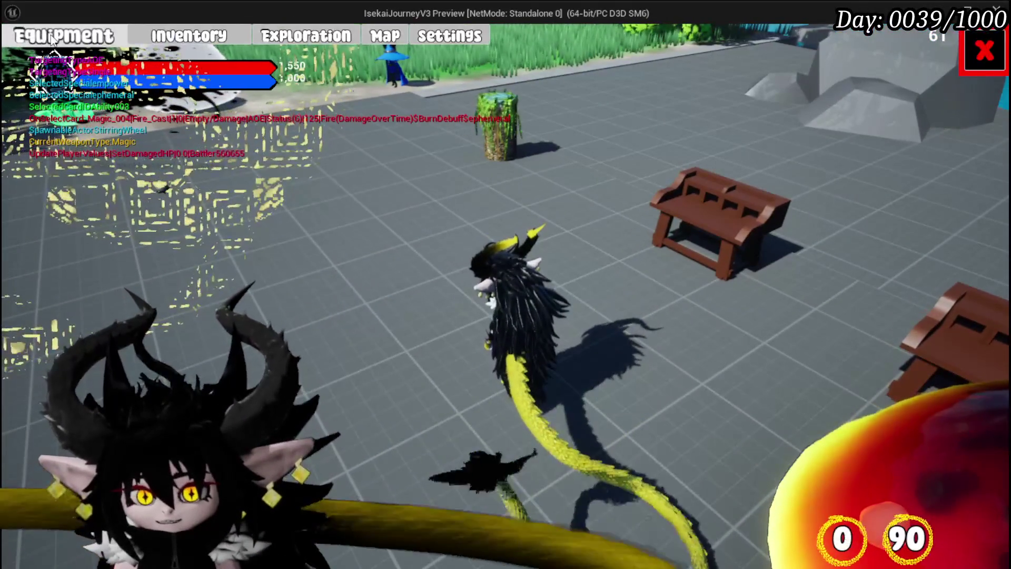
# - Check the character's Equipment overview, then stop the play session
pyautogui.click(64, 35)
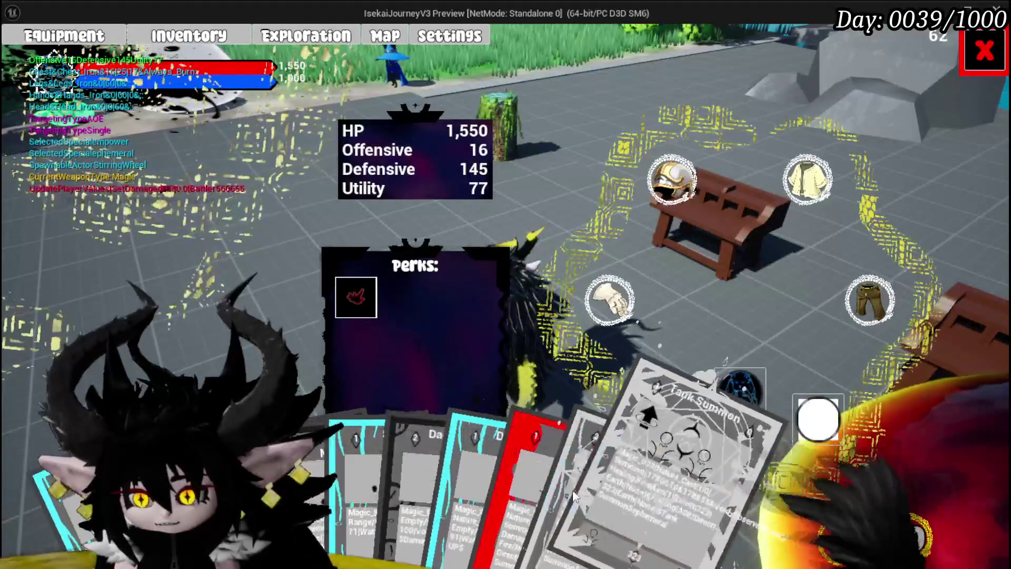
pyautogui.press('Escape')
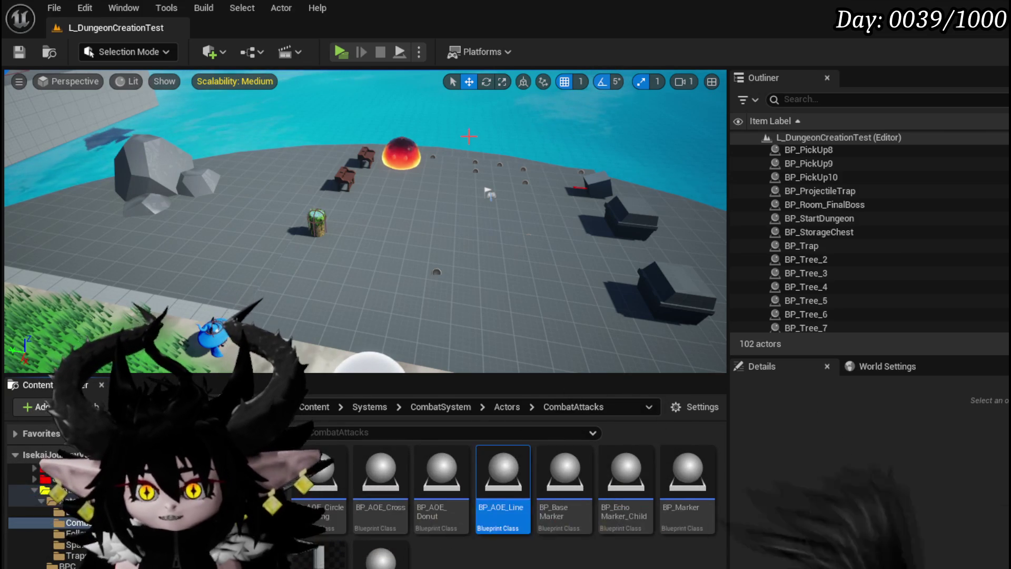
# - Start a play test and walk the character forward with W toward the slimes
pyautogui.click(341, 53)
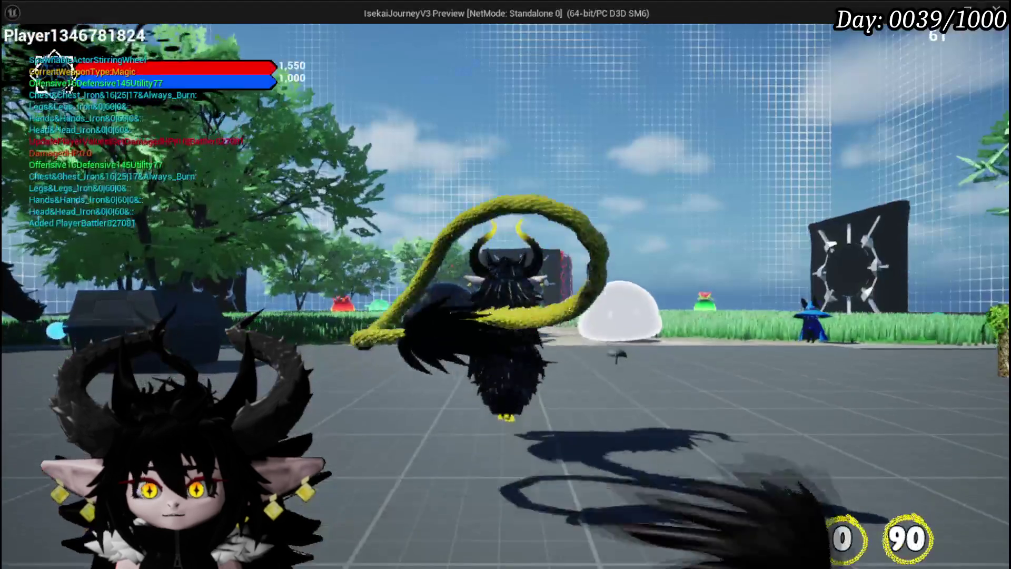
pyautogui.press('w')
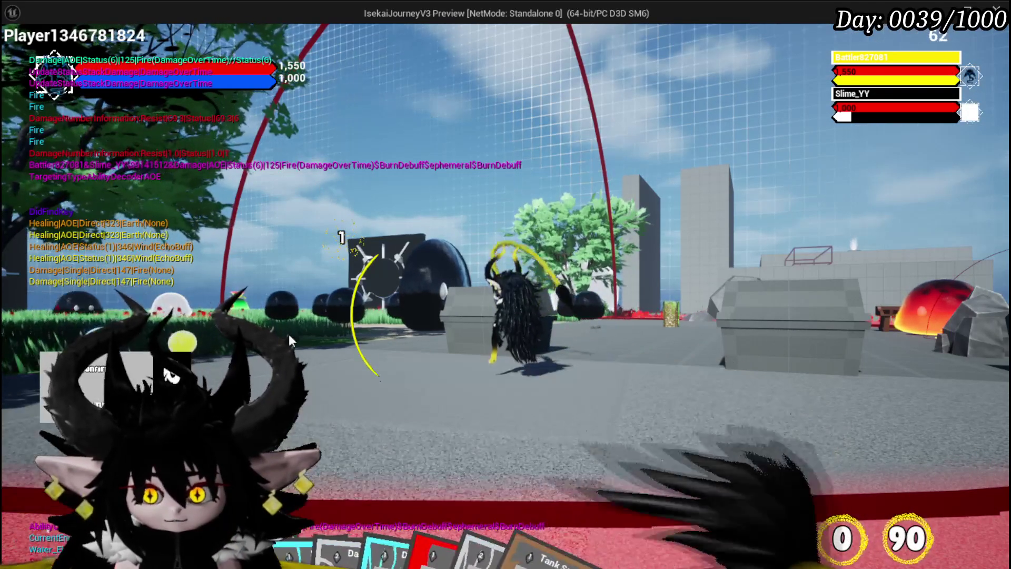
# - Play the Tank Summon card from the hand during the Slime_YY battle
pyautogui.moveTo(169, 375)
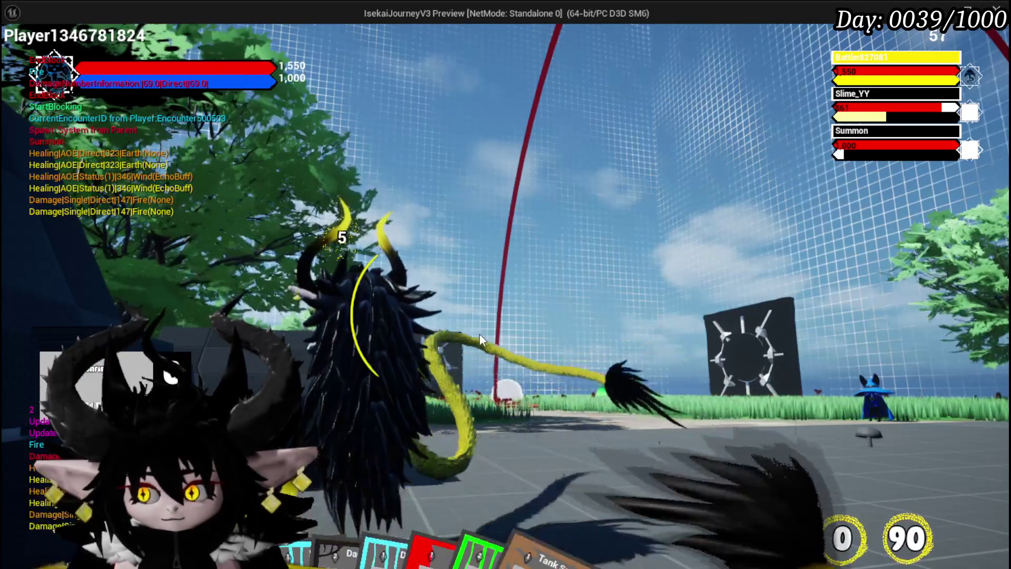
pyautogui.moveTo(487, 495)
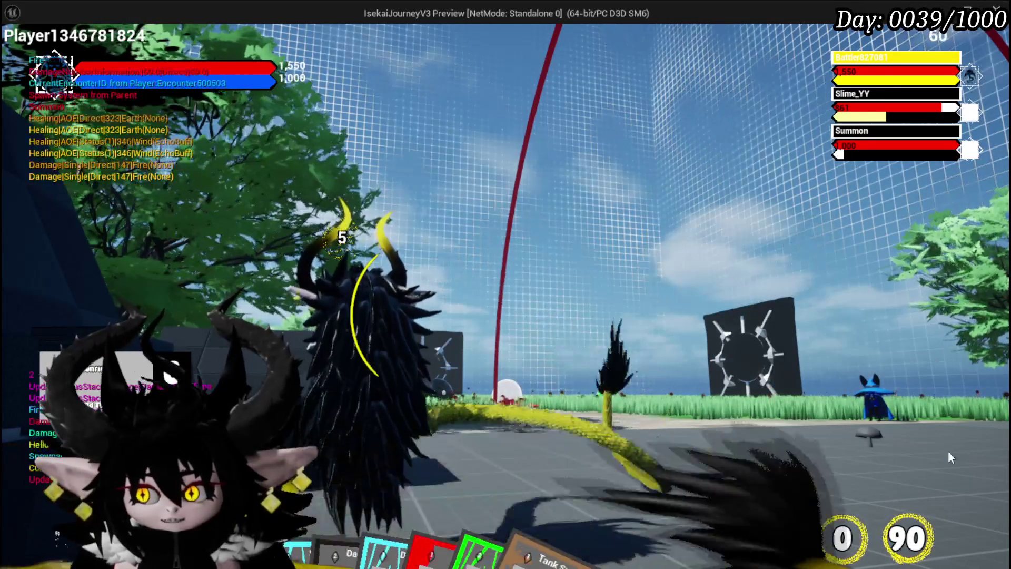
pyautogui.moveTo(574, 478)
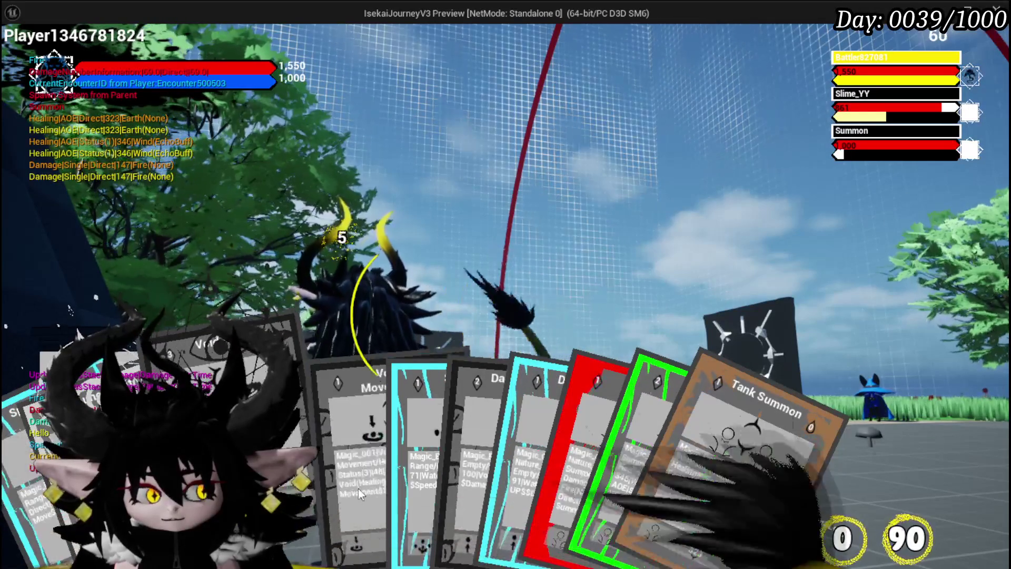
# - Play the Defence UP card from the hand, then end the Play In Editor session
pyautogui.moveTo(448, 488)
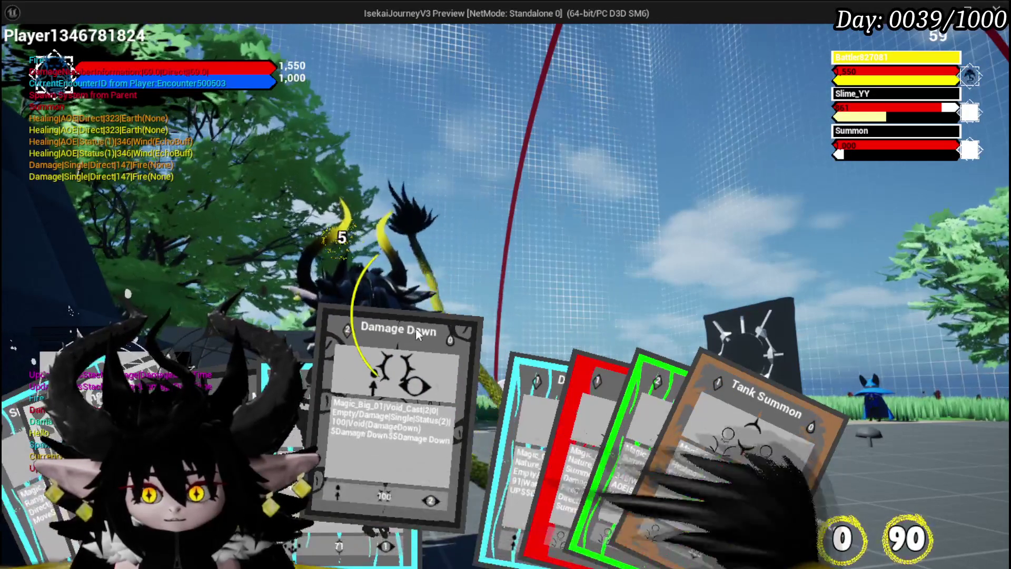
pyautogui.moveTo(661, 477)
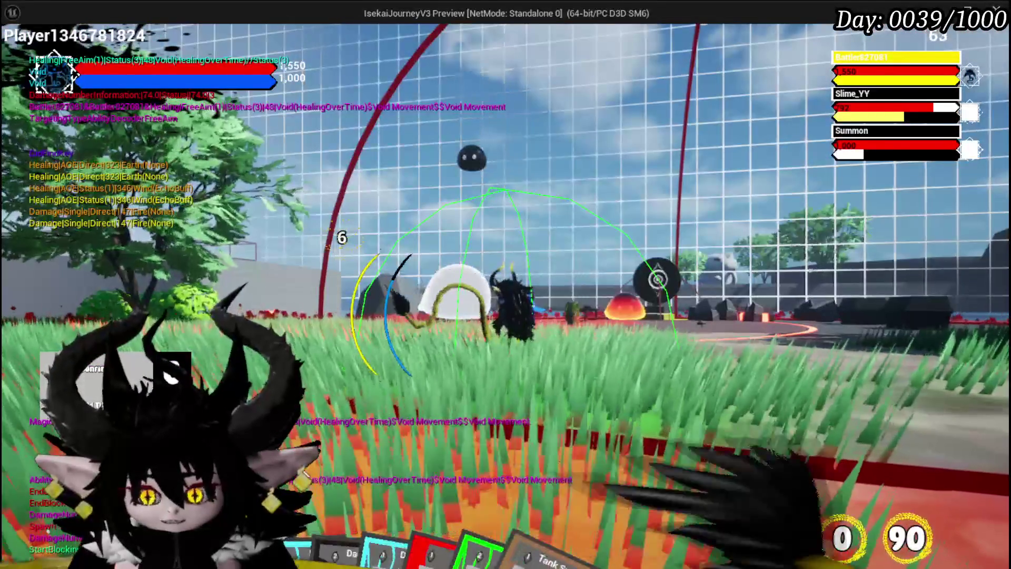
pyautogui.moveTo(496, 543)
pyautogui.click(507, 444)
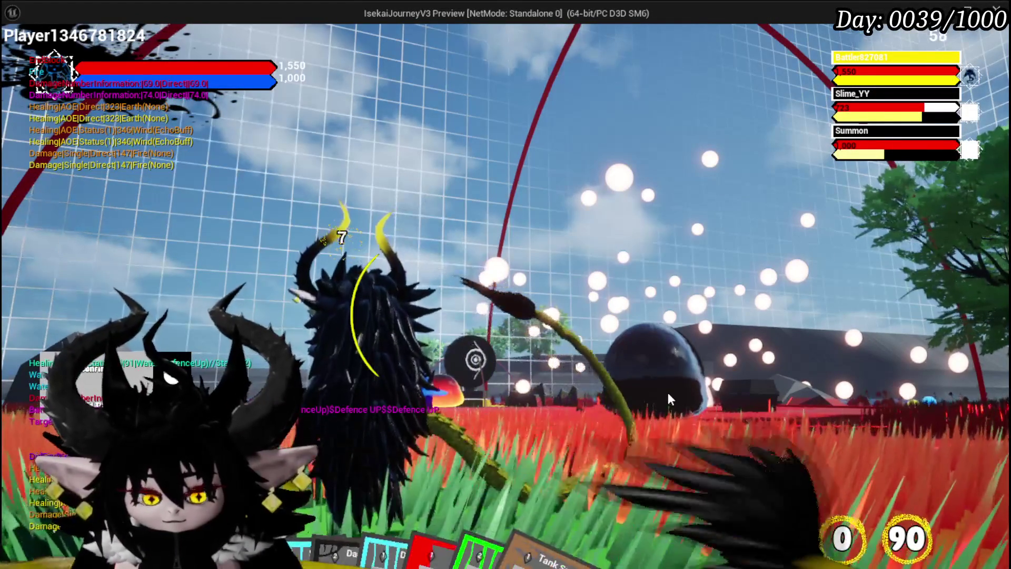
pyautogui.hotkey('alt', 'Tab')
pyautogui.press('Escape')
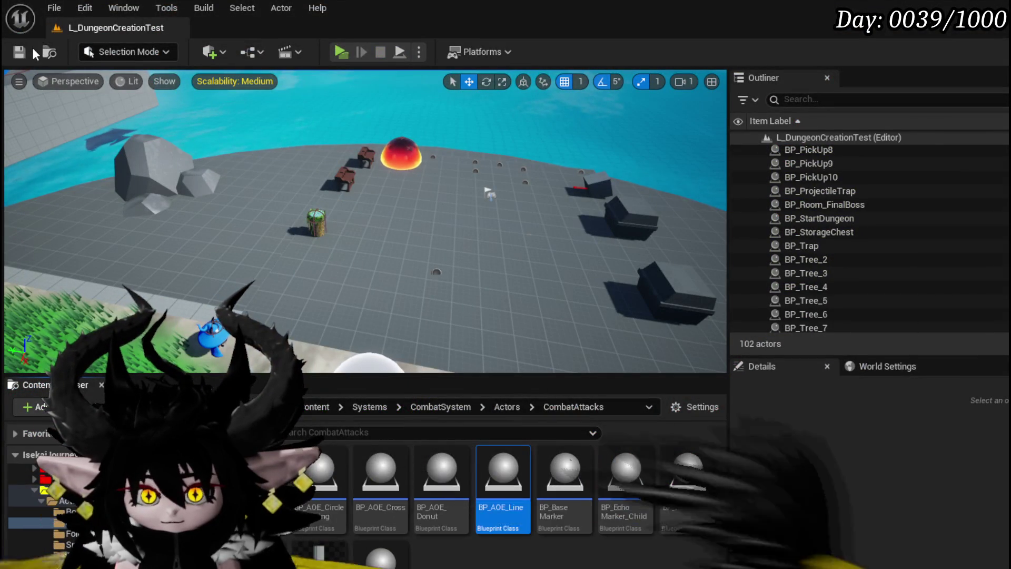
# - Save the modified assets and the current level
pyautogui.click(19, 52)
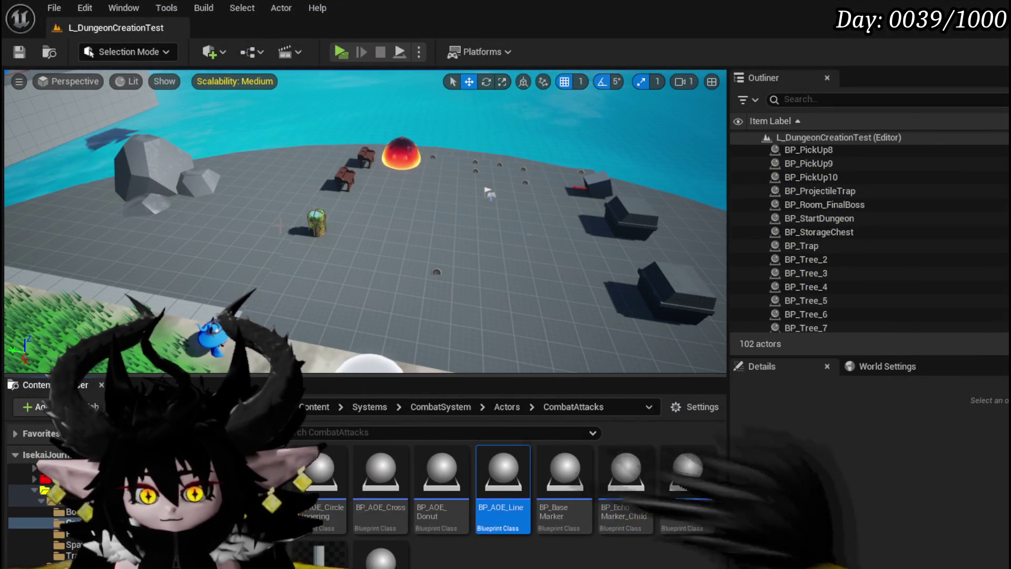
pyautogui.click(24, 47)
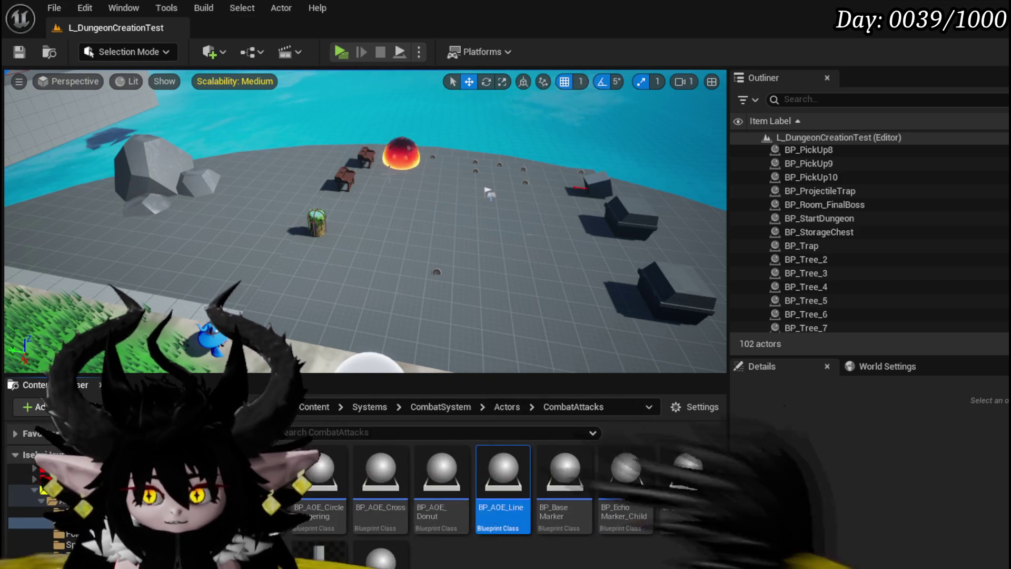
pyautogui.moveTo(490, 194)
pyautogui.mouseDown()
pyautogui.moveTo(494, 220)
pyautogui.moveTo(422, 170)
pyautogui.moveTo(437, 168)
pyautogui.mouseUp()
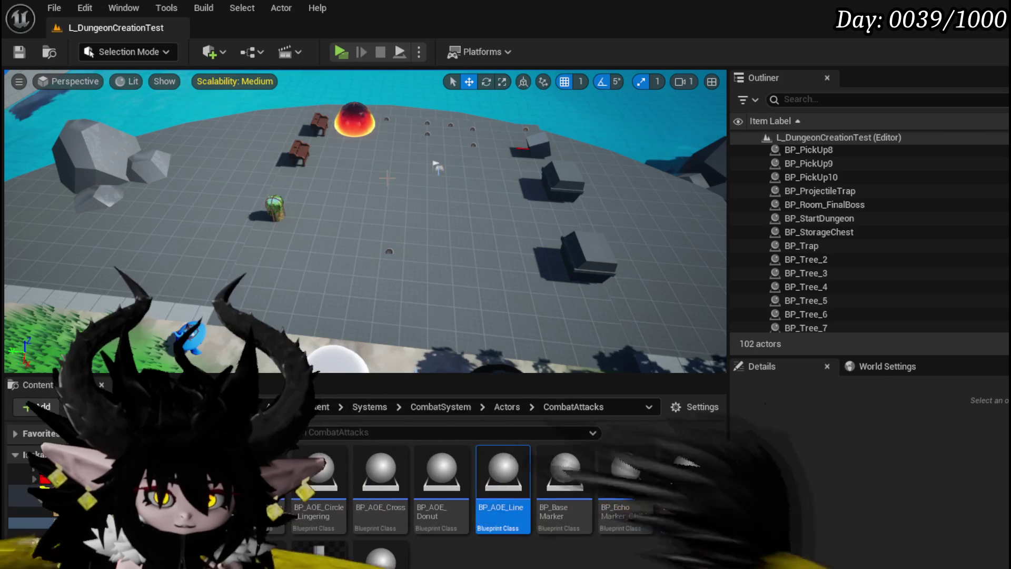
pyautogui.click(19, 52)
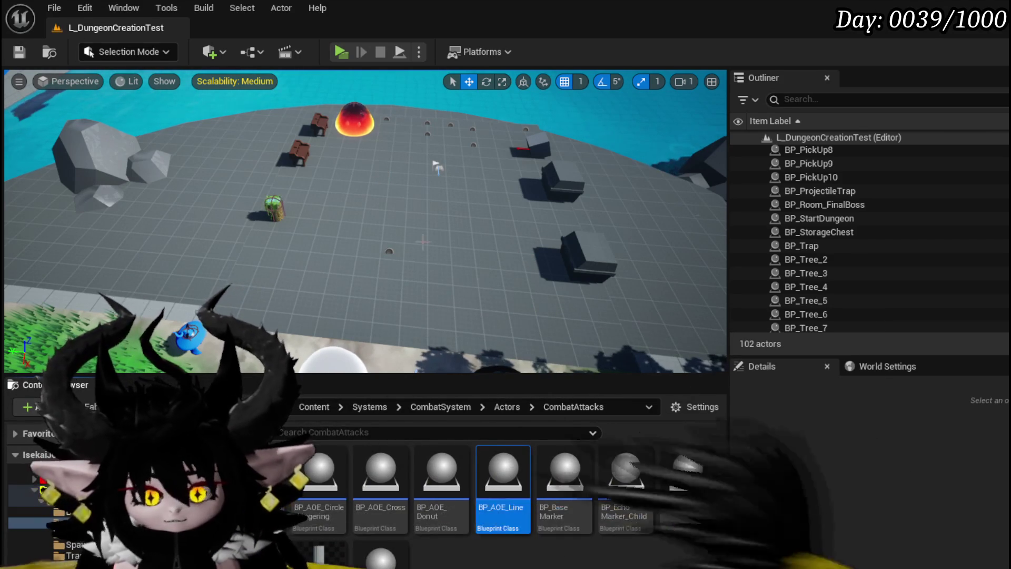
# - Start a standalone preview of L_DungeonCreationTest and walk the character toward the slimes
pyautogui.press('s')
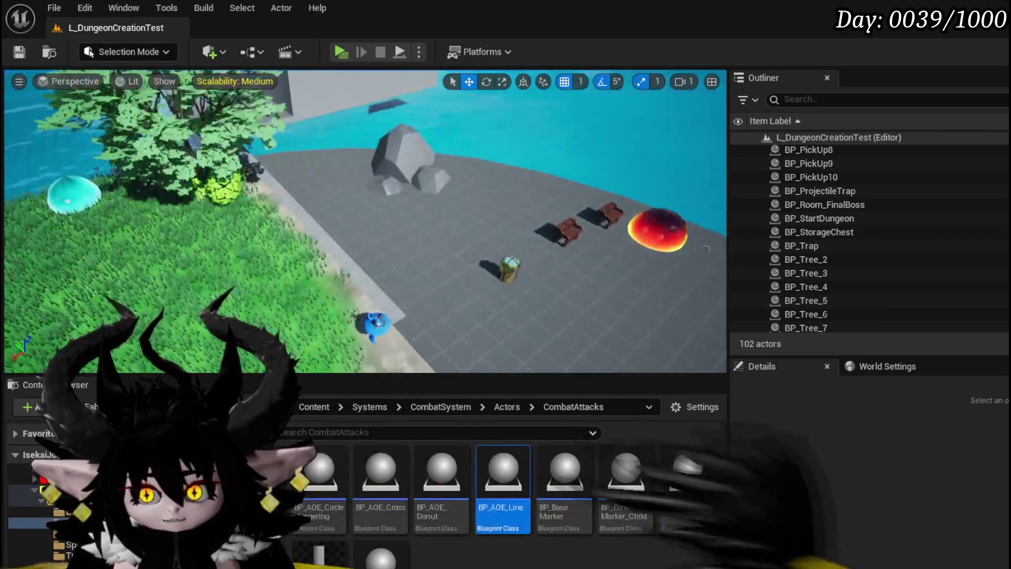
pyautogui.press('d')
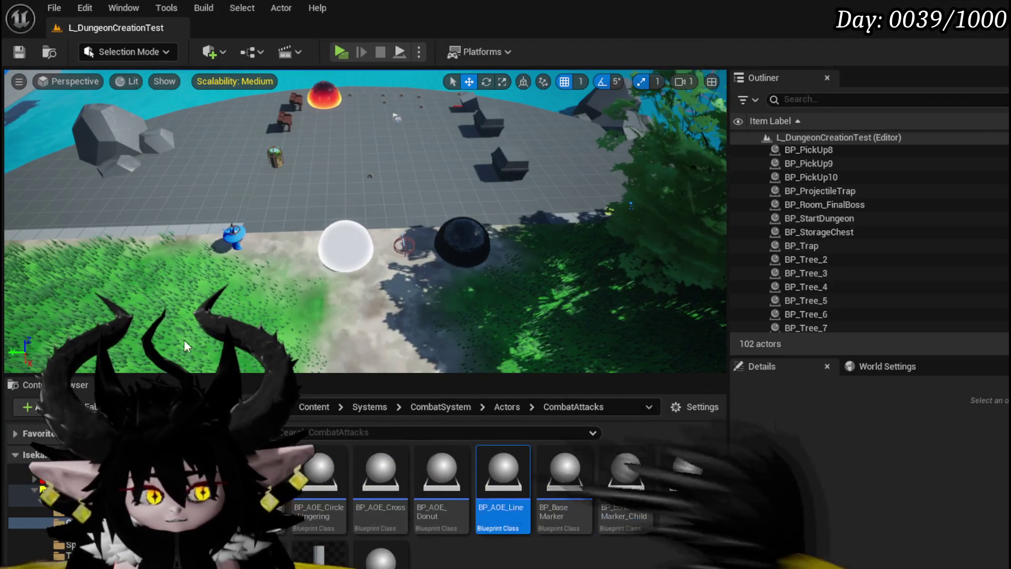
pyautogui.click(342, 58)
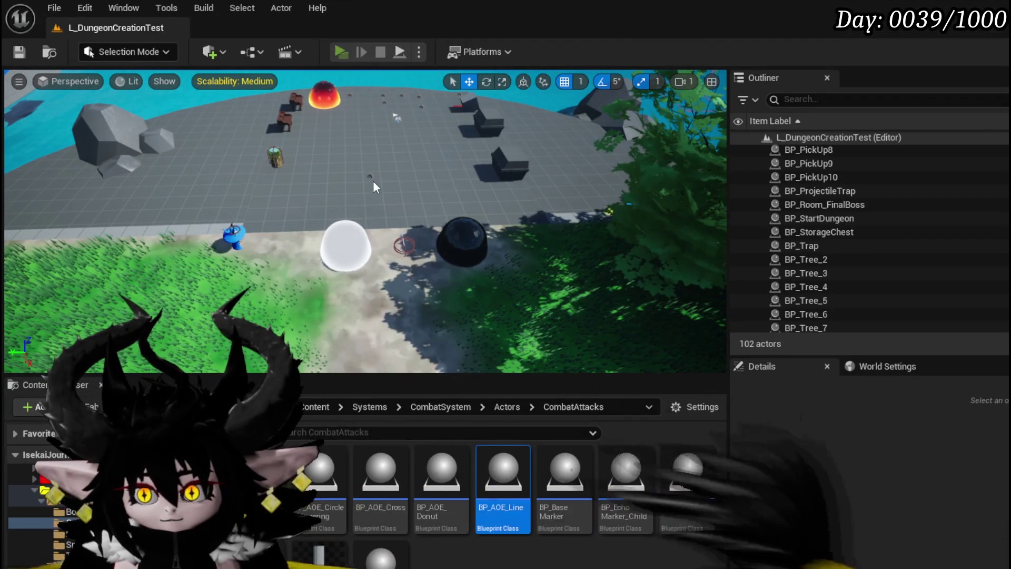
pyautogui.press('w')
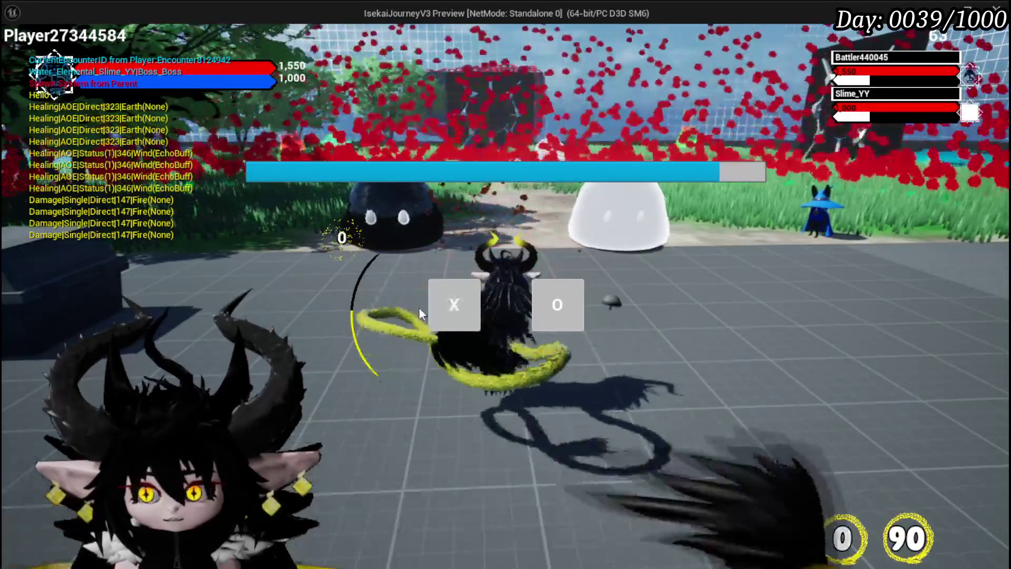
# - Play the Burn Debuff card and another card until a summon joins the enemies, then stop the preview
pyautogui.press('w')
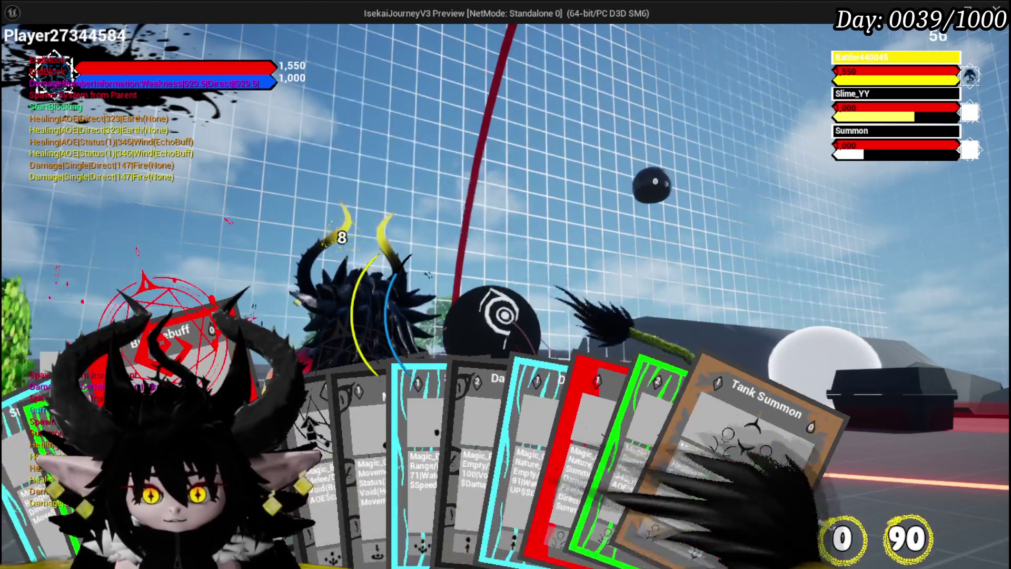
pyautogui.click(168, 342)
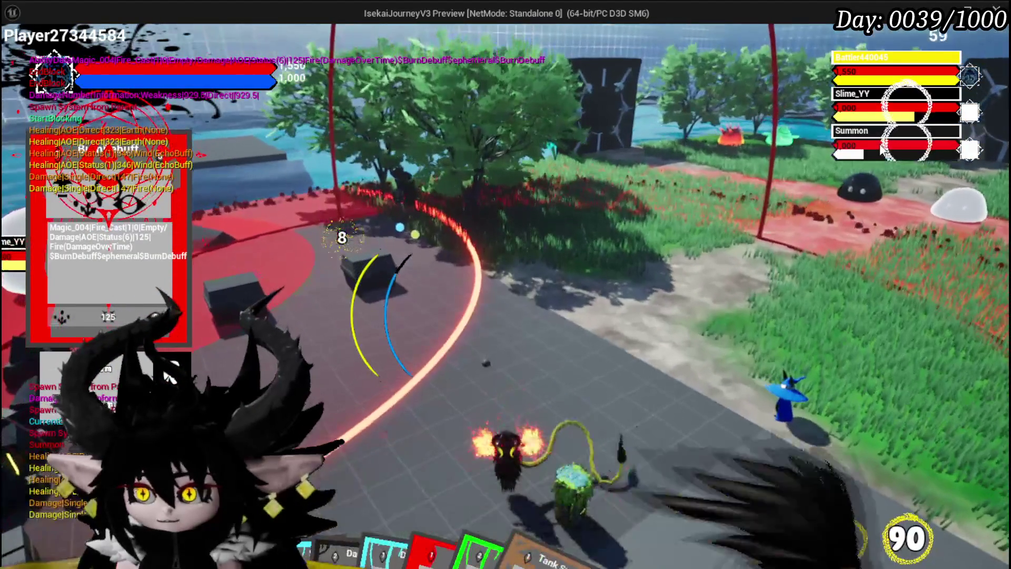
pyautogui.click(369, 400)
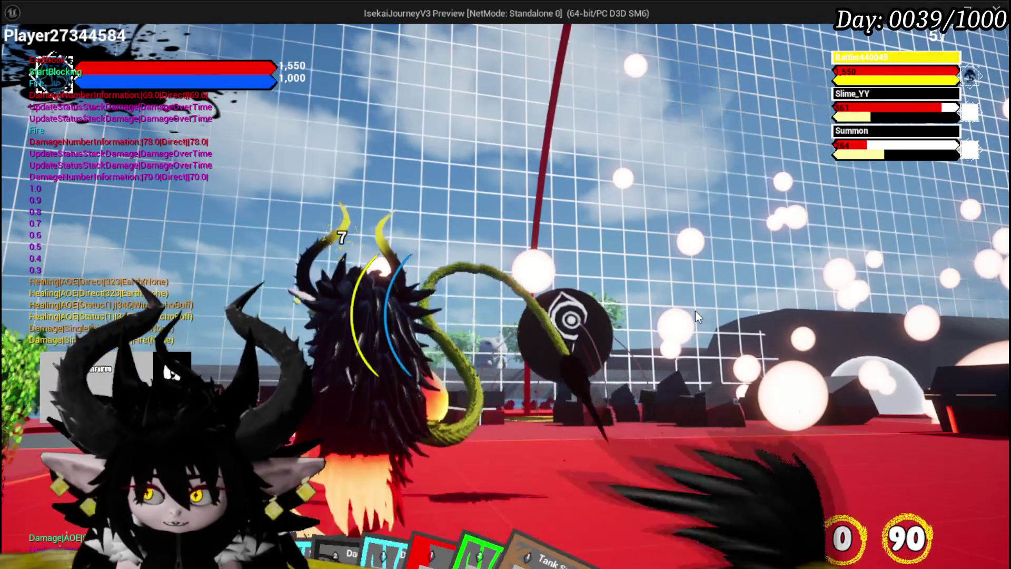
pyautogui.press('Escape')
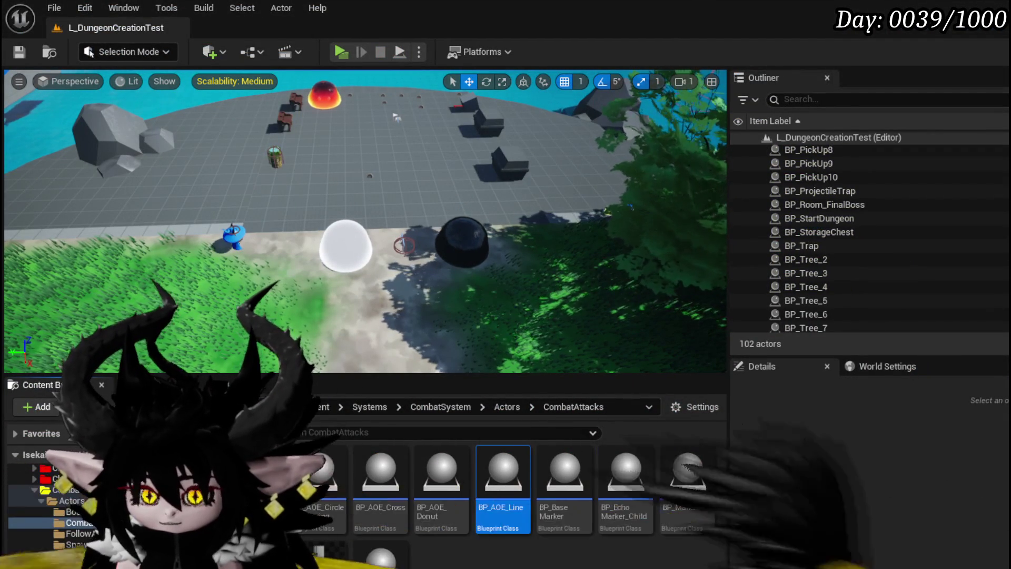
# - Save the level with Ctrl+S twice and switch to the BP_TowerMarker_Child Blueprint editor
pyautogui.hotkey('ctrl', 's')
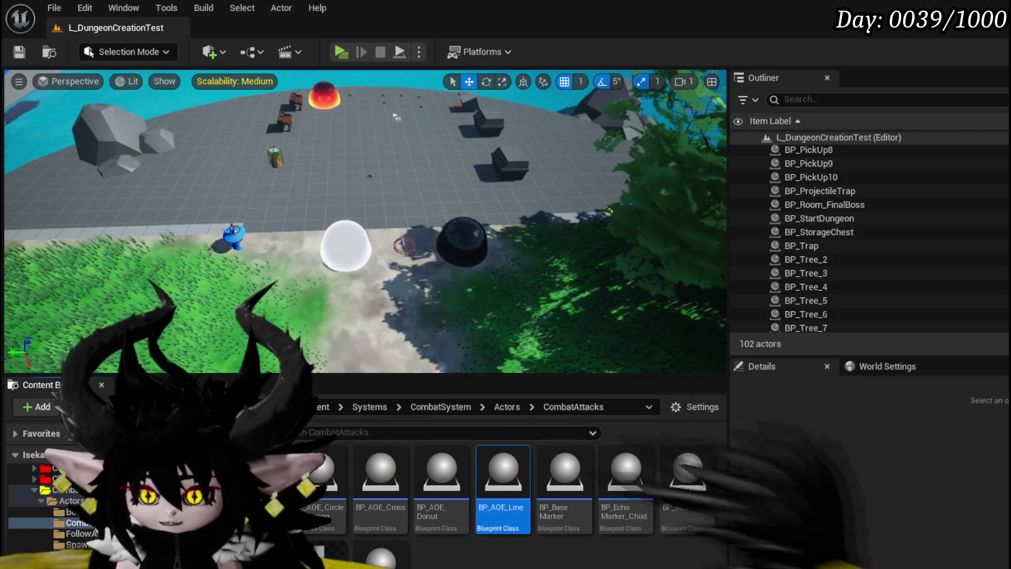
pyautogui.moveTo(380, 187)
pyautogui.mouseDown()
pyautogui.moveTo(350, 201)
pyautogui.moveTo(348, 158)
pyautogui.moveTo(260, 266)
pyautogui.mouseUp()
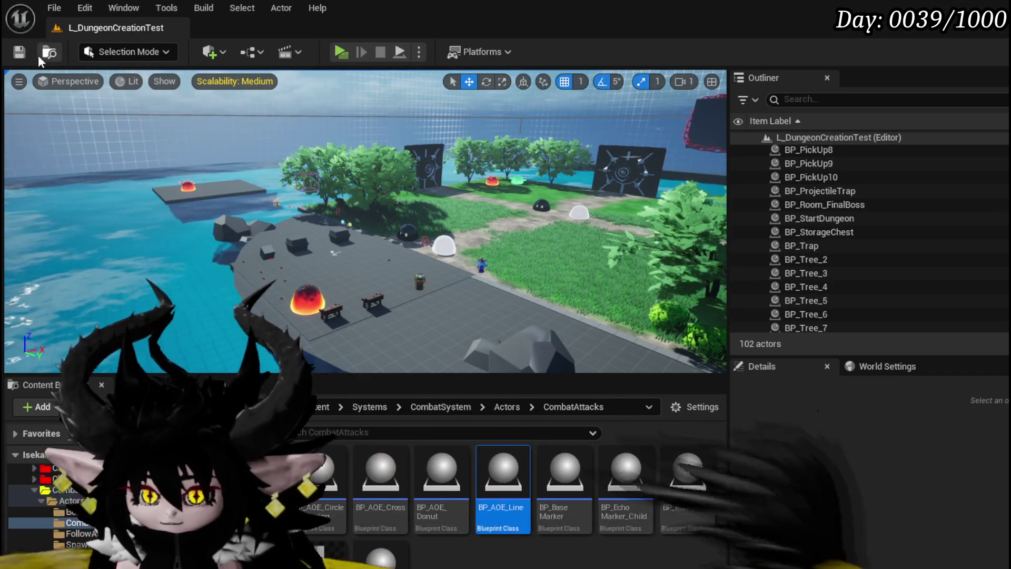
pyautogui.hotkey('ctrl', 's')
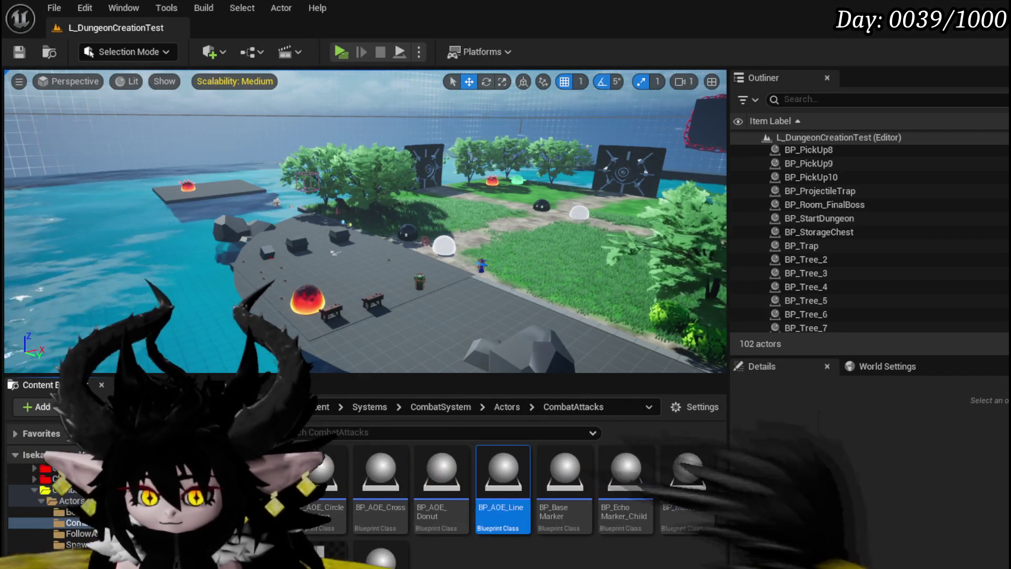
pyautogui.hotkey('alt', 'Tab')
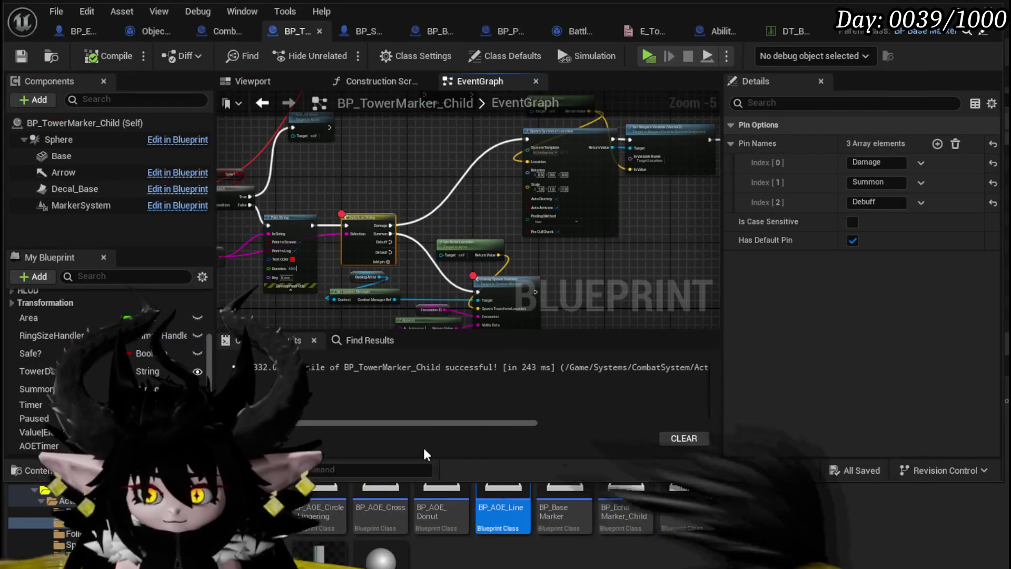
# - Box-select the Spawn Summon and Append nodes and move them to a tidier spot
pyautogui.moveTo(585, 263); pyautogui.dragTo(567, 249)
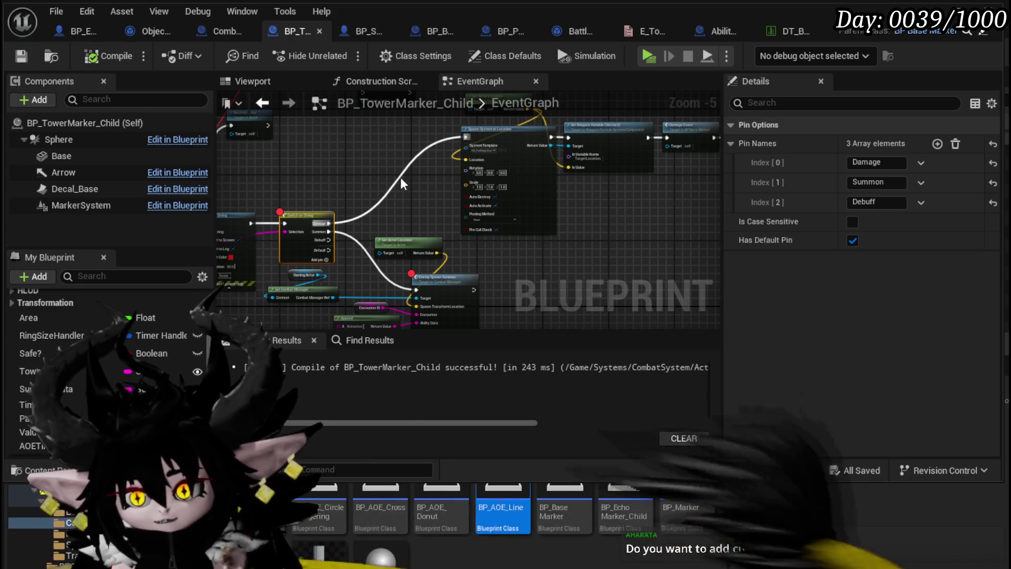
pyautogui.moveTo(427, 199); pyautogui.dragTo(454, 134)
pyautogui.moveTo(390, 173); pyautogui.dragTo(464, 252)
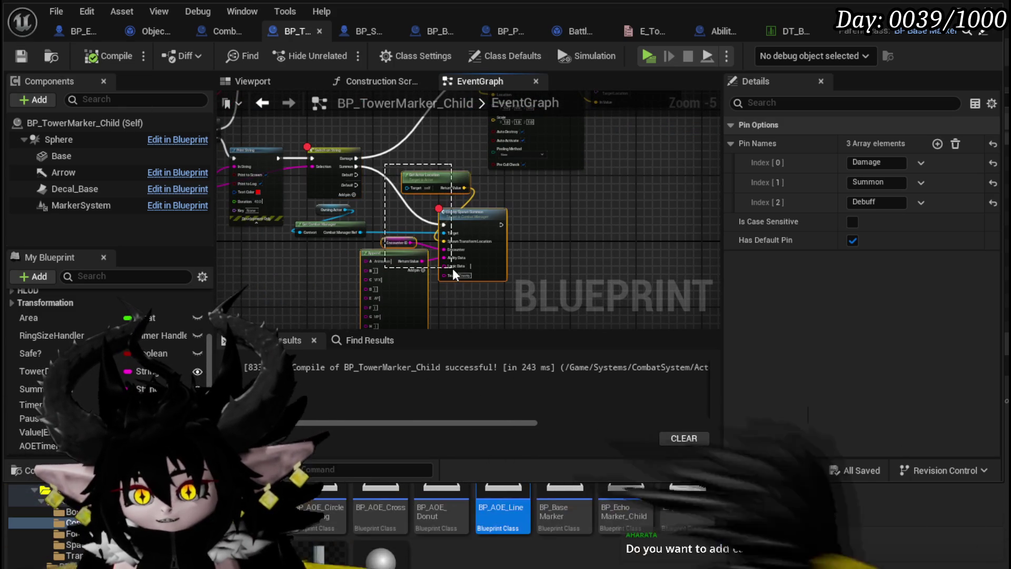
pyautogui.moveTo(457, 219); pyautogui.dragTo(462, 234)
pyautogui.scroll(-1, 585, 255)
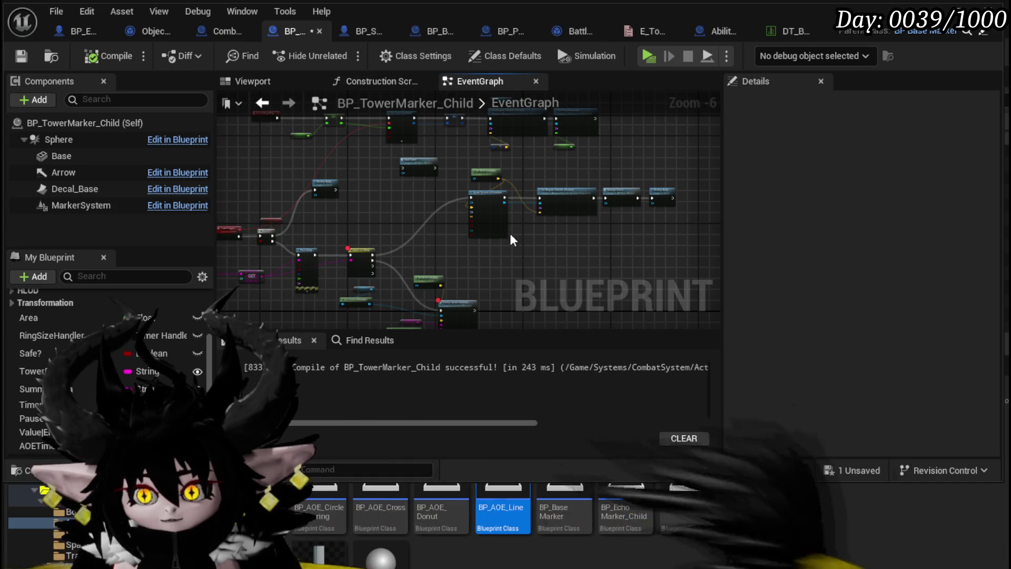
pyautogui.moveTo(514, 247)
pyautogui.mouseDown()
pyautogui.moveTo(418, 201)
pyautogui.moveTo(435, 205)
pyautogui.moveTo(437, 183)
pyautogui.moveTo(393, 141)
pyautogui.mouseUp()
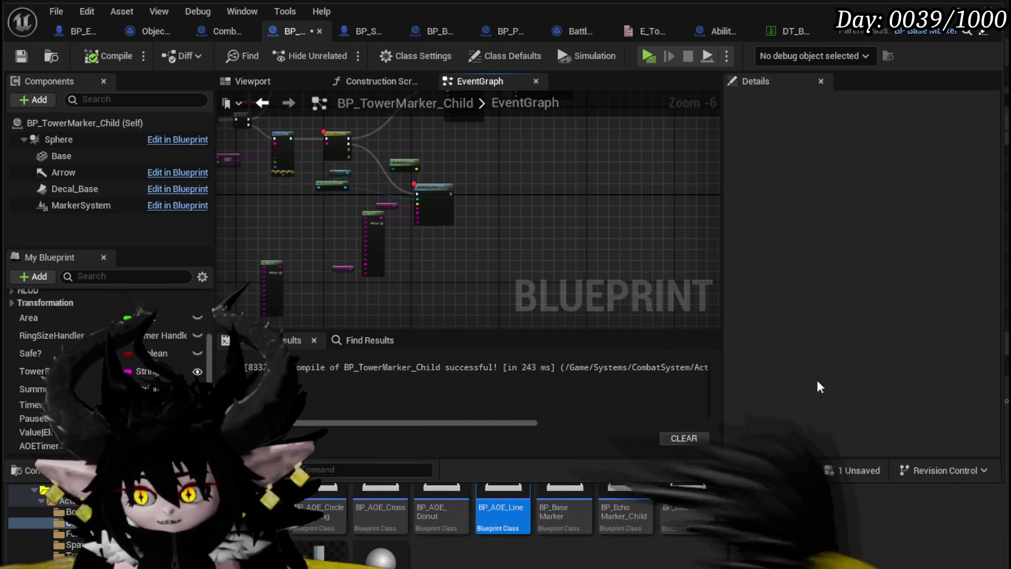
# - Save BP_TowerMarker_Child through the '1 Unsaved' Save Content prompt
pyautogui.click(851, 471)
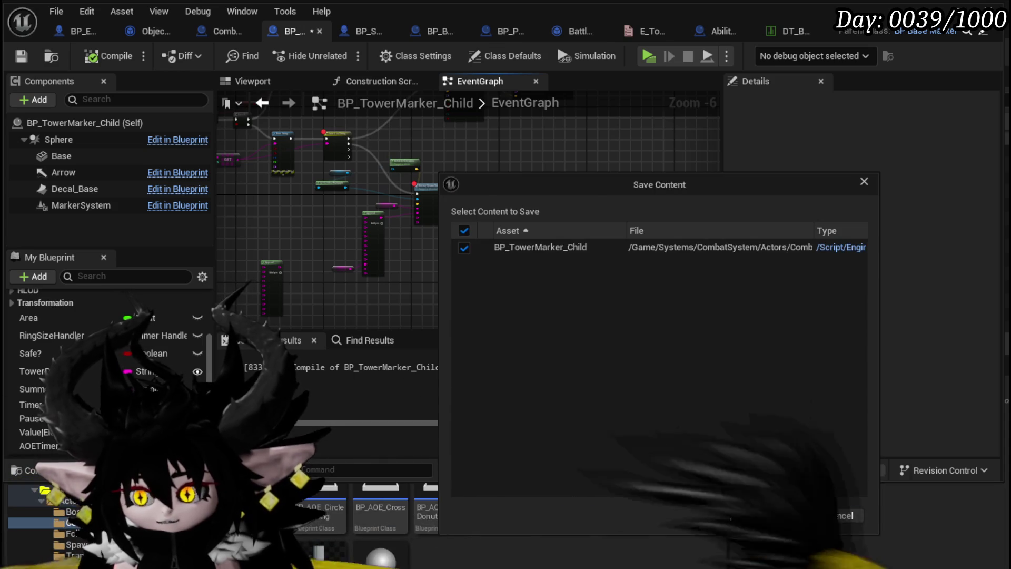
pyautogui.click(768, 514)
pyautogui.moveTo(470, 270); pyautogui.dragTo(562, 180)
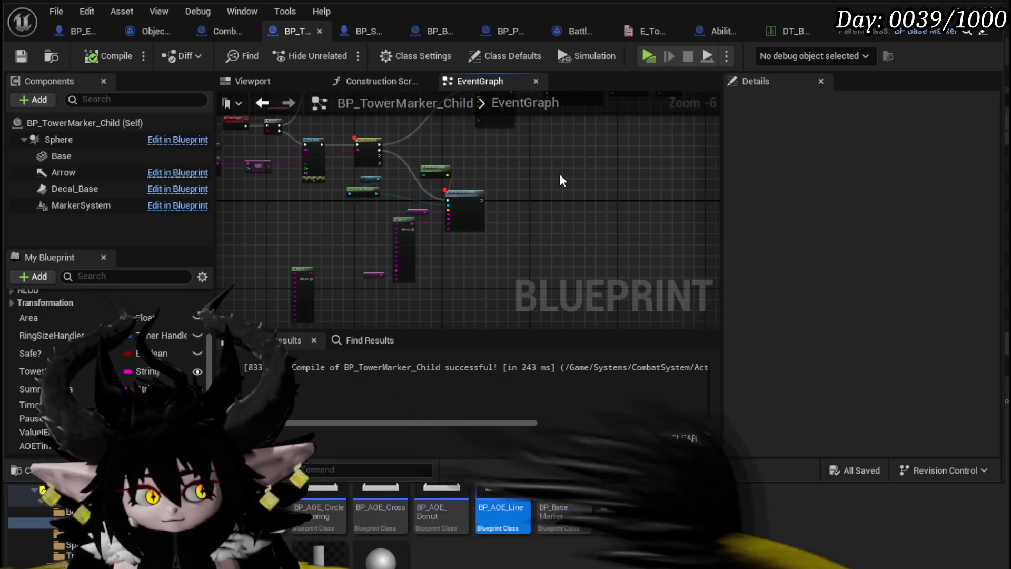
# - Move the left Append node aside and place the SummonData node next to it
pyautogui.scroll(2, 500, 186)
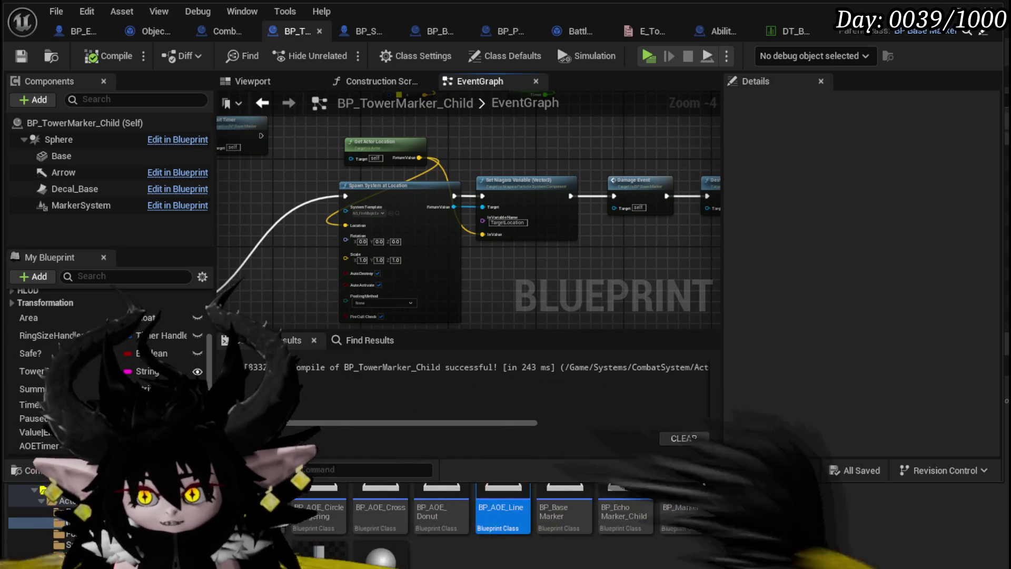
pyautogui.scroll(-2, 528, 226)
pyautogui.moveTo(560, 193); pyautogui.dragTo(650, 104)
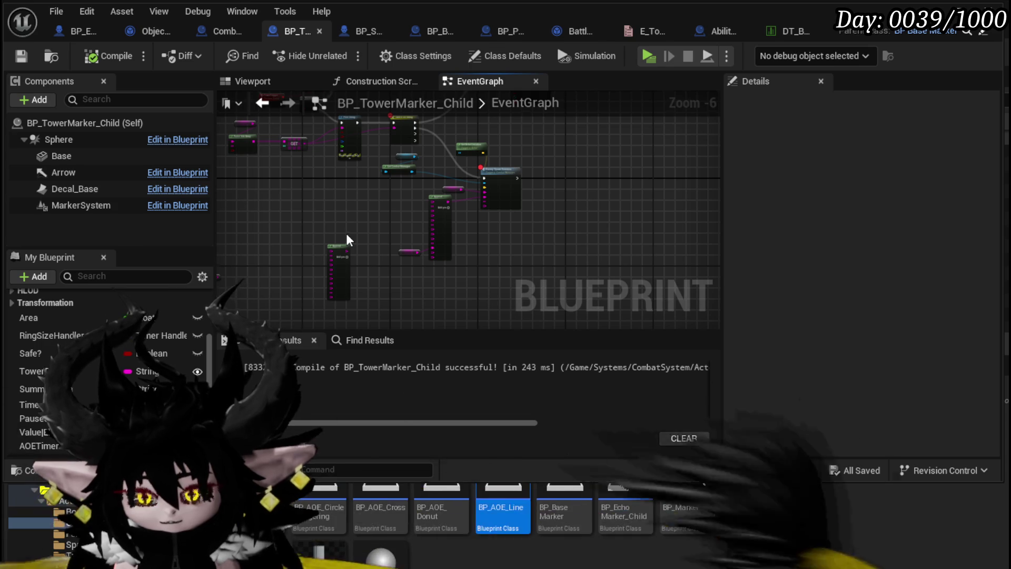
pyautogui.scroll(2, 347, 239)
pyautogui.moveTo(363, 258); pyautogui.dragTo(312, 235)
pyautogui.moveTo(397, 240); pyautogui.dragTo(298, 230)
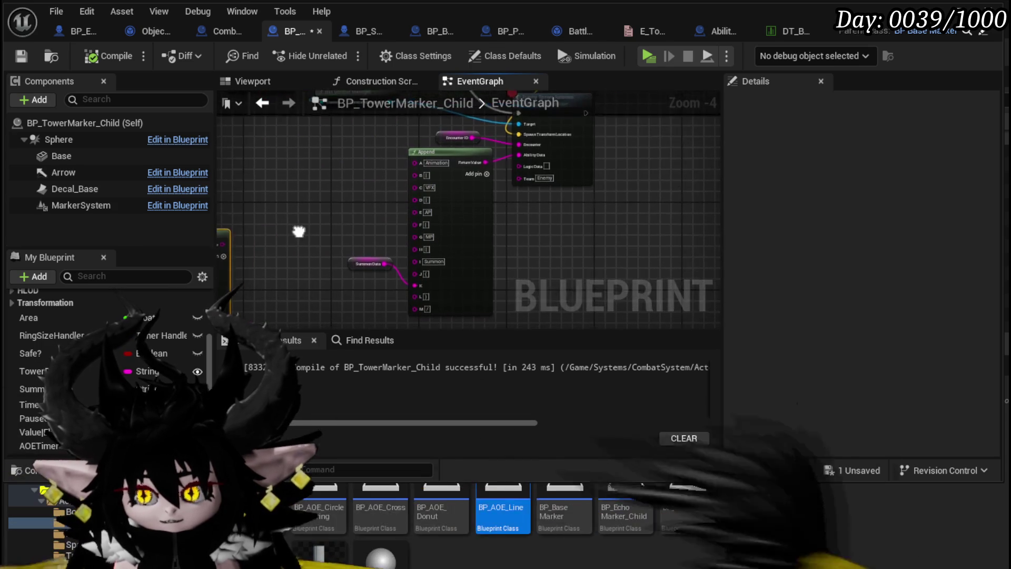
pyautogui.moveTo(364, 263); pyautogui.dragTo(354, 279)
pyautogui.click(344, 255)
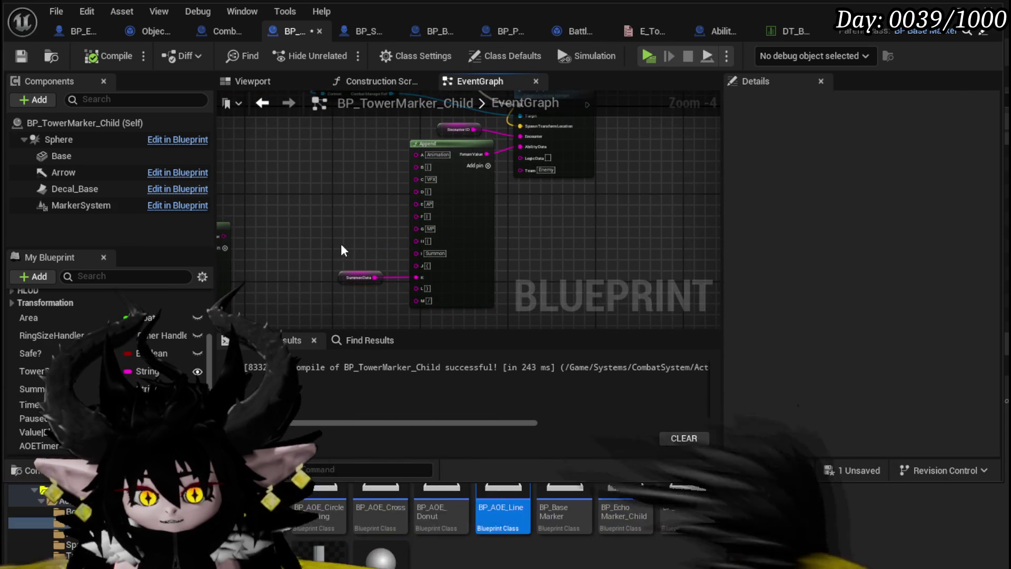
# - Shift the Owning Actor and Get Combat Manager nodes right and save the Blueprint
pyautogui.scroll(-2, 306, 299)
pyautogui.scroll(3, 297, 226)
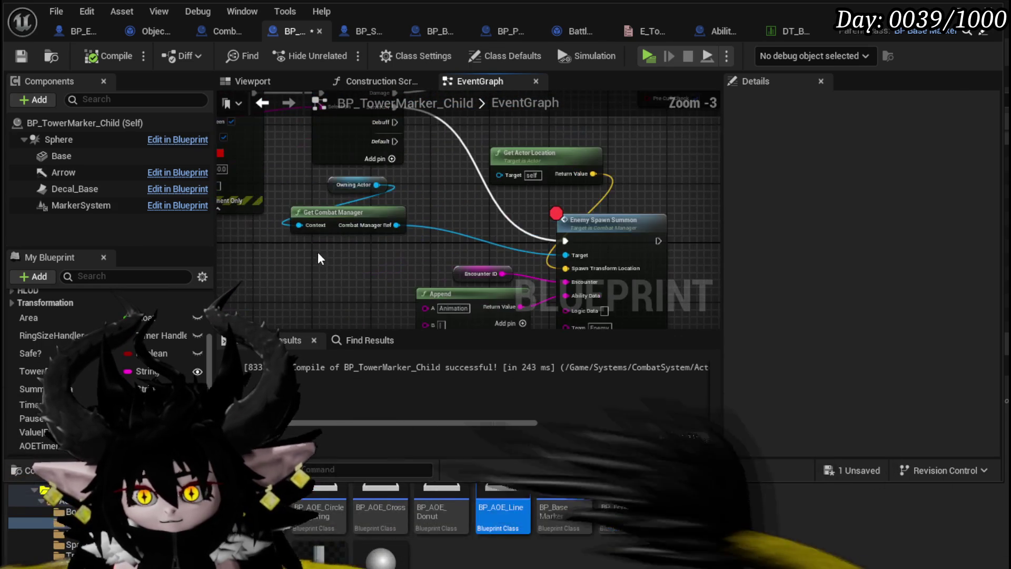
pyautogui.moveTo(292, 247); pyautogui.dragTo(406, 179)
pyautogui.moveTo(407, 223); pyautogui.dragTo(486, 234)
pyautogui.click(329, 241)
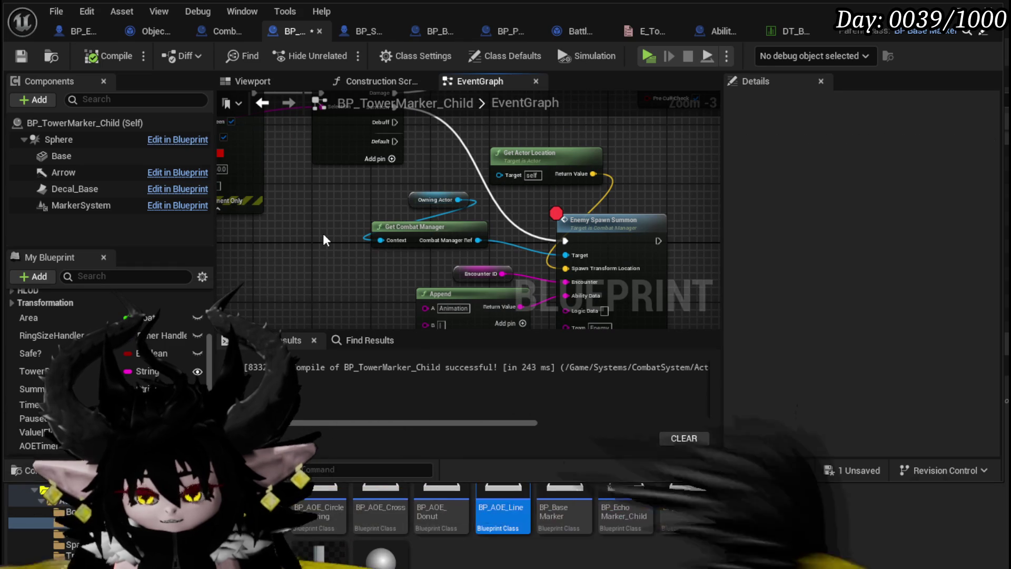
pyautogui.click(16, 58)
# - Pan the graph to inspect the Destroy Actor, Branch and Append nodes
pyautogui.scroll(-2, 417, 258)
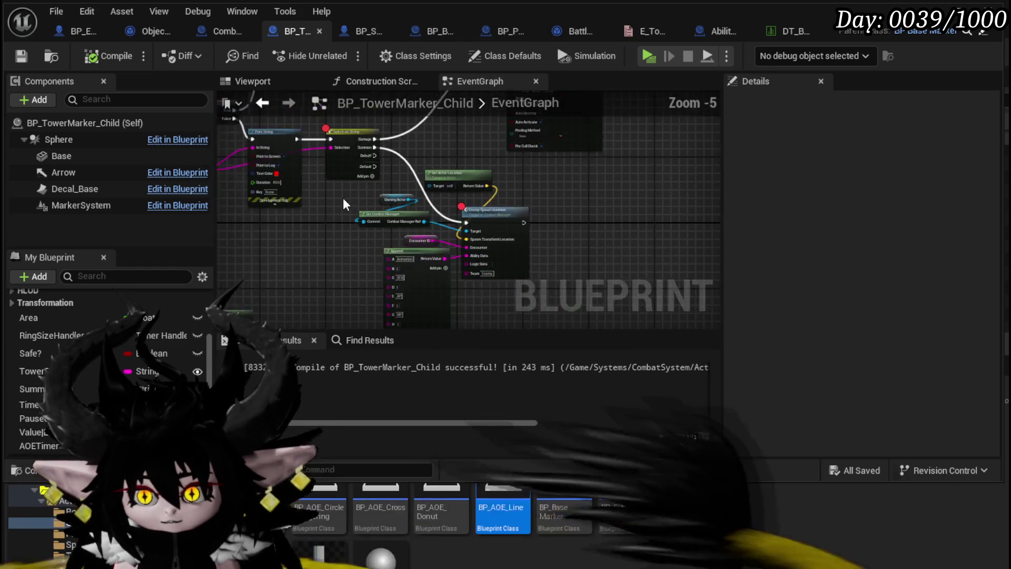
pyautogui.moveTo(377, 240); pyautogui.dragTo(375, 210)
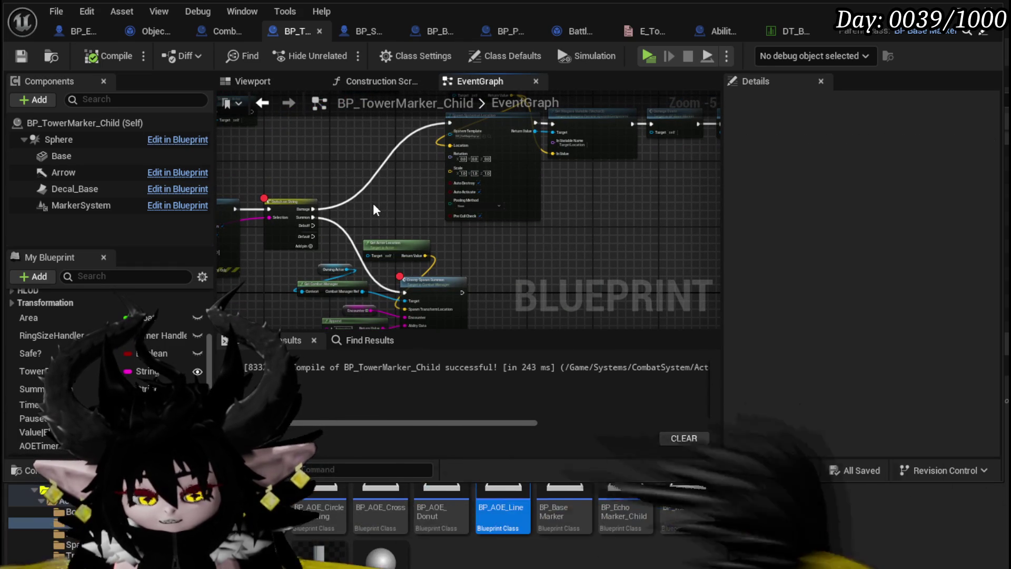
pyautogui.moveTo(376, 210)
pyautogui.mouseDown()
pyautogui.moveTo(320, 254)
pyautogui.moveTo(598, 204)
pyautogui.moveTo(338, 119)
pyautogui.moveTo(164, 188)
pyautogui.moveTo(225, 233)
pyautogui.moveTo(376, 226)
pyautogui.moveTo(333, 185)
pyautogui.mouseUp()
pyautogui.scroll(1, 316, 247)
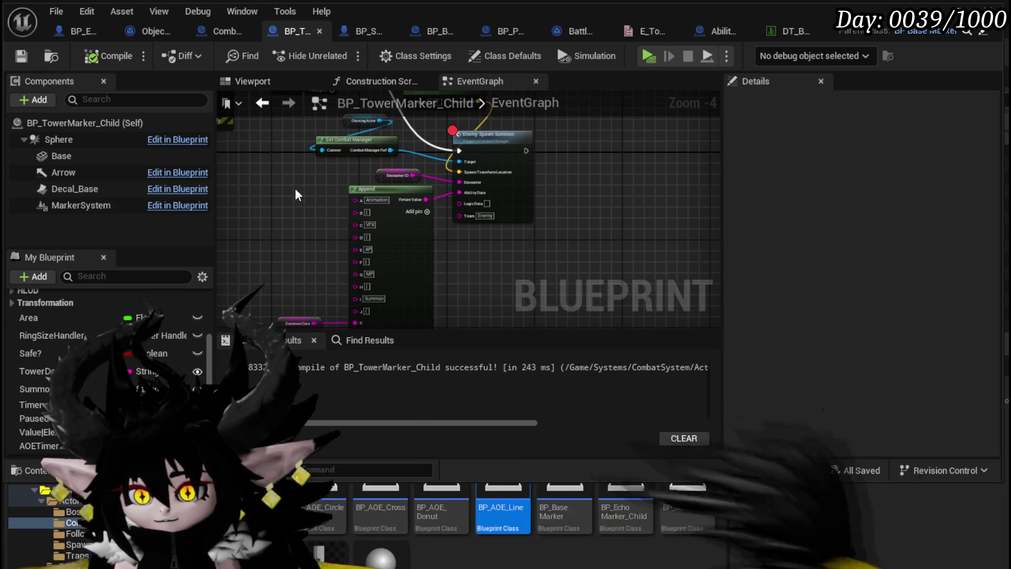
pyautogui.moveTo(295, 192)
pyautogui.mouseDown()
pyautogui.moveTo(300, 143)
pyautogui.moveTo(300, 167)
pyautogui.mouseUp()
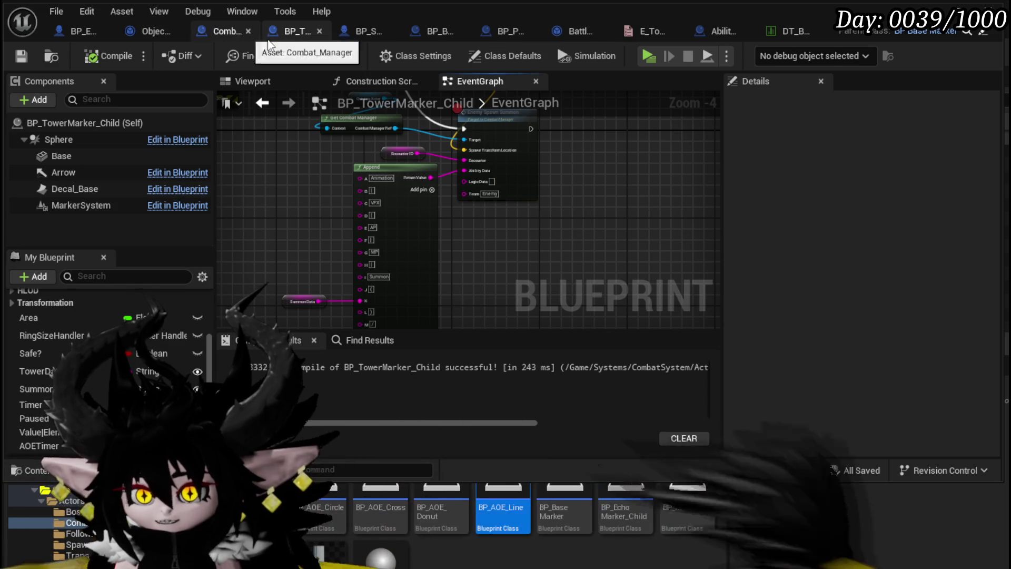
# - In BP_Summon_Base, nudge the Server_JoinBattle event node into position
pyautogui.click(378, 32)
pyautogui.scroll(-3, 485, 182)
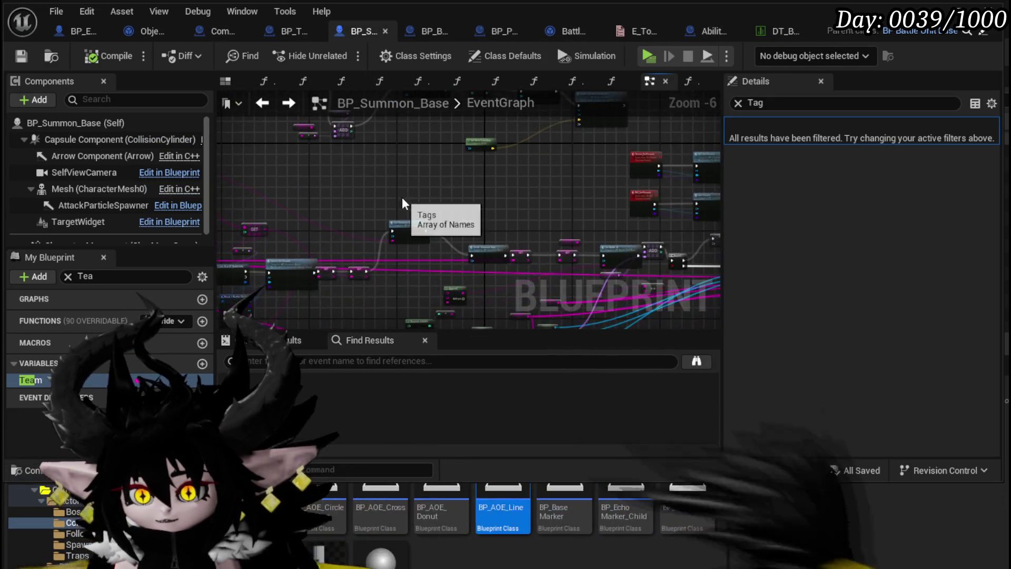
pyautogui.scroll(4, 435, 207)
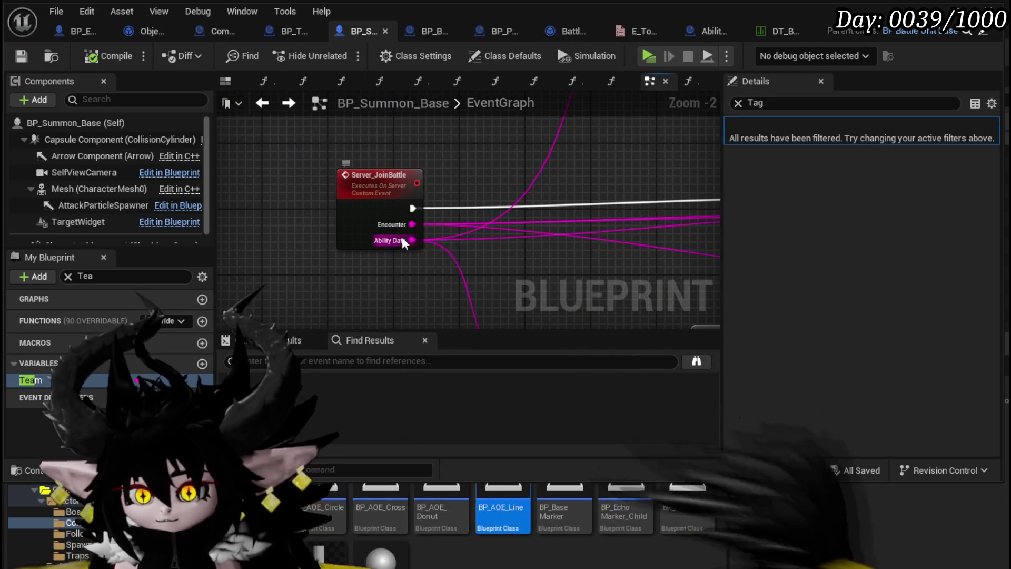
pyautogui.moveTo(407, 238)
pyautogui.mouseDown()
pyautogui.moveTo(463, 129)
pyautogui.moveTo(445, 160)
pyautogui.moveTo(347, 193)
pyautogui.moveTo(290, 199)
pyautogui.mouseUp()
pyautogui.scroll(-3, 445, 160)
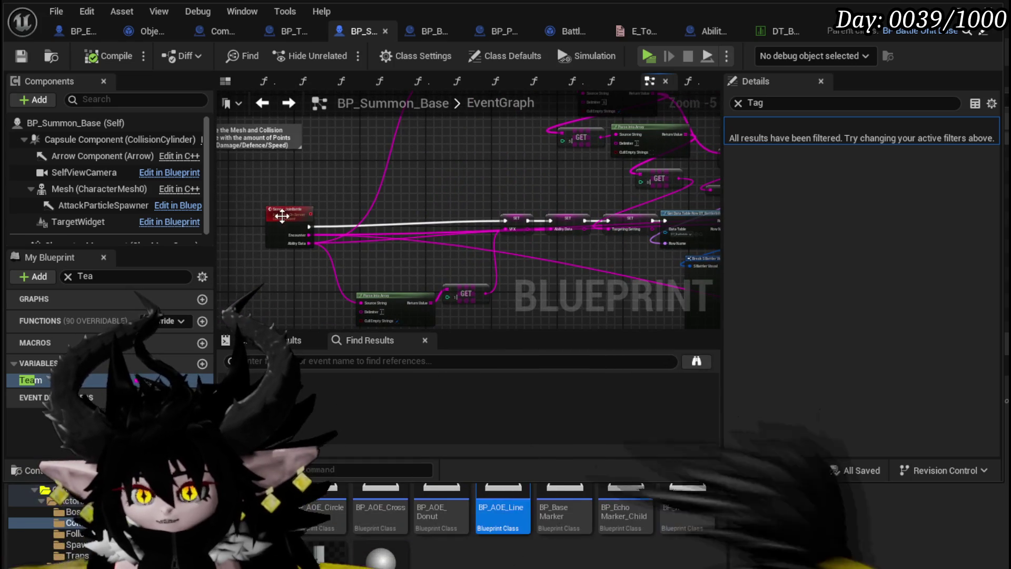
pyautogui.click(240, 222)
pyautogui.moveTo(240, 220); pyautogui.dragTo(248, 224)
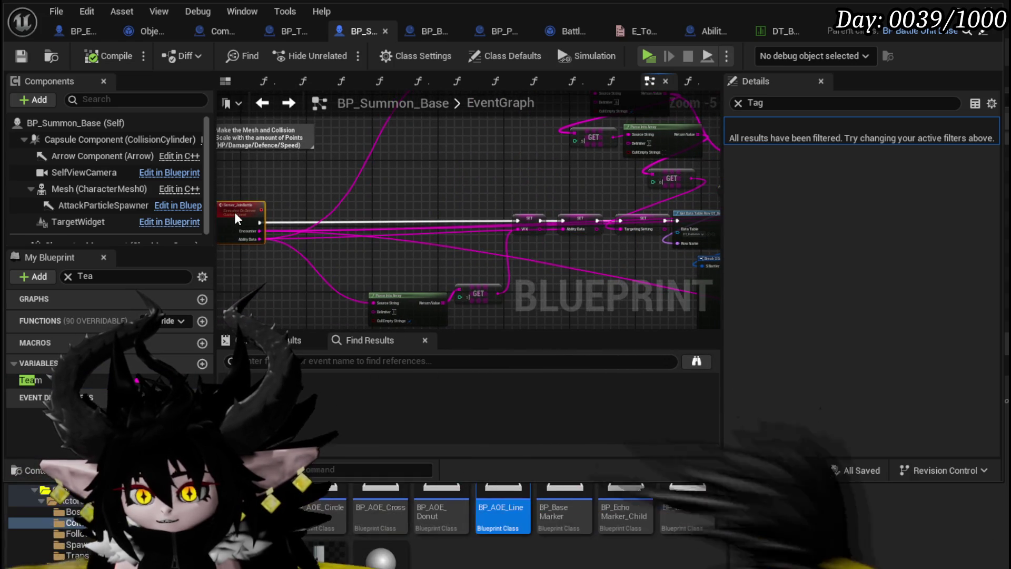
# - Place a Team getter near Server_JoinBattle and drag a wire from its output
pyautogui.scroll(-4, 384, 257)
pyautogui.scroll(5, 384, 257)
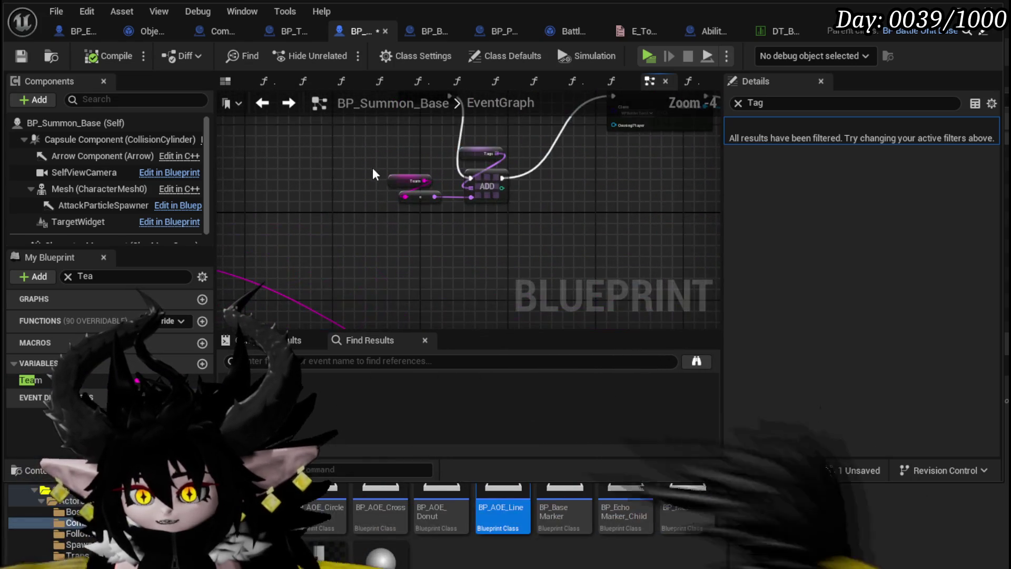
pyautogui.moveTo(372, 167); pyautogui.dragTo(396, 207)
pyautogui.scroll(-5, 377, 234)
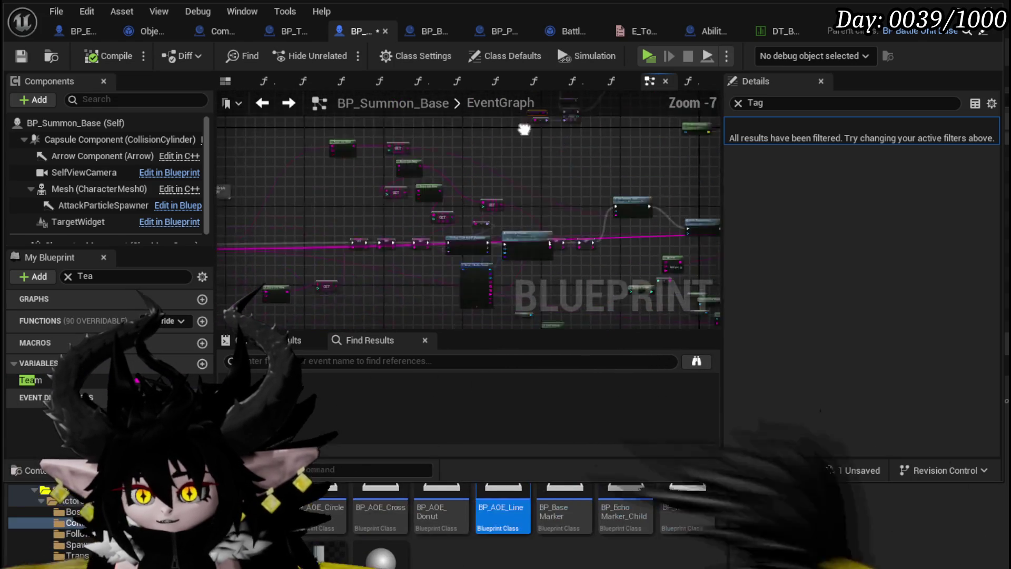
pyautogui.scroll(6, 311, 157)
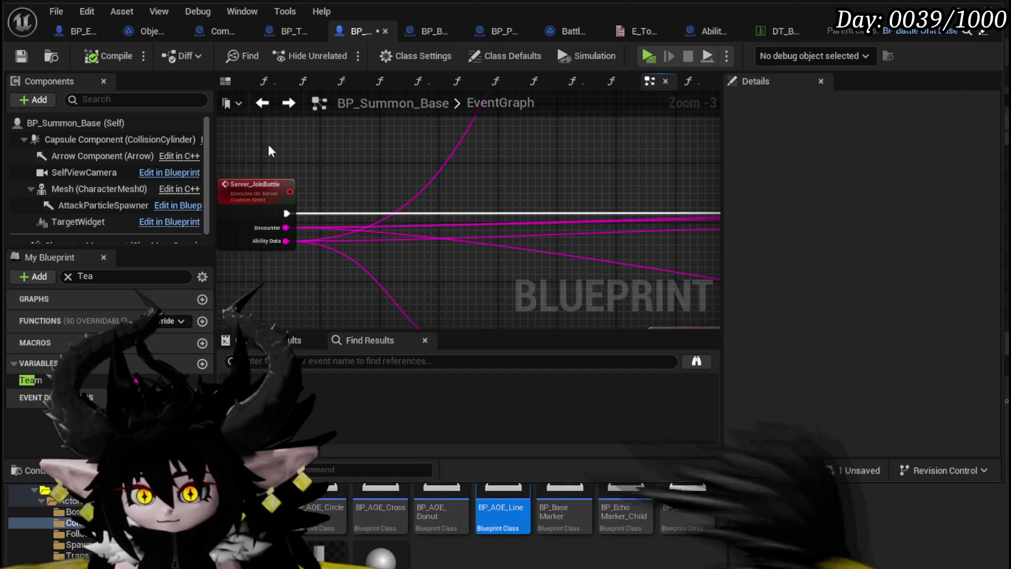
pyautogui.moveTo(30, 380)
pyautogui.mouseDown()
pyautogui.moveTo(277, 142)
pyautogui.moveTo(376, 182)
pyautogui.mouseUp()
# - Place a Switch on String node on the Team value and add two case pins
pyautogui.write('Switch')
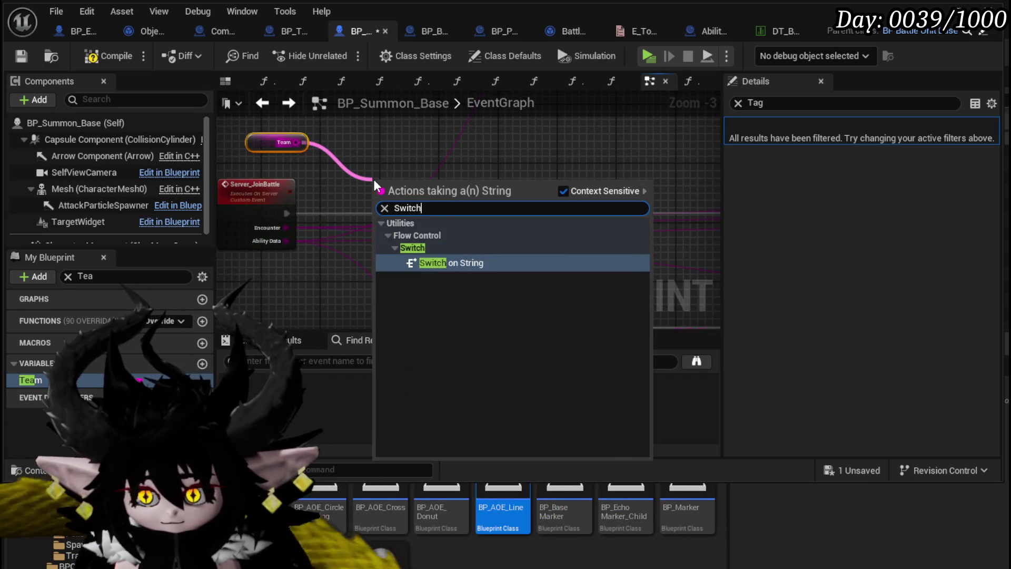
pyautogui.press('Return')
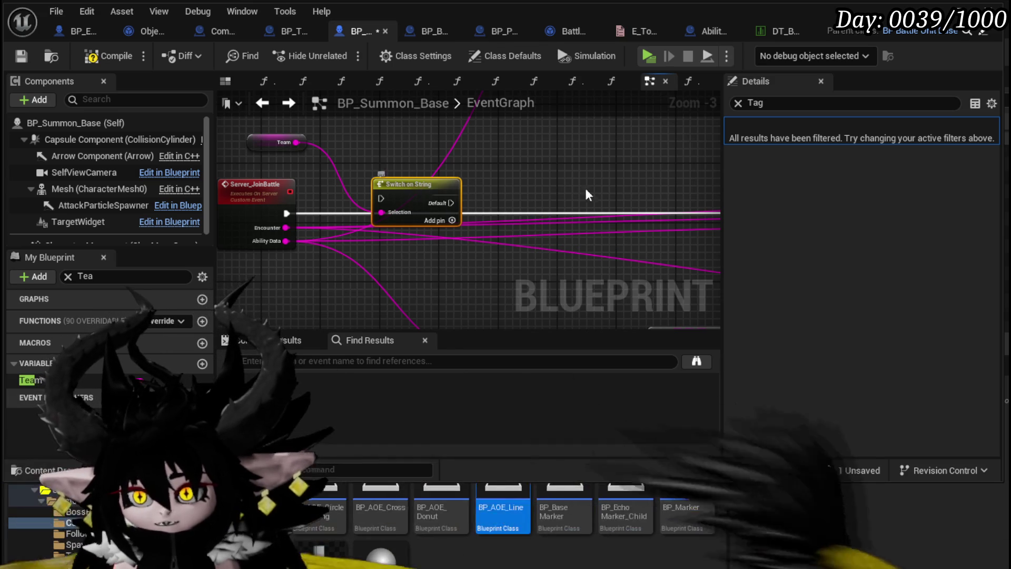
pyautogui.click(738, 103)
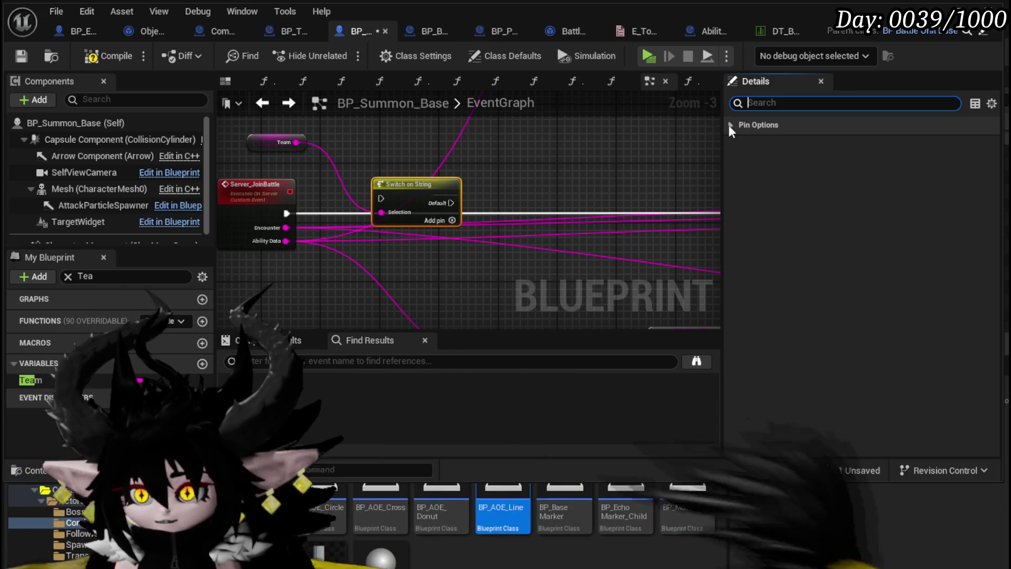
pyautogui.click(730, 125)
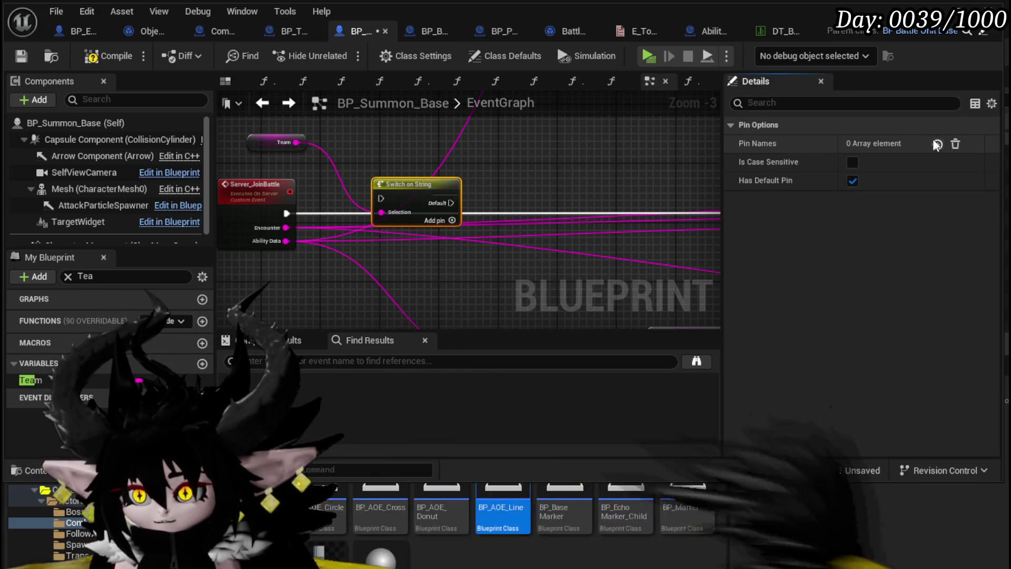
pyautogui.click(936, 143)
pyautogui.scroll(-5, 774, 218)
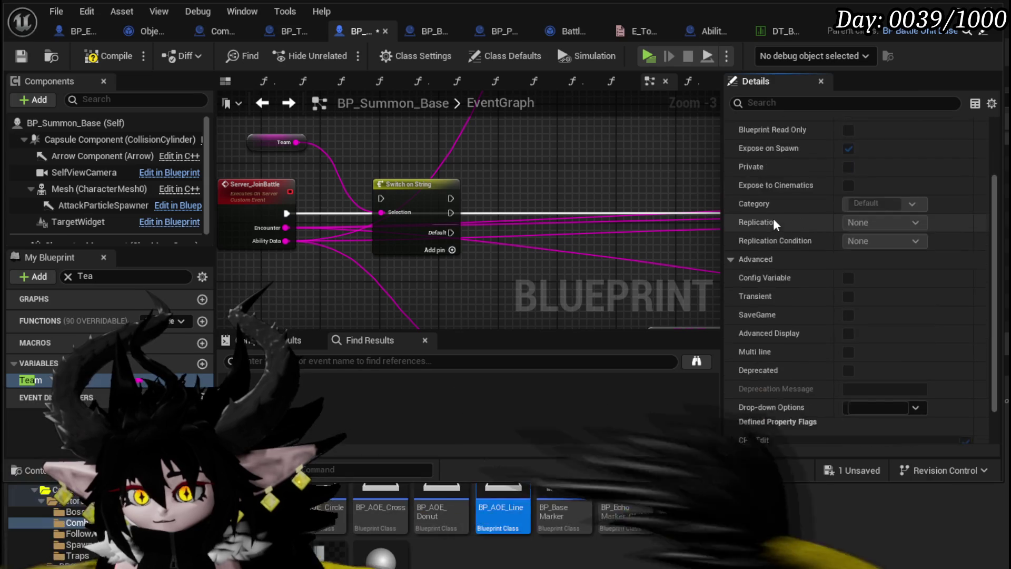
pyautogui.scroll(3, 825, 296)
pyautogui.scroll(3, 825, 296)
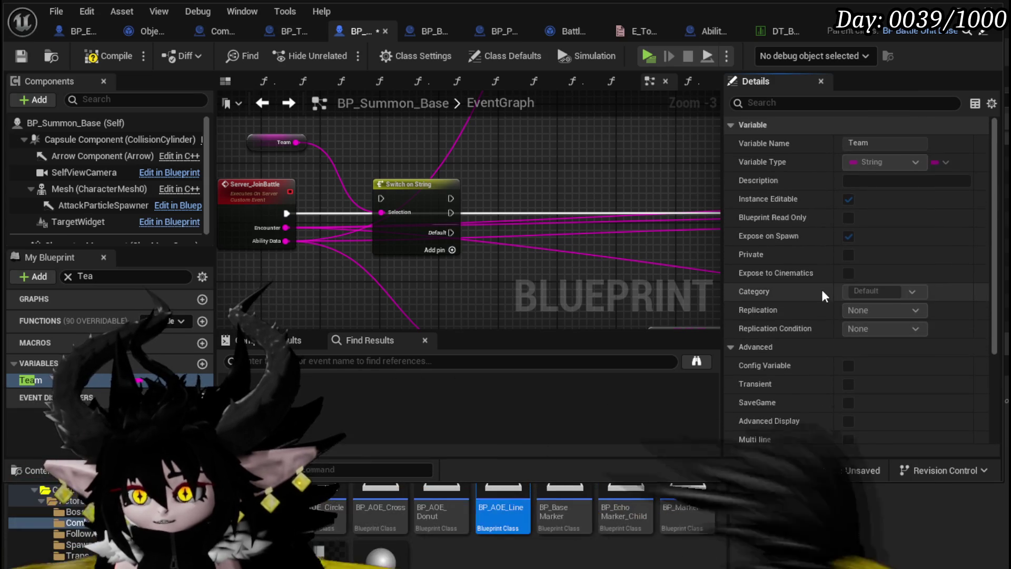
pyautogui.scroll(-3, 822, 290)
# - Name the switch's case pins Enemy and Player
pyautogui.click(424, 190)
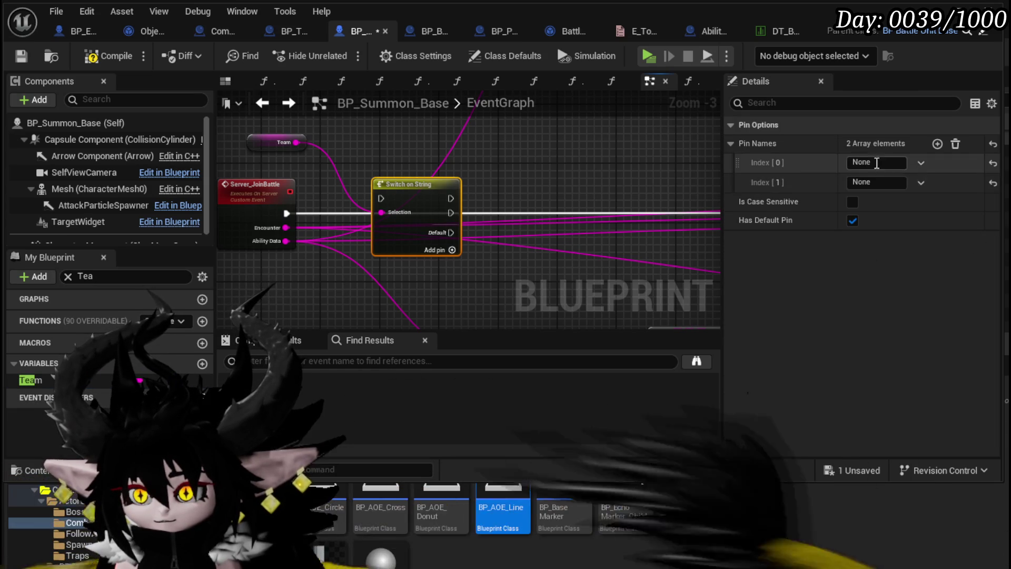
pyautogui.click(869, 163)
pyautogui.write('Enemy')
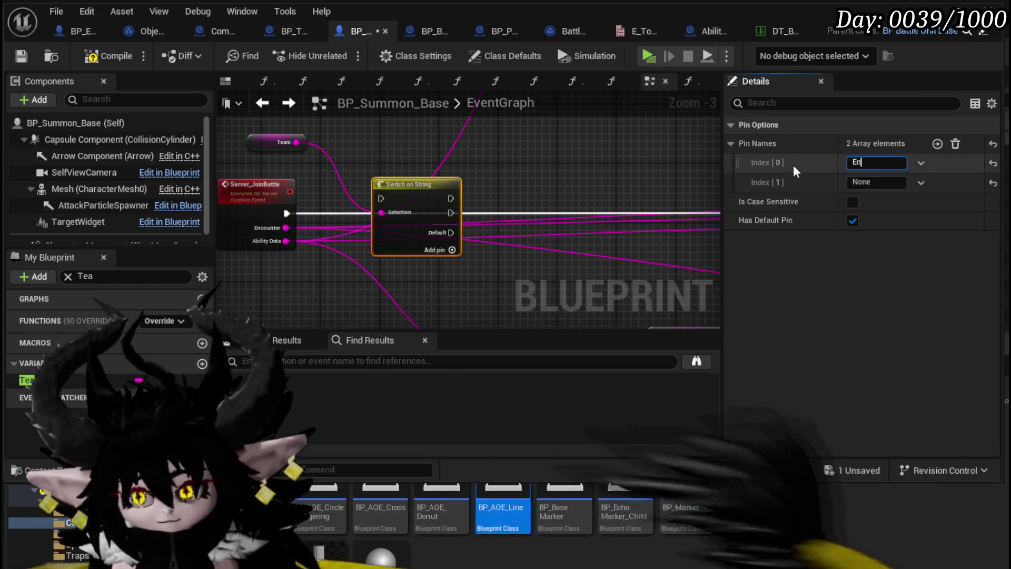
pyautogui.press('Return')
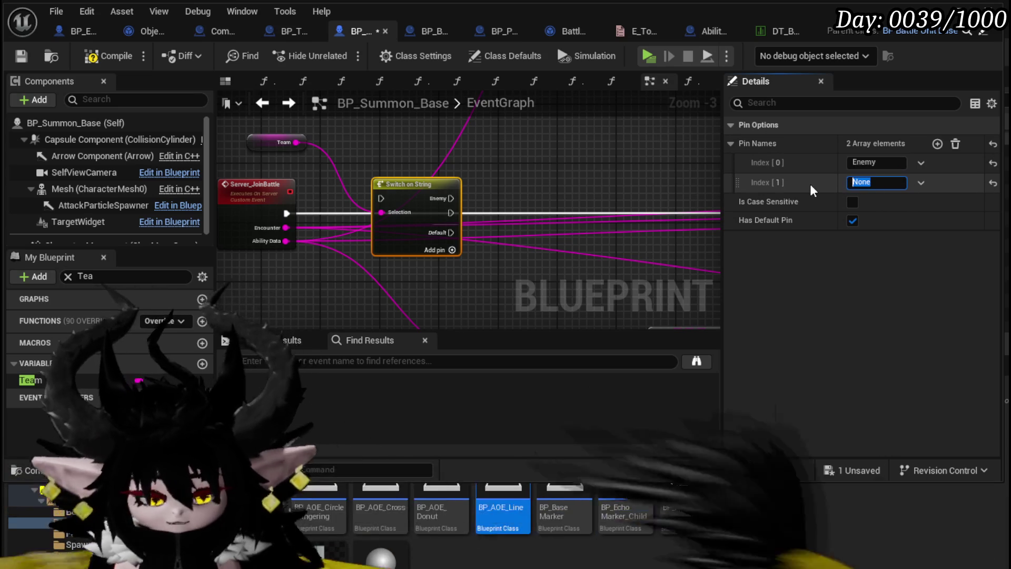
pyautogui.write('Player')
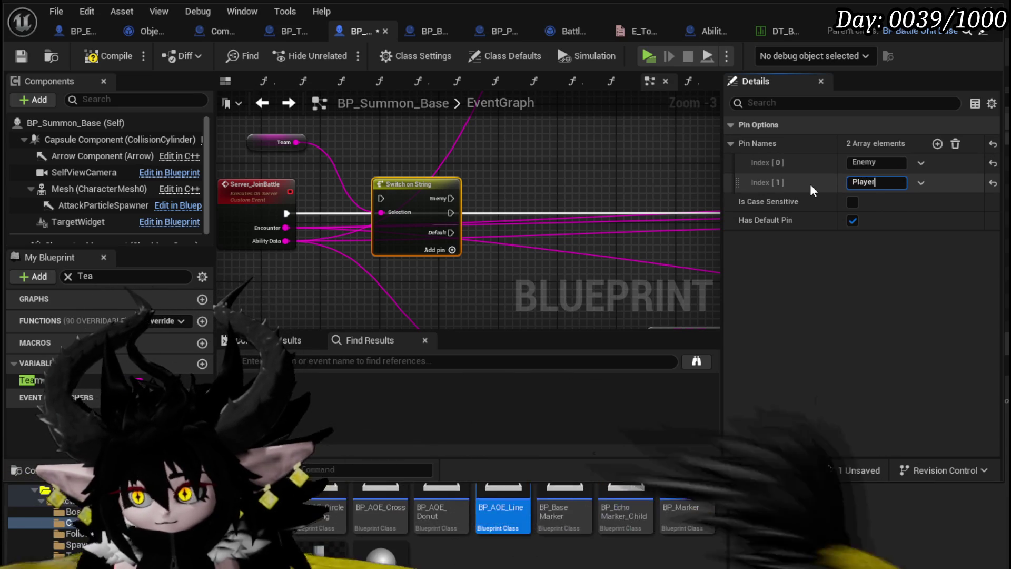
pyautogui.press('Return')
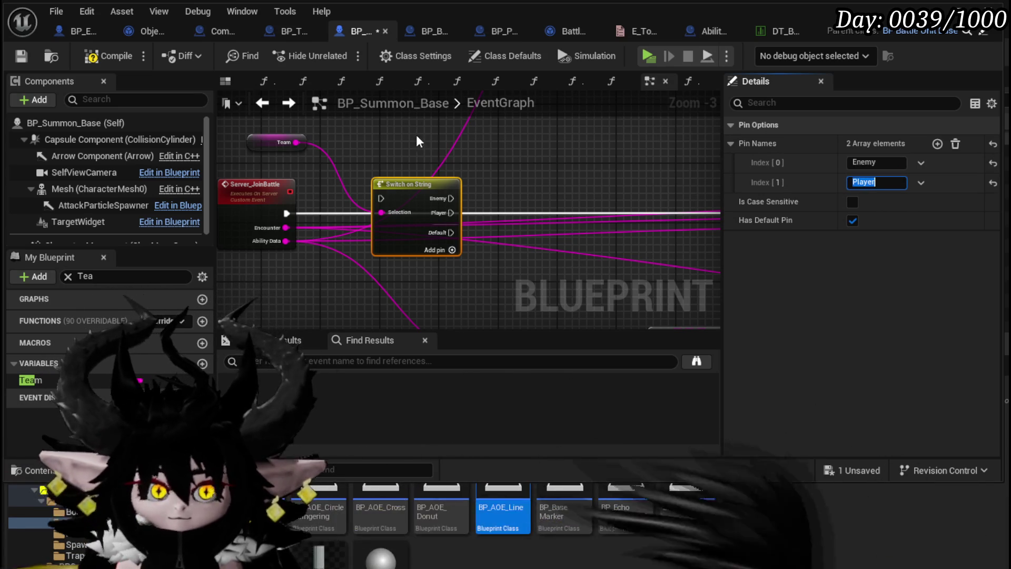
# - Wire Server_JoinBattle into the Switch on String and its Player case into the SET node
pyautogui.moveTo(284, 213)
pyautogui.mouseDown()
pyautogui.moveTo(381, 196)
pyautogui.moveTo(390, 206)
pyautogui.mouseUp()
pyautogui.moveTo(346, 154)
pyautogui.mouseDown()
pyautogui.moveTo(278, 139)
pyautogui.moveTo(344, 147)
pyautogui.mouseUp()
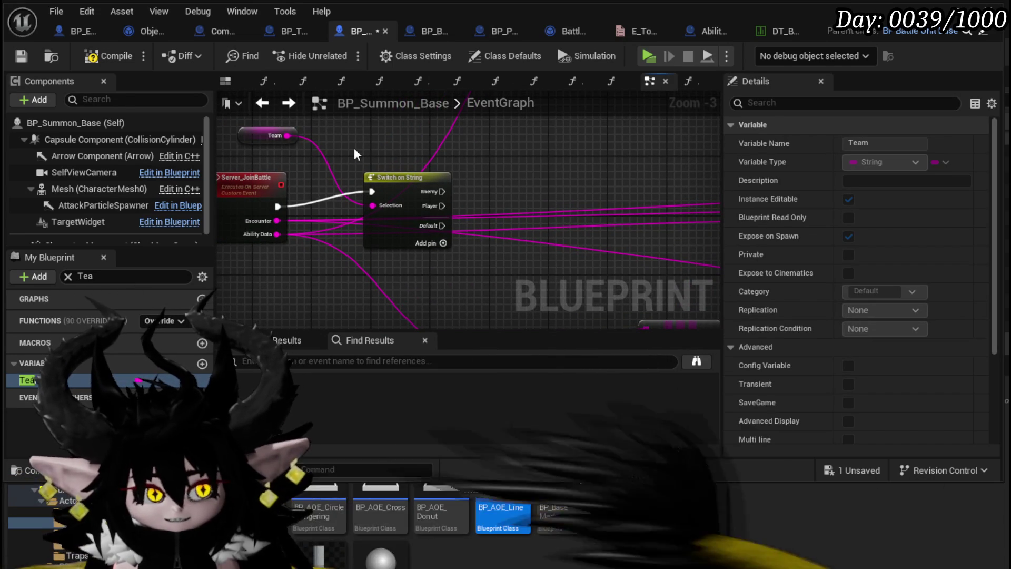
pyautogui.click(416, 173)
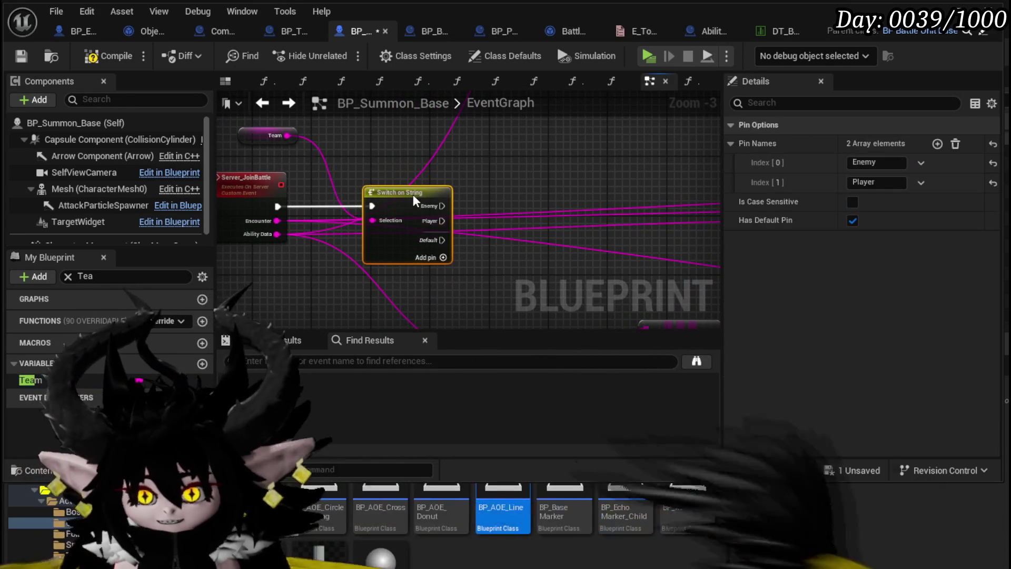
pyautogui.scroll(-2, 413, 195)
pyautogui.scroll(3, 292, 212)
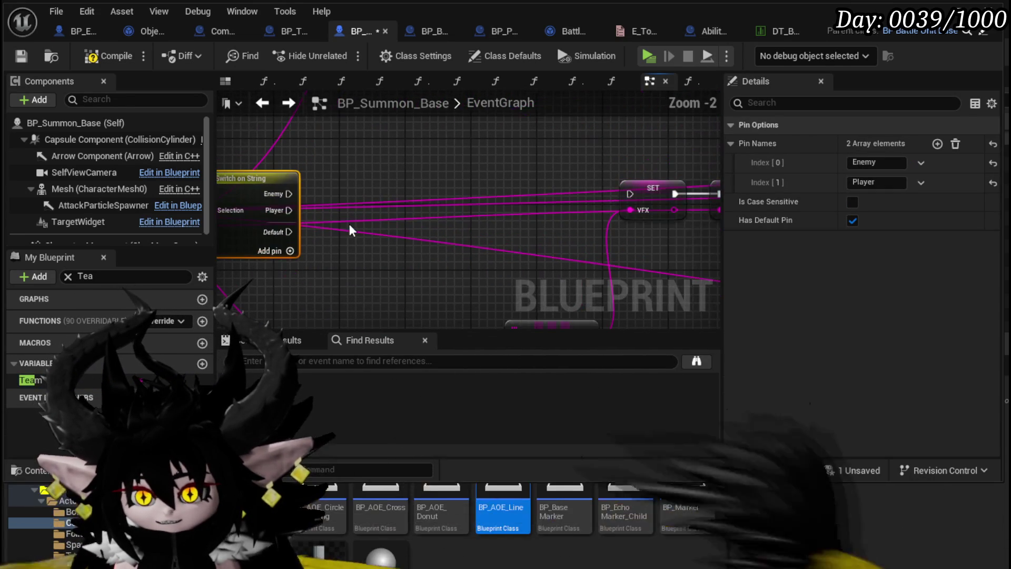
pyautogui.moveTo(601, 197); pyautogui.dragTo(639, 192)
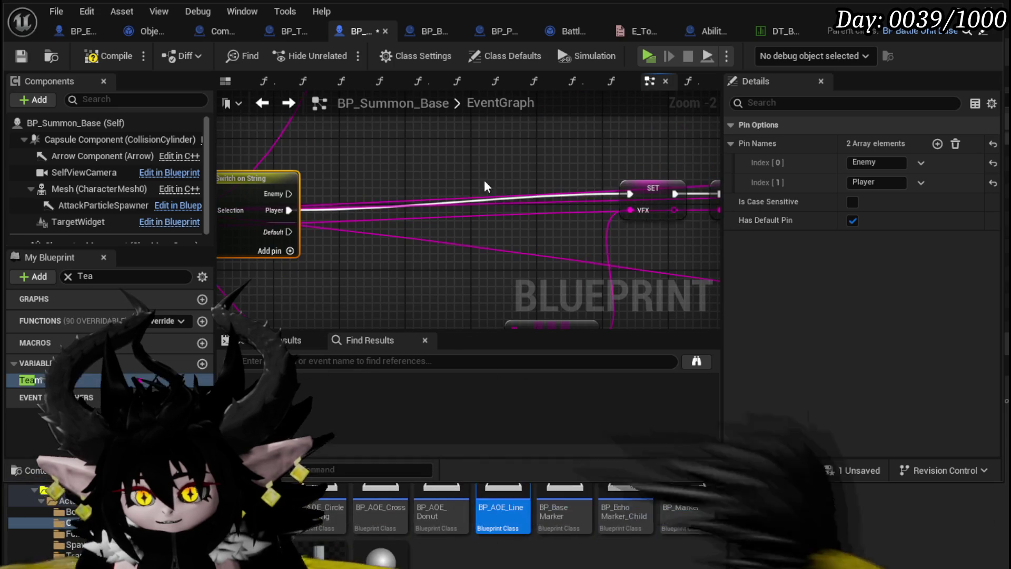
# - Move Server_JoinBattle up and left to tidy the graph, then save BP_Summon_Base
pyautogui.scroll(-3, 362, 241)
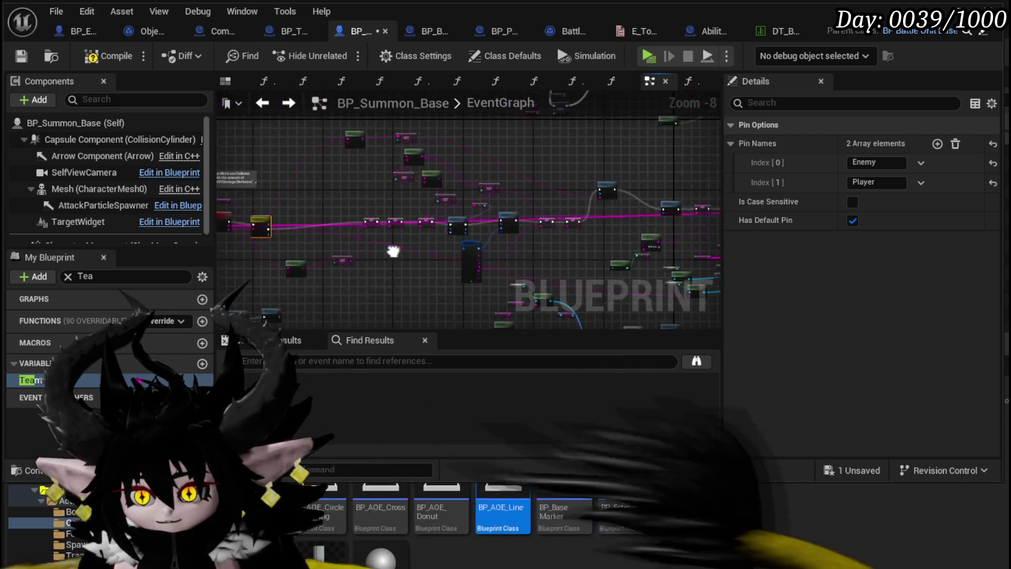
pyautogui.scroll(1, 357, 255)
pyautogui.moveTo(357, 255)
pyautogui.mouseDown()
pyautogui.moveTo(310, 279)
pyautogui.moveTo(345, 235)
pyautogui.moveTo(428, 220)
pyautogui.moveTo(423, 213)
pyautogui.mouseUp()
pyautogui.moveTo(320, 212); pyautogui.dragTo(296, 206)
pyautogui.click(333, 176)
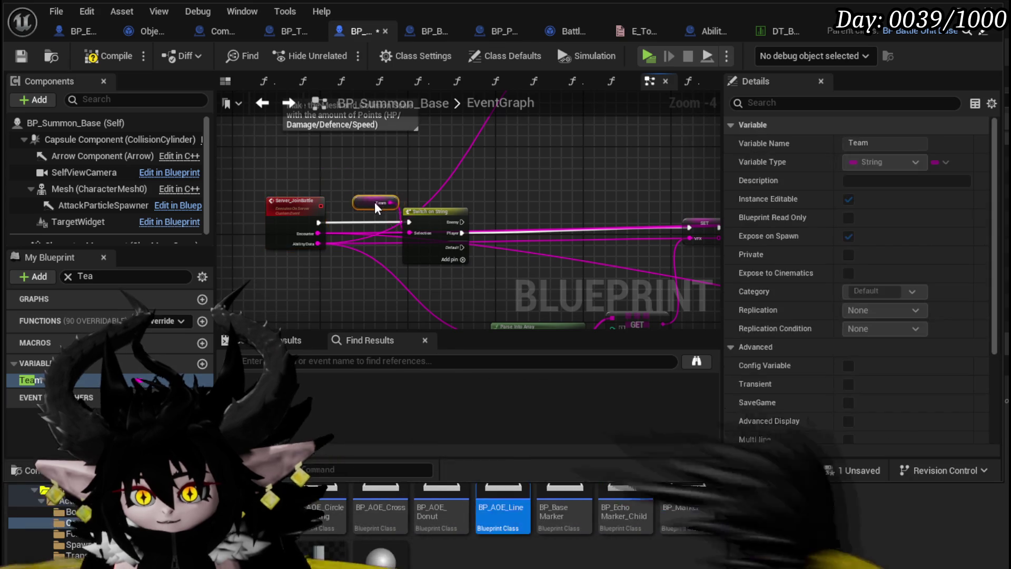
pyautogui.scroll(-2, 486, 185)
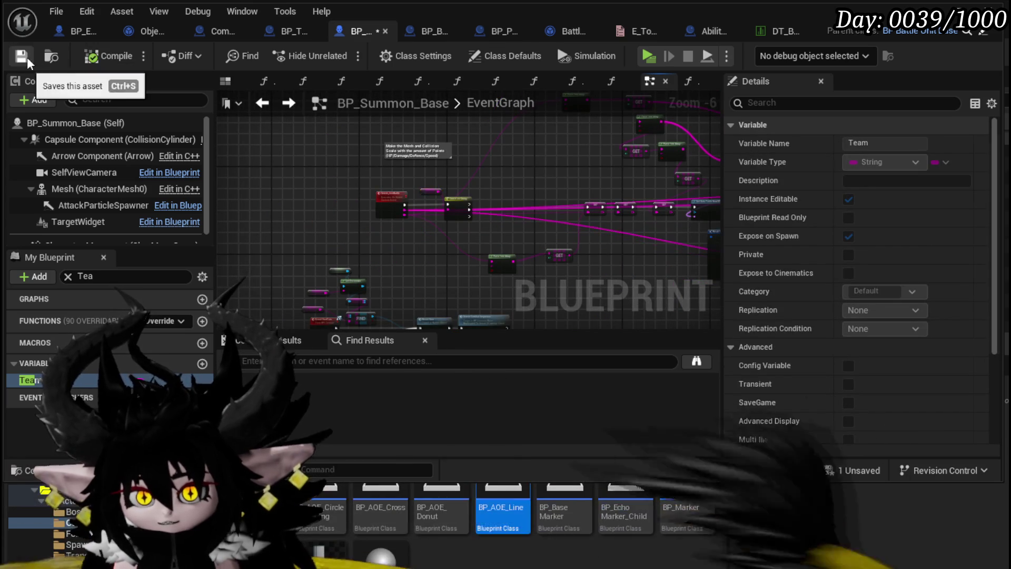
pyautogui.click(27, 56)
pyautogui.moveTo(420, 228); pyautogui.dragTo(285, 219)
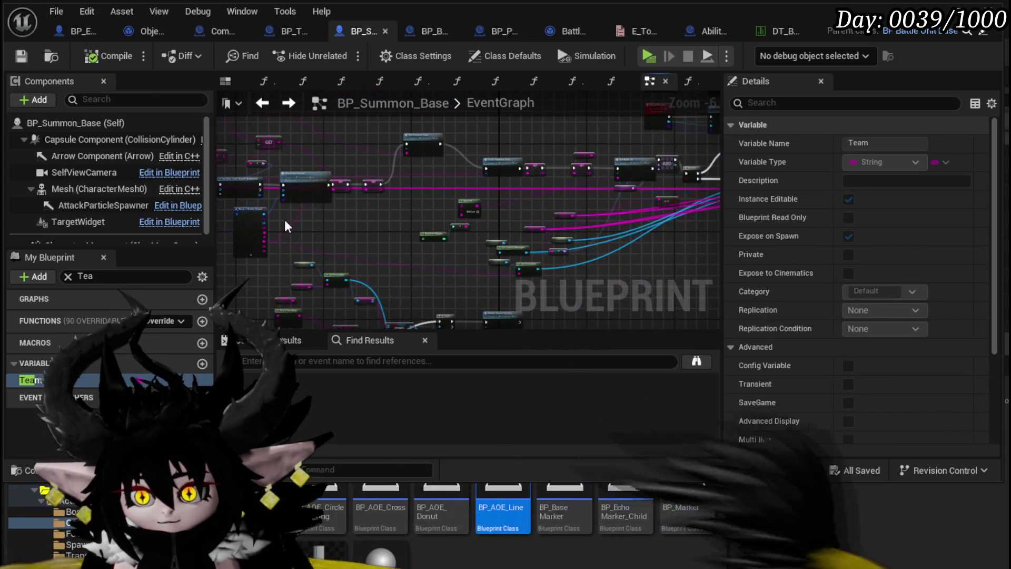
pyautogui.moveTo(422, 221)
pyautogui.mouseDown()
pyautogui.moveTo(312, 246)
pyautogui.moveTo(301, 210)
pyautogui.moveTo(250, 168)
pyautogui.mouseUp()
pyautogui.scroll(3, 314, 252)
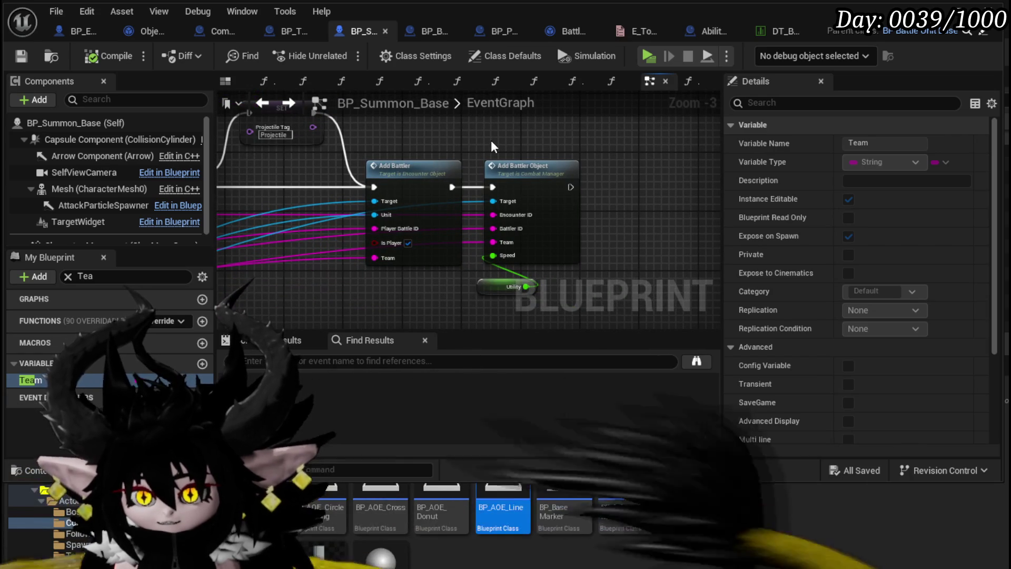
pyautogui.moveTo(491, 140)
pyautogui.mouseDown()
pyautogui.moveTo(402, 138)
pyautogui.moveTo(433, 190)
pyautogui.mouseUp()
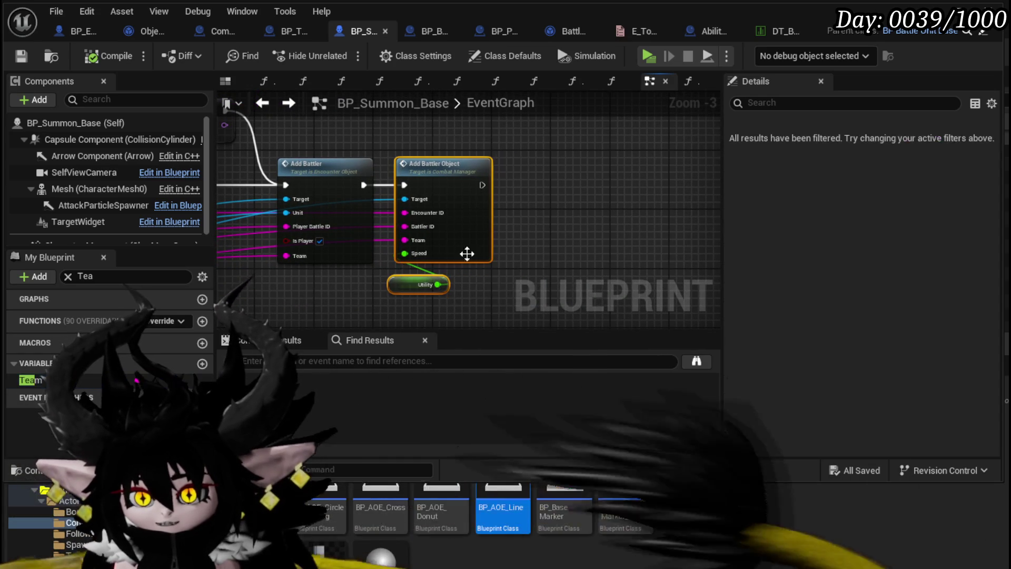
pyautogui.click(334, 132)
pyautogui.moveTo(334, 131)
pyautogui.mouseDown()
pyautogui.moveTo(520, 175)
pyautogui.moveTo(245, 161)
pyautogui.moveTo(537, 180)
pyautogui.moveTo(623, 175)
pyautogui.mouseUp()
pyautogui.scroll(-2, 505, 163)
pyautogui.scroll(1, 498, 176)
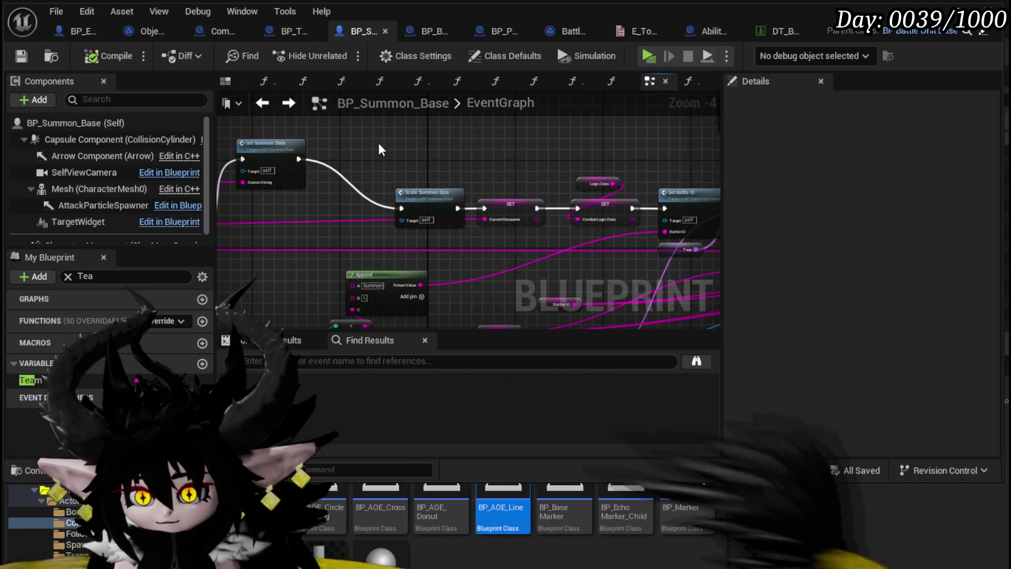
# - Shift the Scale Summon Size, SET and LogicData nodes slightly left
pyautogui.moveTo(378, 143); pyautogui.dragTo(598, 226)
pyautogui.moveTo(535, 208); pyautogui.dragTo(522, 209)
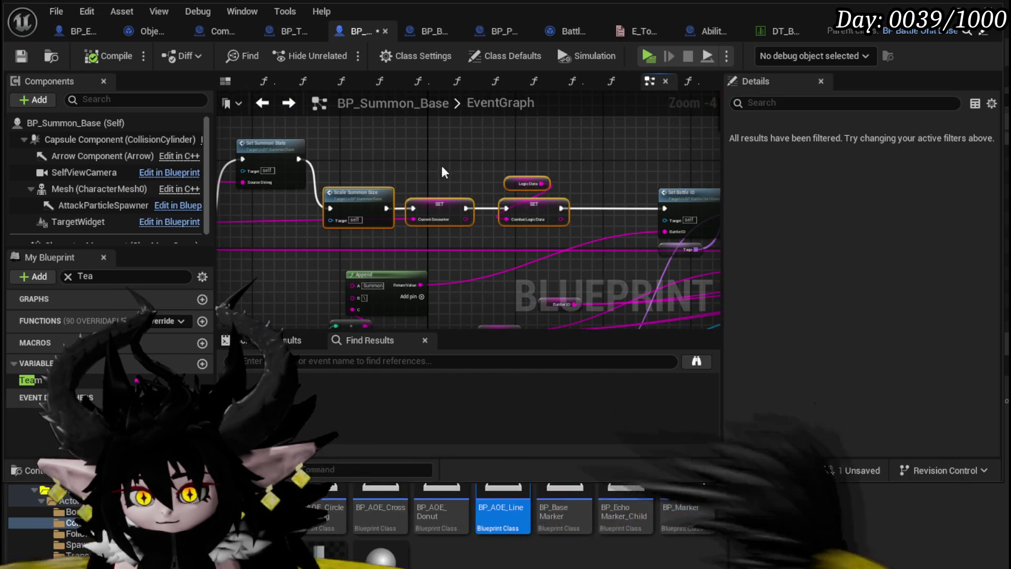
pyautogui.click(441, 166)
pyautogui.moveTo(584, 192); pyautogui.dragTo(475, 198)
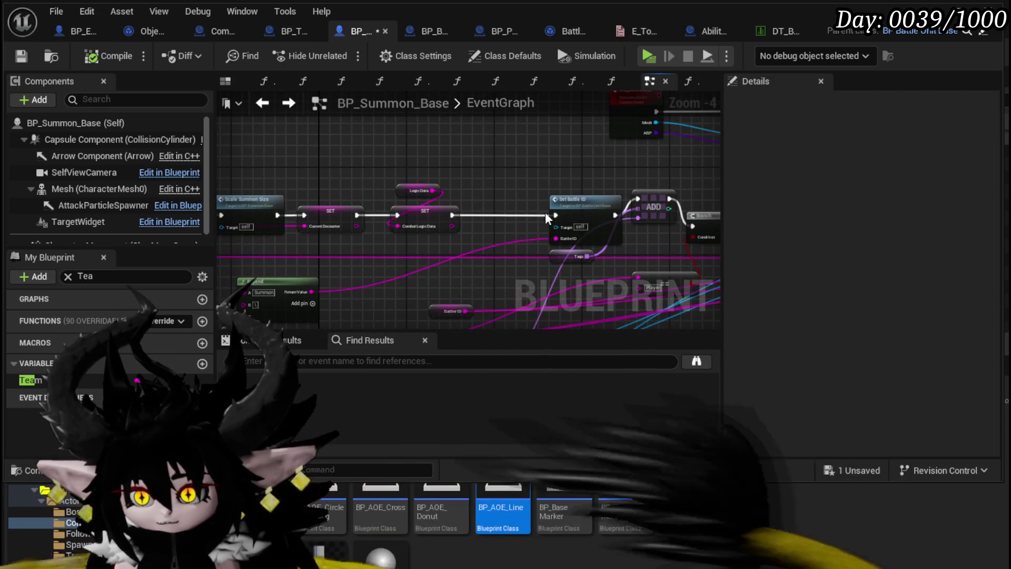
pyautogui.moveTo(347, 268)
pyautogui.mouseDown()
pyautogui.moveTo(475, 180)
pyautogui.moveTo(470, 259)
pyautogui.mouseUp()
pyautogui.scroll(-3, 631, 165)
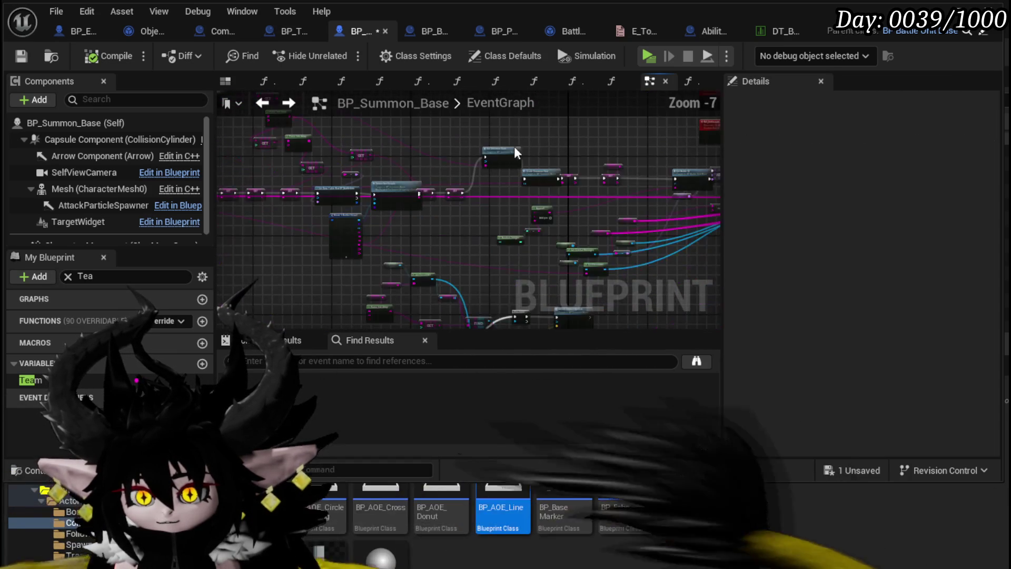
pyautogui.scroll(2, 307, 207)
# - Wire the execution into Set Battle ID and add a reroute point on the Enemy wire
pyautogui.moveTo(303, 229)
pyautogui.mouseDown()
pyautogui.moveTo(614, 157)
pyautogui.moveTo(481, 233)
pyautogui.mouseUp()
pyautogui.moveTo(624, 195)
pyautogui.mouseDown()
pyautogui.moveTo(675, 164)
pyautogui.moveTo(375, 221)
pyautogui.mouseUp()
pyautogui.doubleClick(375, 234)
pyautogui.moveTo(443, 154); pyautogui.dragTo(447, 146)
# - Add a Current Encounter getter and wire it into Get Encounter's Encounter ID pin
pyautogui.scroll(-1, 447, 146)
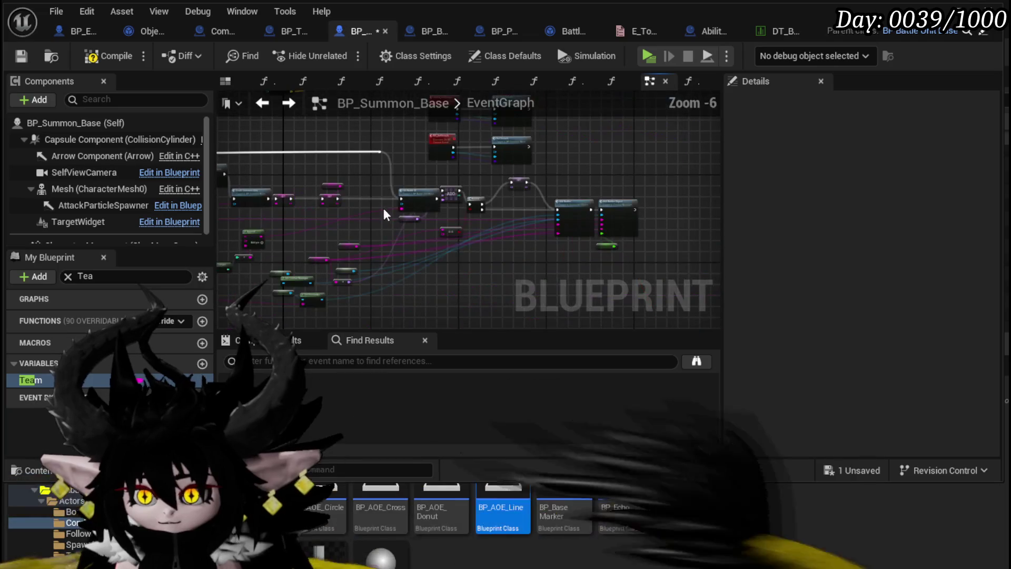
pyautogui.scroll(2, 324, 219)
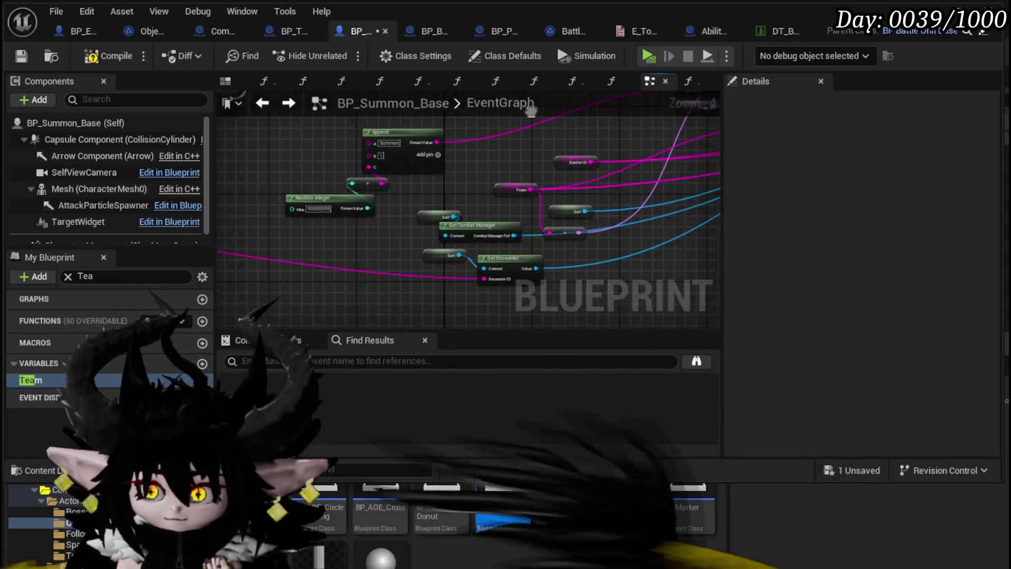
pyautogui.scroll(-1, 349, 258)
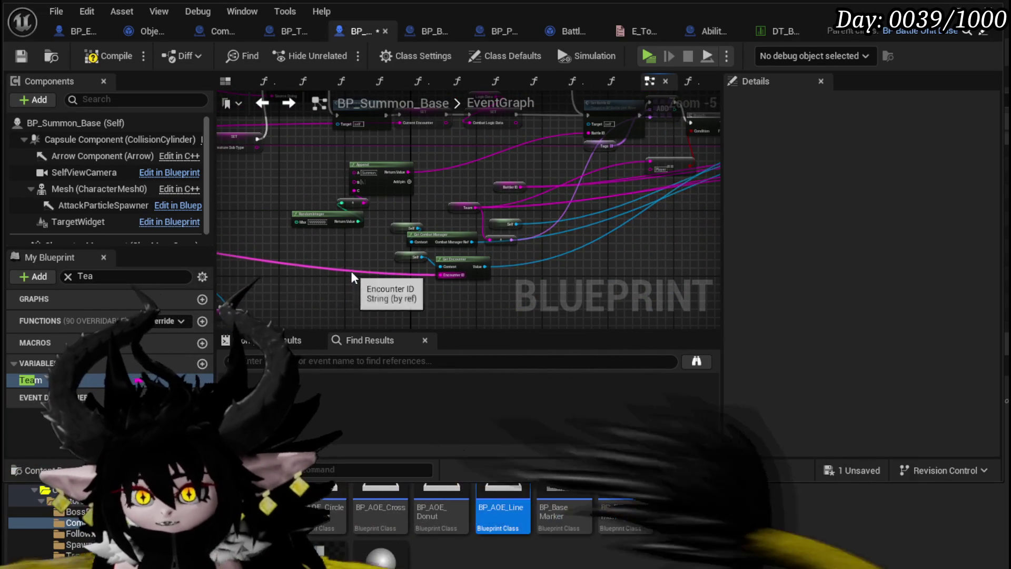
pyautogui.moveTo(351, 270)
pyautogui.mouseDown()
pyautogui.moveTo(463, 271)
pyautogui.moveTo(505, 233)
pyautogui.moveTo(400, 239)
pyautogui.mouseUp()
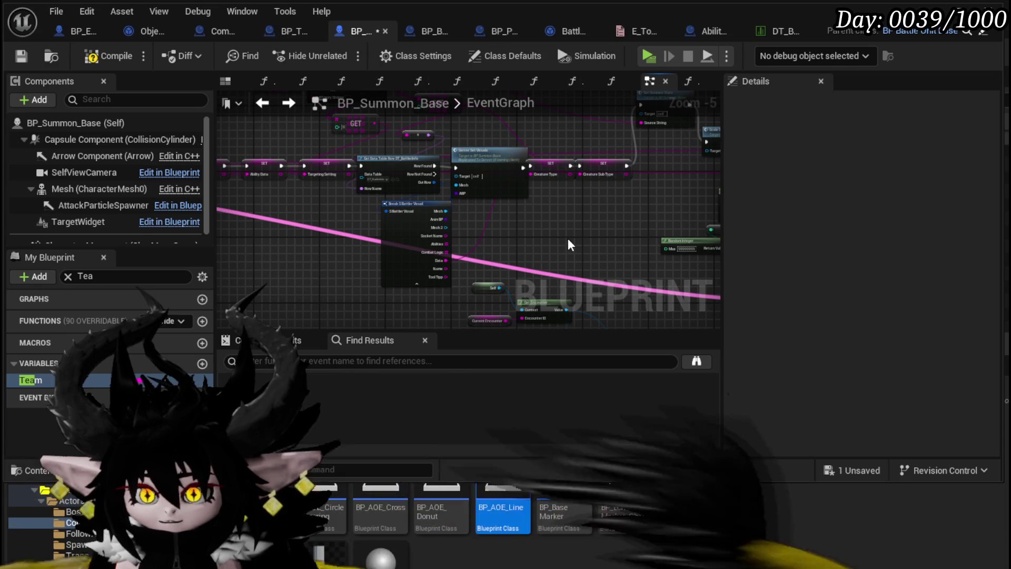
pyautogui.moveTo(464, 280)
pyautogui.mouseDown()
pyautogui.moveTo(515, 158)
pyautogui.moveTo(500, 223)
pyautogui.moveTo(415, 306)
pyautogui.mouseUp()
pyautogui.scroll(3, 513, 301)
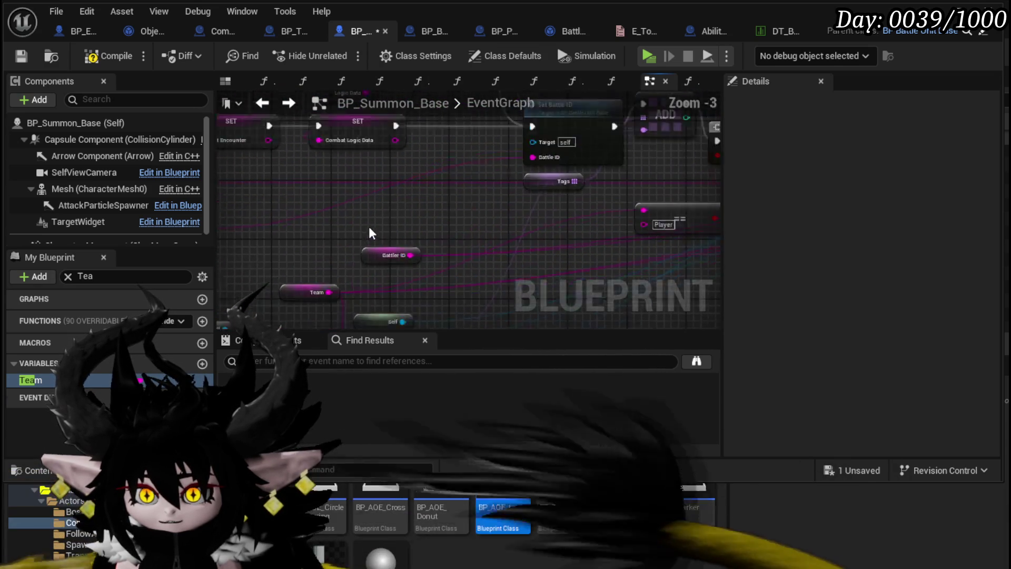
pyautogui.scroll(-1, 449, 285)
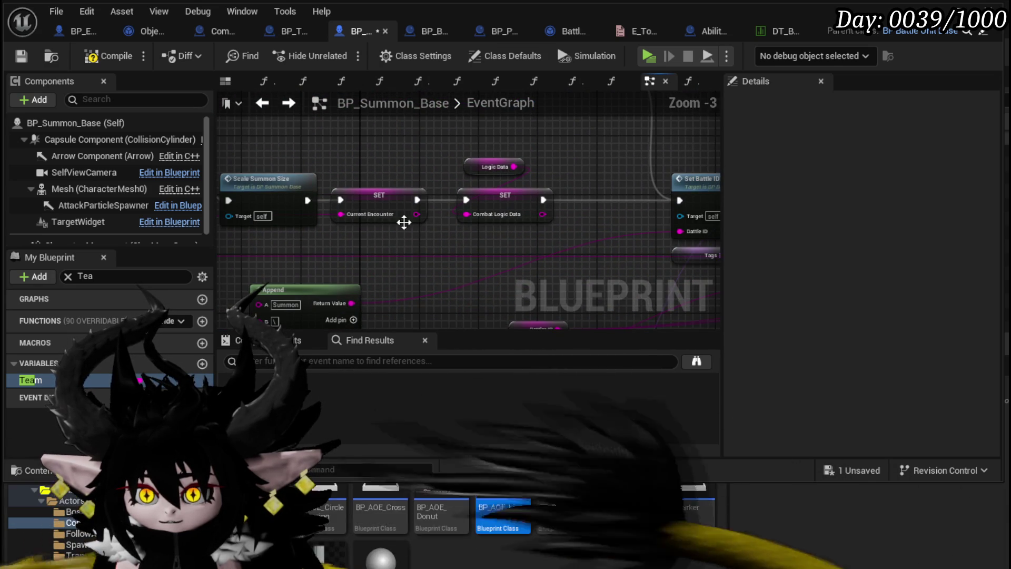
pyautogui.moveTo(404, 220); pyautogui.dragTo(463, 92)
pyautogui.rightClick(363, 261)
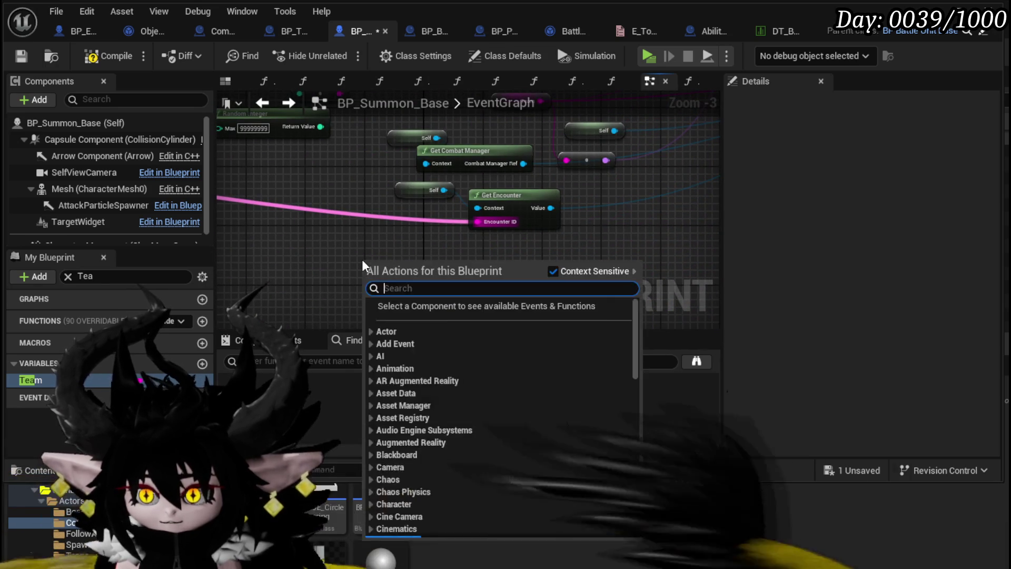
pyautogui.write('get current encou')
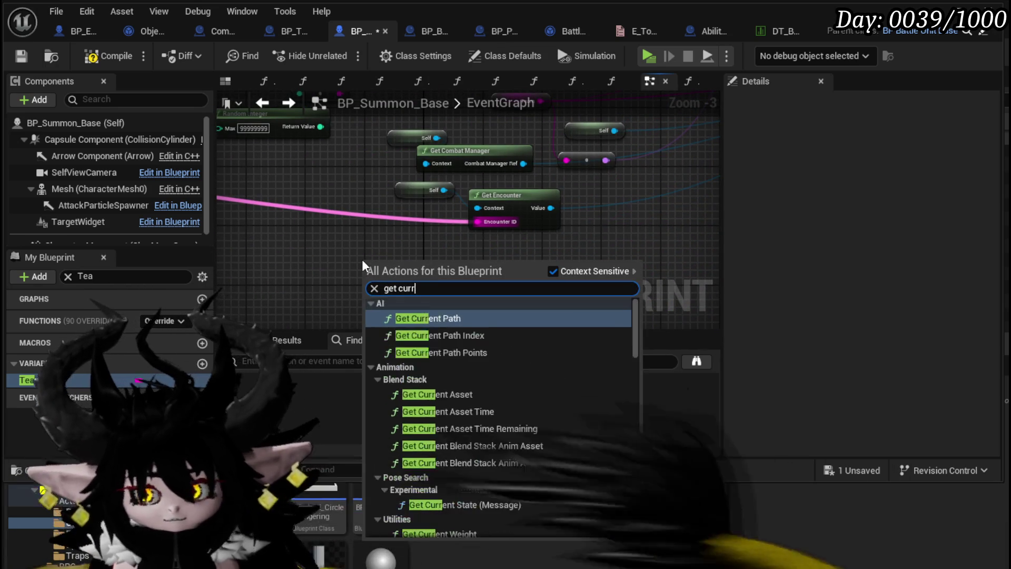
pyautogui.press('Return')
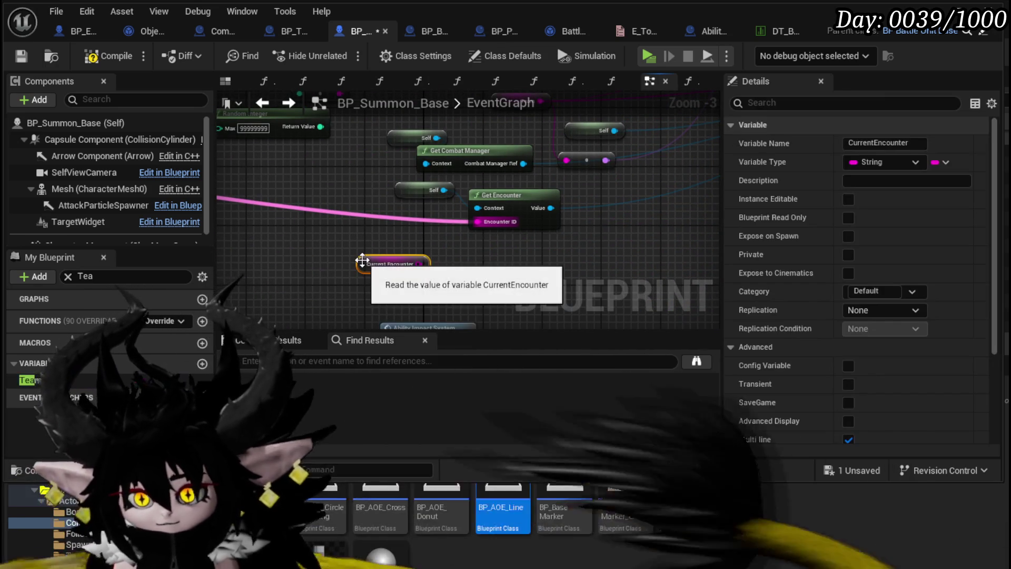
pyautogui.moveTo(417, 263); pyautogui.dragTo(489, 222)
# - Select the Append node and pan over to the Branch, Tags and Add Battler nodes
pyautogui.scroll(-2, 414, 230)
pyautogui.moveTo(414, 230)
pyautogui.mouseDown()
pyautogui.moveTo(422, 253)
pyautogui.moveTo(404, 252)
pyautogui.mouseUp()
pyautogui.moveTo(429, 194); pyautogui.dragTo(428, 194)
pyautogui.scroll(3, 534, 190)
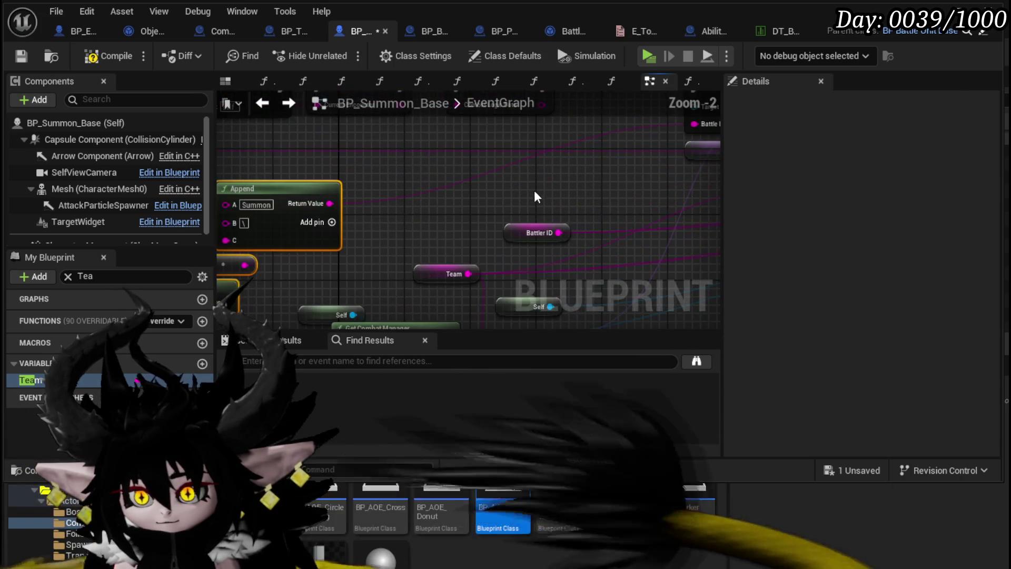
pyautogui.moveTo(535, 191)
pyautogui.mouseDown()
pyautogui.moveTo(411, 229)
pyautogui.moveTo(378, 188)
pyautogui.mouseUp()
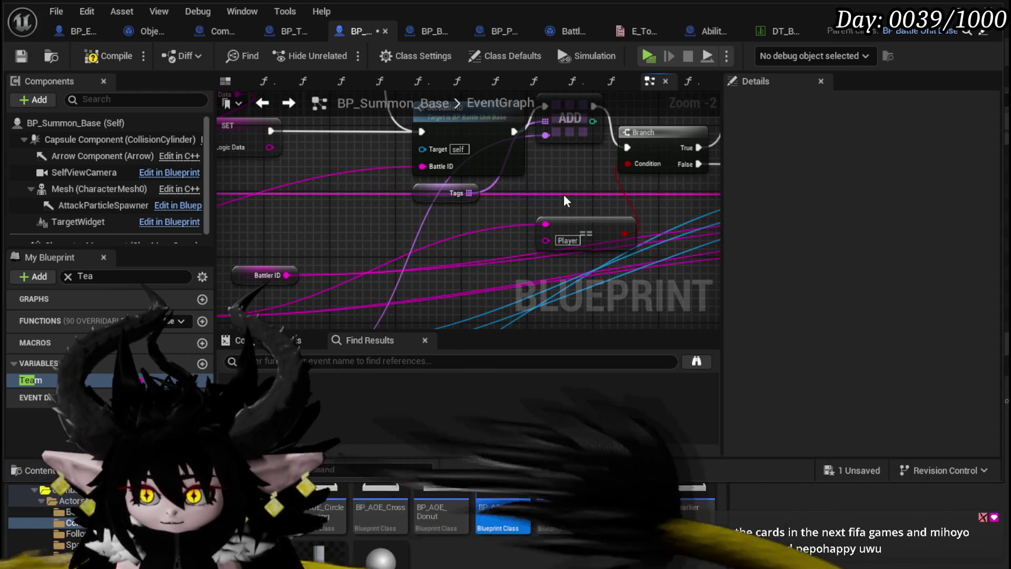
pyautogui.moveTo(564, 194)
pyautogui.mouseDown()
pyautogui.moveTo(579, 178)
pyautogui.moveTo(274, 208)
pyautogui.moveTo(247, 248)
pyautogui.moveTo(490, 228)
pyautogui.moveTo(610, 185)
pyautogui.mouseUp()
pyautogui.scroll(-2, 532, 220)
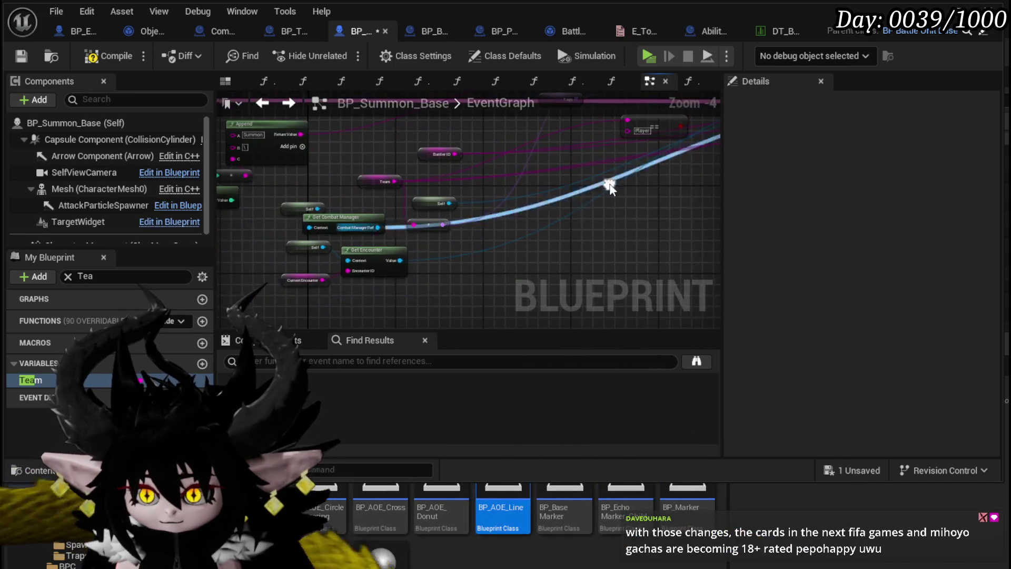
# - Connect Current Encounter to the Add Battler Object node's Encounter ID input
pyautogui.click(276, 279)
pyautogui.moveTo(420, 264)
pyautogui.mouseDown()
pyautogui.moveTo(60, 327)
pyautogui.moveTo(318, 319)
pyautogui.mouseUp()
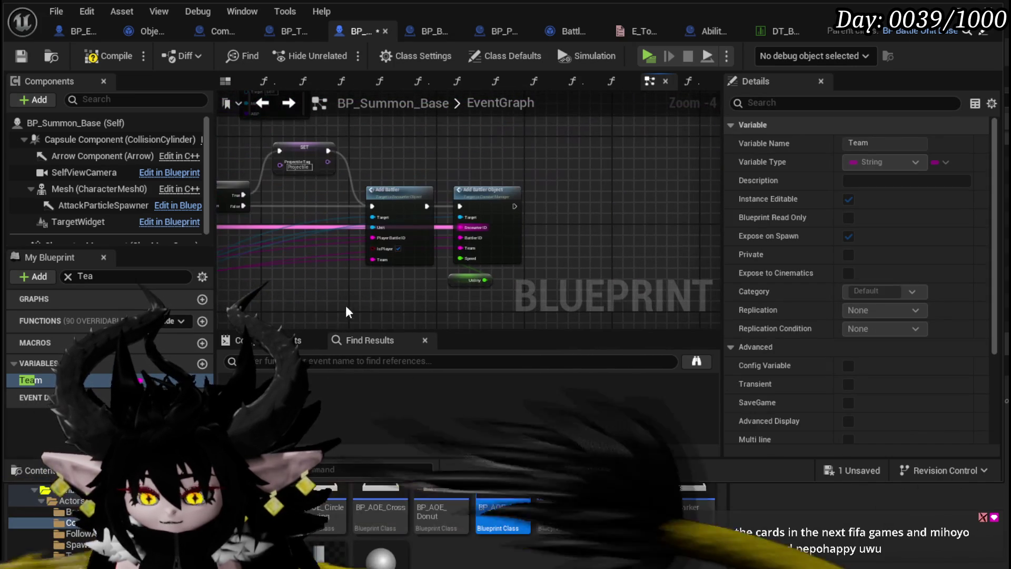
pyautogui.scroll(1, 482, 169)
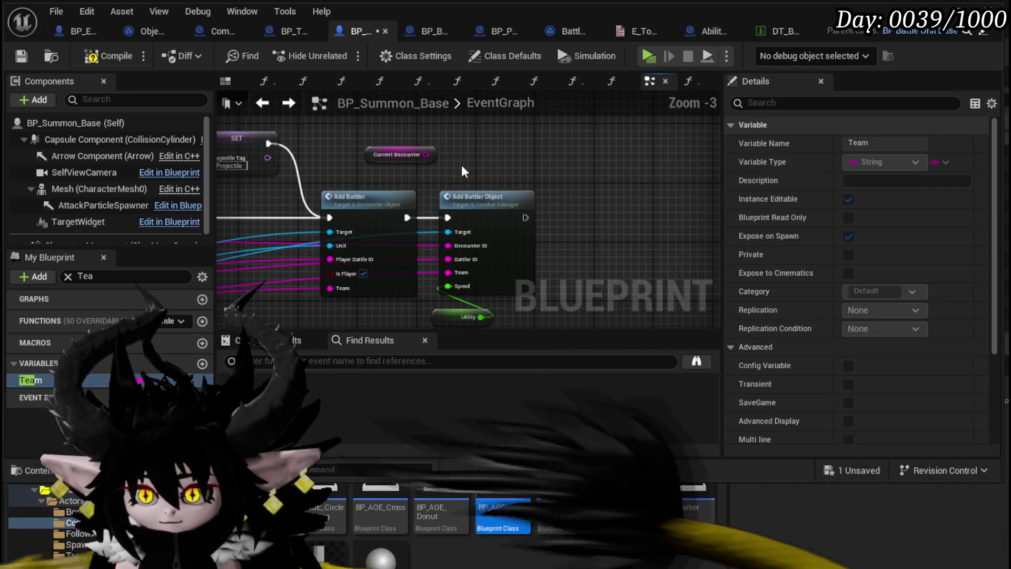
pyautogui.scroll(1, 428, 159)
pyautogui.moveTo(420, 157)
pyautogui.mouseDown()
pyautogui.moveTo(429, 260)
pyautogui.moveTo(457, 261)
pyautogui.mouseUp()
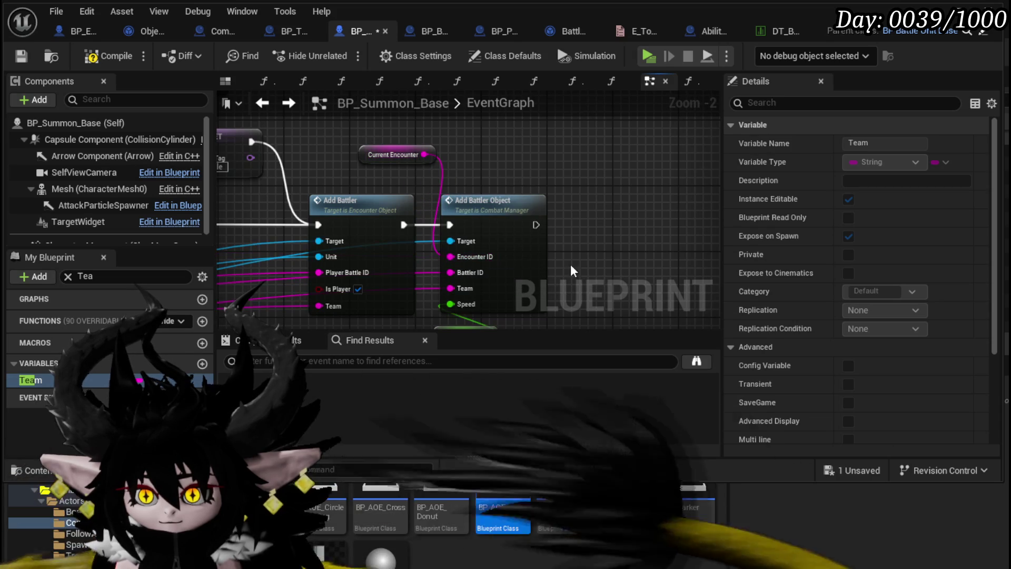
# - Move Add Battler Object right, Current Encounter down-left, and nudge the battler nodes right
pyautogui.moveTo(463, 213); pyautogui.dragTo(509, 210)
pyautogui.moveTo(373, 153); pyautogui.dragTo(341, 171)
pyautogui.scroll(-3, 340, 171)
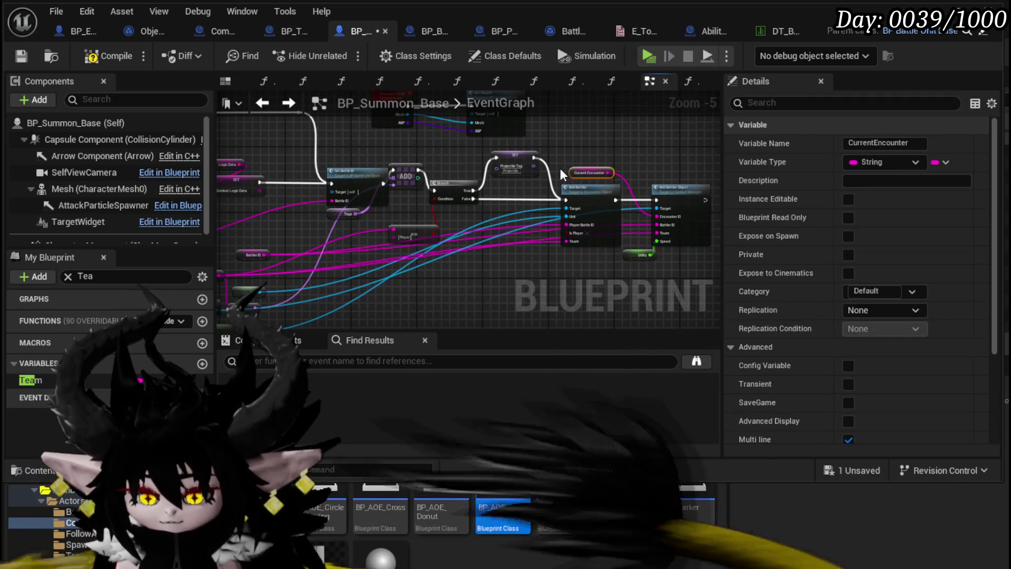
pyautogui.click(427, 153)
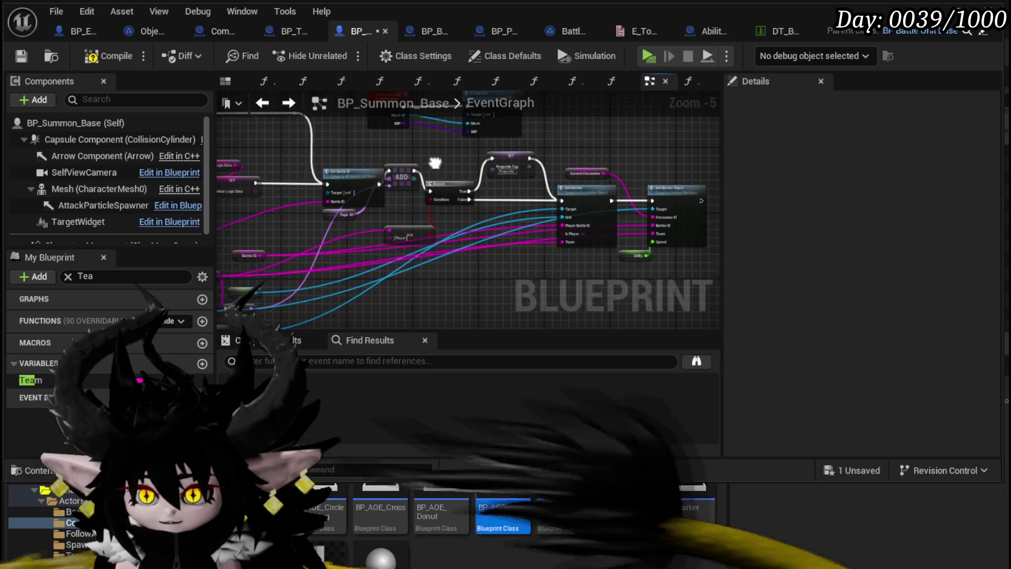
pyautogui.moveTo(418, 160); pyautogui.dragTo(289, 163)
pyautogui.moveTo(587, 162); pyautogui.dragTo(587, 165)
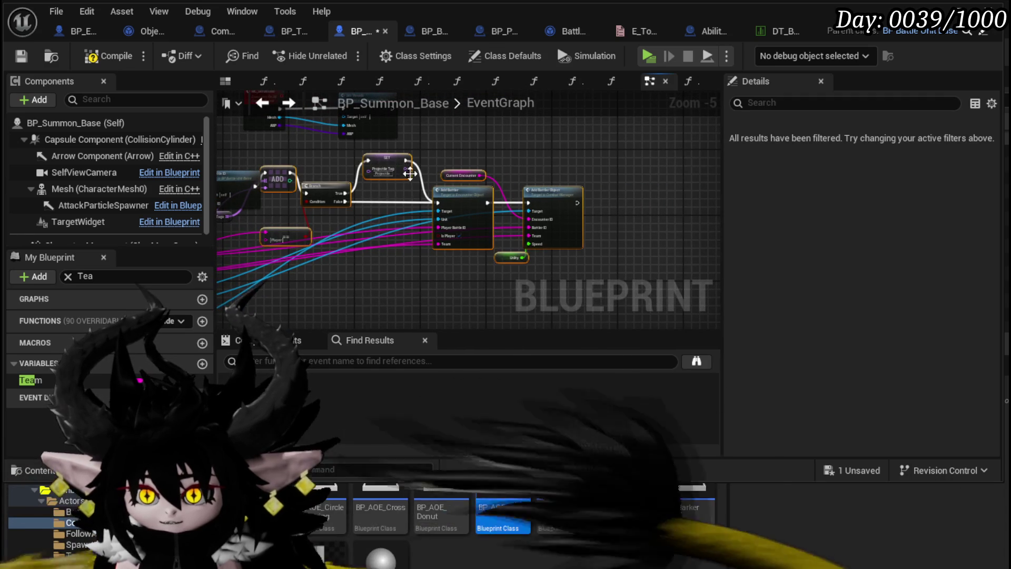
pyautogui.moveTo(398, 166); pyautogui.dragTo(534, 159)
pyautogui.click(381, 151)
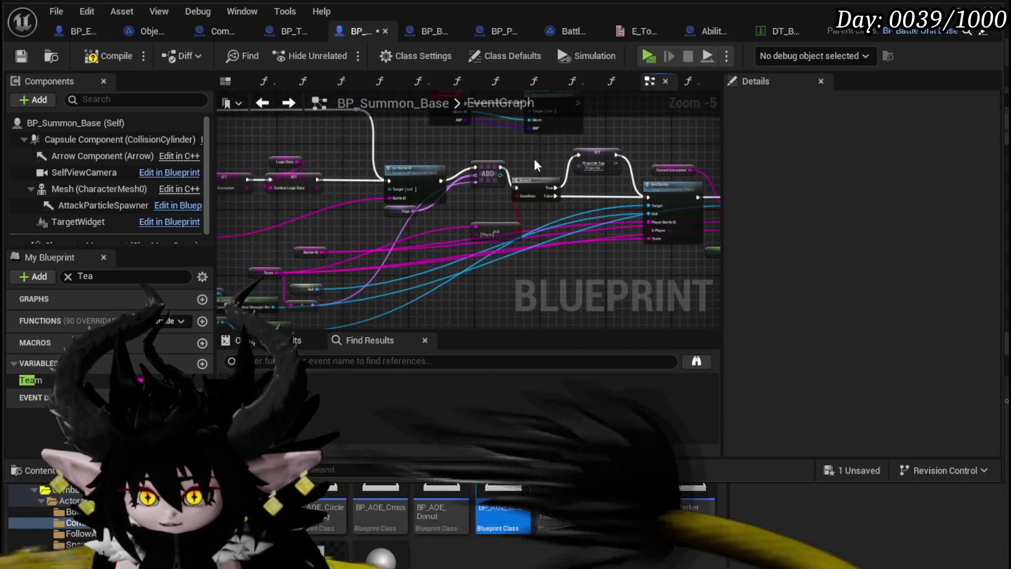
# - Select the whole battler-adding node chain and centre it in view
pyautogui.moveTo(512, 264); pyautogui.dragTo(636, 215)
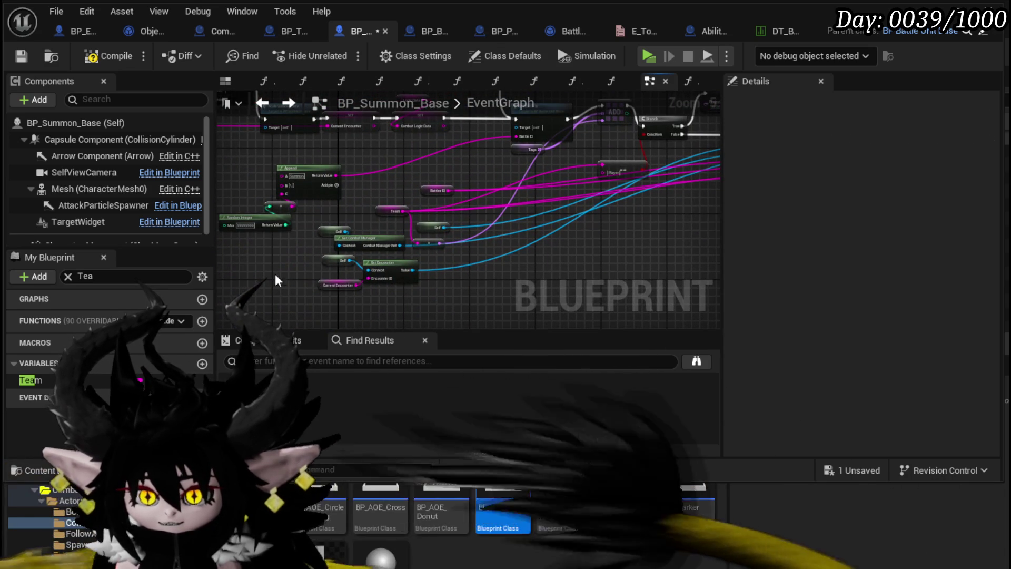
pyautogui.moveTo(467, 168); pyautogui.dragTo(464, 169)
pyautogui.moveTo(463, 169)
pyautogui.mouseDown()
pyautogui.moveTo(339, 219)
pyautogui.moveTo(258, 279)
pyautogui.mouseUp()
pyautogui.moveTo(553, 156); pyautogui.dragTo(688, 131)
pyautogui.scroll(-3, 589, 203)
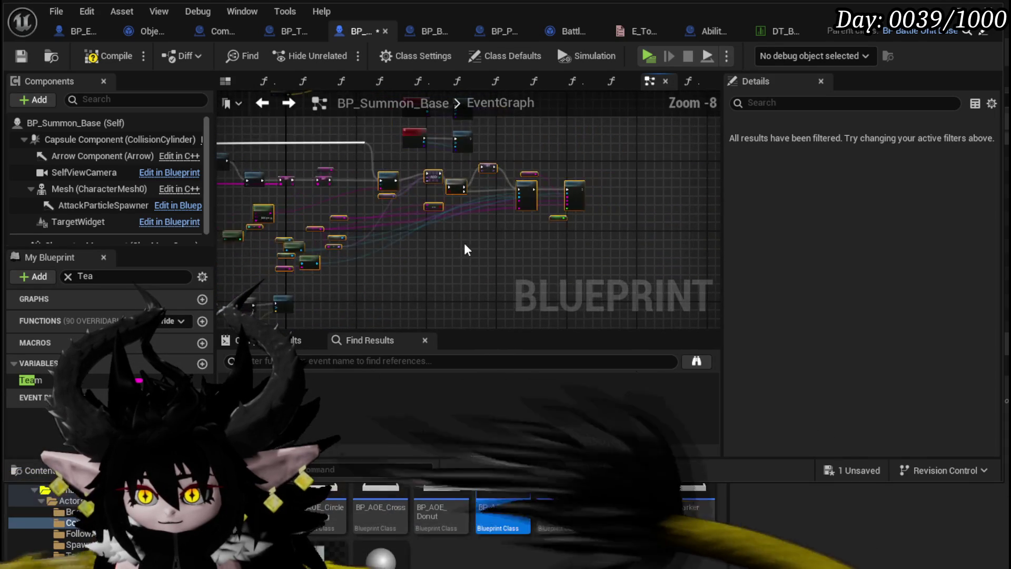
pyautogui.moveTo(464, 242)
pyautogui.mouseDown()
pyautogui.moveTo(583, 192)
pyautogui.moveTo(413, 248)
pyautogui.moveTo(548, 228)
pyautogui.mouseUp()
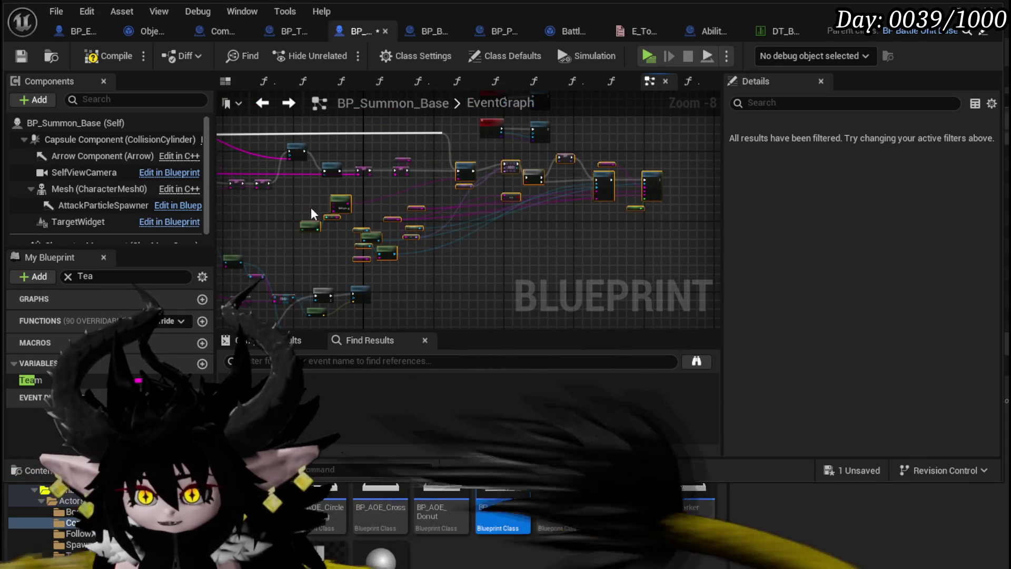
pyautogui.scroll(3, 311, 207)
pyautogui.moveTo(315, 210)
pyautogui.mouseDown()
pyautogui.moveTo(331, 165)
pyautogui.moveTo(343, 234)
pyautogui.mouseUp()
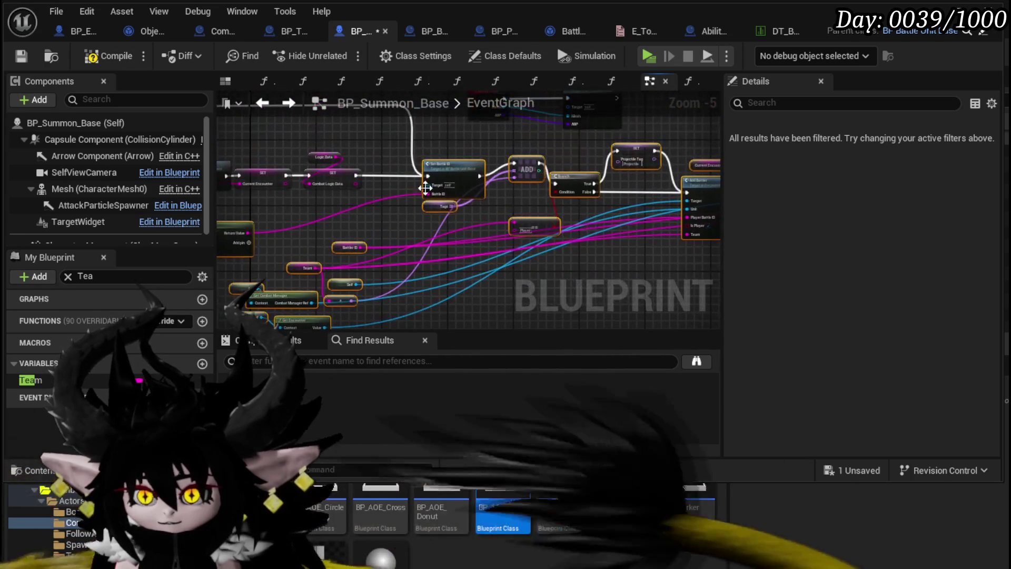
# - Collapse the selected nodes into a function named AddBattlerToEncounter and place its node in line
pyautogui.rightClick(448, 173)
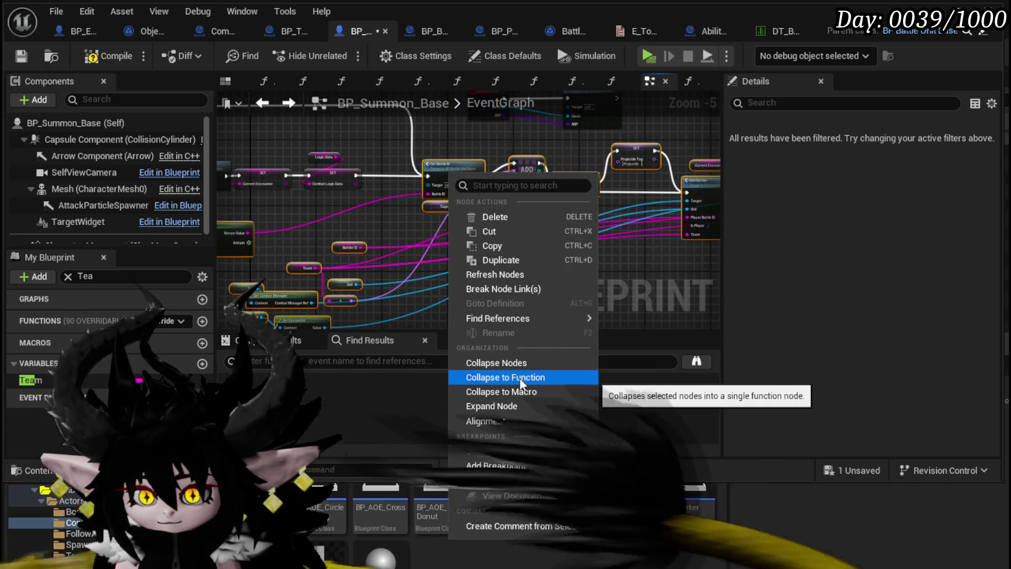
pyautogui.click(521, 379)
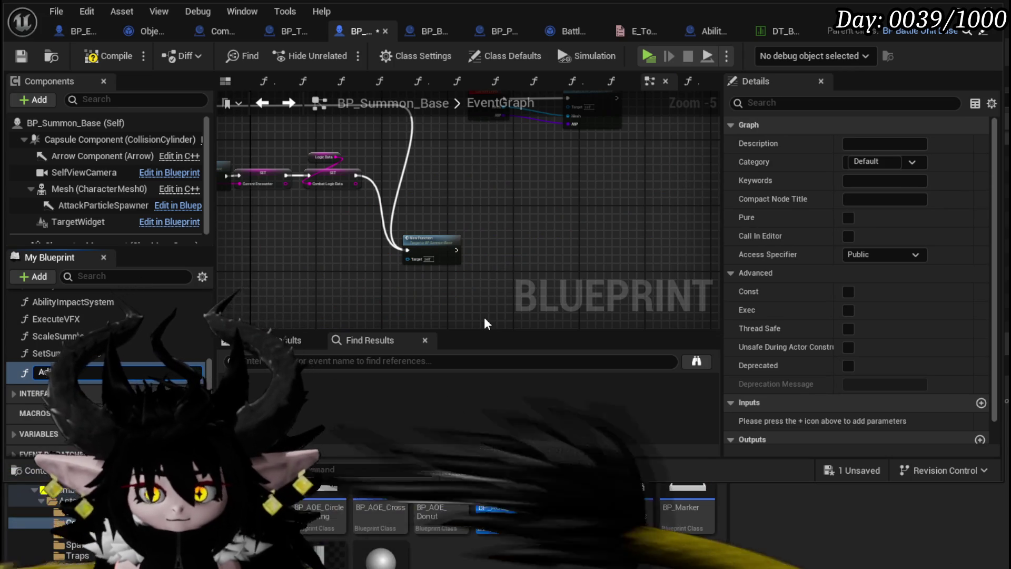
pyautogui.write('ctionTimer')
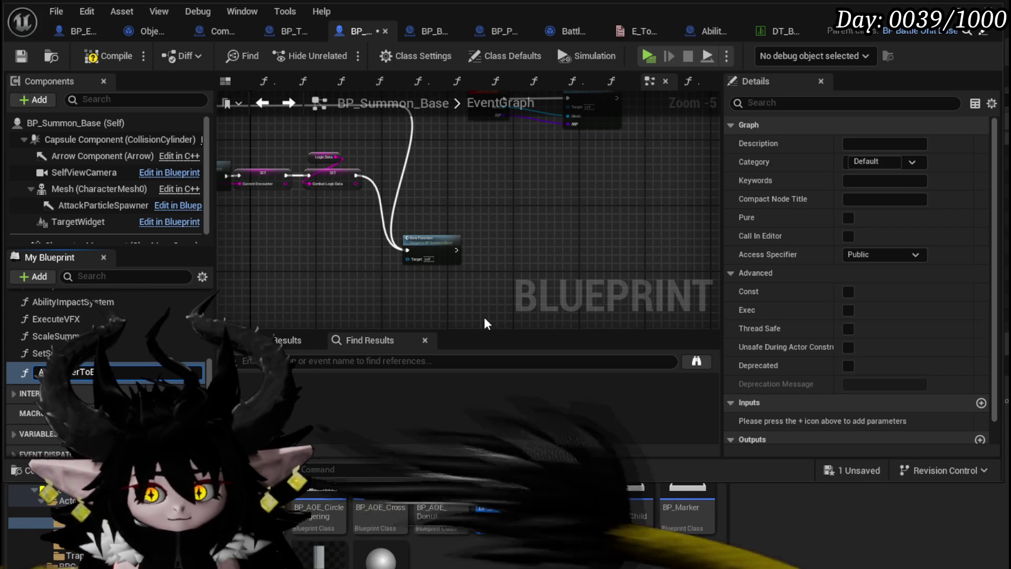
pyautogui.write('E')
pyautogui.write('ter')
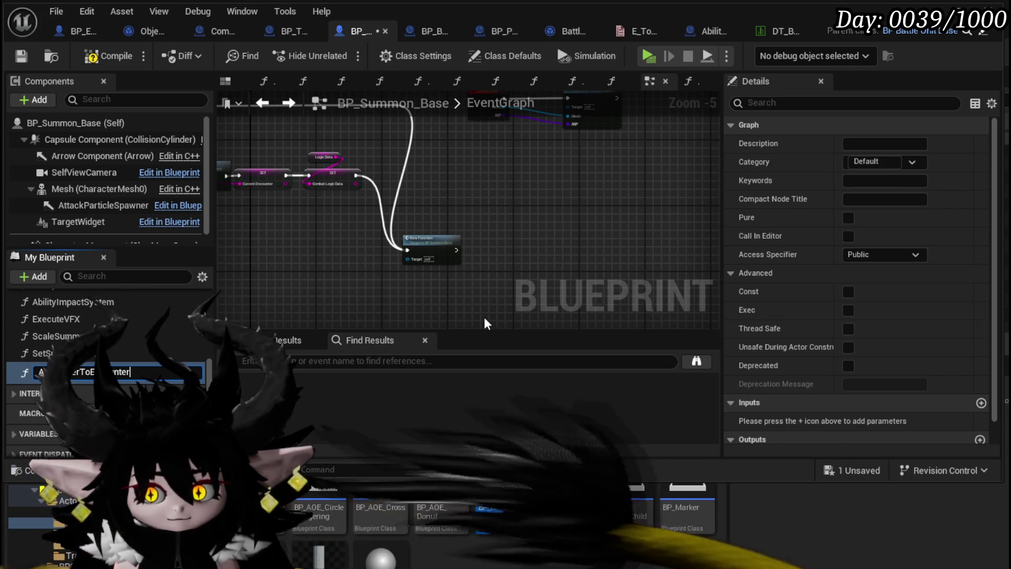
pyautogui.press('Return')
pyautogui.moveTo(432, 246); pyautogui.dragTo(464, 172)
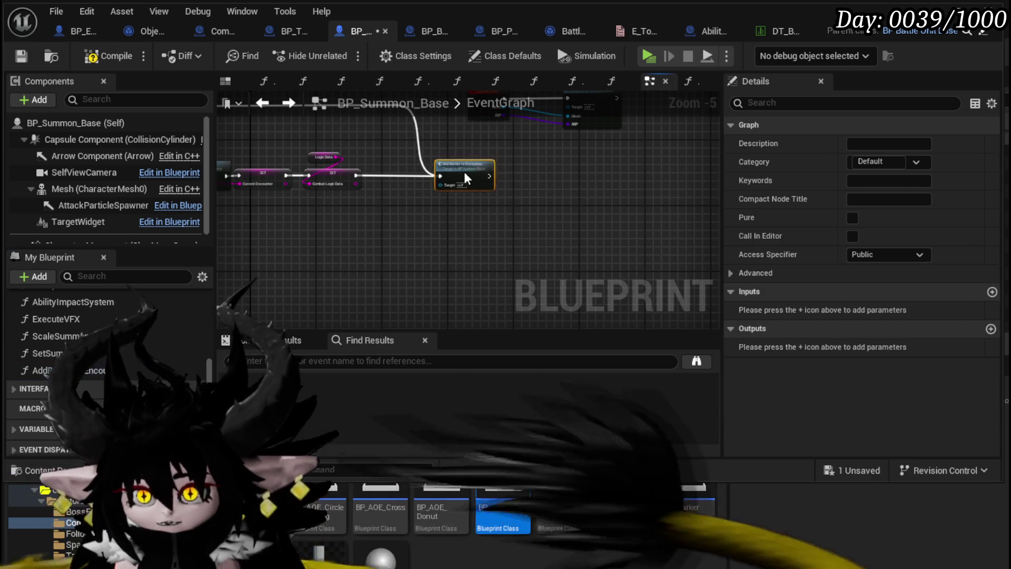
# - Save BP_Summon_Base
pyautogui.scroll(-1, 593, 252)
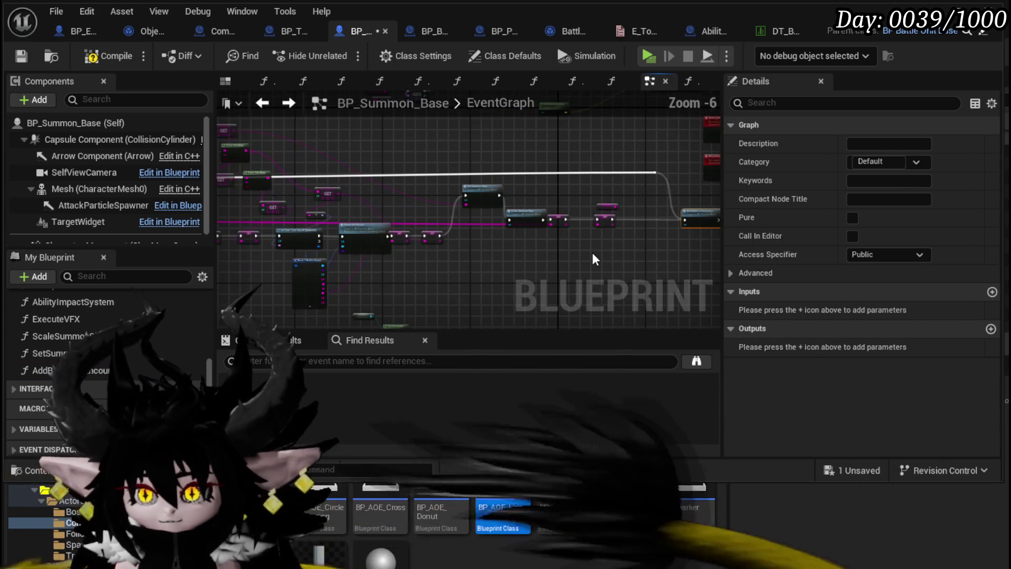
pyautogui.click(19, 59)
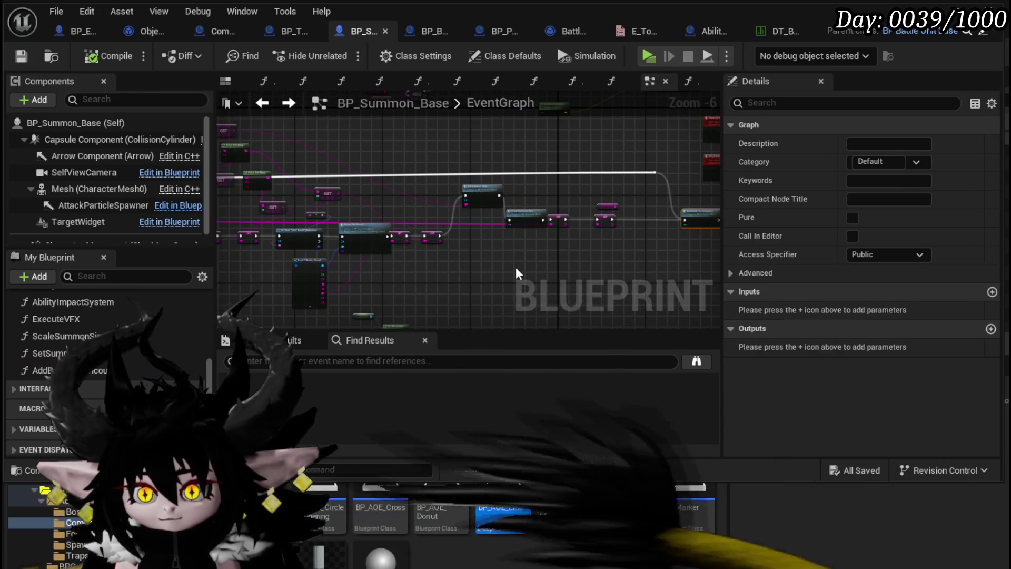
pyautogui.moveTo(510, 265)
pyautogui.mouseDown()
pyautogui.moveTo(534, 210)
pyautogui.moveTo(610, 202)
pyautogui.mouseUp()
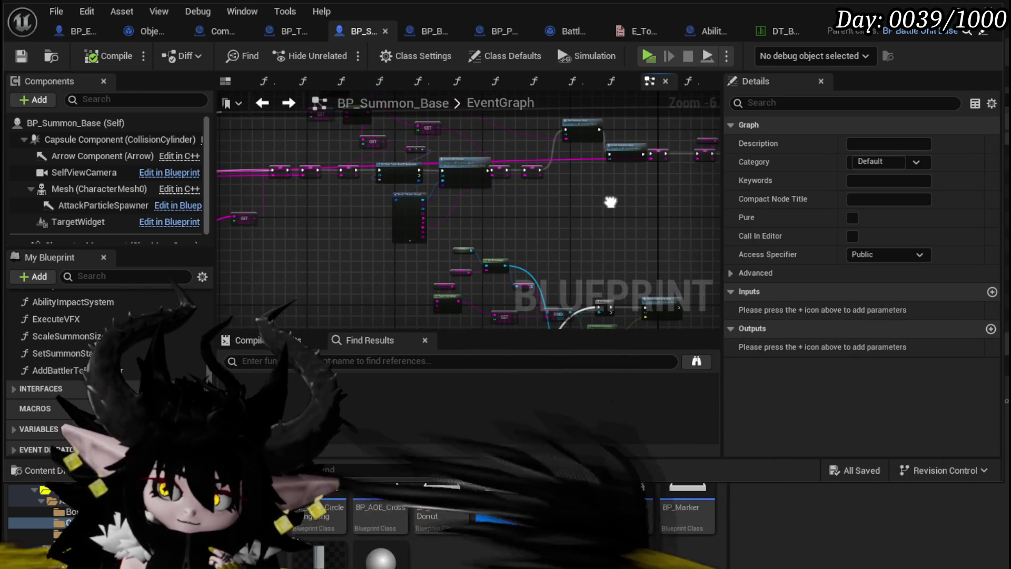
# - Duplicate the SET Current Encounter node and move the copy up near the exec wire
pyautogui.scroll(2, 506, 246)
pyautogui.moveTo(362, 280); pyautogui.dragTo(489, 200)
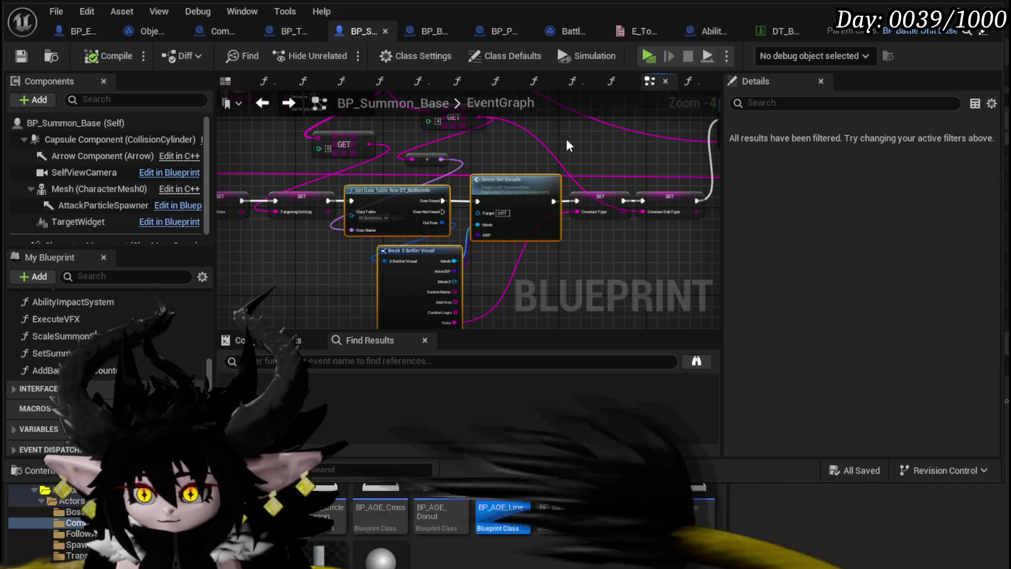
pyautogui.moveTo(567, 139)
pyautogui.mouseDown()
pyautogui.moveTo(471, 227)
pyautogui.moveTo(493, 200)
pyautogui.moveTo(530, 279)
pyautogui.moveTo(419, 298)
pyautogui.moveTo(485, 287)
pyautogui.mouseUp()
pyautogui.scroll(2, 398, 285)
pyautogui.click(432, 266)
pyautogui.moveTo(447, 211)
pyautogui.mouseDown()
pyautogui.moveTo(407, 188)
pyautogui.moveTo(522, 175)
pyautogui.moveTo(522, 153)
pyautogui.mouseUp()
pyautogui.hotkey('ctrl', 'v')
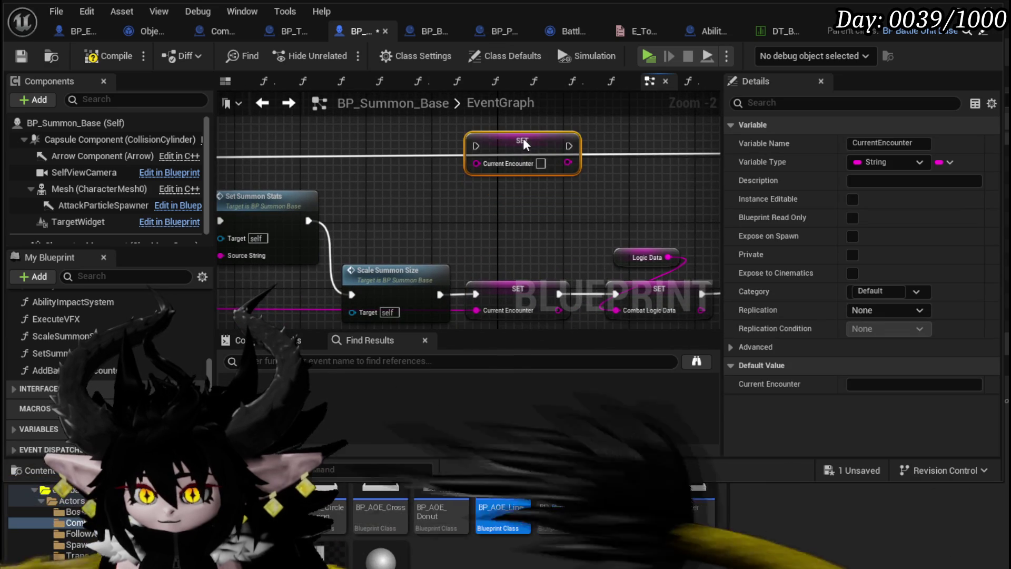
pyautogui.scroll(-3, 416, 195)
pyautogui.moveTo(352, 216); pyautogui.dragTo(564, 188)
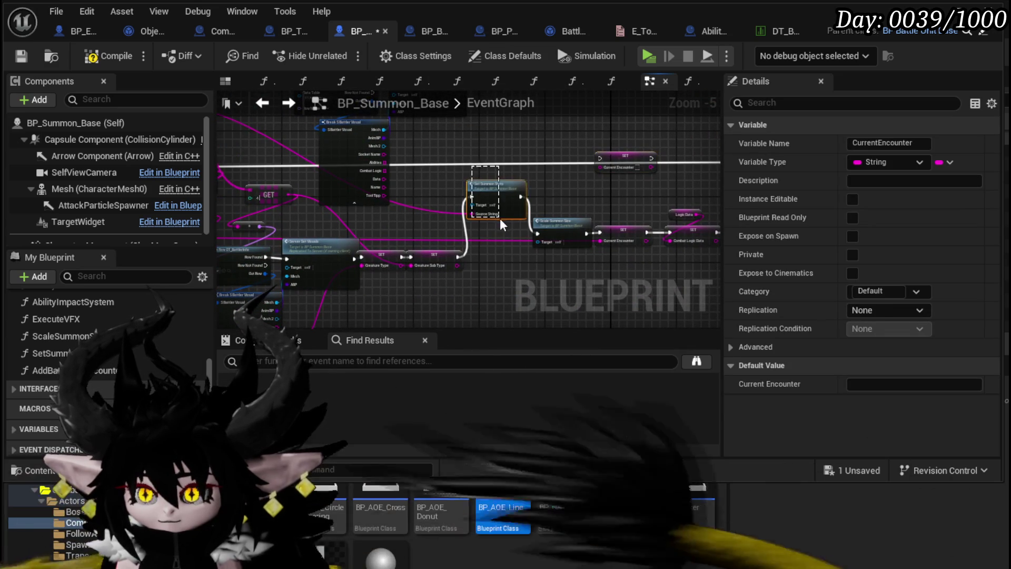
# - Copy and paste the Set Summon Stats node, then locate its chain
pyautogui.click(500, 211)
pyautogui.hotkey('ctrl', 'c')
pyautogui.hotkey('ctrl', 'v')
pyautogui.moveTo(343, 233); pyautogui.dragTo(364, 219)
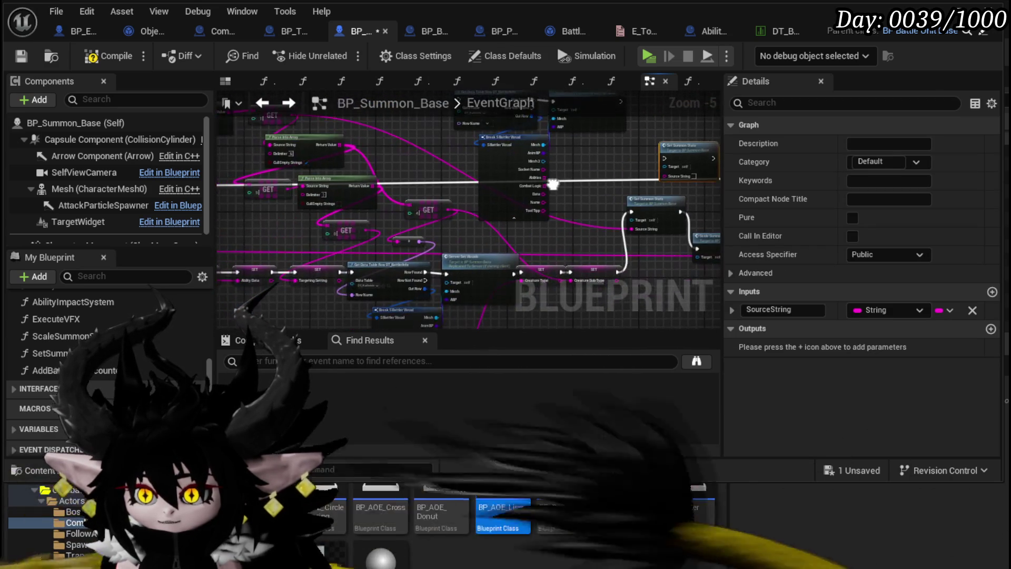
pyautogui.scroll(3, 374, 253)
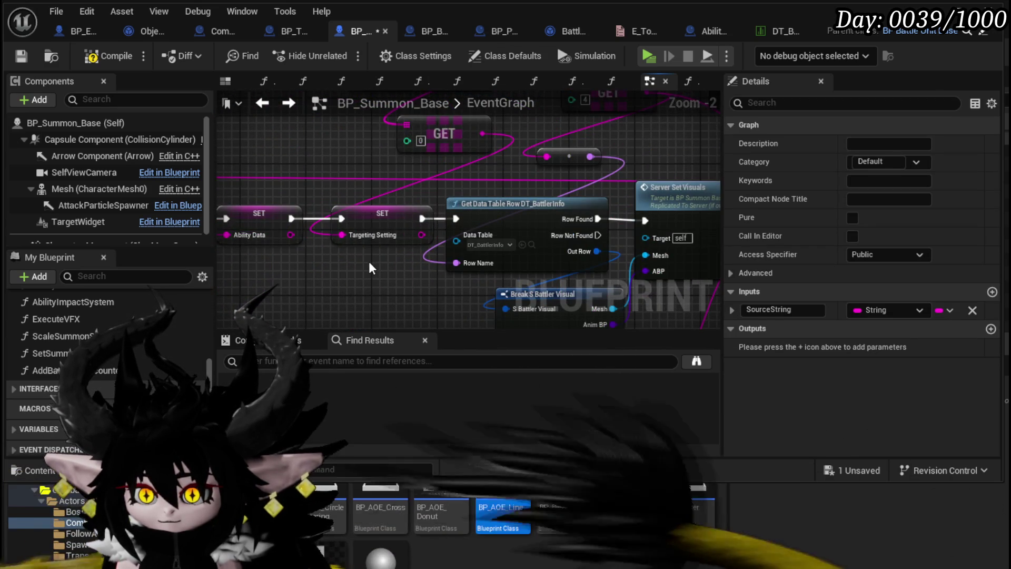
pyautogui.scroll(-2, 368, 261)
pyautogui.scroll(2, 365, 246)
pyautogui.scroll(-2, 451, 228)
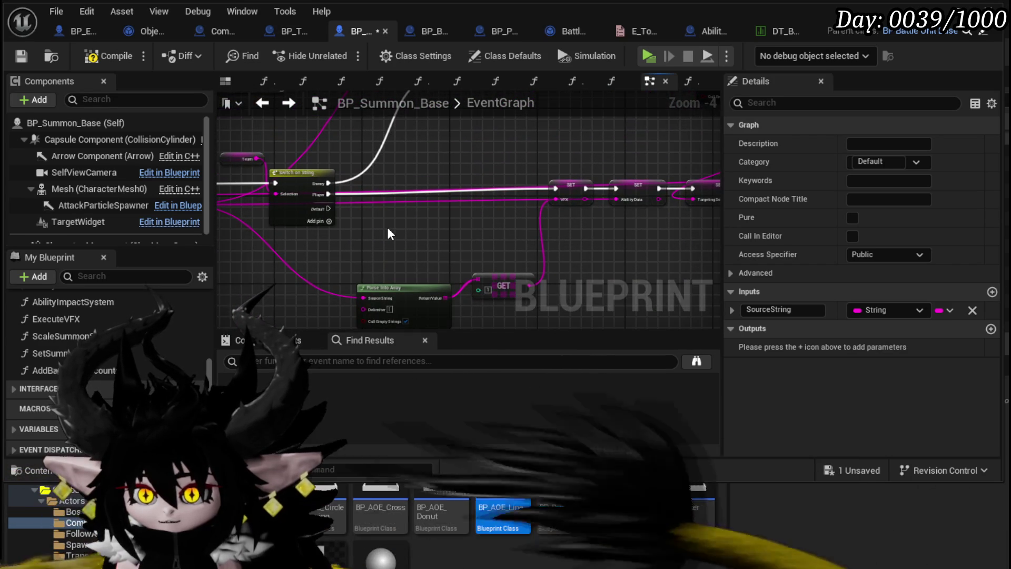
pyautogui.moveTo(514, 224)
pyautogui.mouseDown()
pyautogui.moveTo(595, 224)
pyautogui.moveTo(282, 253)
pyautogui.mouseUp()
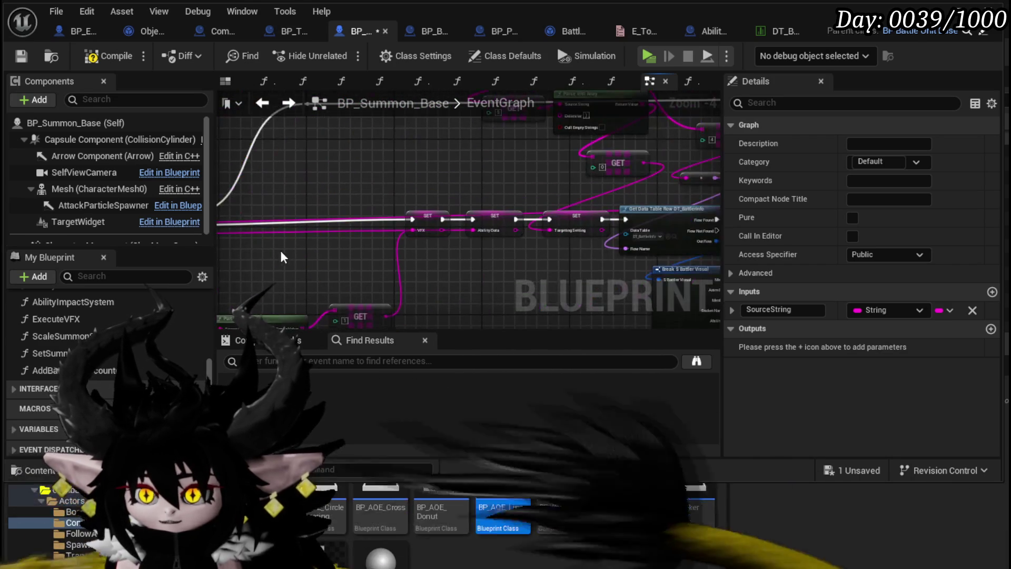
pyautogui.moveTo(339, 219); pyautogui.dragTo(347, 206)
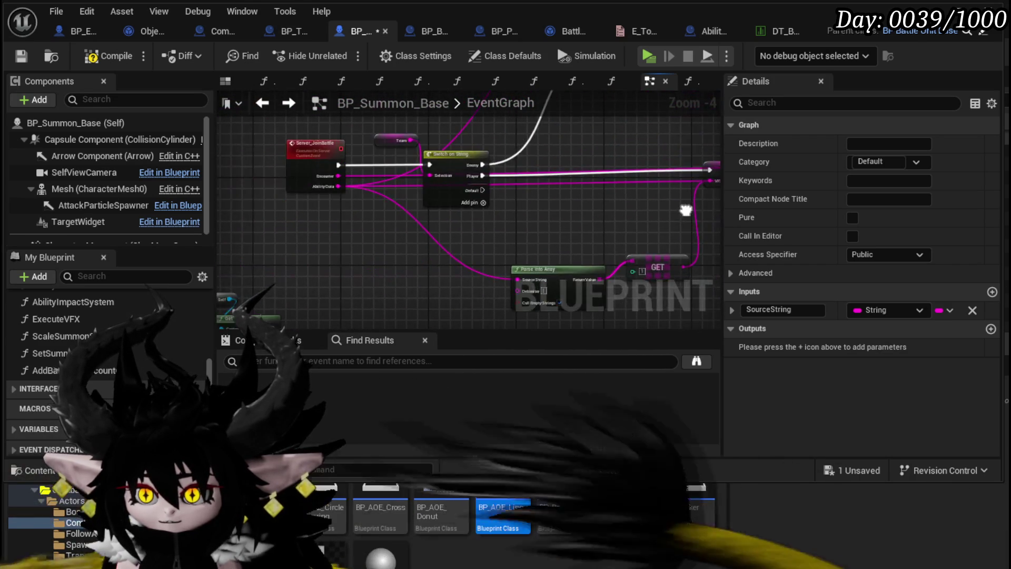
pyautogui.scroll(-1, 343, 200)
pyautogui.moveTo(456, 206)
pyautogui.mouseDown()
pyautogui.moveTo(384, 357)
pyautogui.moveTo(559, 309)
pyautogui.moveTo(514, 316)
pyautogui.moveTo(549, 302)
pyautogui.moveTo(290, 274)
pyautogui.mouseUp()
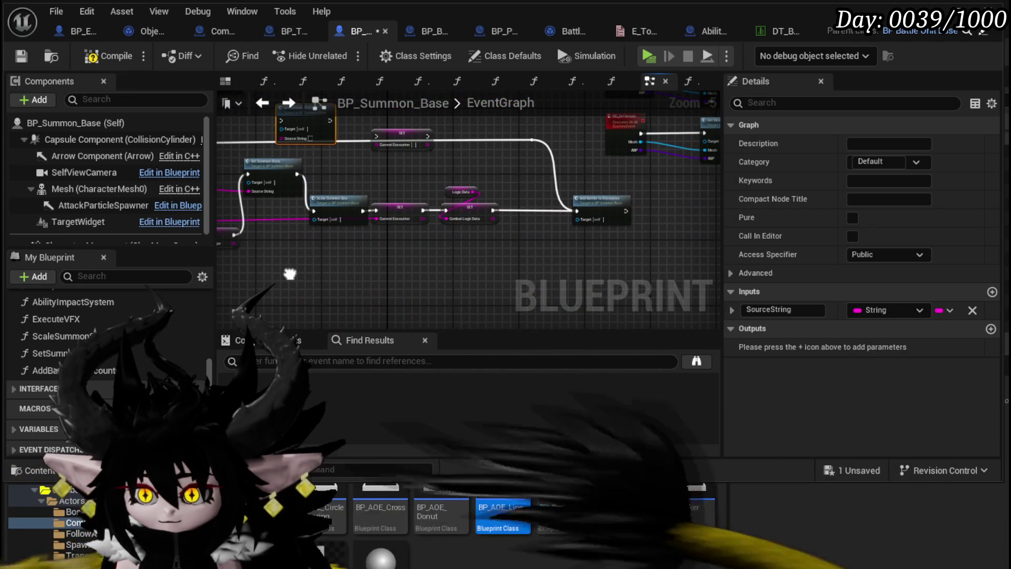
# - Select the summon setup nodes plus the Parse Into Array and GET nodes as one group
pyautogui.moveTo(248, 182)
pyautogui.mouseDown()
pyautogui.moveTo(236, 182)
pyautogui.moveTo(592, 226)
pyautogui.moveTo(671, 205)
pyautogui.mouseUp()
pyautogui.scroll(-1, 592, 226)
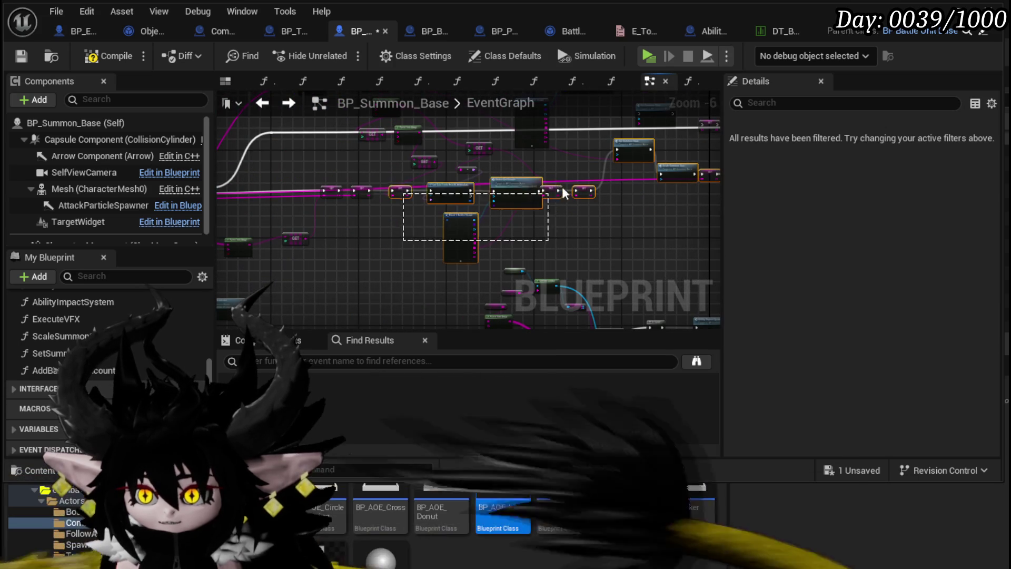
pyautogui.scroll(1, 599, 219)
pyautogui.moveTo(520, 265)
pyautogui.mouseDown()
pyautogui.moveTo(486, 220)
pyautogui.moveTo(480, 231)
pyautogui.mouseUp()
pyautogui.scroll(1, 487, 219)
pyautogui.scroll(-3, 458, 233)
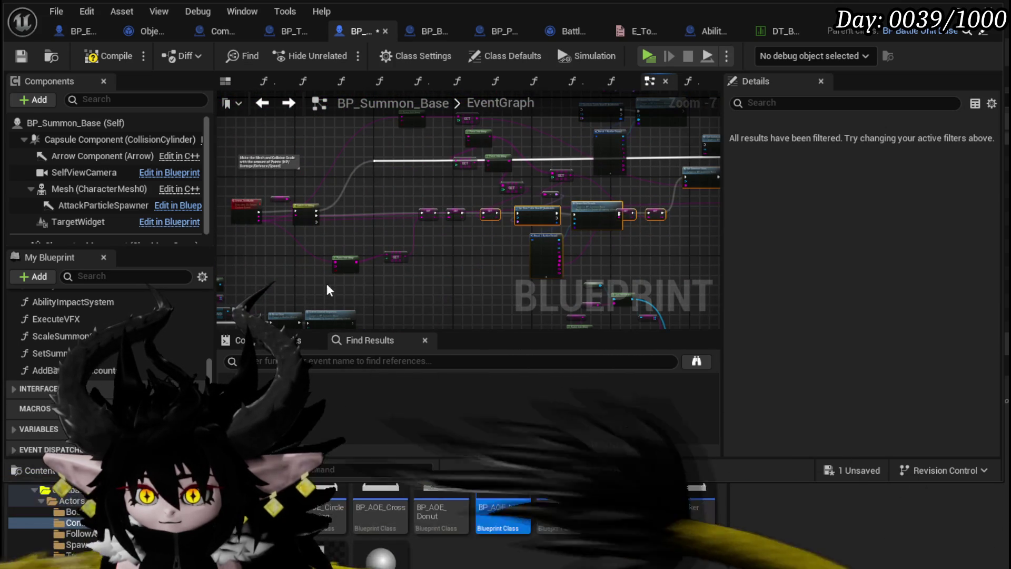
pyautogui.moveTo(409, 237); pyautogui.dragTo(346, 274)
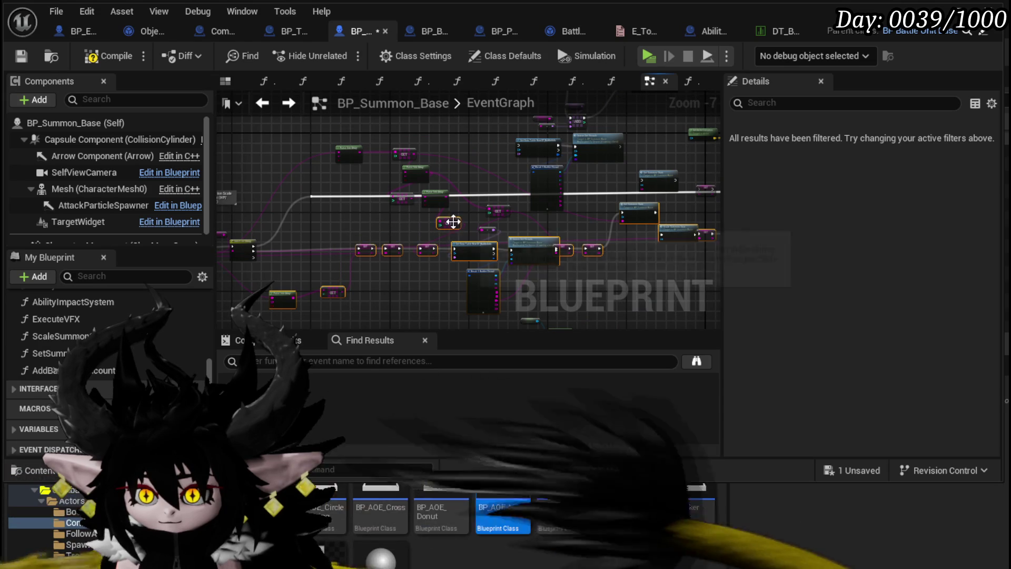
pyautogui.scroll(2, 371, 230)
pyautogui.moveTo(371, 232); pyautogui.dragTo(375, 286)
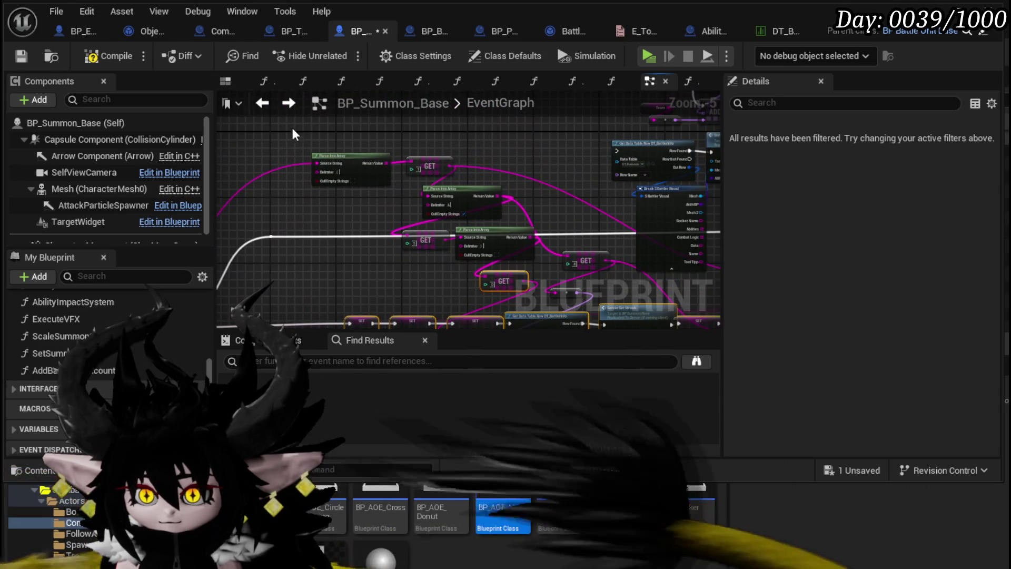
pyautogui.moveTo(320, 125); pyautogui.dragTo(476, 251)
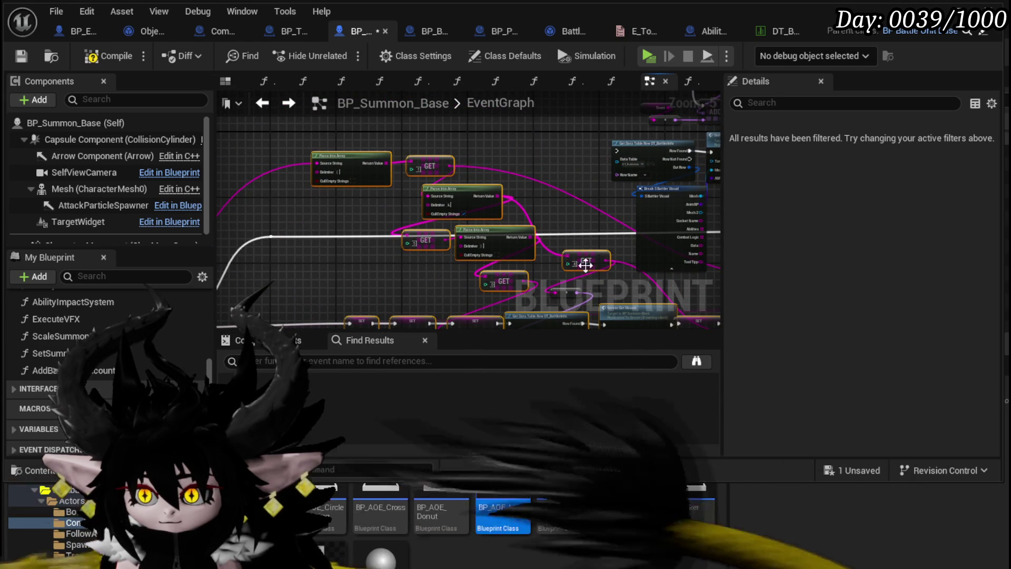
pyautogui.moveTo(567, 221)
pyautogui.mouseDown()
pyautogui.moveTo(422, 162)
pyautogui.moveTo(53, 146)
pyautogui.mouseUp()
pyautogui.moveTo(469, 222)
pyautogui.mouseDown()
pyautogui.moveTo(316, 137)
pyautogui.moveTo(501, 248)
pyautogui.mouseUp()
# - Bring up the selected chain's node actions, dismiss them, and view Set Summon Stats and Combat Logic Data
pyautogui.rightClick(476, 224)
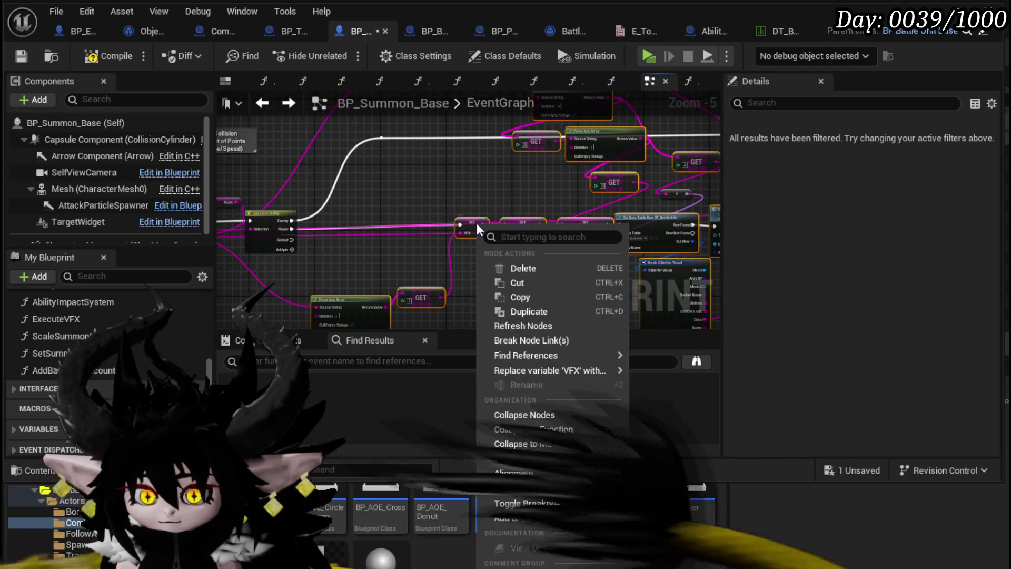
pyautogui.moveTo(534, 356)
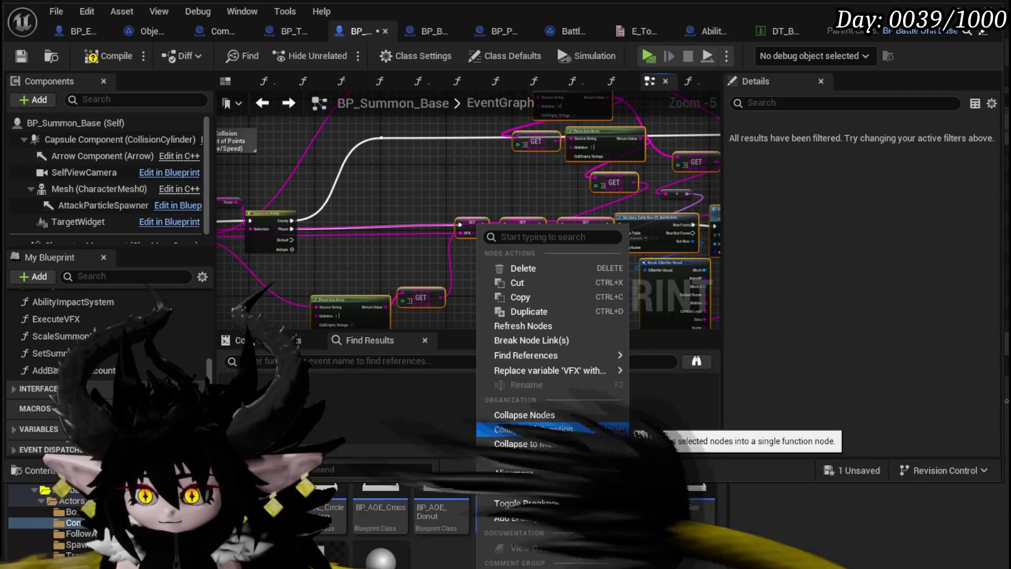
pyautogui.press('Escape')
pyautogui.moveTo(482, 292); pyautogui.dragTo(270, 249)
pyautogui.moveTo(516, 237)
pyautogui.mouseDown()
pyautogui.moveTo(305, 260)
pyautogui.moveTo(470, 255)
pyautogui.moveTo(373, 285)
pyautogui.moveTo(249, 282)
pyautogui.moveTo(549, 159)
pyautogui.moveTo(221, 177)
pyautogui.moveTo(375, 193)
pyautogui.mouseUp()
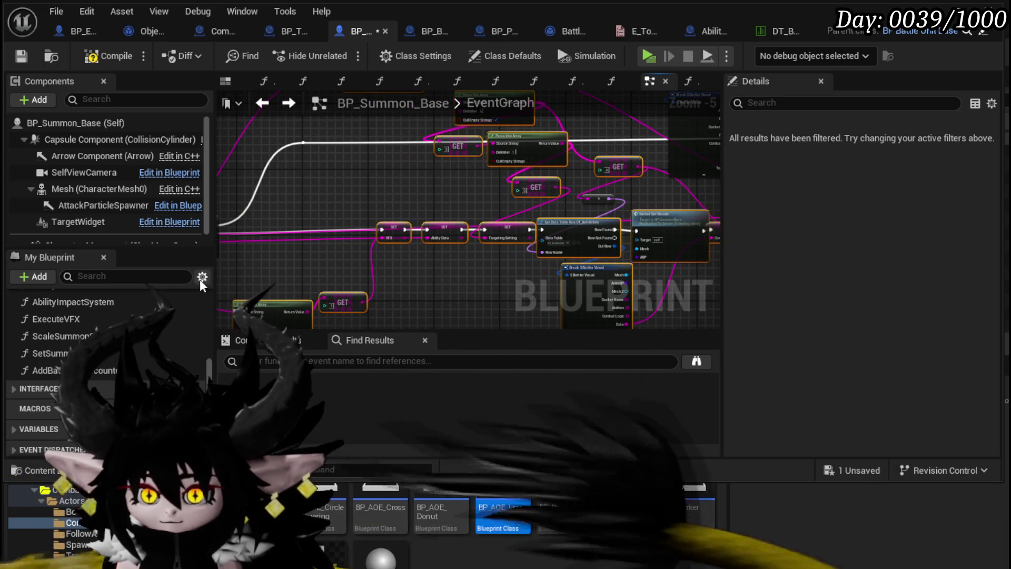
pyautogui.scroll(10, 198, 315)
# - Create a new function named SetPlayerSummonData and locate the pasted node network
pyautogui.click(197, 321)
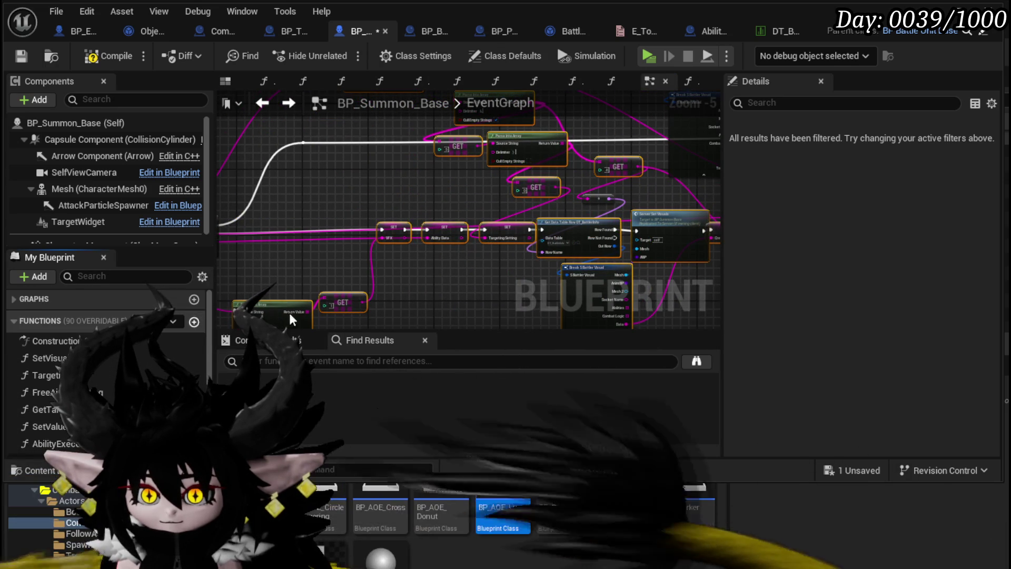
pyautogui.write('S')
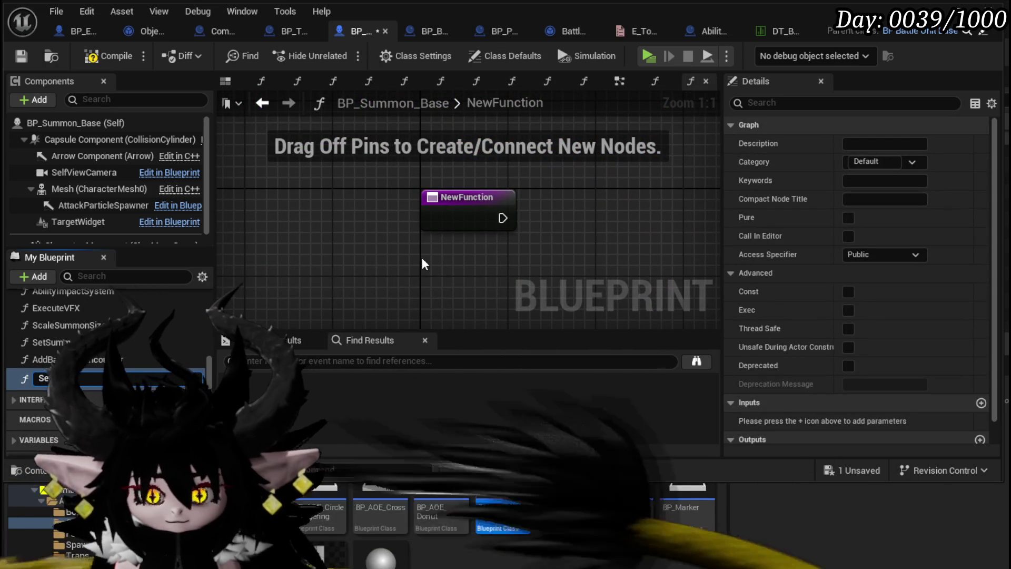
pyautogui.write('etOwnerSumm')
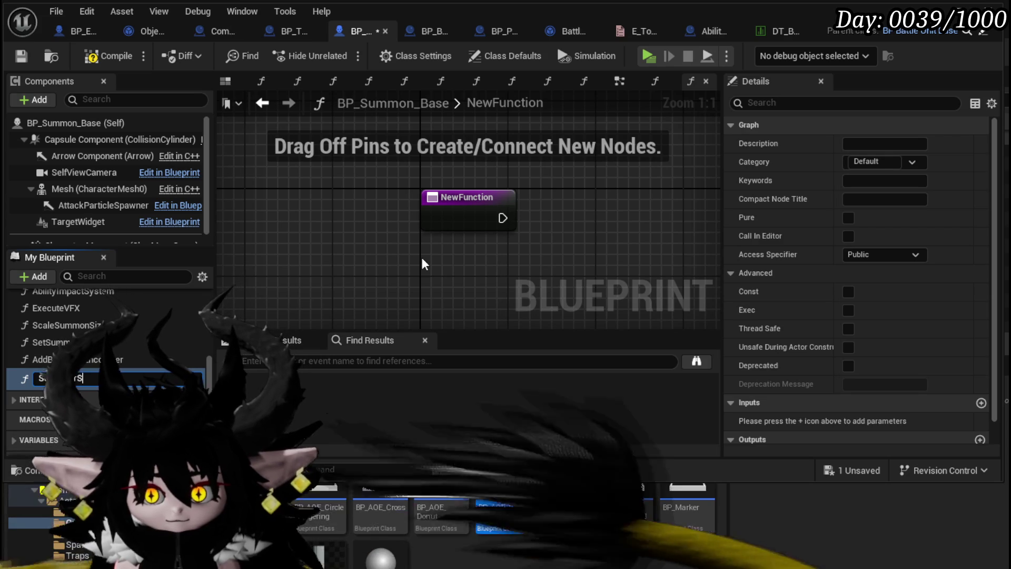
pyautogui.write('onData')
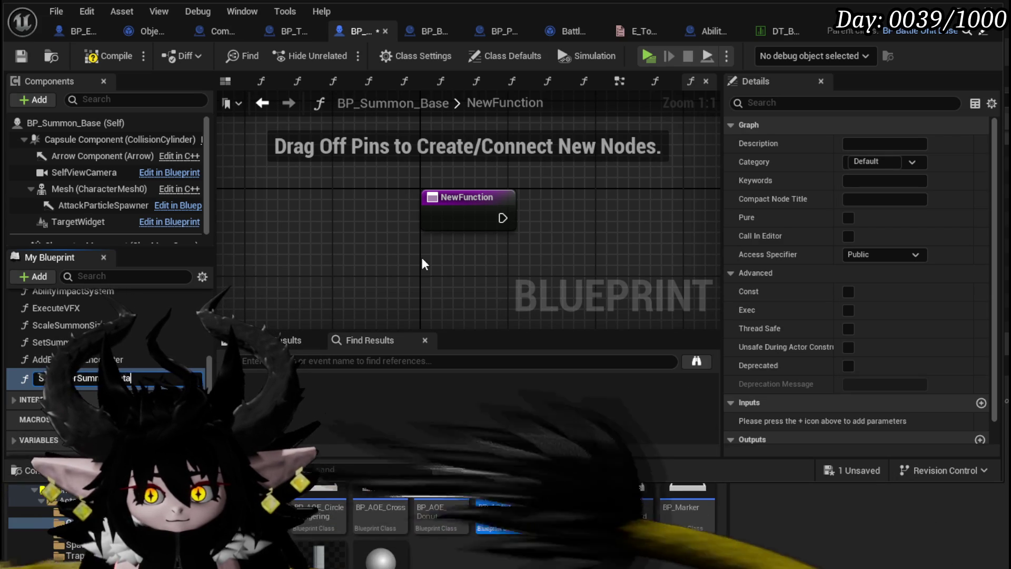
pyautogui.press('Return')
pyautogui.scroll(-5, 420, 256)
pyautogui.moveTo(226, 199); pyautogui.dragTo(520, 195)
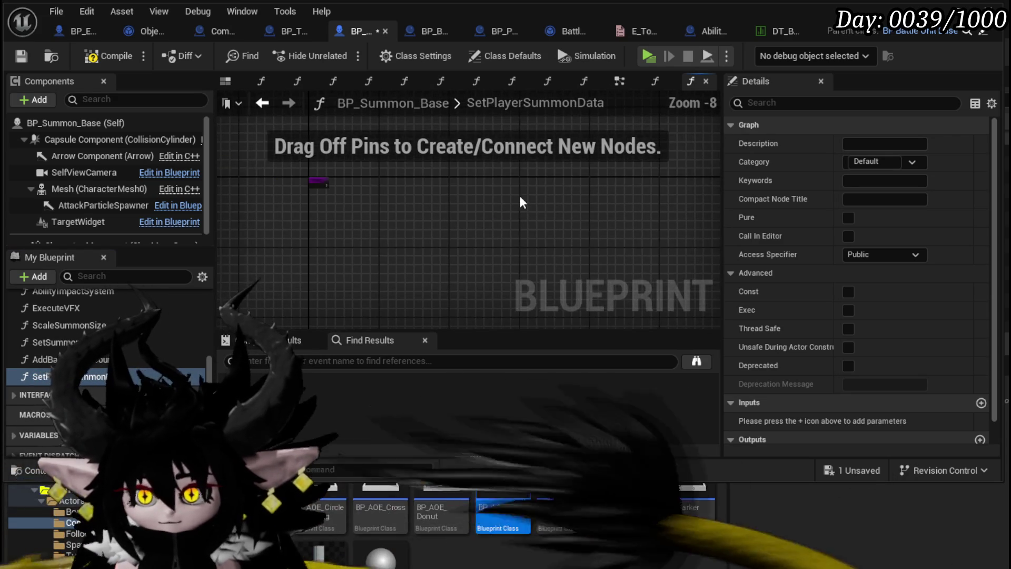
pyautogui.scroll(-1, 377, 204)
pyautogui.moveTo(378, 203)
pyautogui.mouseDown()
pyautogui.moveTo(422, 219)
pyautogui.moveTo(378, 175)
pyautogui.moveTo(441, 186)
pyautogui.mouseUp()
# - Wire the entry node to the first SET node and add a SourceString input feeding Parse Into Array
pyautogui.scroll(5, 324, 169)
pyautogui.scroll(-2, 441, 185)
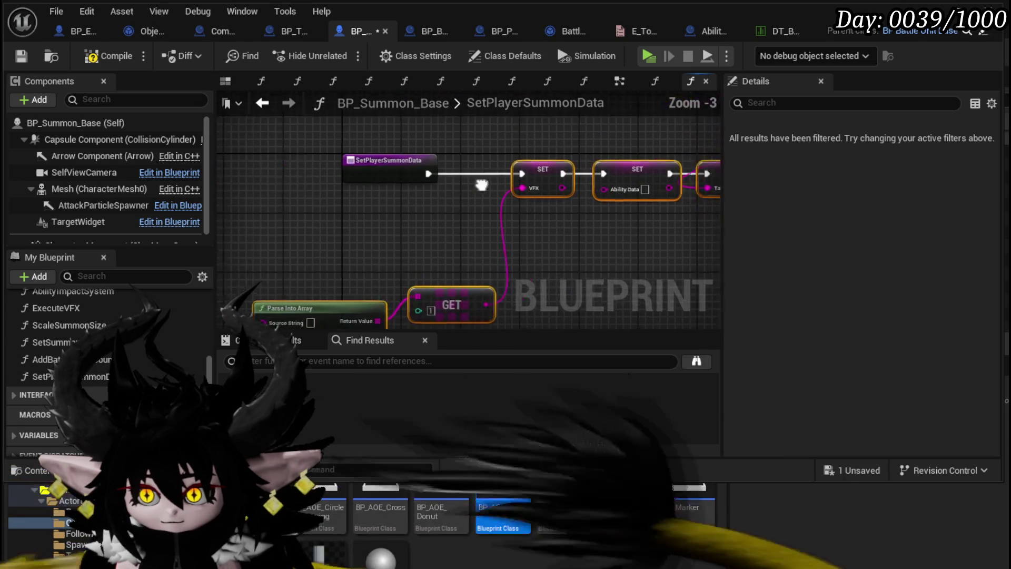
pyautogui.moveTo(379, 164); pyautogui.dragTo(198, 165)
pyautogui.moveTo(340, 322)
pyautogui.mouseDown()
pyautogui.moveTo(297, 188)
pyautogui.moveTo(243, 127)
pyautogui.mouseUp()
pyautogui.moveTo(365, 193); pyautogui.dragTo(463, 250)
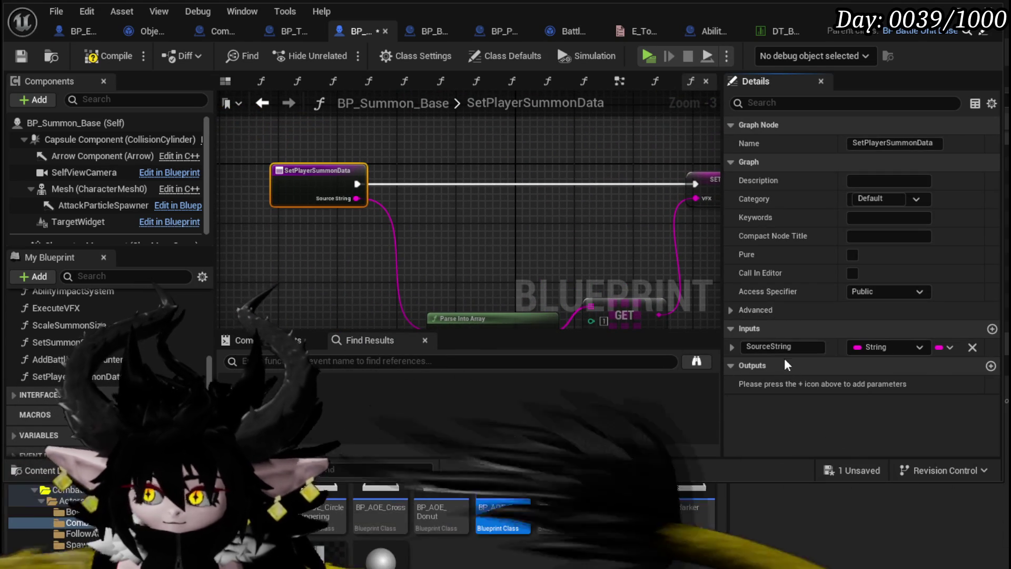
# - Rename the SourceString input to AbilityData and connect it to Parse Into Array's Source String
pyautogui.click(779, 348)
pyautogui.write('il')
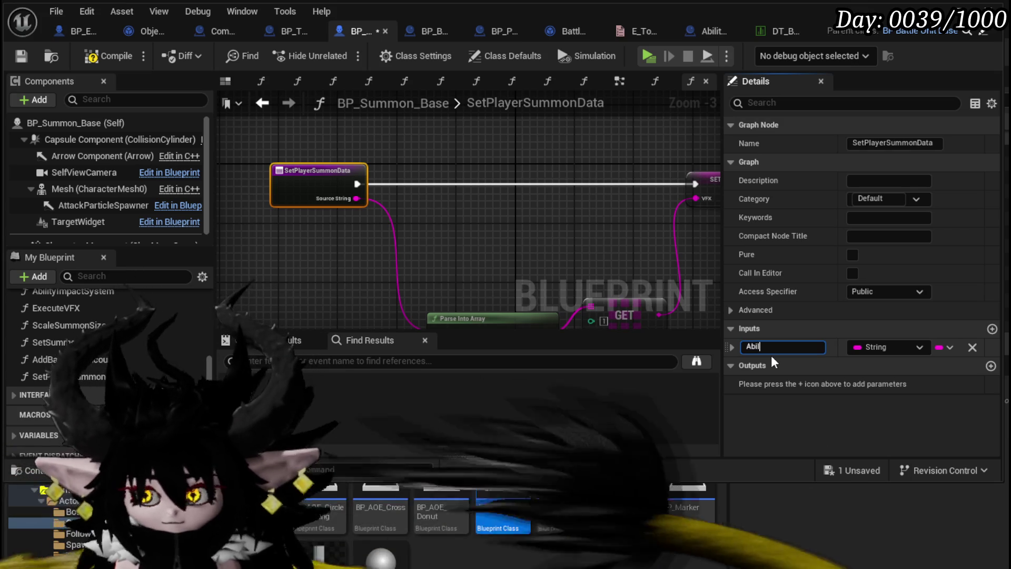
pyautogui.write('ityDat')
pyautogui.press('Return')
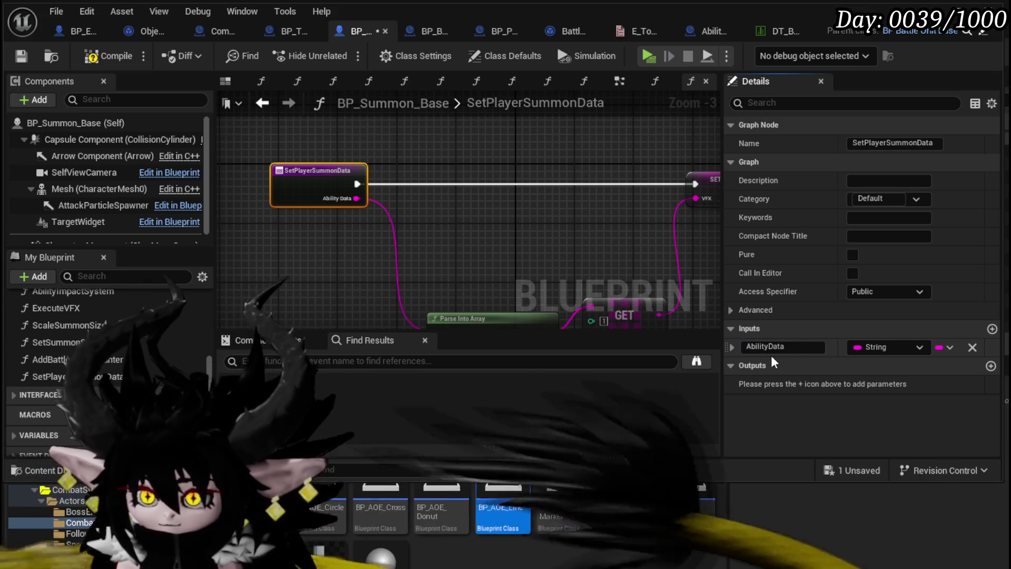
pyautogui.scroll(-2, 312, 277)
pyautogui.moveTo(320, 283)
pyautogui.mouseDown()
pyautogui.moveTo(479, 190)
pyautogui.moveTo(497, 166)
pyautogui.moveTo(254, 115)
pyautogui.mouseUp()
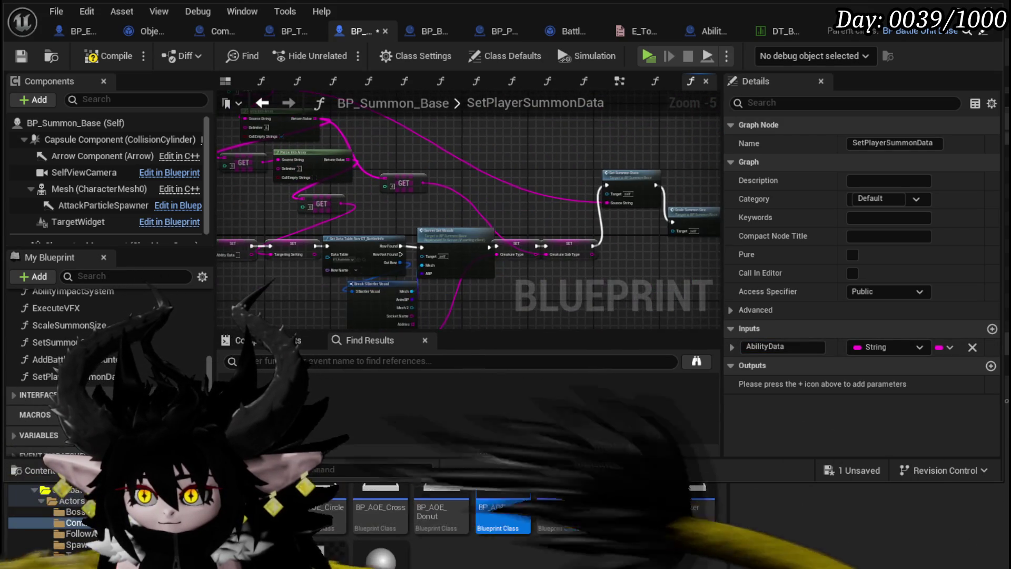
# - Pass Current Encounter into SetPlayerSummonData as a new function input
pyautogui.moveTo(551, 186); pyautogui.dragTo(391, 185)
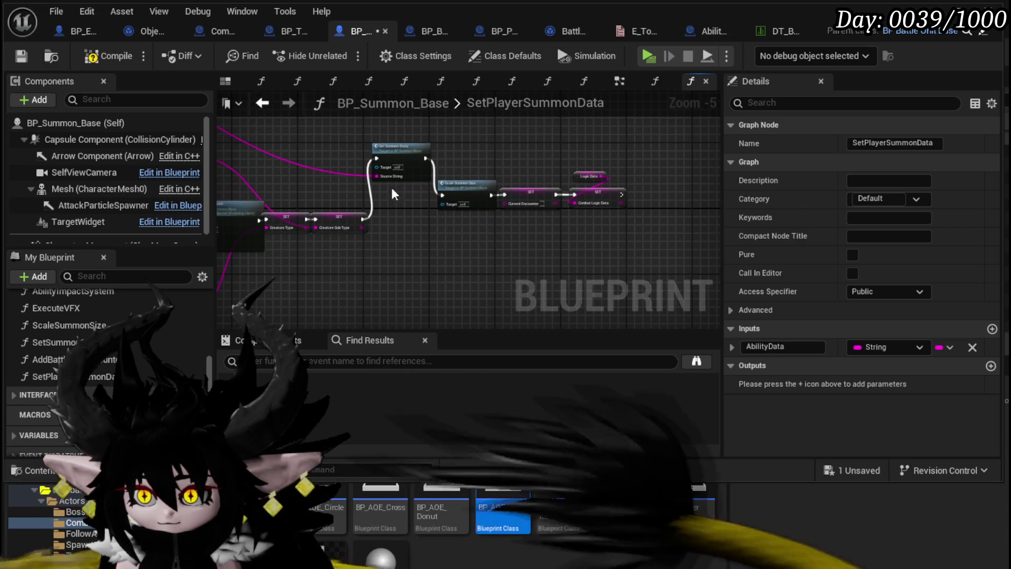
pyautogui.scroll(3, 391, 185)
pyautogui.scroll(-5, 526, 212)
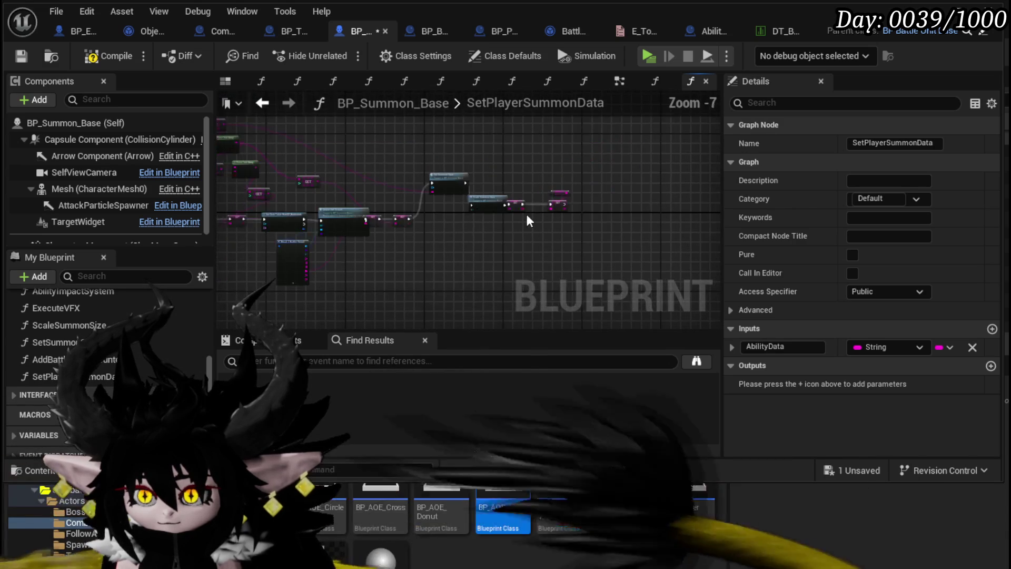
pyautogui.scroll(4, 495, 227)
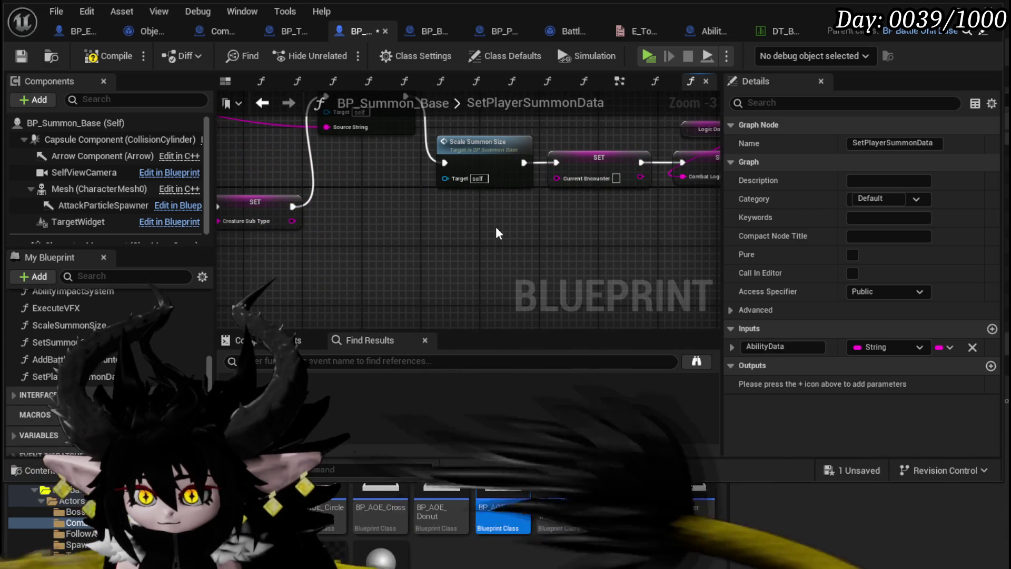
pyautogui.scroll(-2, 543, 227)
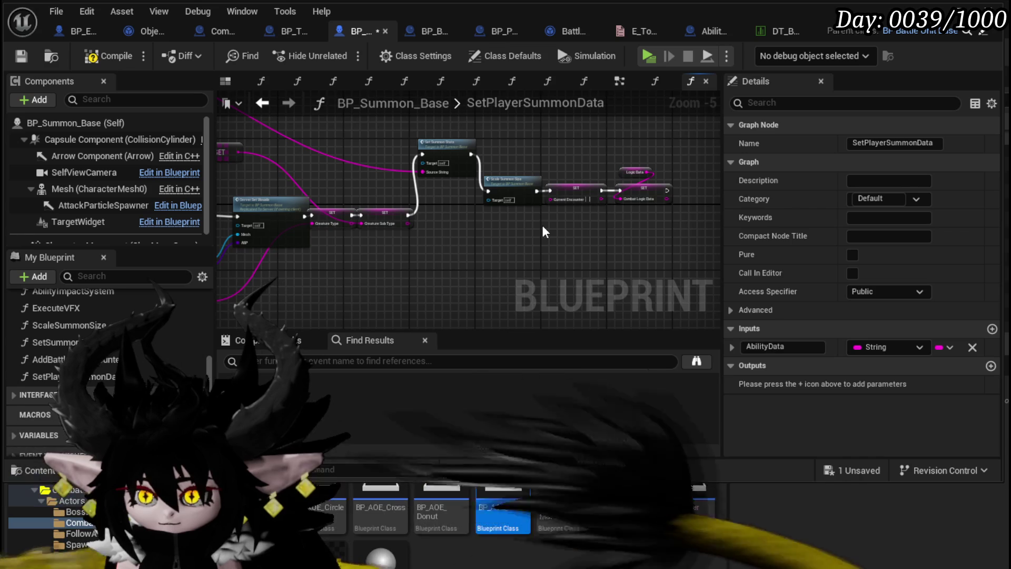
pyautogui.moveTo(545, 232); pyautogui.dragTo(668, 235)
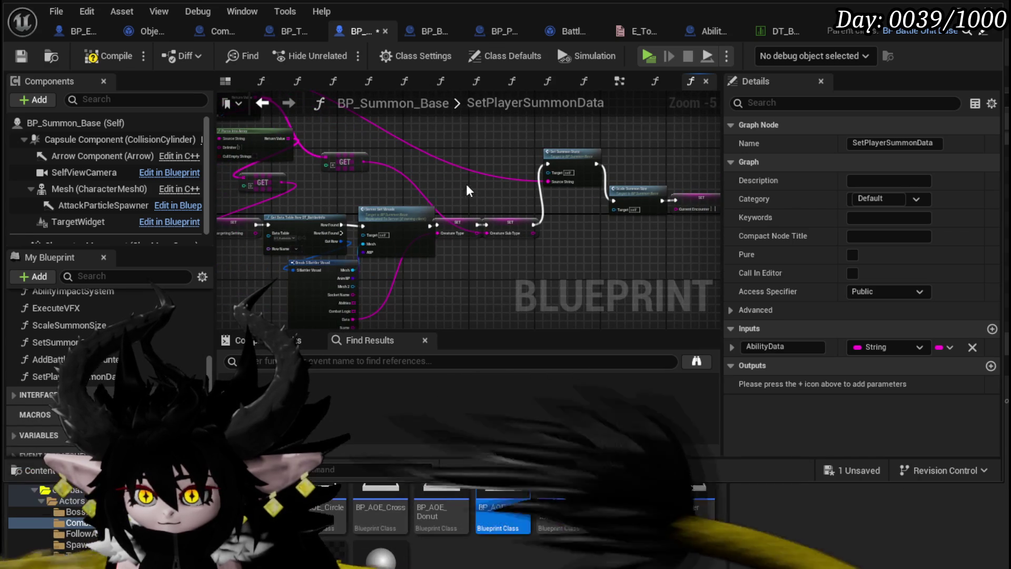
pyautogui.moveTo(467, 184)
pyautogui.mouseDown()
pyautogui.moveTo(706, 276)
pyautogui.moveTo(295, 209)
pyautogui.mouseUp()
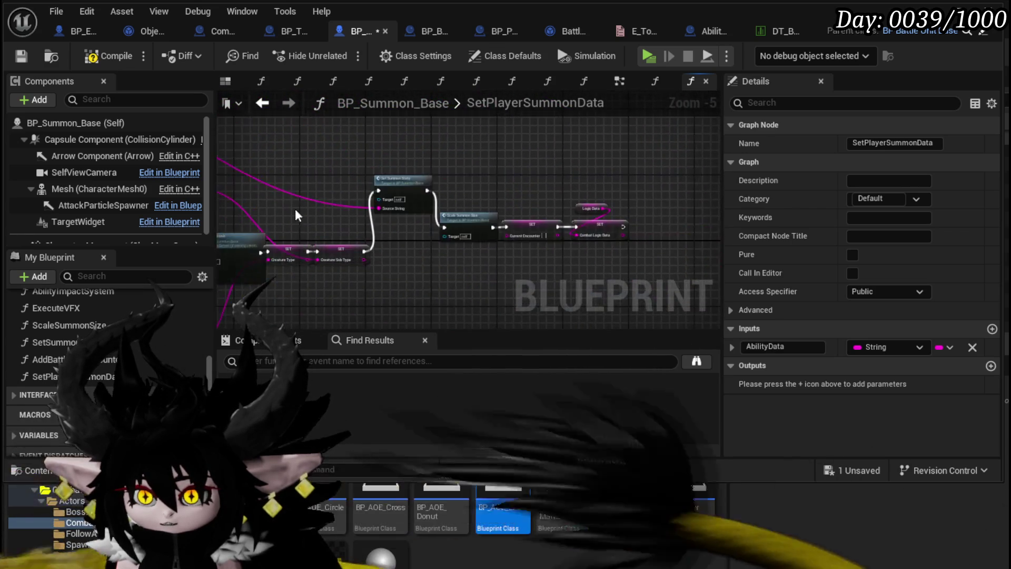
pyautogui.scroll(2, 523, 288)
pyautogui.moveTo(510, 242)
pyautogui.mouseDown()
pyautogui.moveTo(115, 236)
pyautogui.moveTo(412, 258)
pyautogui.mouseUp()
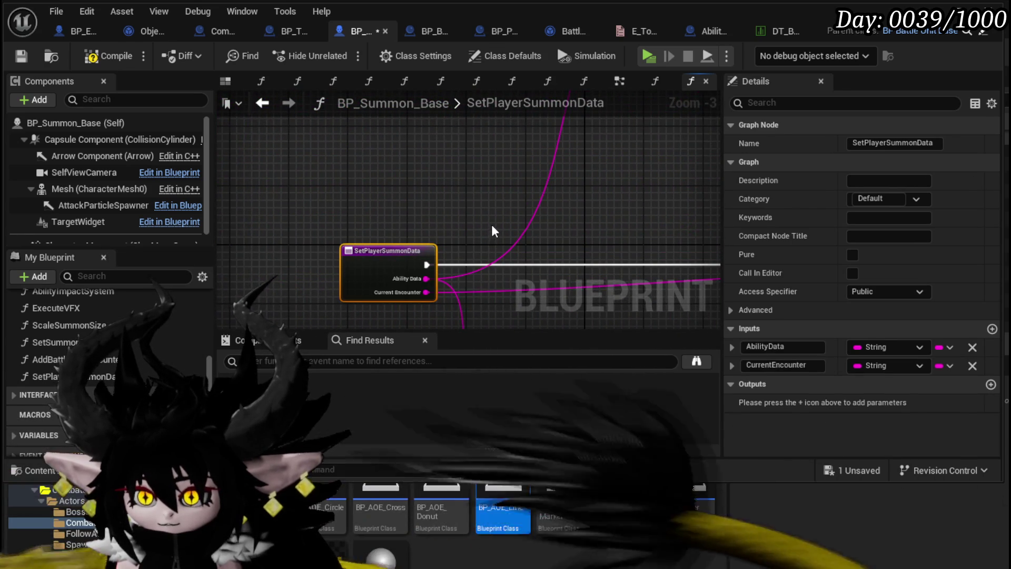
# - Connect the entry node's Ability Data input to its matching SET node
pyautogui.scroll(-3, 334, 216)
pyautogui.scroll(3, 485, 261)
pyautogui.moveTo(485, 261); pyautogui.dragTo(661, 256)
pyautogui.moveTo(269, 195); pyautogui.dragTo(691, 196)
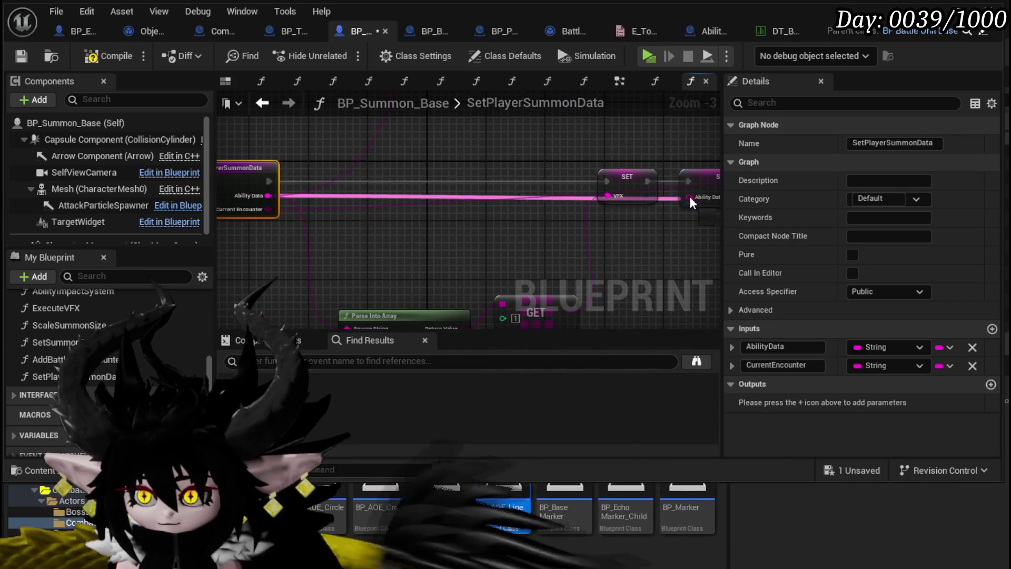
# - Compile, then inspect the erroring Get Data Table Row node and the GET and parse nodes feeding it
pyautogui.click(97, 57)
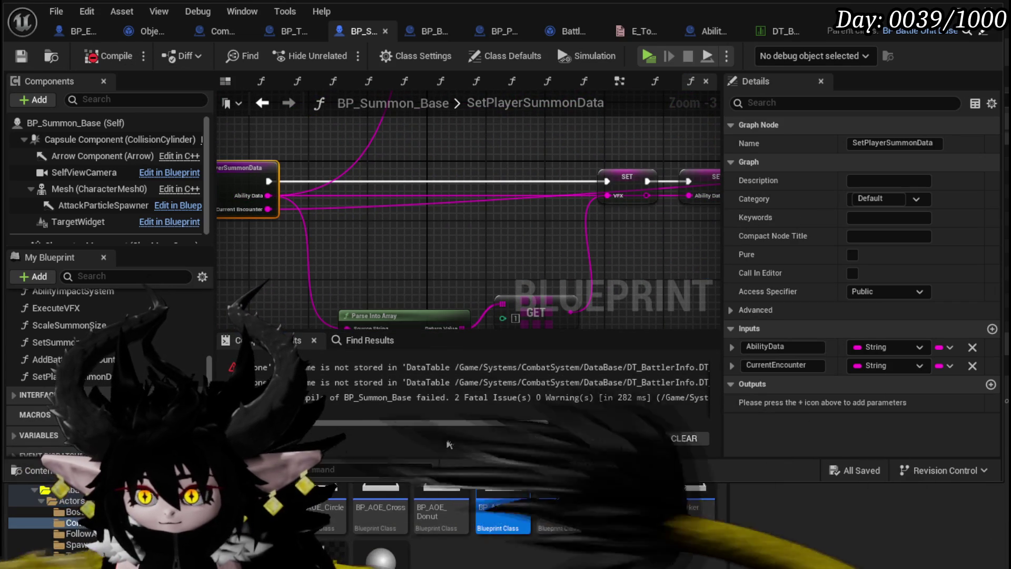
pyautogui.click(380, 383)
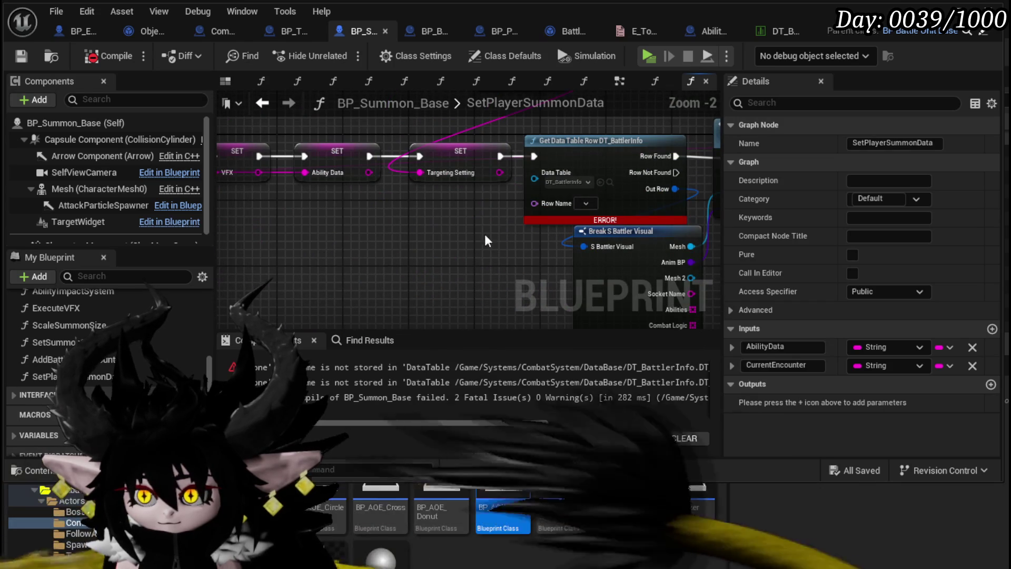
pyautogui.scroll(-2, 459, 229)
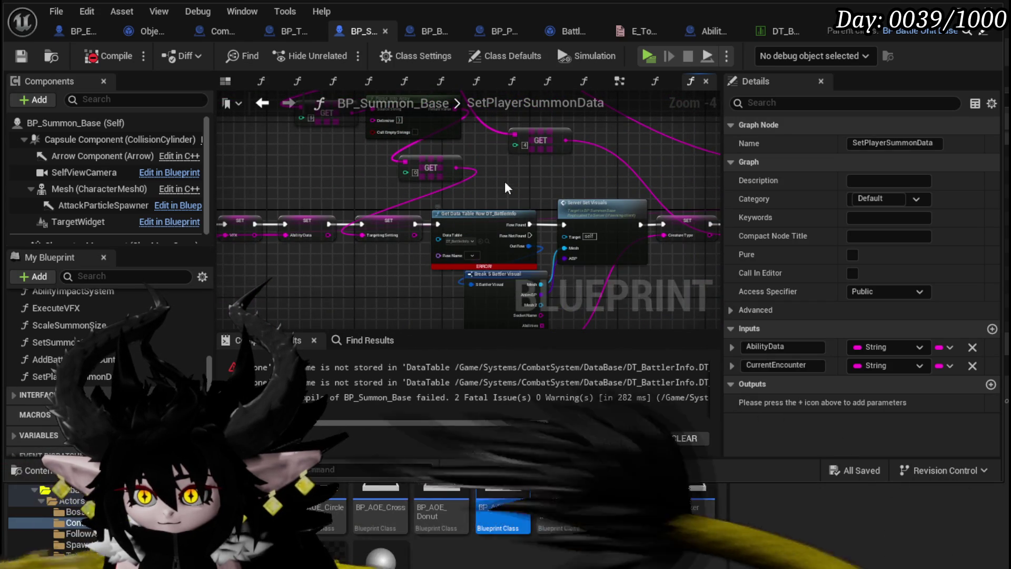
pyautogui.moveTo(504, 181)
pyautogui.mouseDown()
pyautogui.moveTo(514, 250)
pyautogui.moveTo(536, 218)
pyautogui.mouseUp()
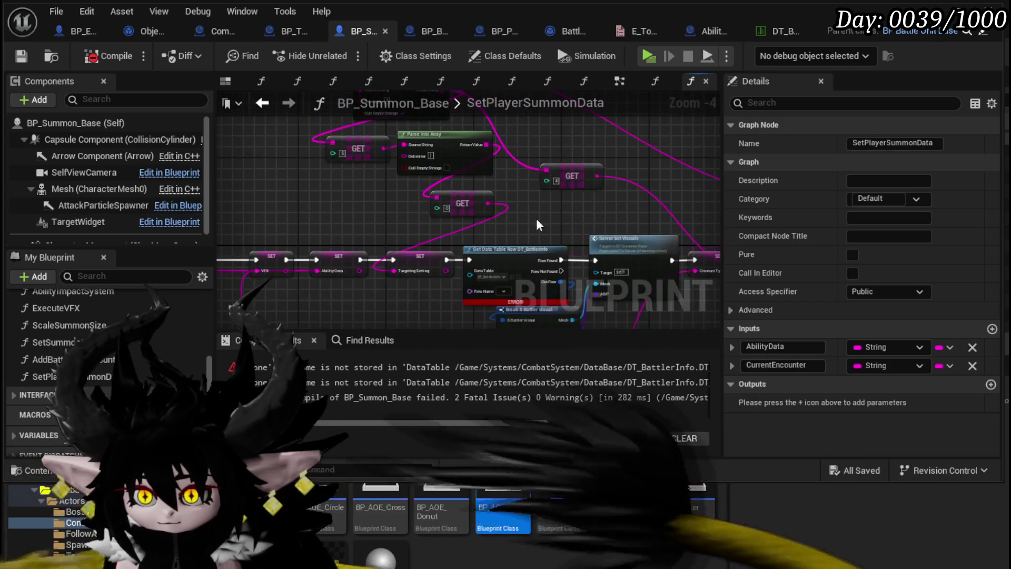
pyautogui.moveTo(431, 313); pyautogui.dragTo(406, 265)
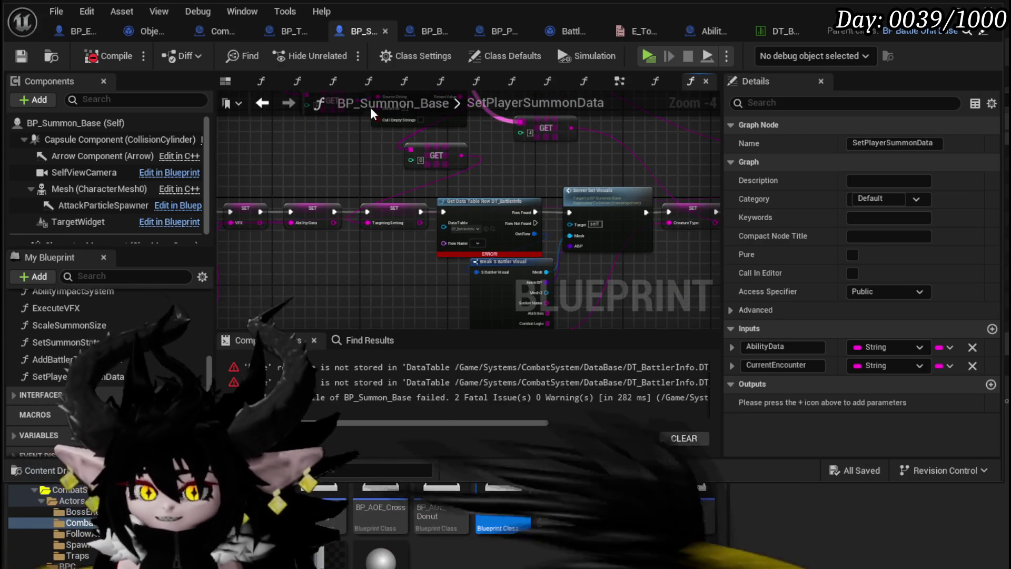
pyautogui.hotkey('alt', 'Left')
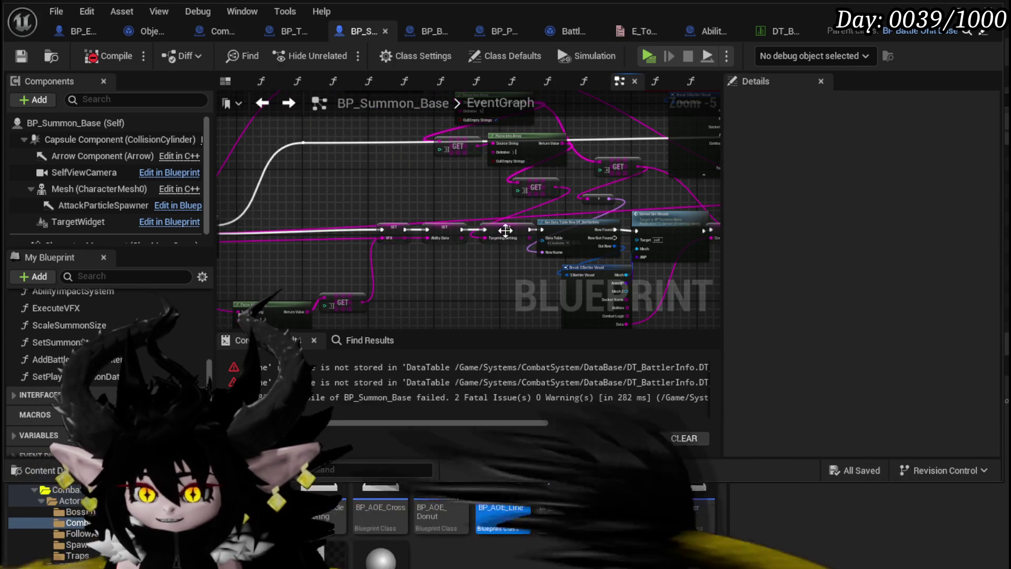
pyautogui.scroll(3, 569, 234)
pyautogui.moveTo(653, 198)
pyautogui.mouseDown()
pyautogui.moveTo(487, 237)
pyautogui.moveTo(430, 239)
pyautogui.mouseUp()
pyautogui.click(483, 158)
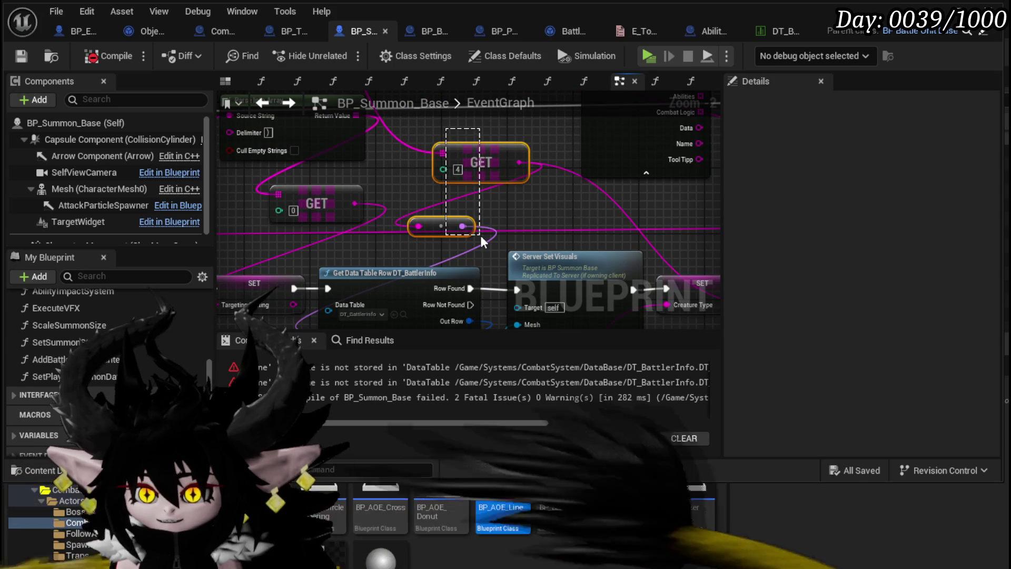
pyautogui.scroll(-2, 472, 118)
pyautogui.moveTo(472, 118)
pyautogui.mouseDown()
pyautogui.moveTo(683, 125)
pyautogui.moveTo(579, 122)
pyautogui.mouseUp()
pyautogui.moveTo(409, 327); pyautogui.dragTo(293, 126)
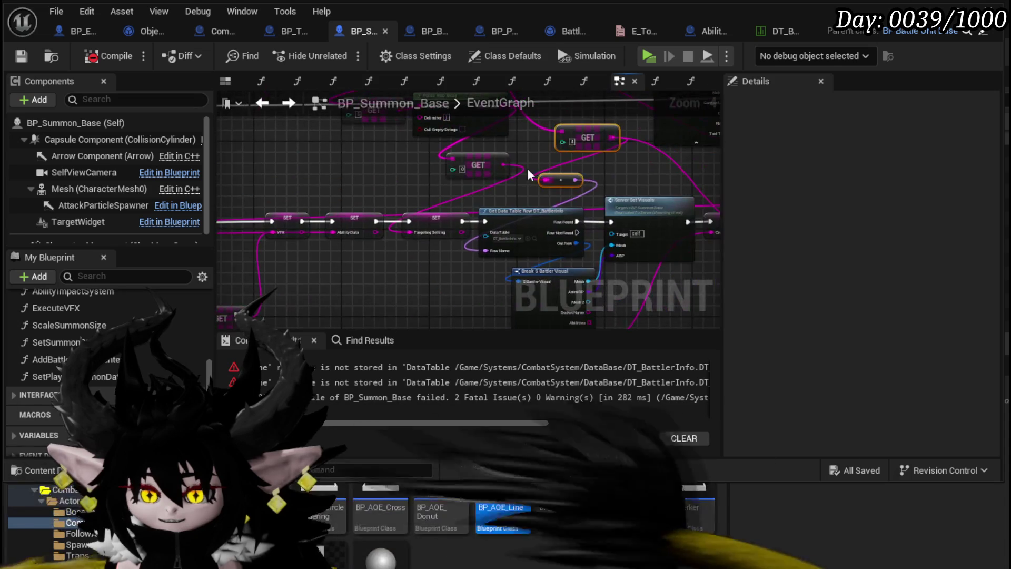
# - In SetPlayerSummonData, wire the index-4 GET value into the DT_BattlerInfo lookup's Row Name and save
pyautogui.click(287, 103)
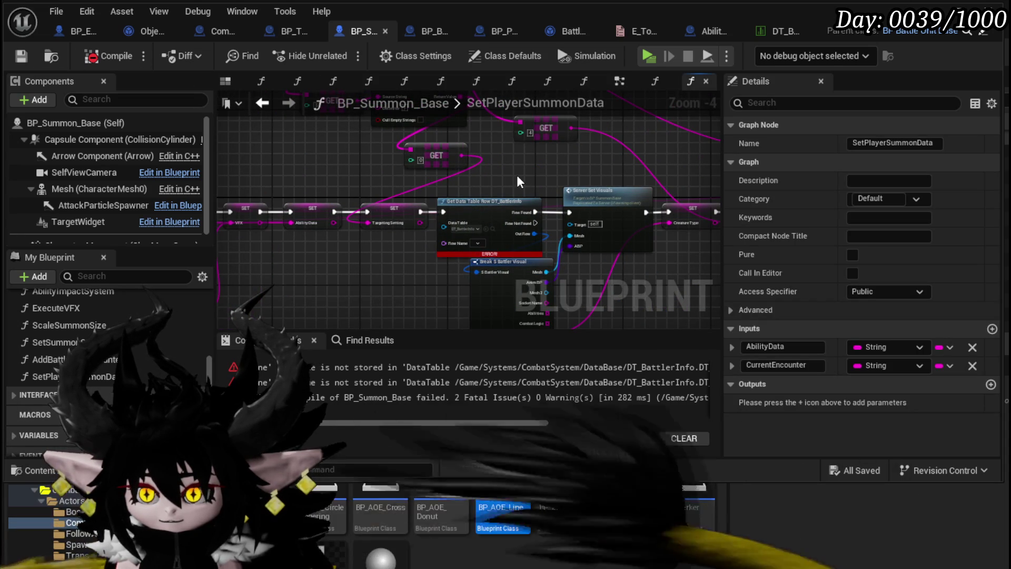
pyautogui.click(543, 152)
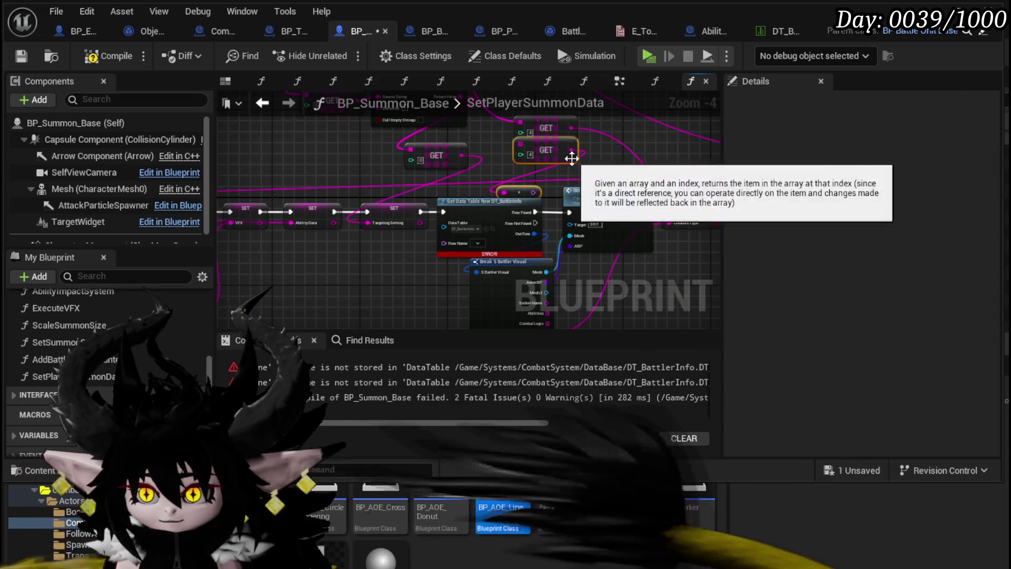
pyautogui.scroll(2, 606, 158)
pyautogui.moveTo(619, 146)
pyautogui.mouseDown()
pyautogui.moveTo(524, 243)
pyautogui.moveTo(542, 235)
pyautogui.moveTo(535, 226)
pyautogui.moveTo(441, 285)
pyautogui.moveTo(440, 257)
pyautogui.mouseUp()
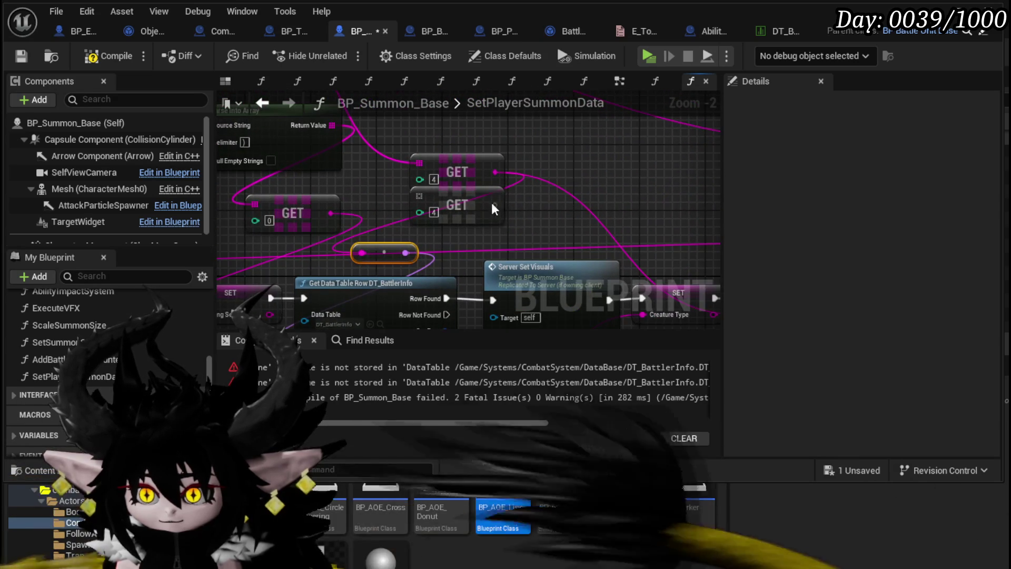
pyautogui.scroll(-1, 583, 220)
pyautogui.scroll(-1, 582, 220)
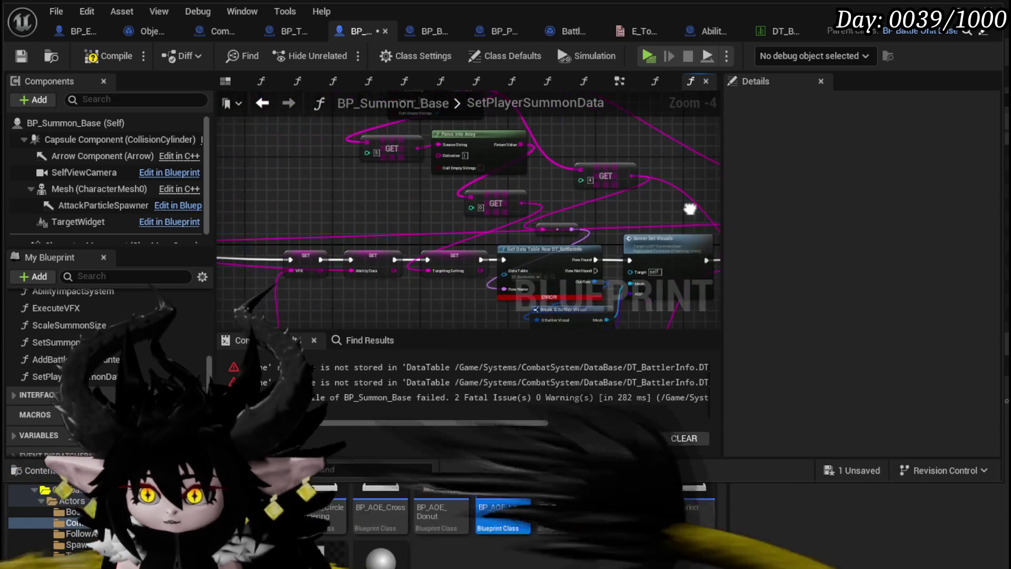
pyautogui.click(27, 56)
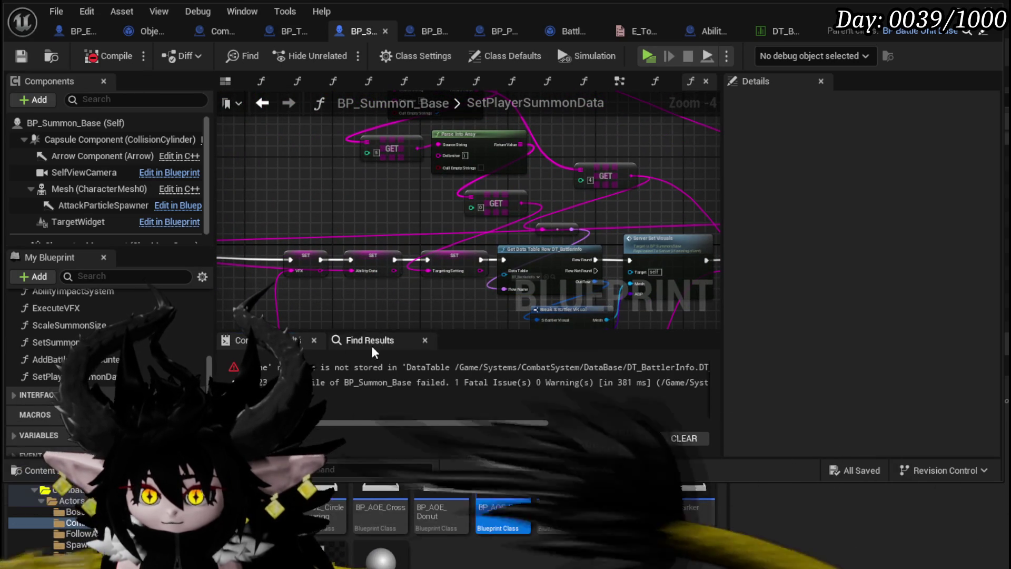
# - Wire the GET value into the Row Name of the remaining erroring DT_BattlerInfo lookup
pyautogui.scroll(-3, 477, 203)
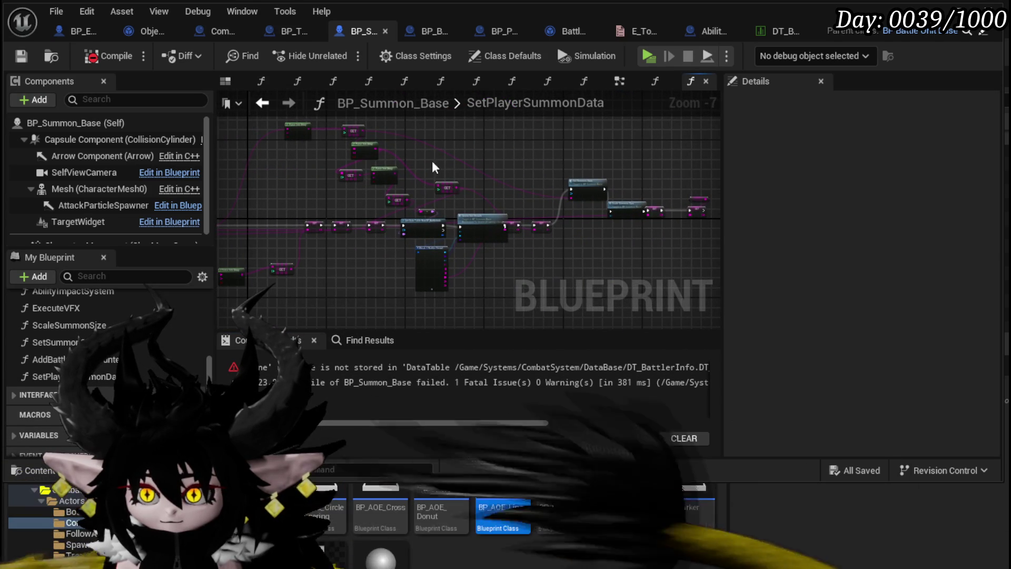
pyautogui.moveTo(358, 278)
pyautogui.mouseDown()
pyautogui.moveTo(255, 291)
pyautogui.moveTo(397, 306)
pyautogui.mouseUp()
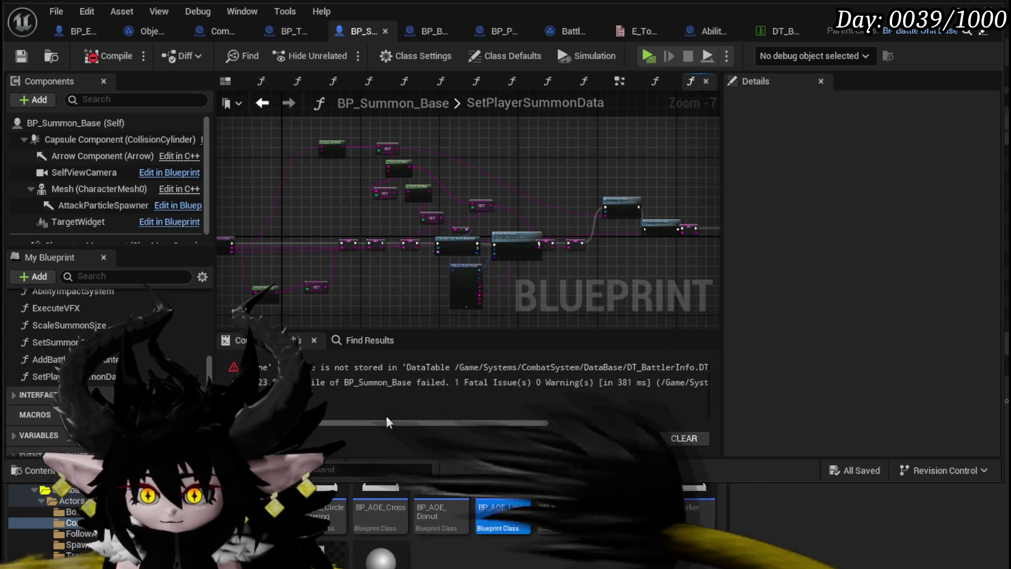
pyautogui.moveTo(387, 422); pyautogui.dragTo(507, 425)
pyautogui.click(605, 368)
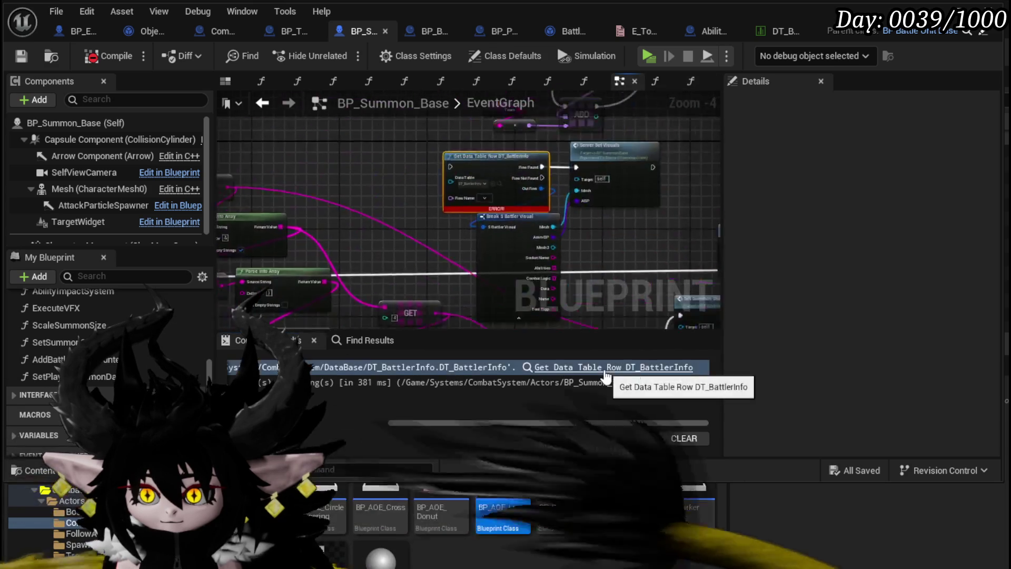
pyautogui.scroll(-5, 348, 230)
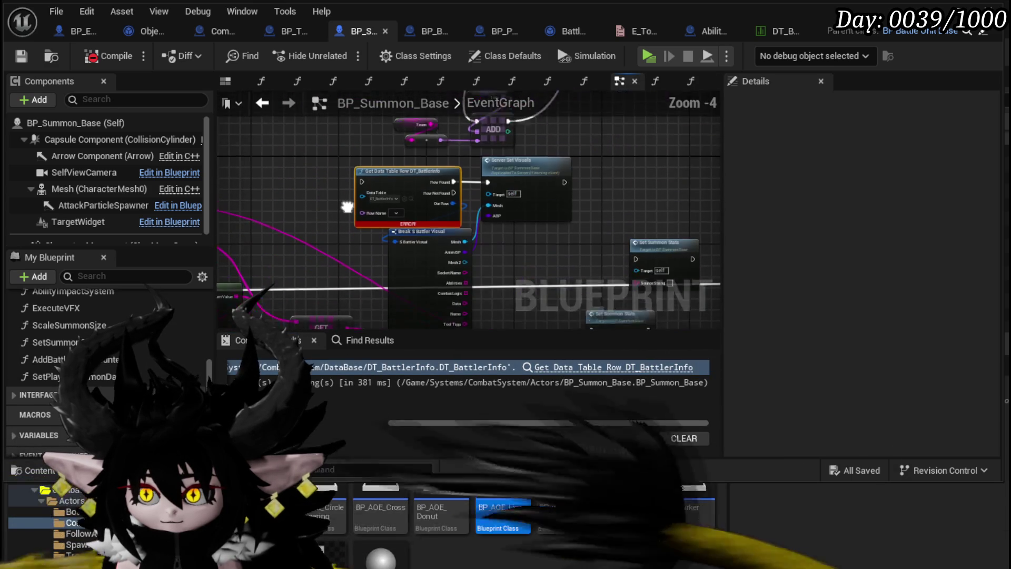
pyautogui.moveTo(342, 198)
pyautogui.mouseDown()
pyautogui.moveTo(447, 193)
pyautogui.moveTo(434, 185)
pyautogui.moveTo(412, 225)
pyautogui.moveTo(287, 221)
pyautogui.moveTo(327, 188)
pyautogui.moveTo(371, 87)
pyautogui.mouseUp()
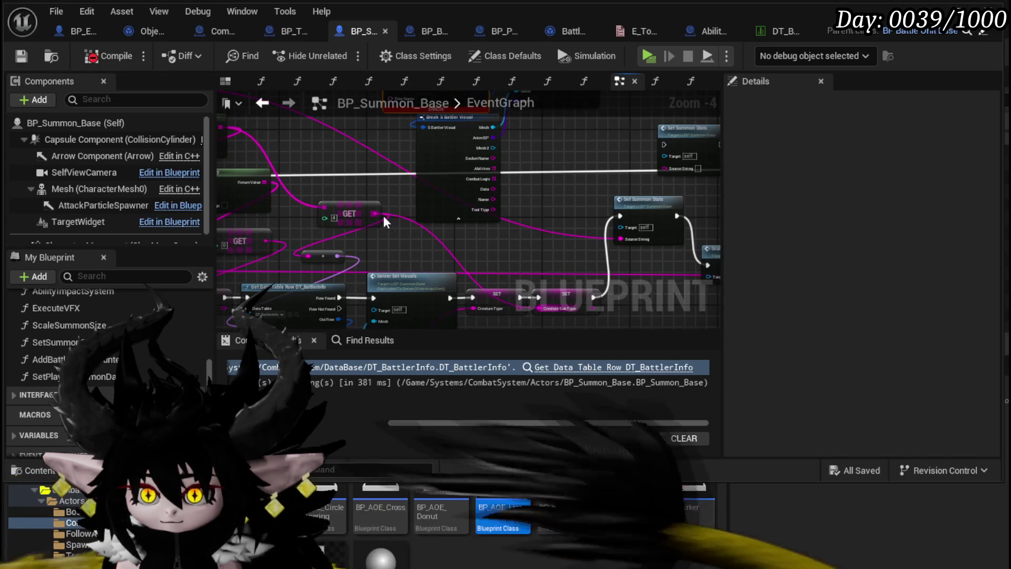
pyautogui.moveTo(337, 239)
pyautogui.mouseDown()
pyautogui.moveTo(401, 74)
pyautogui.moveTo(406, 195)
pyautogui.moveTo(343, 207)
pyautogui.mouseUp()
pyautogui.scroll(-1, 343, 207)
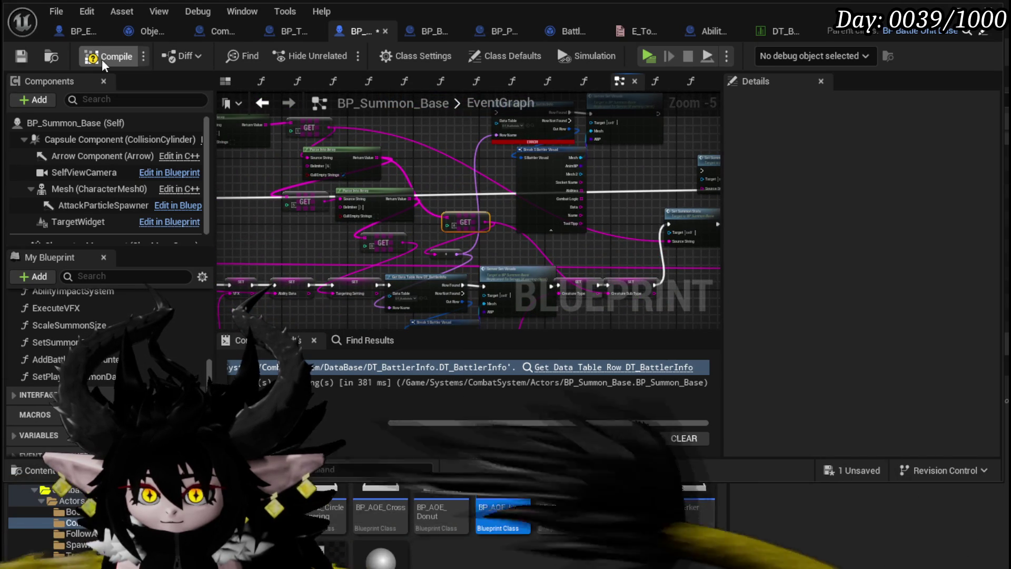
# - Connect Ability Data to Set Player Summon Data and move CurrentEncounter above AbilityData in its inputs
pyautogui.click(102, 58)
pyautogui.doubleClick(46, 376)
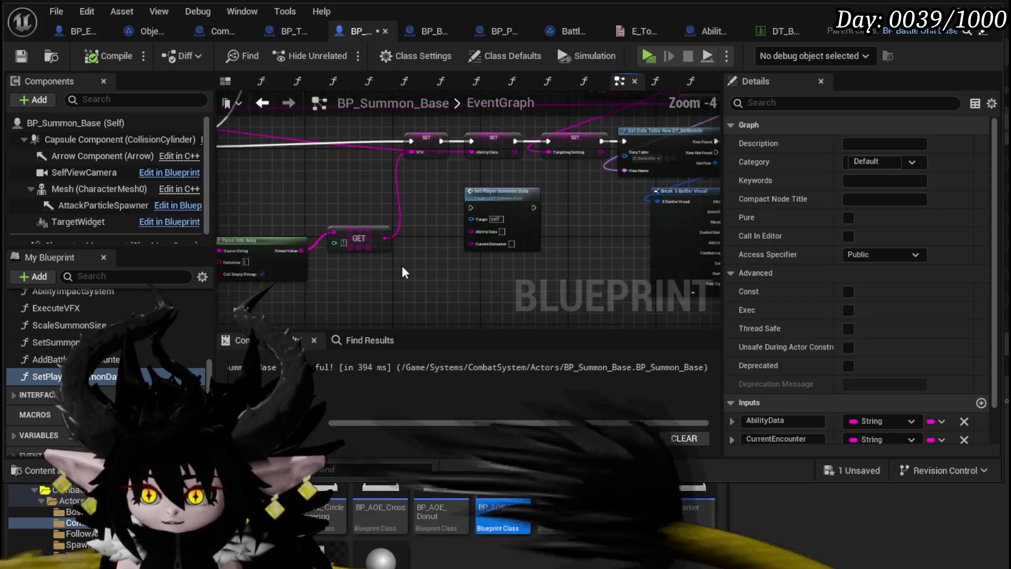
pyautogui.moveTo(275, 177)
pyautogui.mouseDown()
pyautogui.moveTo(793, 241)
pyautogui.moveTo(522, 277)
pyautogui.moveTo(514, 247)
pyautogui.moveTo(475, 231)
pyautogui.moveTo(700, 261)
pyautogui.moveTo(562, 277)
pyautogui.mouseUp()
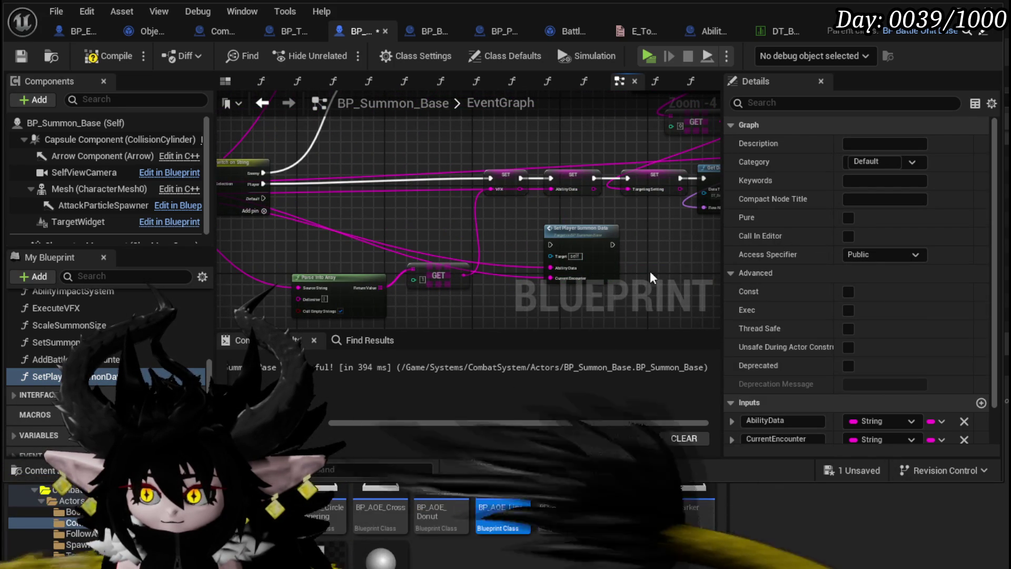
pyautogui.click(582, 253)
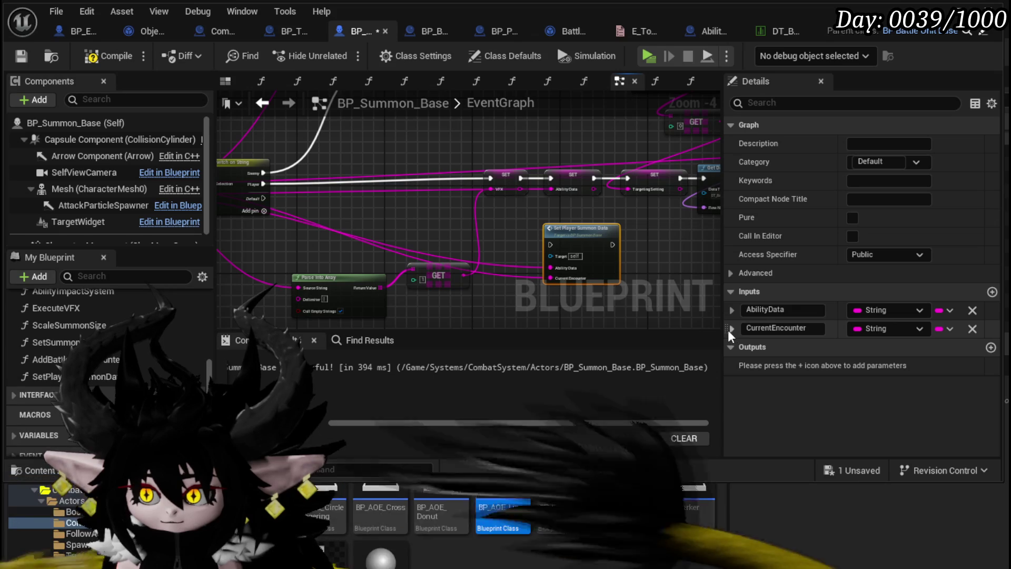
pyautogui.moveTo(727, 310); pyautogui.dragTo(727, 310)
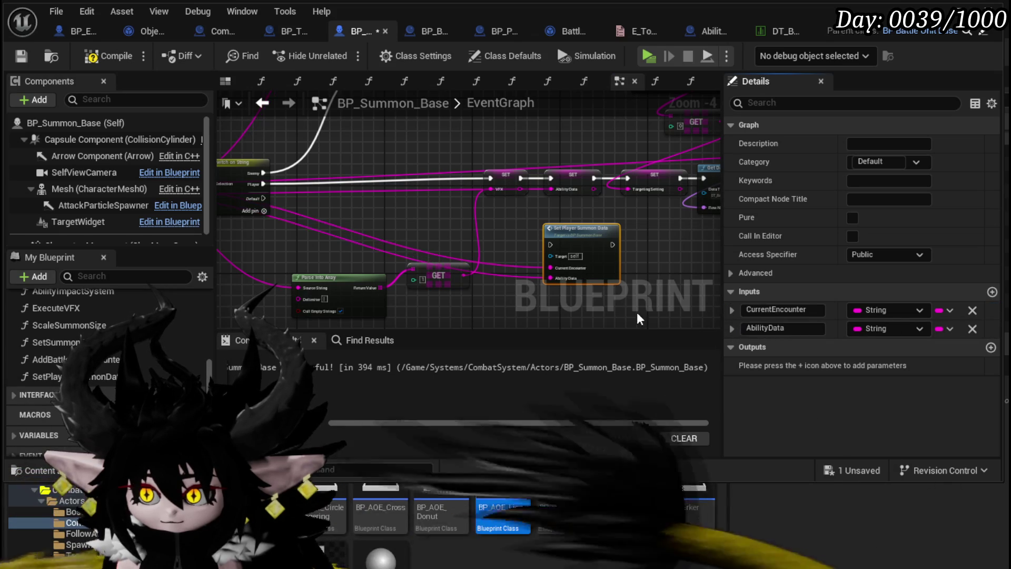
# - Run Set Player Summon Data from Switch on String's Player branch on into Add Battler to Encounter
pyautogui.moveTo(561, 223); pyautogui.dragTo(363, 180)
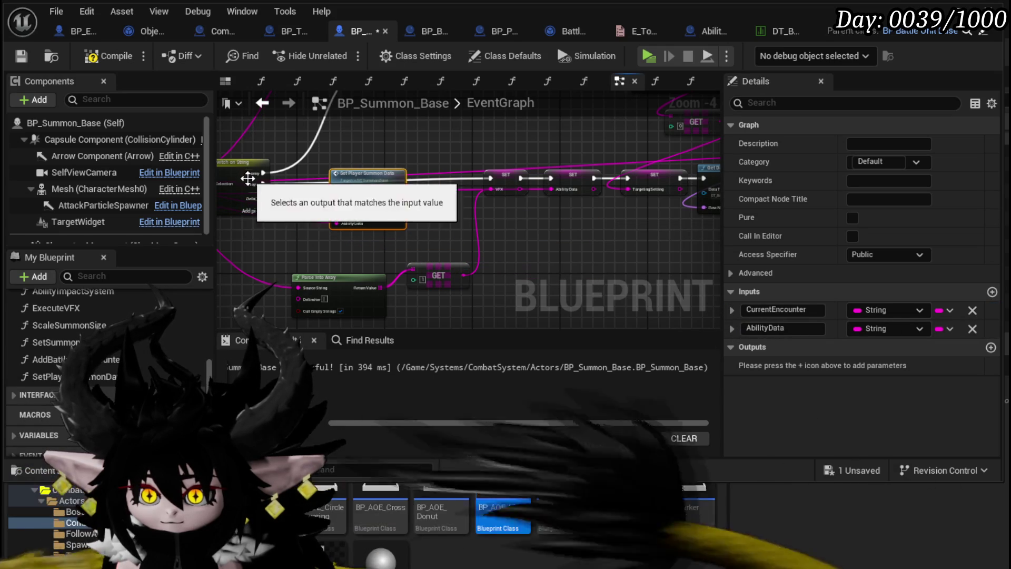
pyautogui.moveTo(263, 184); pyautogui.dragTo(266, 187)
pyautogui.moveTo(349, 187); pyautogui.dragTo(338, 188)
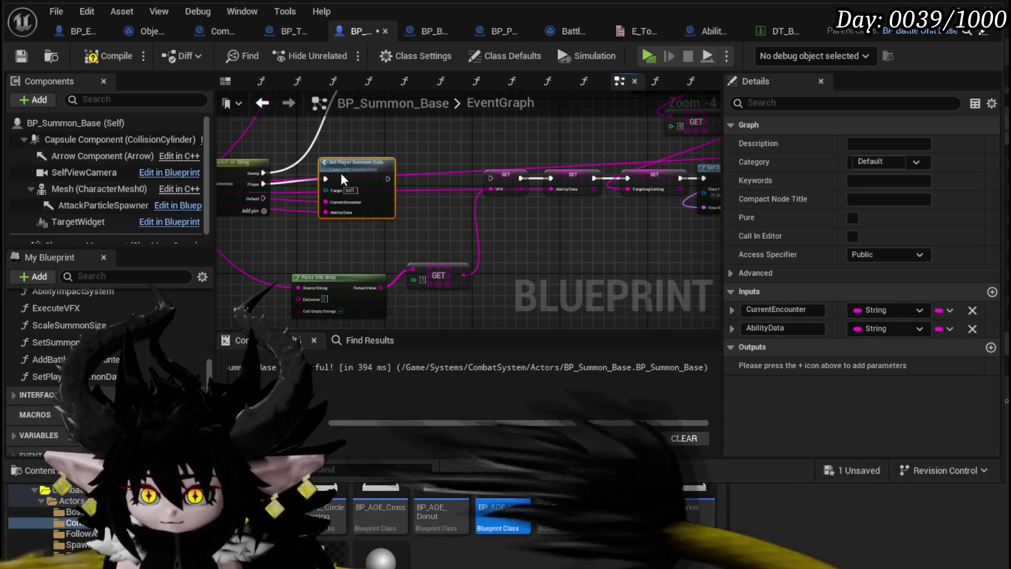
pyautogui.moveTo(398, 190)
pyautogui.mouseDown()
pyautogui.moveTo(936, 232)
pyautogui.moveTo(461, 238)
pyautogui.moveTo(537, 239)
pyautogui.moveTo(512, 162)
pyautogui.moveTo(494, 147)
pyautogui.mouseUp()
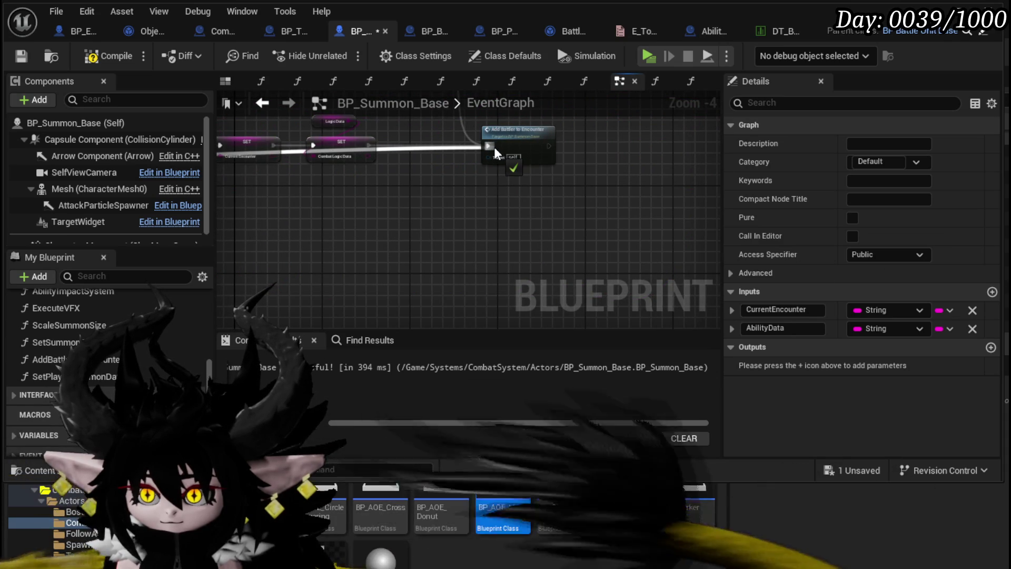
pyautogui.click(504, 195)
pyautogui.scroll(-2, 505, 222)
pyautogui.moveTo(510, 259); pyautogui.dragTo(558, 222)
# - Recompile and review the SetPlayerSummonData function graph's nodes
pyautogui.click(87, 57)
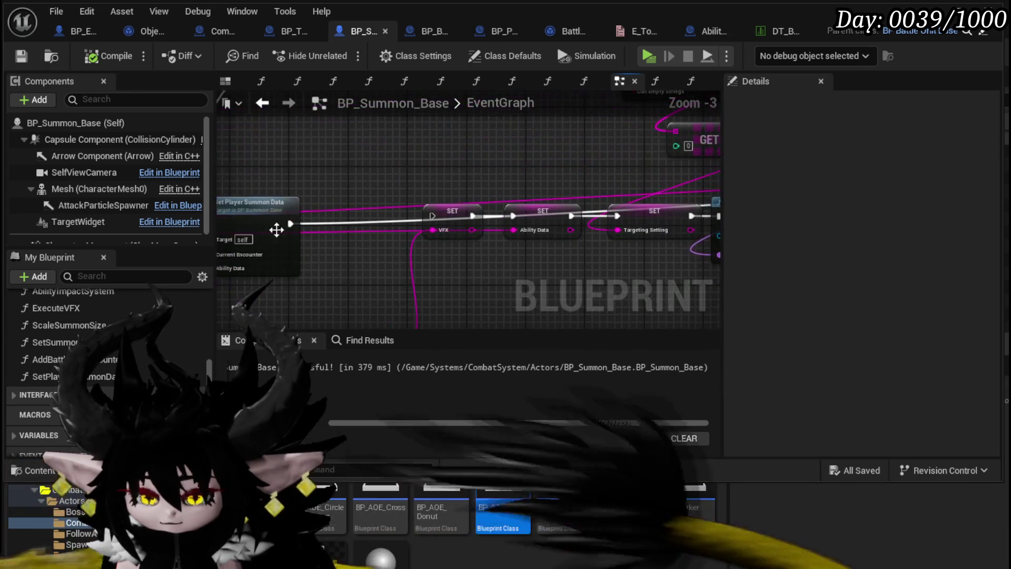
pyautogui.doubleClick(422, 206)
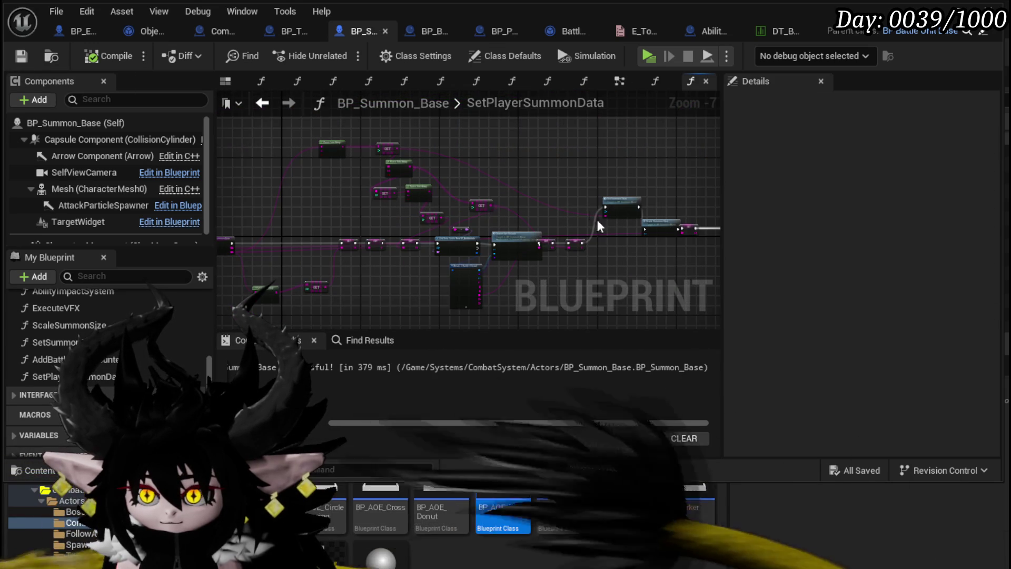
pyautogui.scroll(1, 458, 236)
pyautogui.scroll(-2, 557, 264)
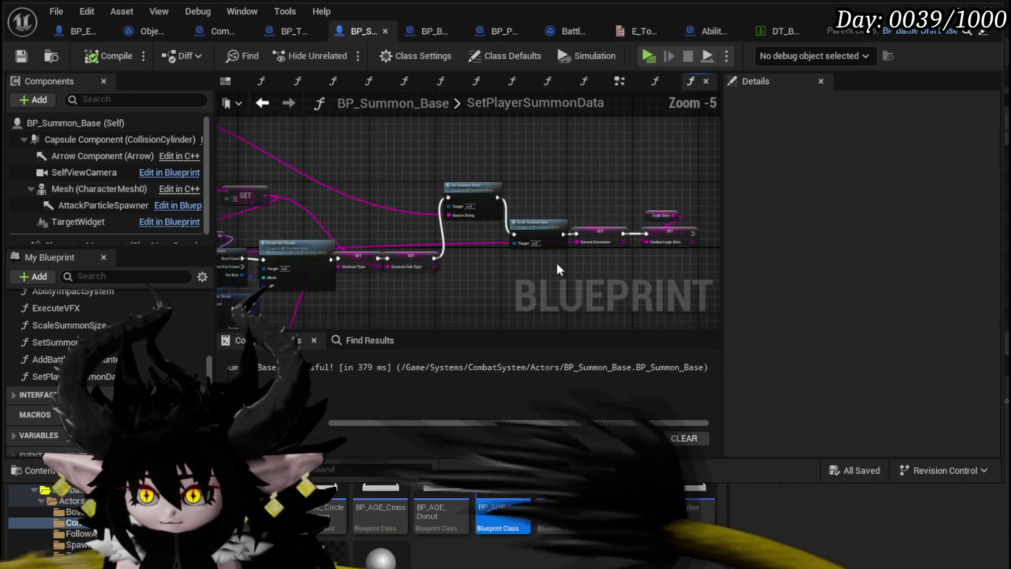
pyautogui.moveTo(558, 264)
pyautogui.mouseDown()
pyautogui.moveTo(361, 226)
pyautogui.moveTo(448, 248)
pyautogui.moveTo(413, 219)
pyautogui.moveTo(722, 214)
pyautogui.moveTo(660, 237)
pyautogui.moveTo(658, 210)
pyautogui.mouseUp()
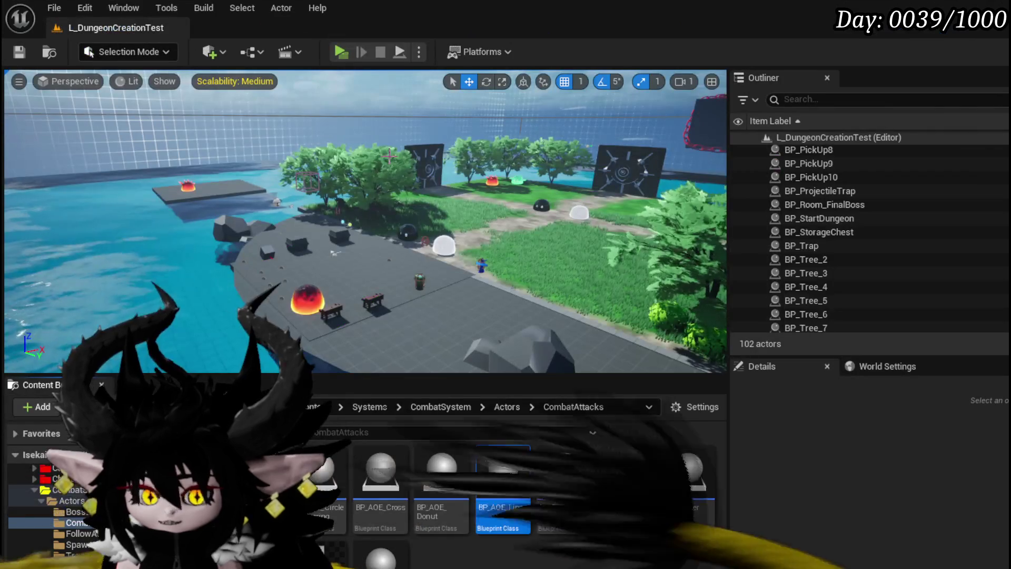
pyautogui.click(340, 53)
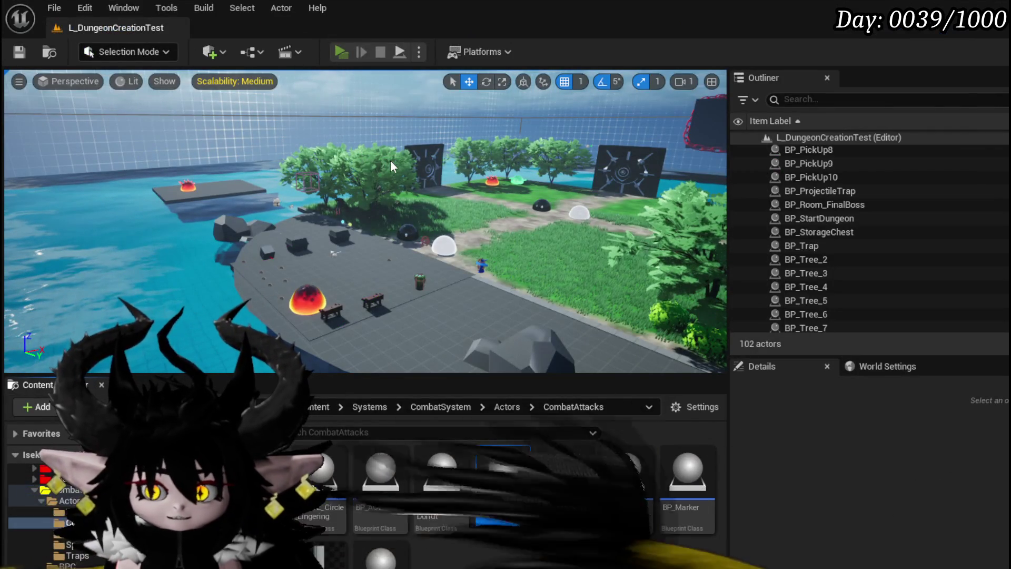
pyautogui.press('w')
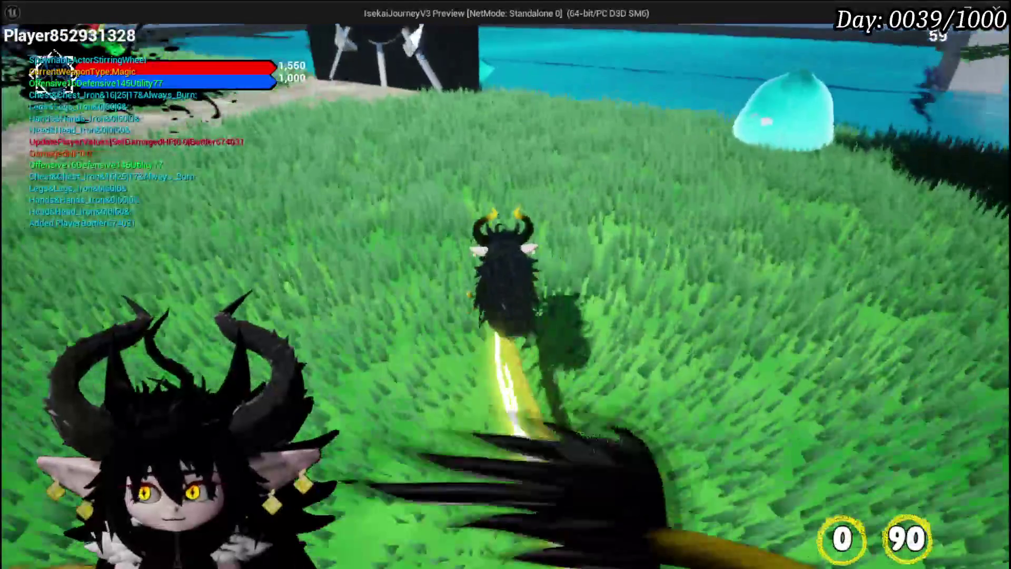
pyautogui.press('w')
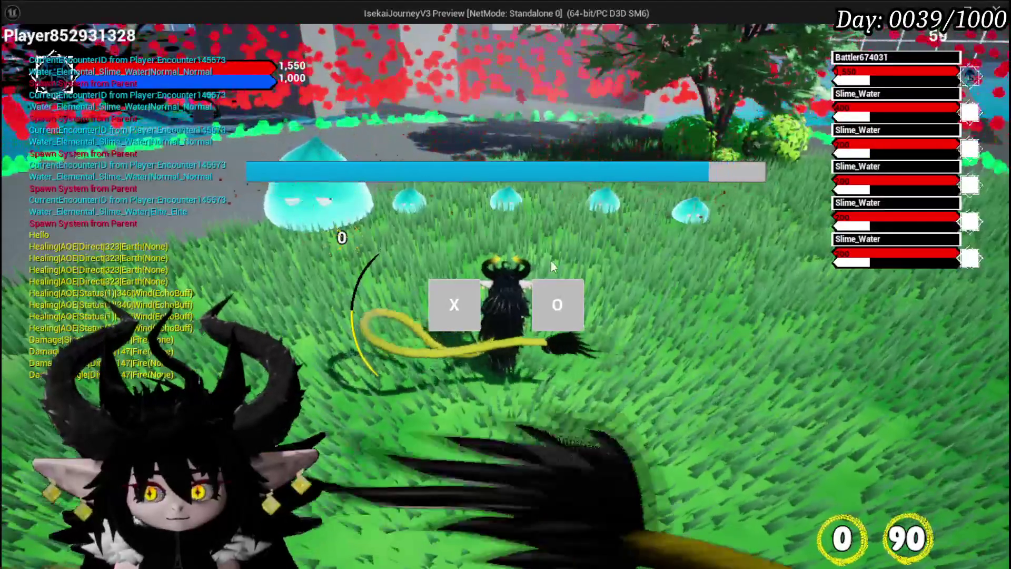
pyautogui.click(556, 303)
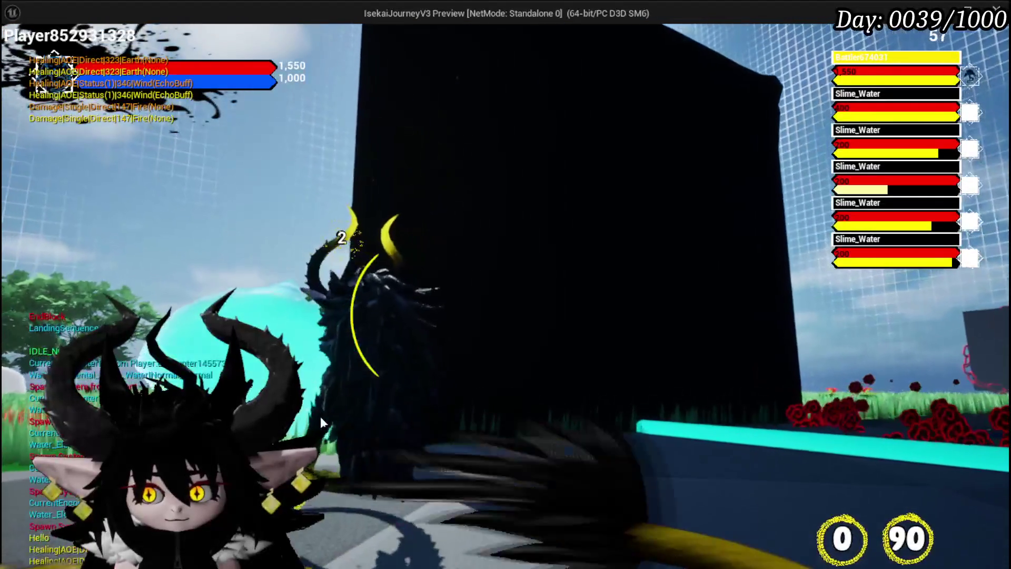
pyautogui.click(662, 428)
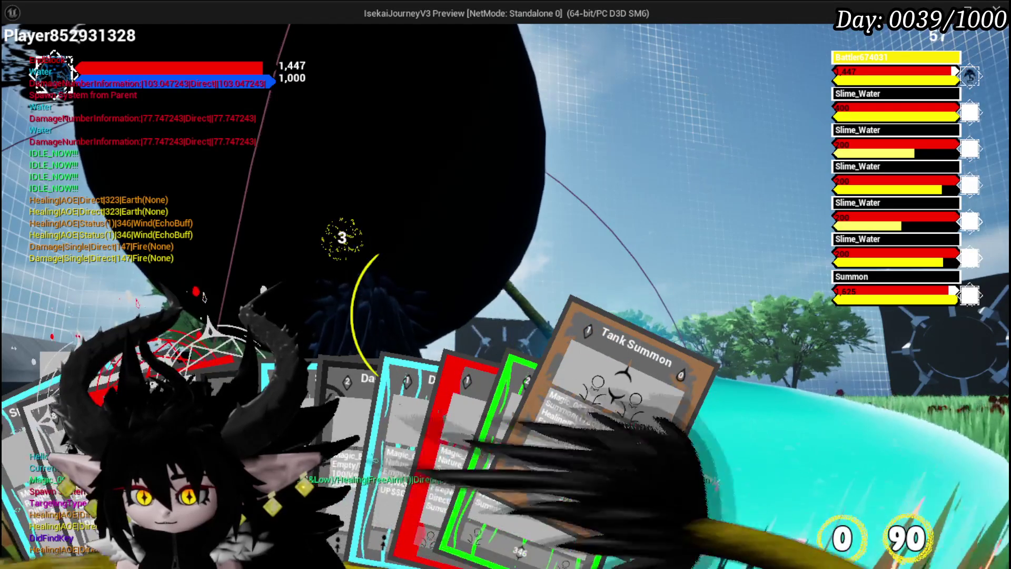
pyautogui.click(634, 495)
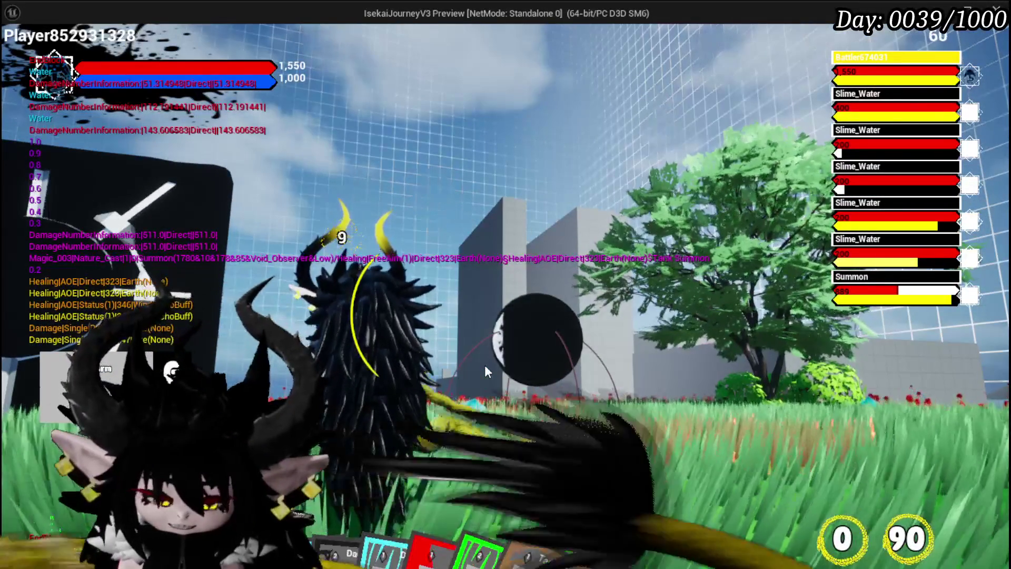
pyautogui.press('Escape')
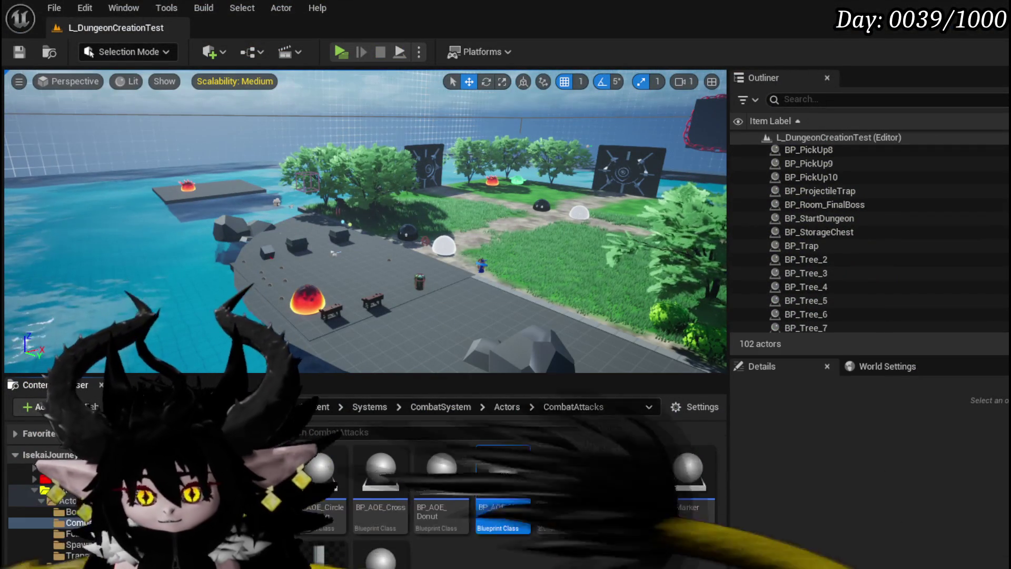
# - Delete the SET VFX, SET Ability Data and SET Targeting Setting nodes after Set Player Summon Data
pyautogui.hotkey('alt', 'Tab')
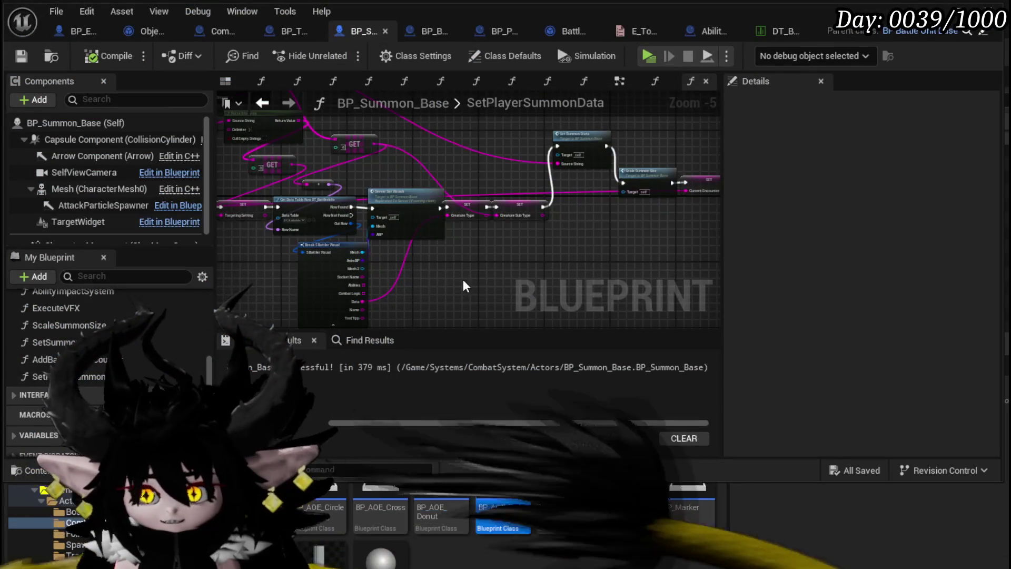
pyautogui.moveTo(463, 286)
pyautogui.mouseDown()
pyautogui.moveTo(806, 280)
pyautogui.moveTo(715, 288)
pyautogui.mouseUp()
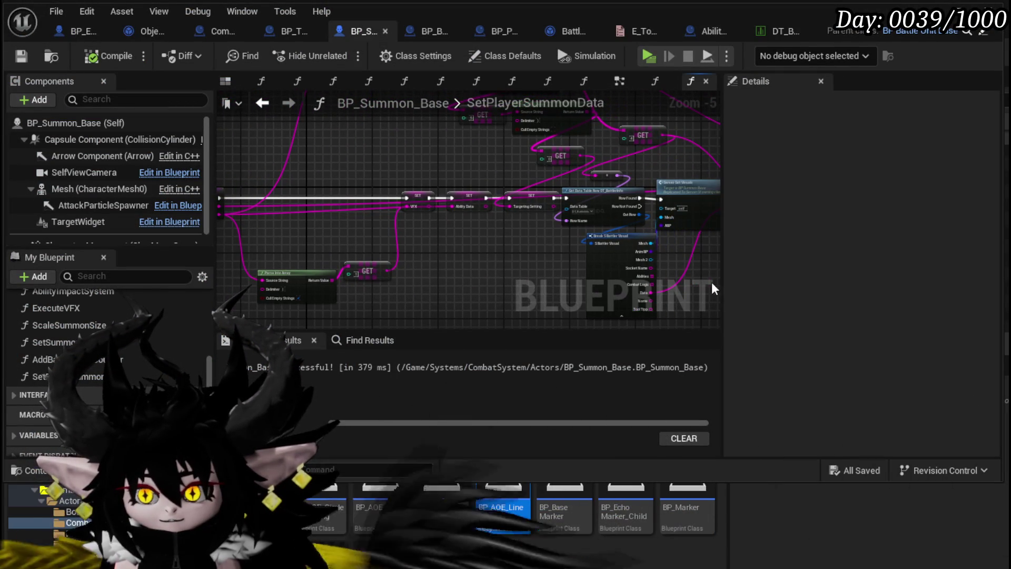
pyautogui.click(264, 106)
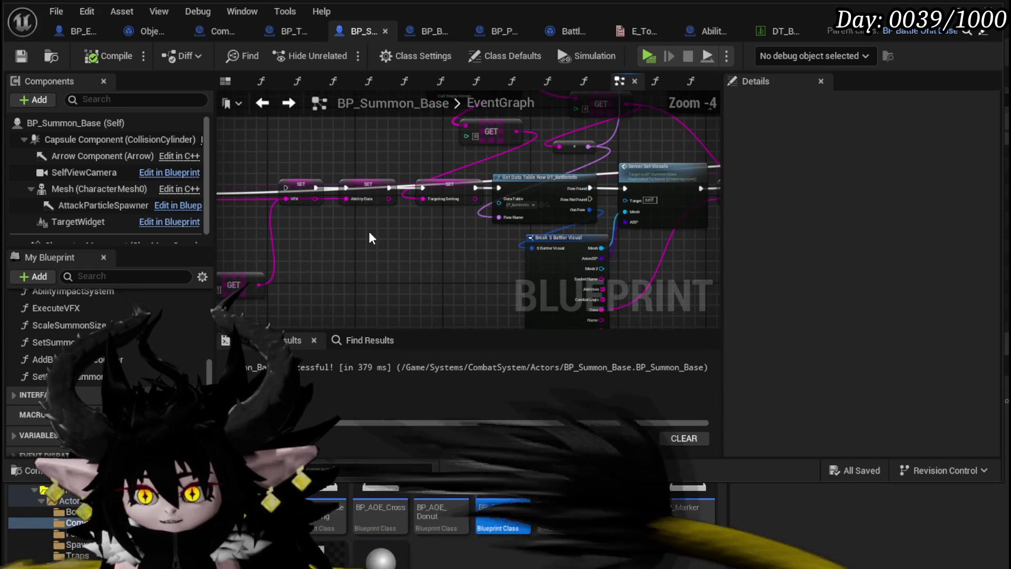
pyautogui.moveTo(369, 238); pyautogui.dragTo(595, 212)
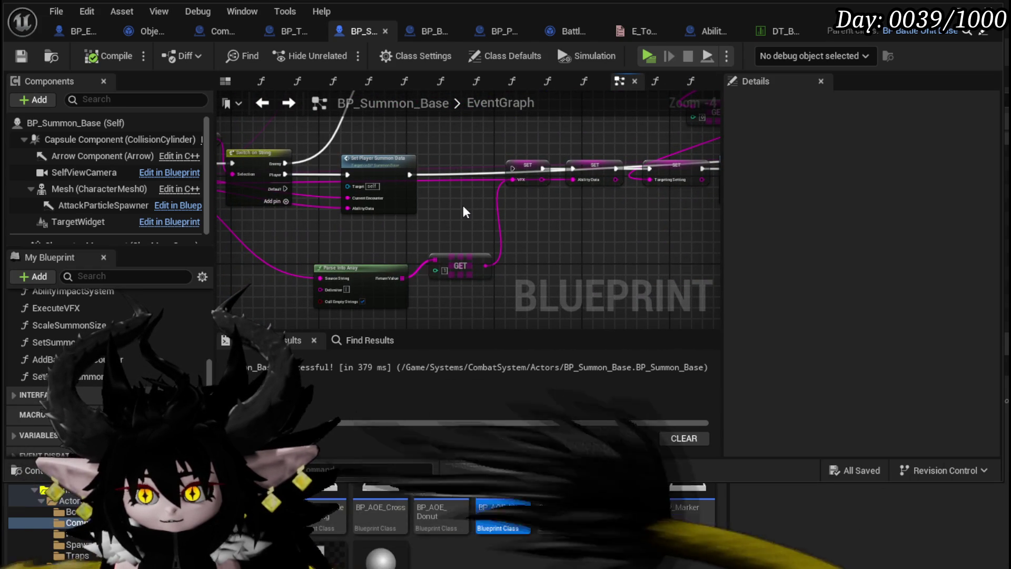
pyautogui.click(527, 167)
pyautogui.press('Delete')
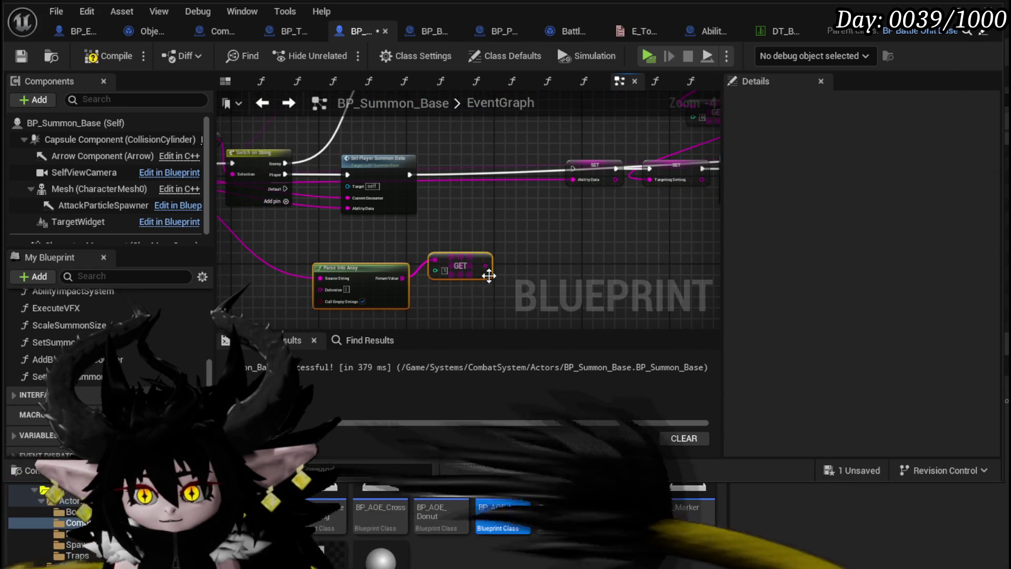
pyautogui.moveTo(380, 245)
pyautogui.mouseDown()
pyautogui.moveTo(436, 260)
pyautogui.moveTo(314, 276)
pyautogui.mouseUp()
pyautogui.click(364, 224)
pyautogui.press('Delete')
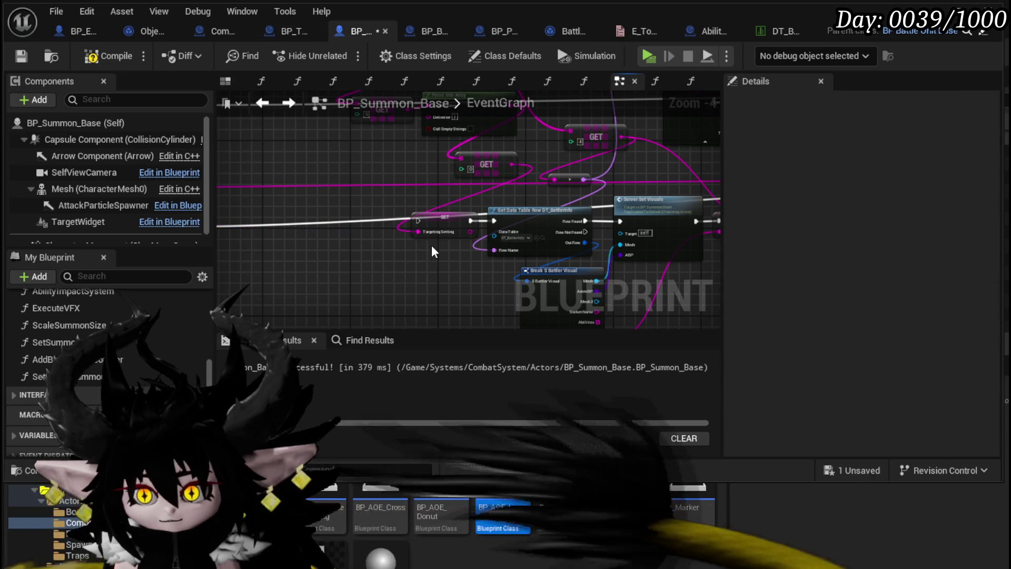
pyautogui.click(437, 222)
pyautogui.press('Delete')
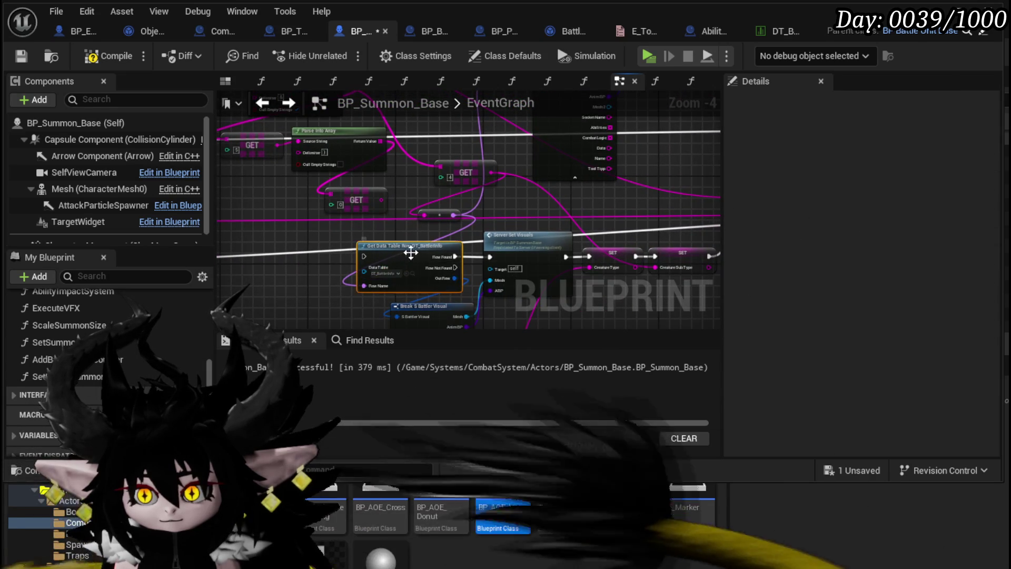
# - Delete the Server Set Visuals node and the creature type SET nodes
pyautogui.click(514, 237)
pyautogui.moveTo(514, 237); pyautogui.dragTo(334, 208)
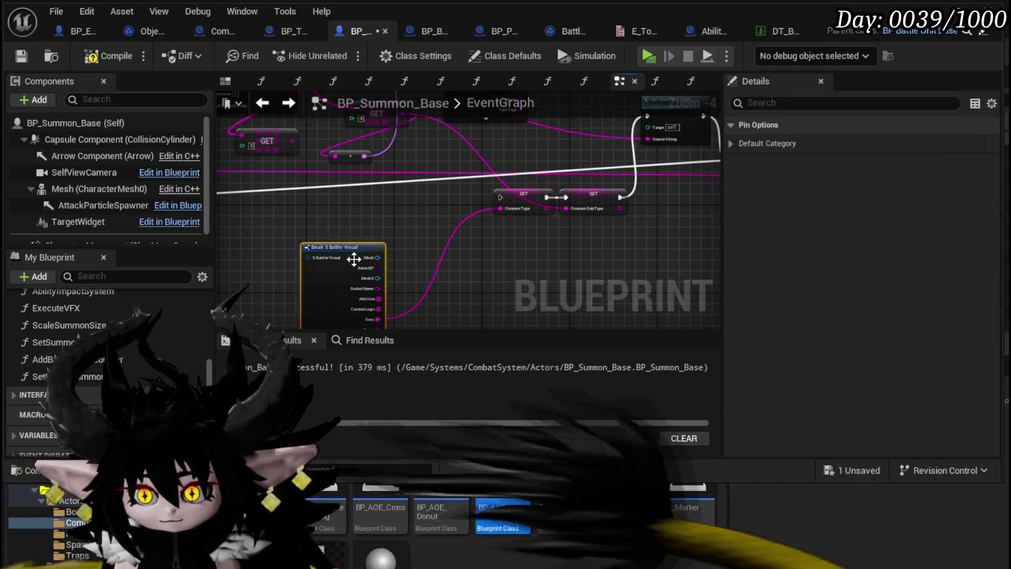
pyautogui.press('Delete')
pyautogui.click(480, 247)
pyautogui.moveTo(538, 250); pyautogui.dragTo(419, 195)
pyautogui.press('Delete')
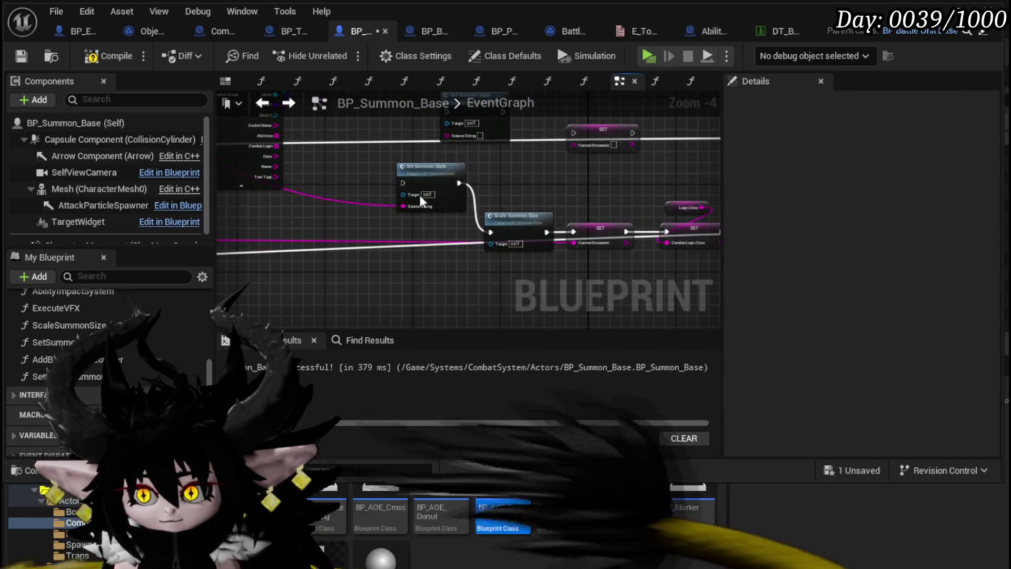
# - Delete Scale Summon Size, LogicData and SET Combat Logic Data, leaving Add Battler to Encounter next
pyautogui.moveTo(545, 195); pyautogui.dragTo(357, 163)
pyautogui.click(434, 282)
pyautogui.press('Delete')
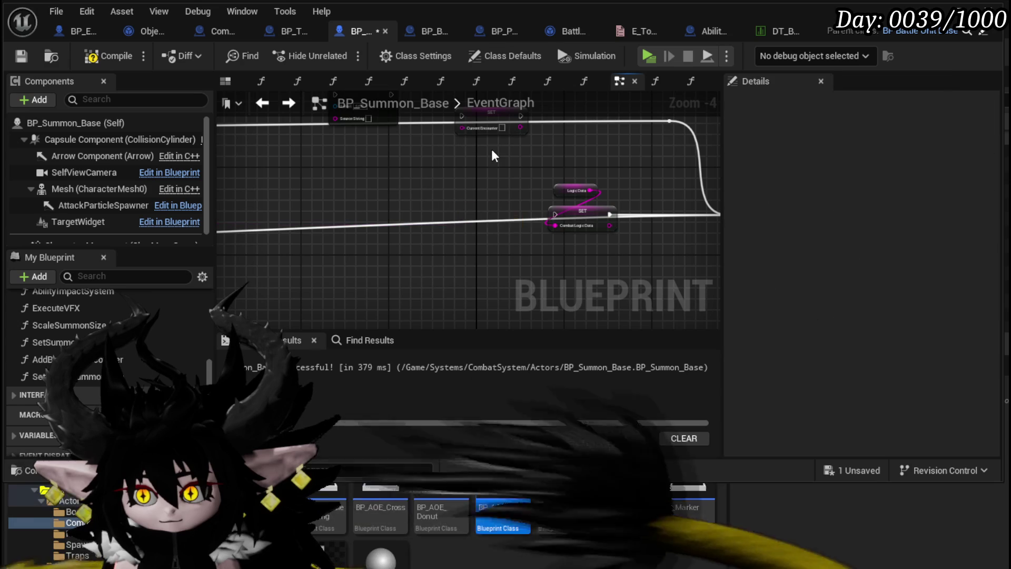
pyautogui.moveTo(501, 144)
pyautogui.mouseDown()
pyautogui.moveTo(573, 256)
pyautogui.moveTo(339, 264)
pyautogui.mouseUp()
pyautogui.press('Delete')
pyautogui.click(510, 217)
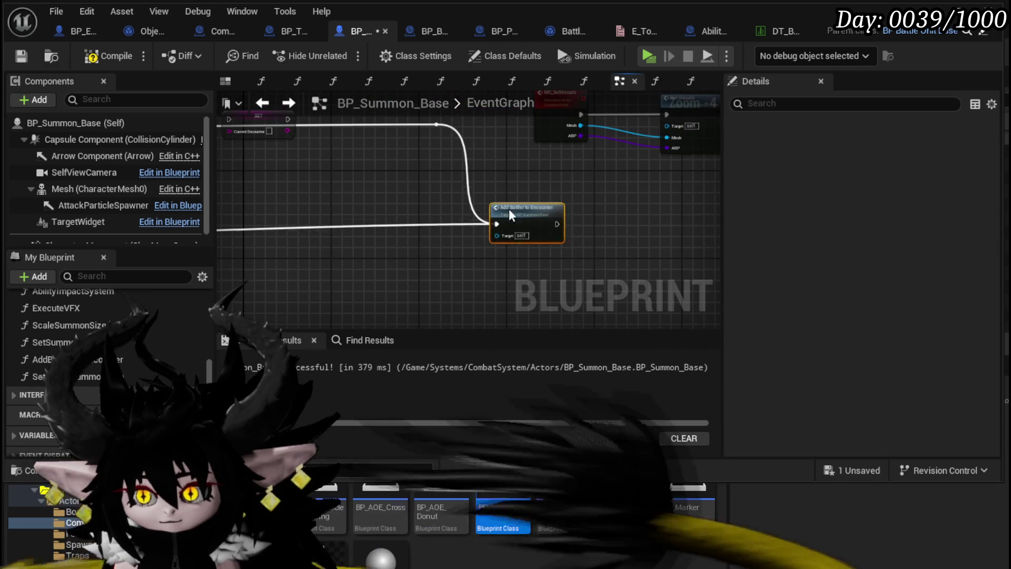
pyautogui.moveTo(510, 217)
pyautogui.mouseDown()
pyautogui.moveTo(383, 233)
pyautogui.moveTo(496, 222)
pyautogui.mouseUp()
pyautogui.scroll(-2, 384, 233)
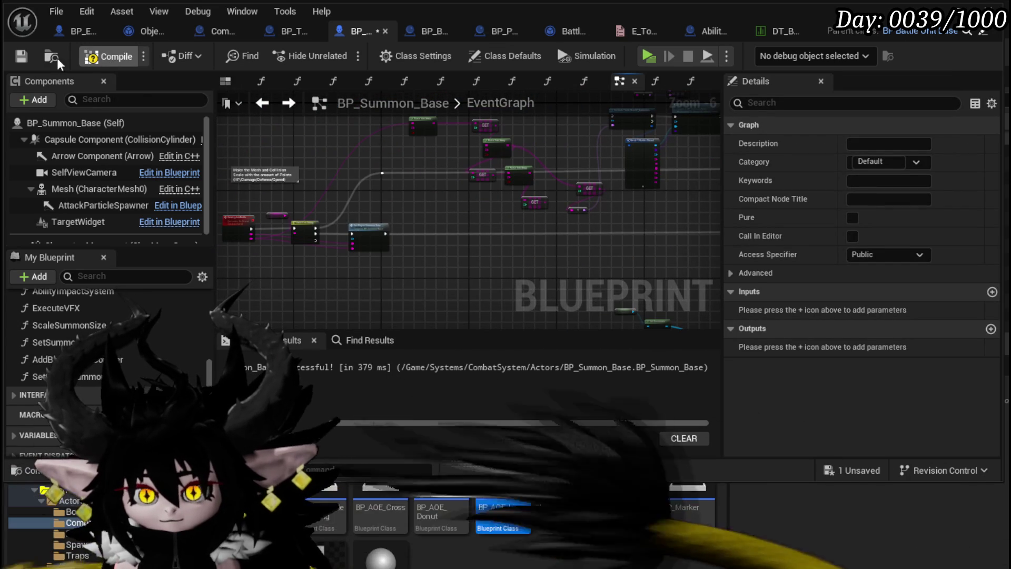
# - Review the SetPlayerSummonData function graph from its Current Encounter and Combat Logic SETs to the entry node
pyautogui.scroll(4, 351, 224)
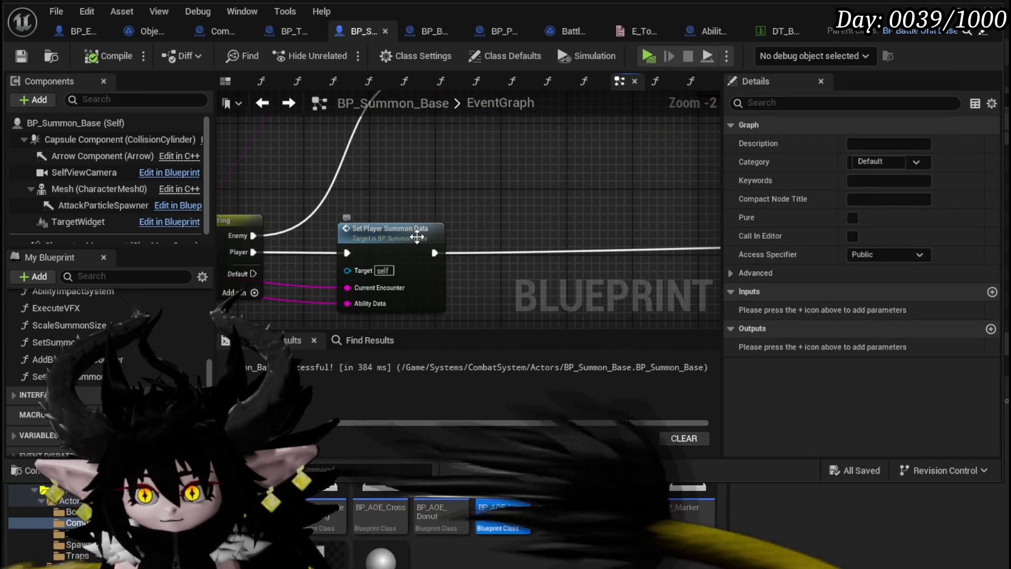
pyautogui.doubleClick(417, 238)
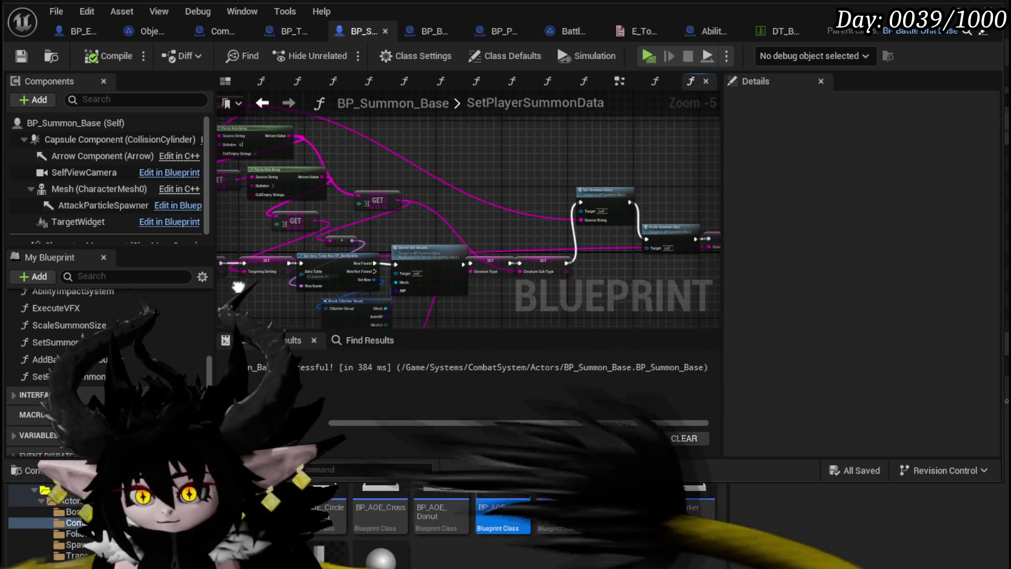
pyautogui.moveTo(592, 270); pyautogui.dragTo(438, 251)
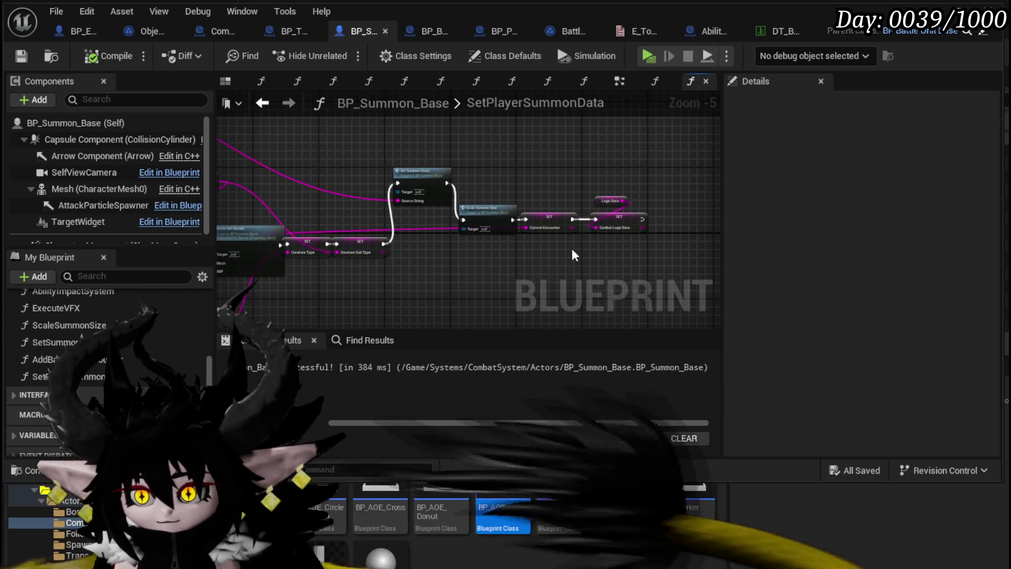
pyautogui.scroll(3, 574, 255)
pyautogui.scroll(-3, 361, 246)
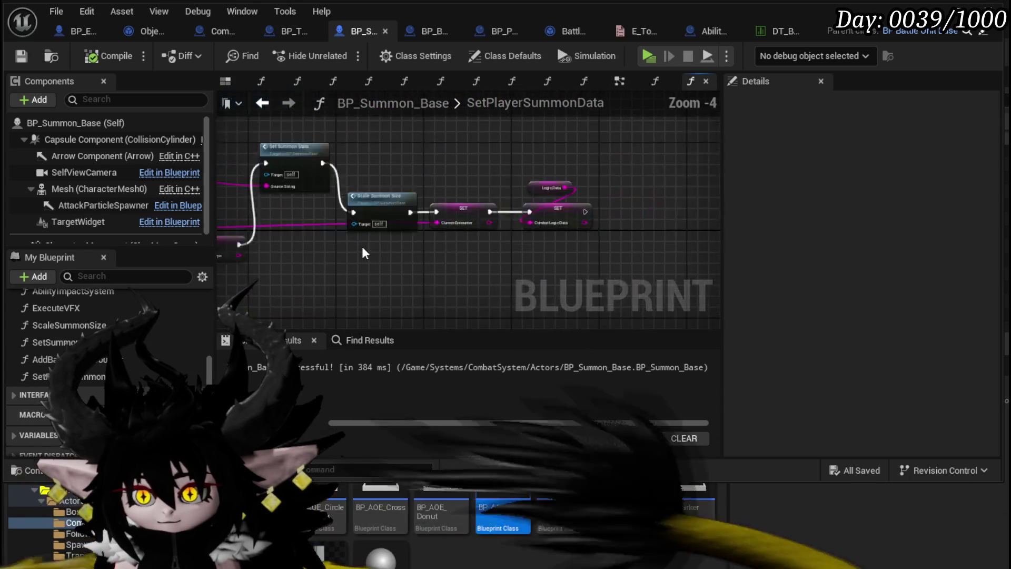
pyautogui.moveTo(361, 210); pyautogui.dragTo(644, 194)
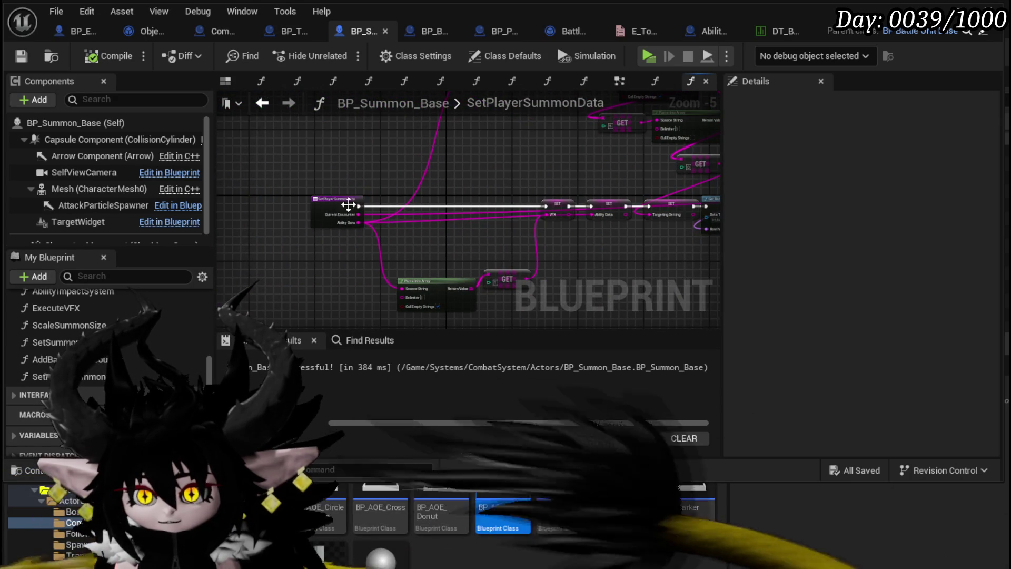
pyautogui.scroll(2, 348, 221)
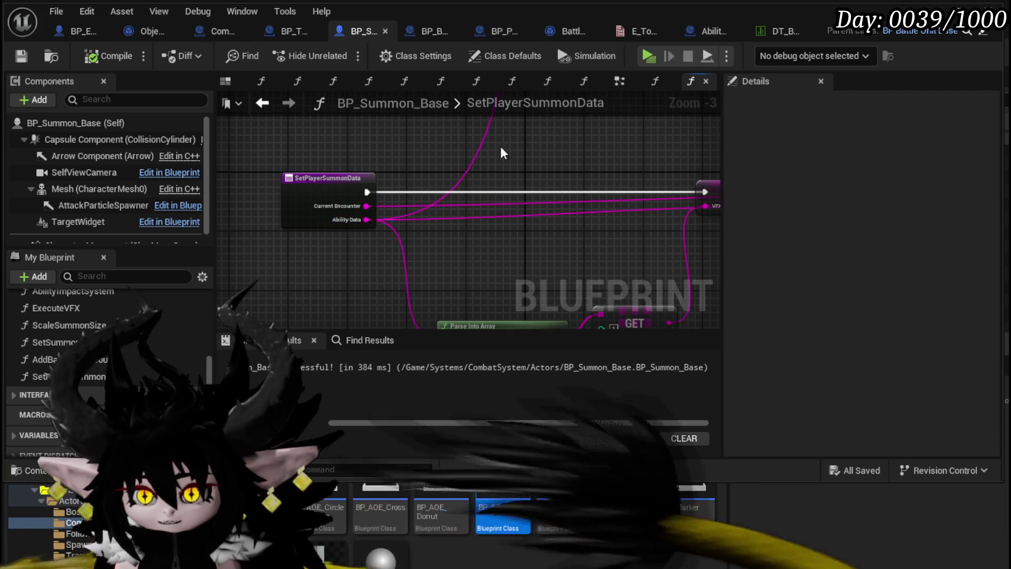
# - Back in the EventGraph, nudge one node slightly near Switch on String and Set Player Summon Data
pyautogui.click(262, 103)
pyautogui.moveTo(319, 191)
pyautogui.mouseDown()
pyautogui.moveTo(453, 192)
pyautogui.moveTo(586, 226)
pyautogui.mouseUp()
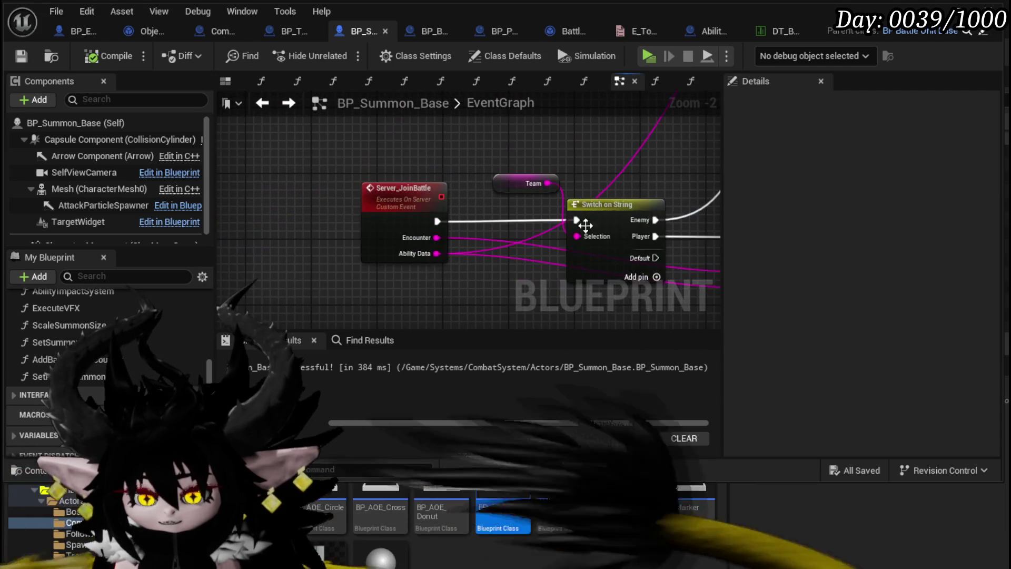
pyautogui.scroll(-2, 476, 238)
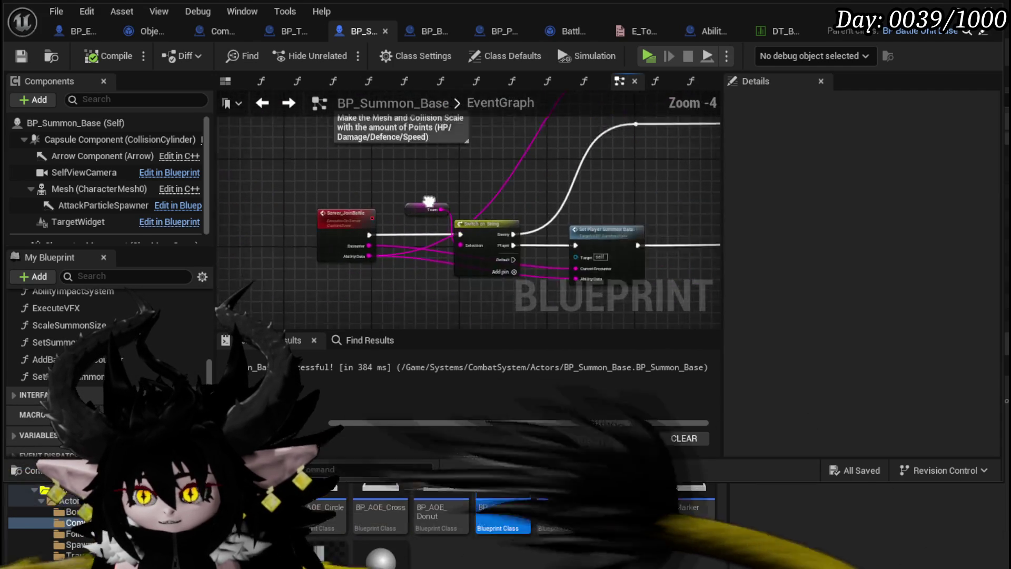
pyautogui.moveTo(600, 158)
pyautogui.mouseDown()
pyautogui.moveTo(464, 212)
pyautogui.moveTo(458, 166)
pyautogui.moveTo(384, 193)
pyautogui.moveTo(259, 214)
pyautogui.moveTo(614, 228)
pyautogui.mouseUp()
pyautogui.scroll(-3, 489, 234)
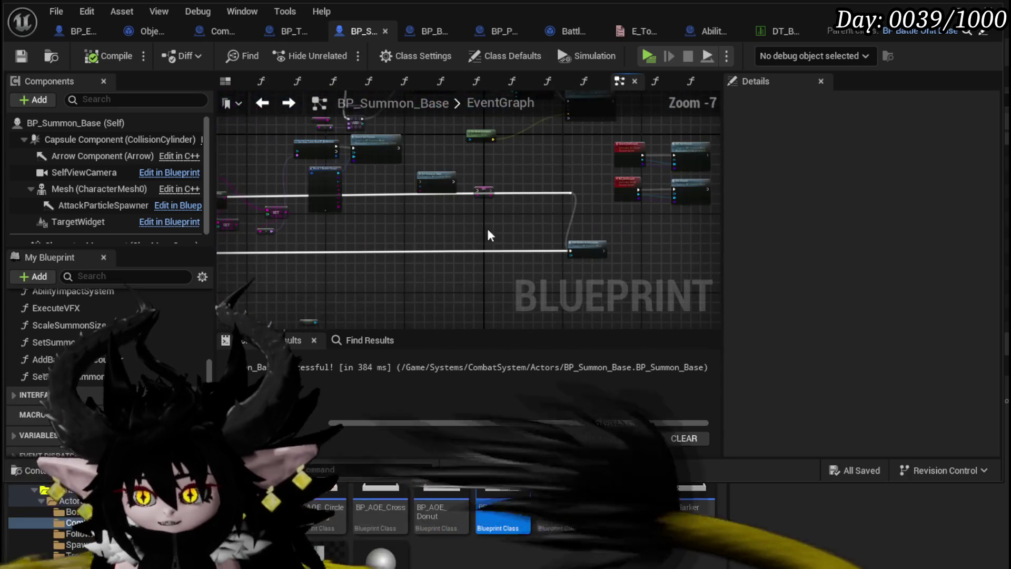
pyautogui.moveTo(330, 257)
pyautogui.mouseDown()
pyautogui.moveTo(255, 250)
pyautogui.moveTo(379, 258)
pyautogui.mouseUp()
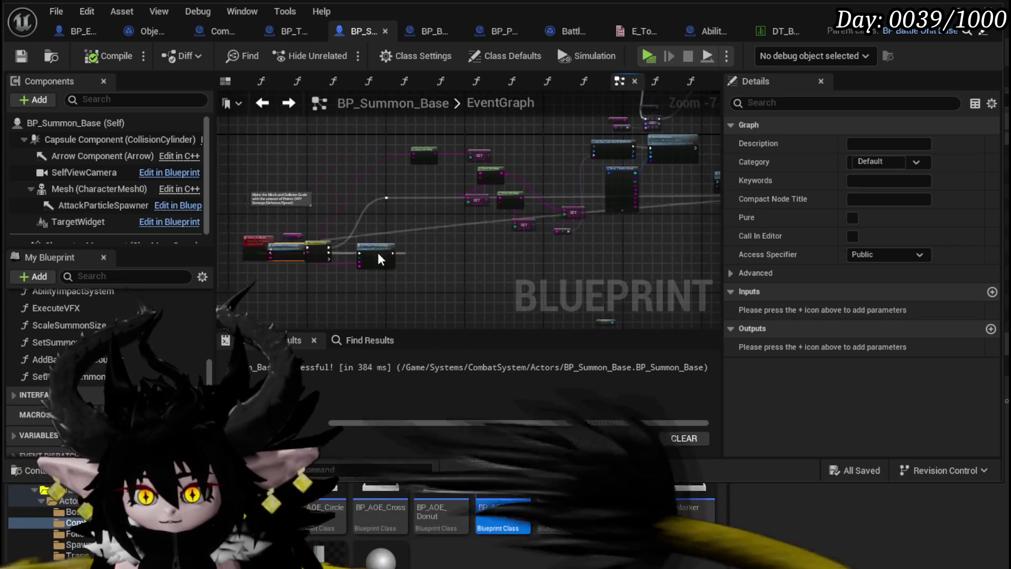
pyautogui.moveTo(444, 242); pyautogui.dragTo(447, 245)
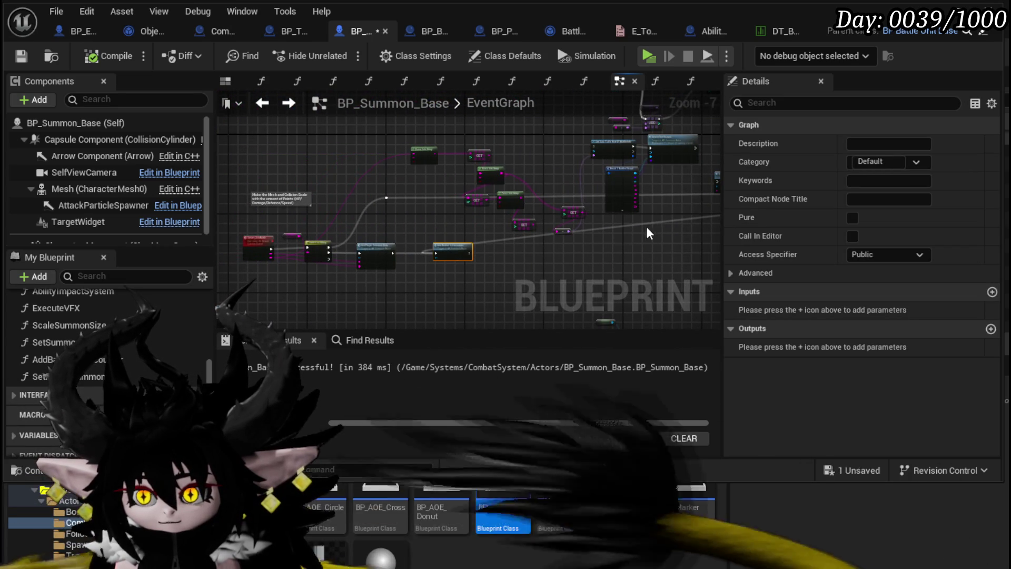
pyautogui.moveTo(646, 226); pyautogui.dragTo(457, 221)
pyautogui.scroll(3, 543, 192)
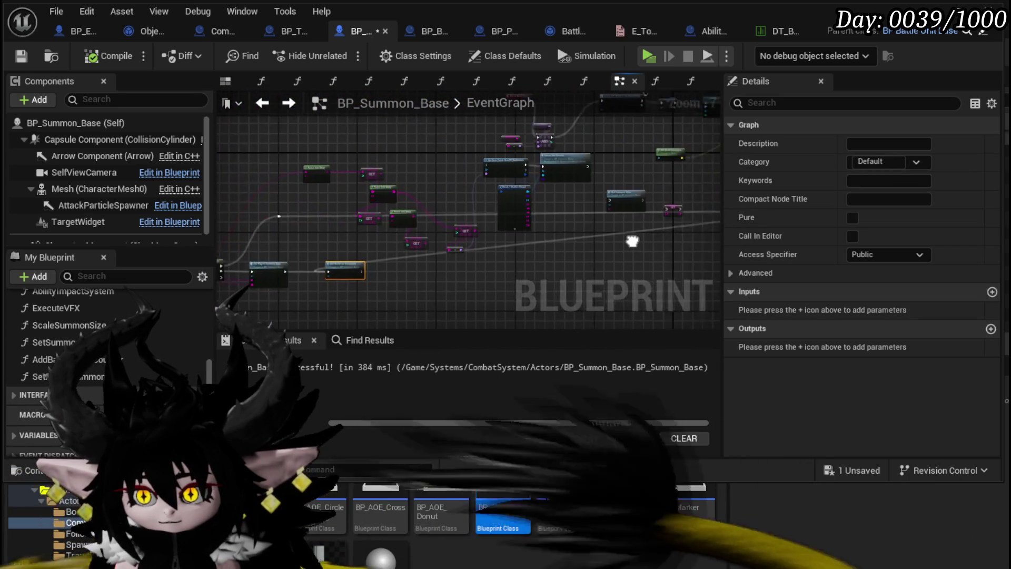
# - Place SET Current Encounter between Server_JoinBattle and Switch on String and wire its execution through
pyautogui.moveTo(554, 202)
pyautogui.mouseDown()
pyautogui.moveTo(447, 274)
pyautogui.moveTo(318, 289)
pyautogui.mouseUp()
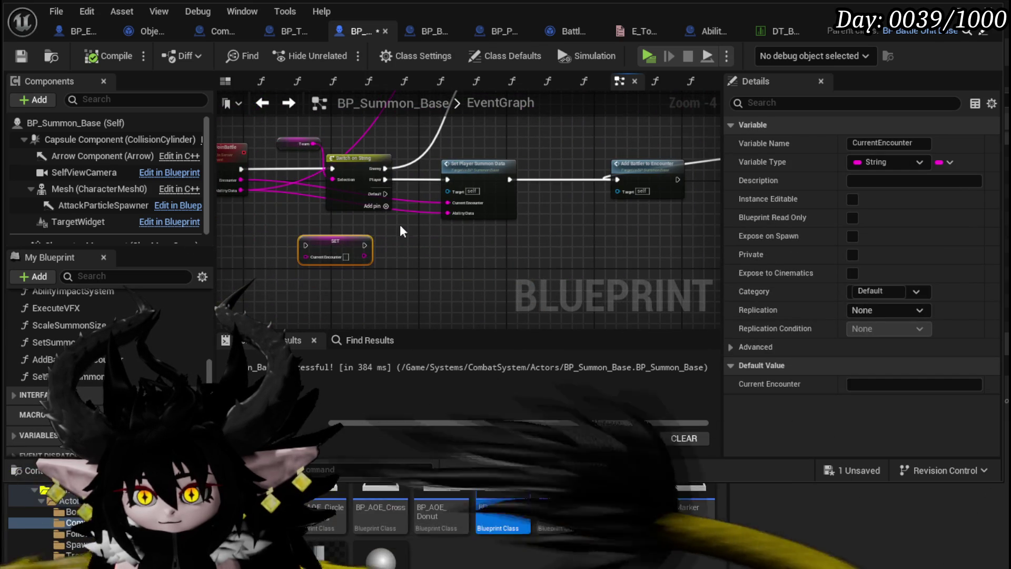
pyautogui.moveTo(417, 258); pyautogui.dragTo(513, 278)
pyautogui.moveTo(300, 169); pyautogui.dragTo(232, 172)
pyautogui.moveTo(491, 261); pyautogui.dragTo(391, 179)
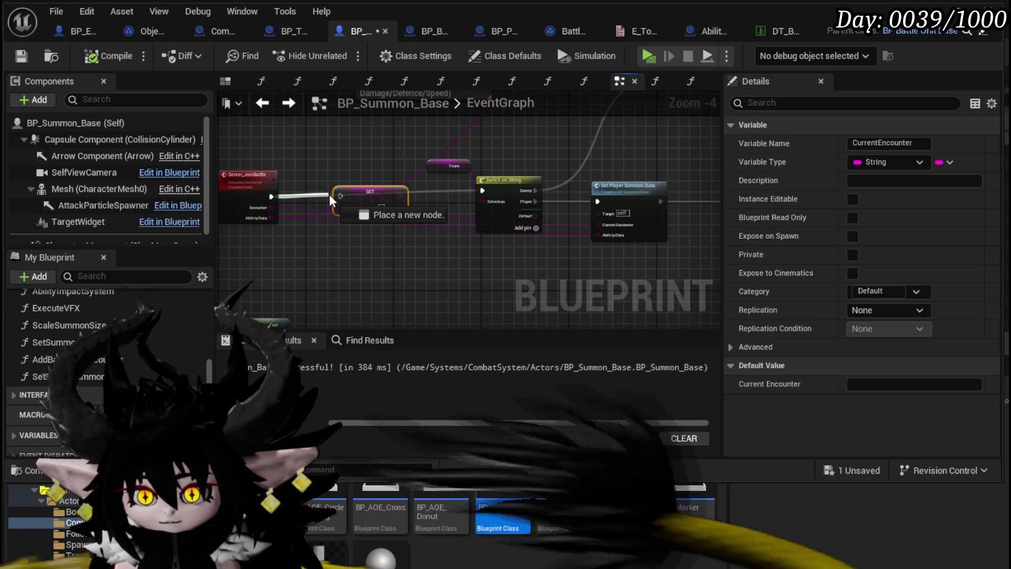
pyautogui.moveTo(486, 191); pyautogui.dragTo(487, 192)
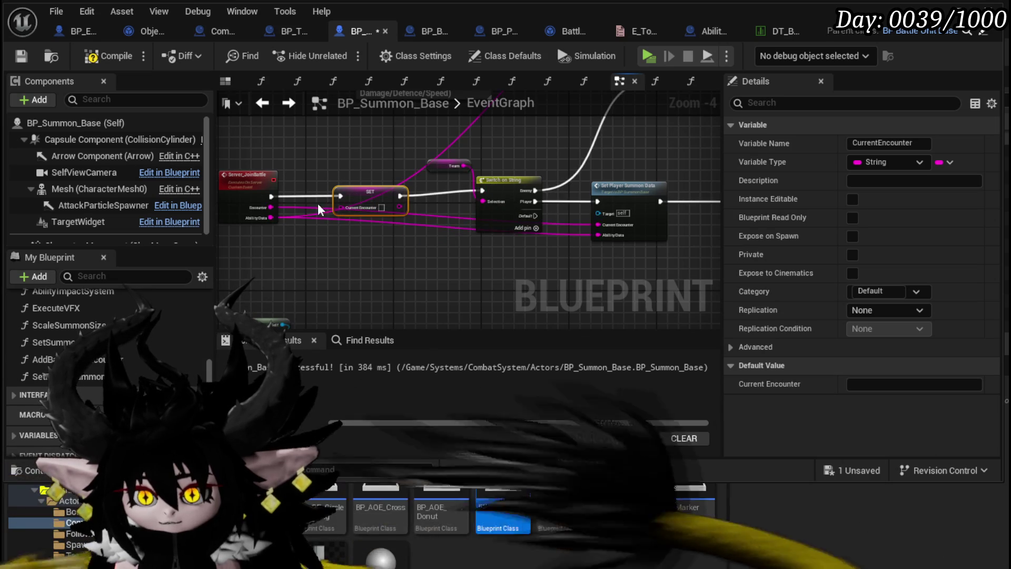
# - In SetPlayerSummonData, reconnect the execution between the Scale Summon Size and SET nodes
pyautogui.doubleClick(620, 210)
pyautogui.scroll(-2, 497, 241)
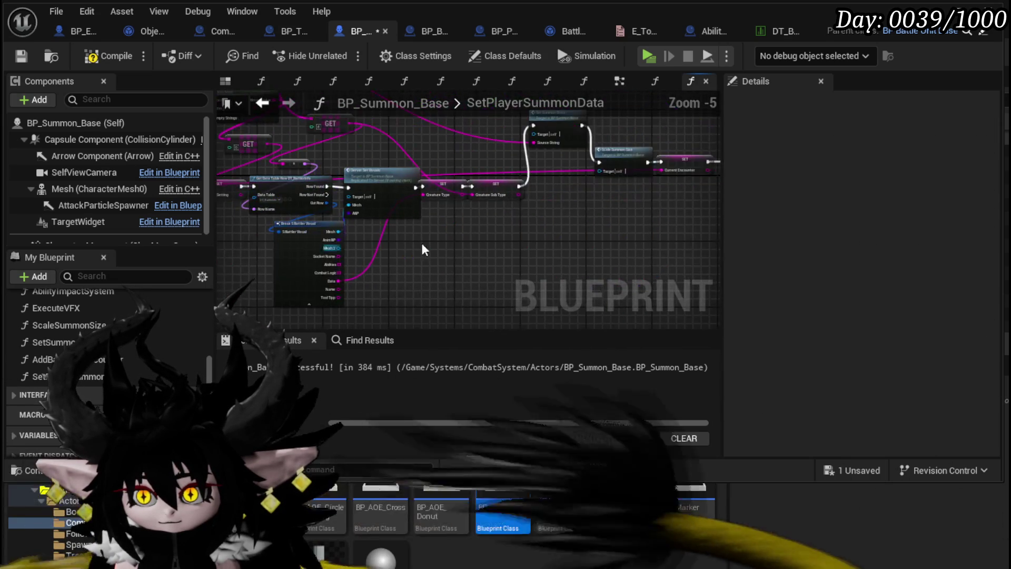
pyautogui.scroll(3, 424, 250)
pyautogui.moveTo(457, 248); pyautogui.dragTo(496, 292)
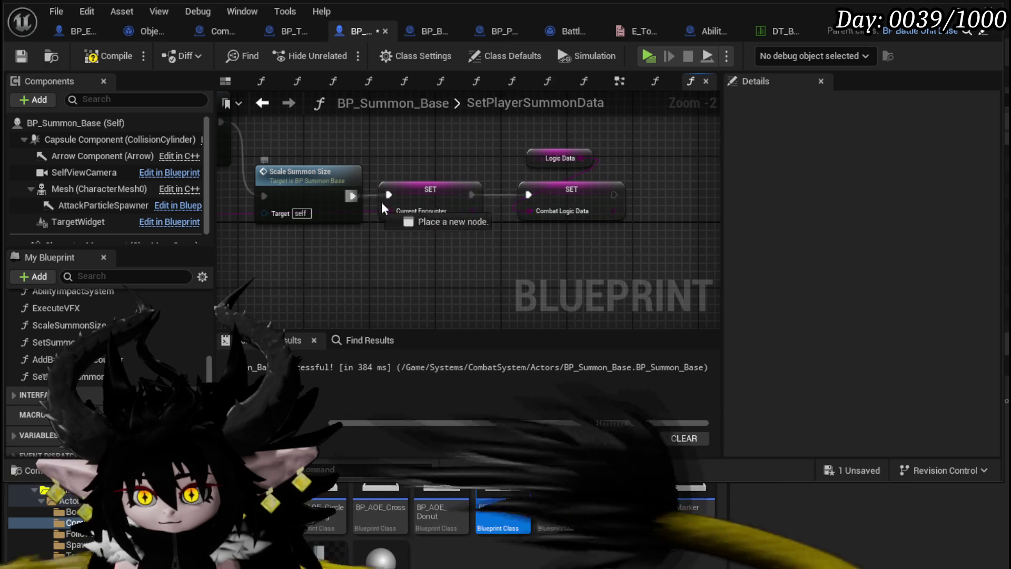
pyautogui.moveTo(533, 195); pyautogui.dragTo(534, 195)
# - Remove CurrentEncounter from the function's inputs, leaving only AbilityData, and return to the EventGraph
pyautogui.scroll(-3, 456, 195)
pyautogui.moveTo(456, 195); pyautogui.dragTo(462, 234)
pyautogui.scroll(4, 462, 234)
pyautogui.click(395, 179)
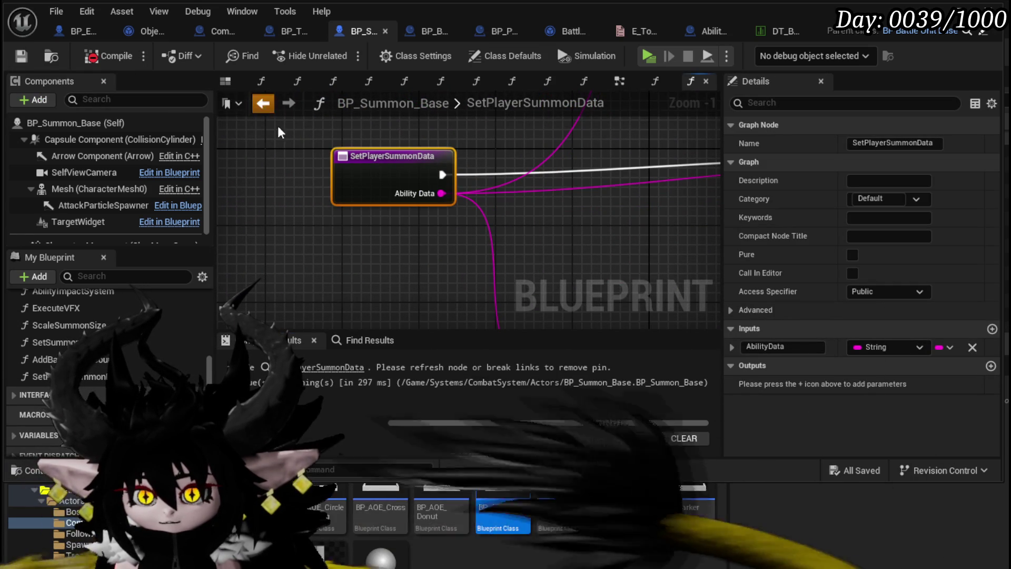
pyautogui.click(263, 104)
pyautogui.scroll(-3, 530, 260)
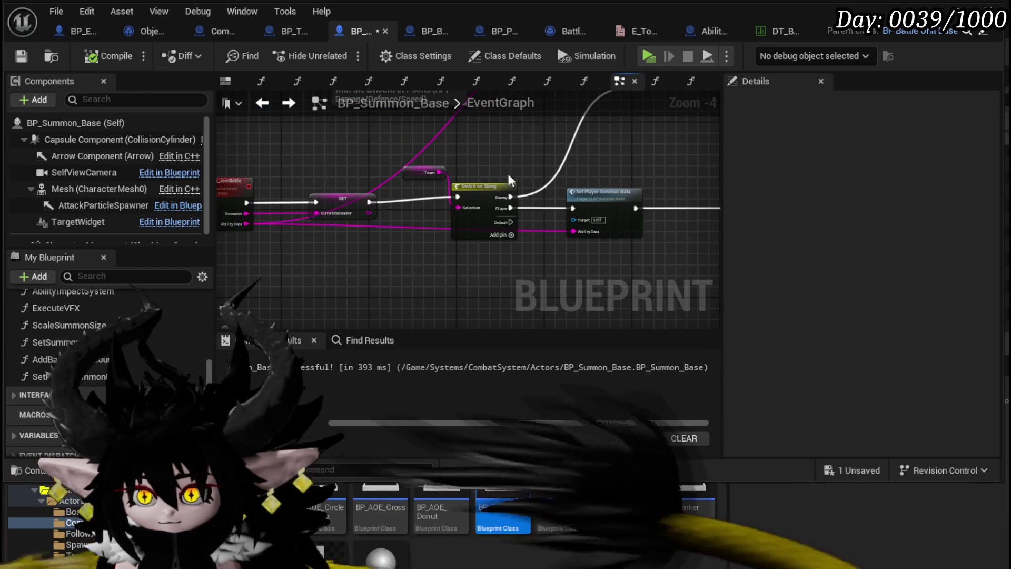
pyautogui.moveTo(521, 167); pyautogui.dragTo(434, 207)
# - Move the GET [4] node up and to the left near the Break S Battler Visual node
pyautogui.click(447, 216)
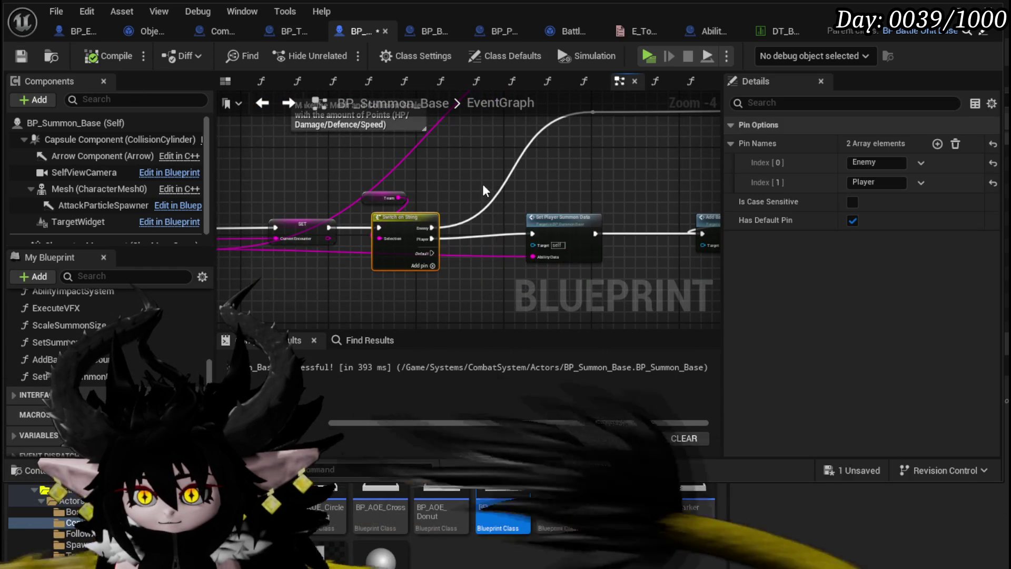
pyautogui.moveTo(508, 242); pyautogui.dragTo(330, 238)
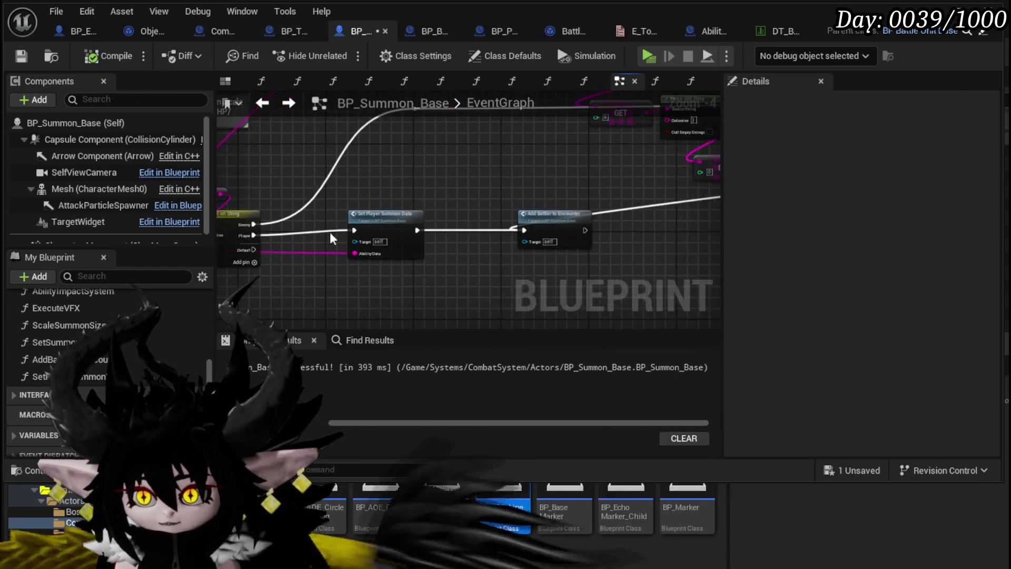
pyautogui.click(514, 188)
pyautogui.moveTo(536, 195)
pyautogui.mouseDown()
pyautogui.moveTo(387, 209)
pyautogui.moveTo(582, 202)
pyautogui.moveTo(369, 233)
pyautogui.mouseUp()
pyautogui.scroll(-2, 564, 204)
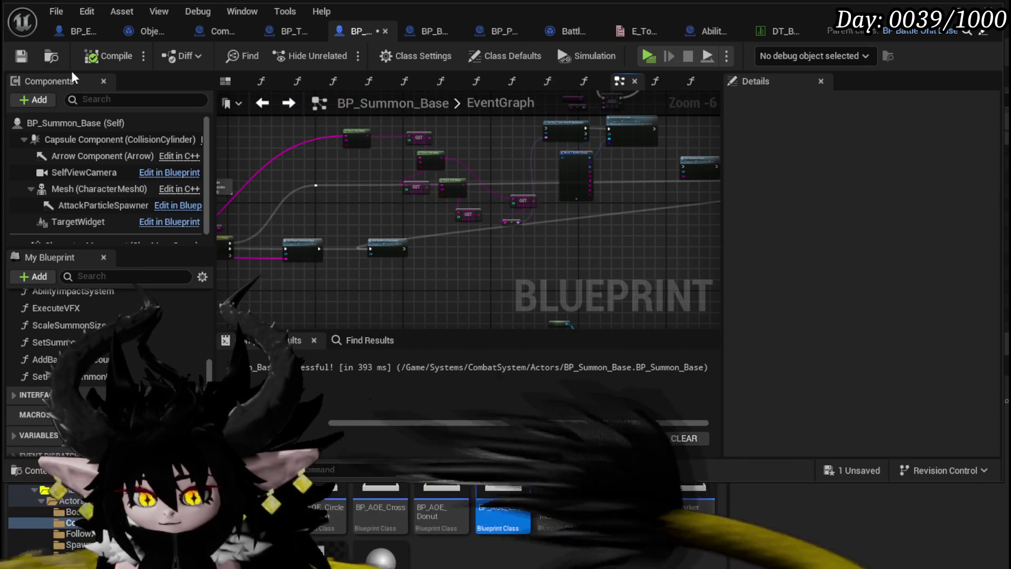
pyautogui.scroll(3, 559, 168)
pyautogui.moveTo(559, 167); pyautogui.dragTo(352, 222)
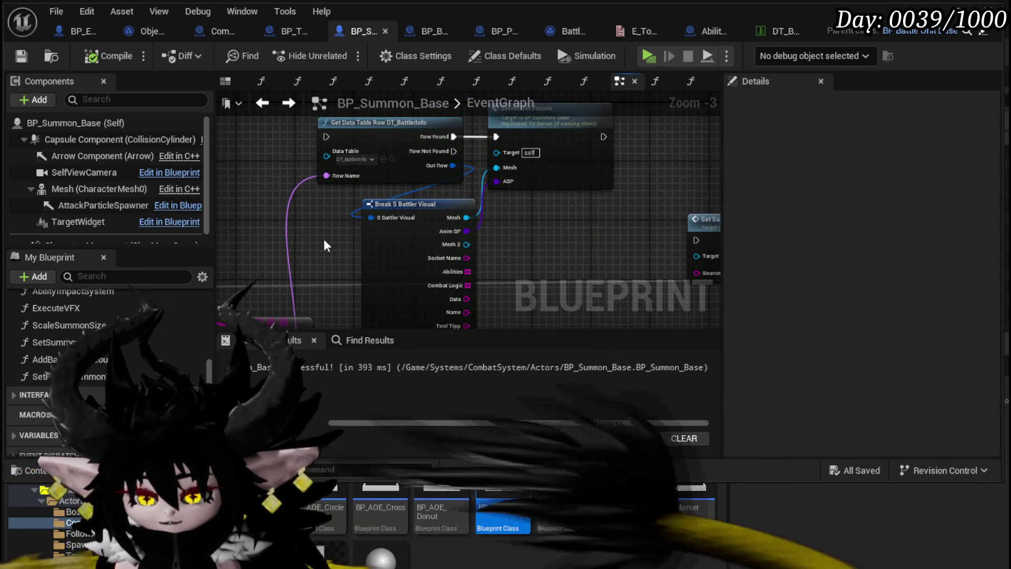
pyautogui.moveTo(557, 166); pyautogui.dragTo(722, 119)
pyautogui.moveTo(400, 203)
pyautogui.mouseDown()
pyautogui.moveTo(346, 114)
pyautogui.moveTo(348, 195)
pyautogui.moveTo(363, 116)
pyautogui.mouseUp()
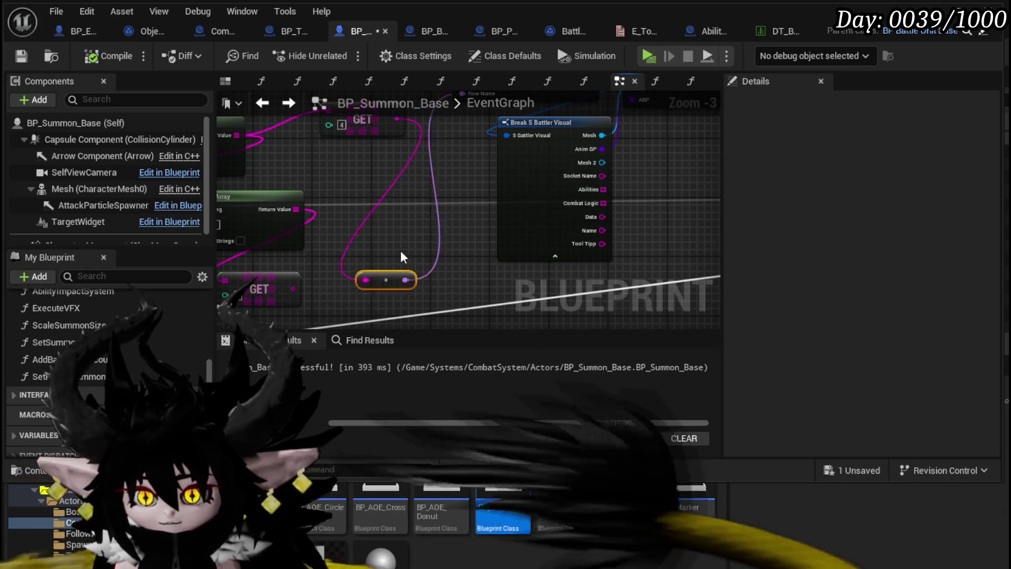
pyautogui.moveTo(434, 164); pyautogui.dragTo(425, 258)
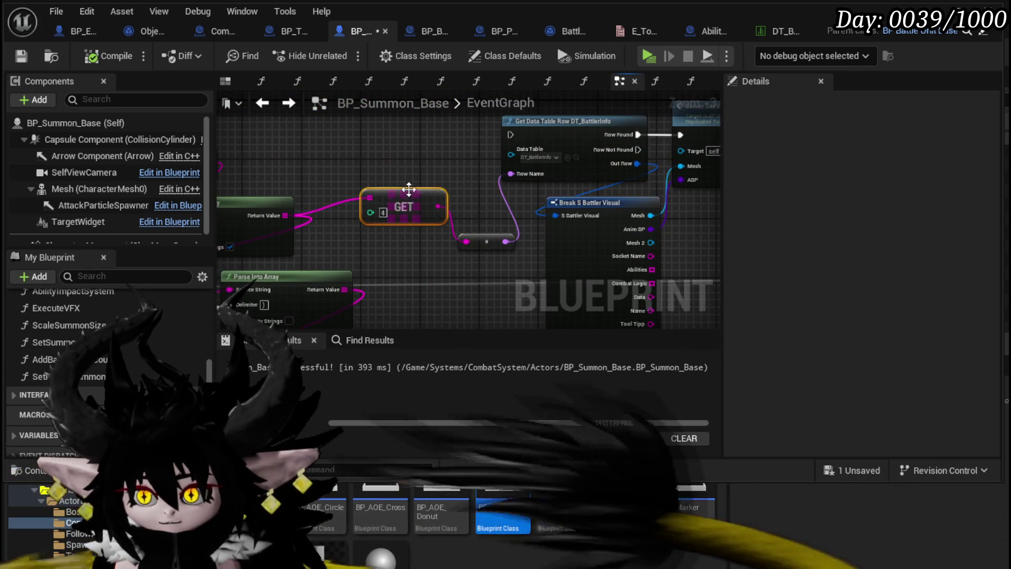
# - Switch to BP_EnemyBoss_SlimeYY and view the Append node feeding Summon Data
pyautogui.moveTo(409, 189)
pyautogui.mouseDown()
pyautogui.moveTo(644, 174)
pyautogui.moveTo(617, 182)
pyautogui.moveTo(655, 160)
pyautogui.moveTo(452, 205)
pyautogui.mouseUp()
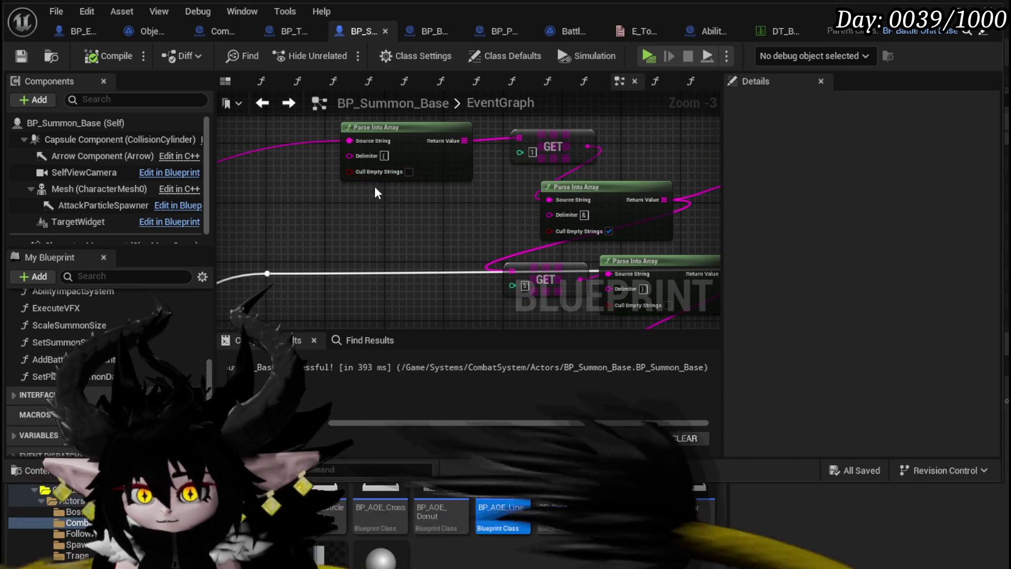
pyautogui.click(62, 37)
pyautogui.moveTo(395, 218)
pyautogui.mouseDown()
pyautogui.moveTo(492, 185)
pyautogui.moveTo(401, 174)
pyautogui.moveTo(322, 289)
pyautogui.moveTo(474, 196)
pyautogui.mouseUp()
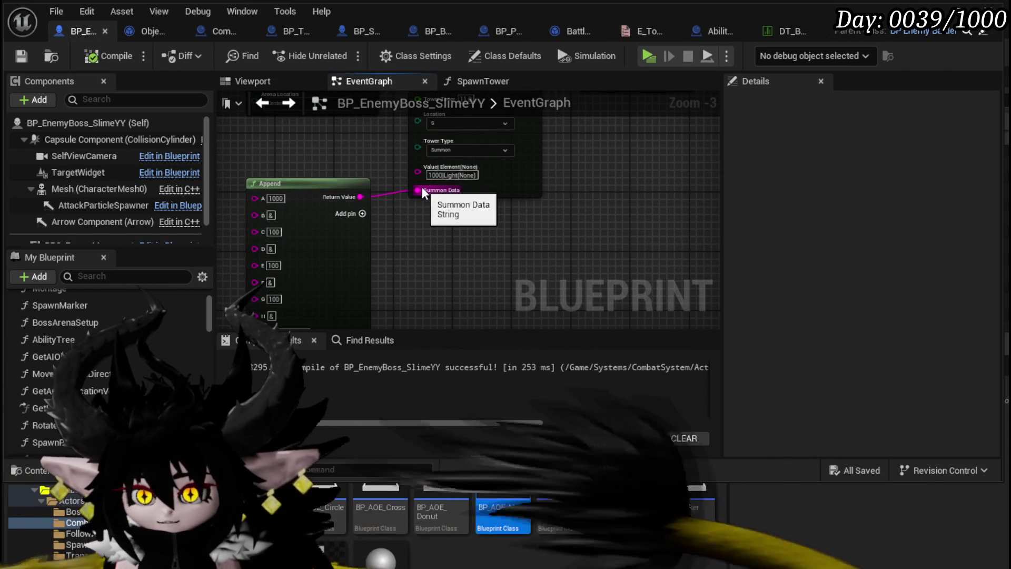
# - Unhook Append from SpawnTower's Summon Data, set it to Void_Observer, then compile and save
pyautogui.scroll(3, 323, 267)
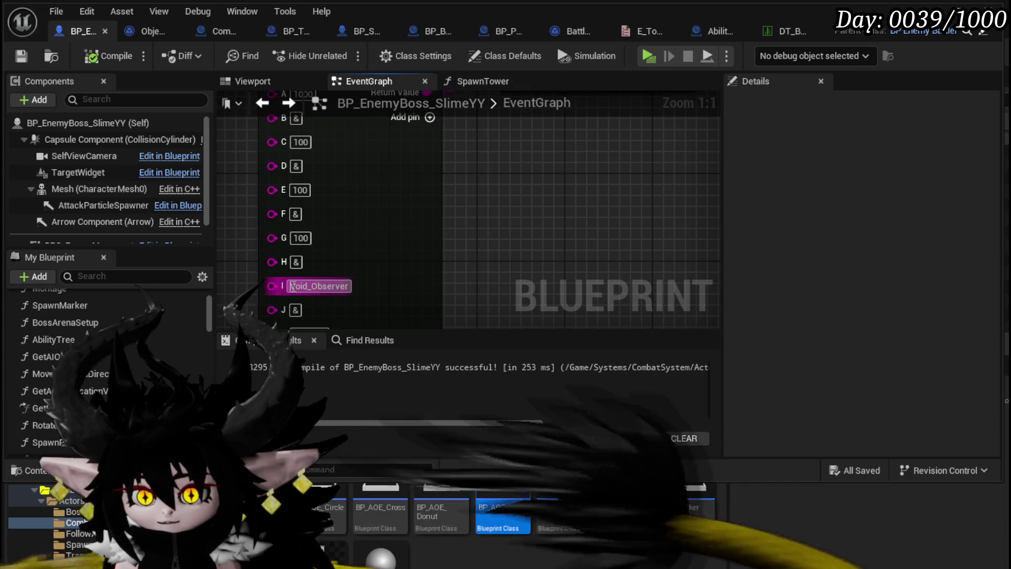
pyautogui.moveTo(505, 210); pyautogui.dragTo(442, 282)
pyautogui.moveTo(450, 188); pyautogui.dragTo(543, 254)
pyautogui.click(111, 56)
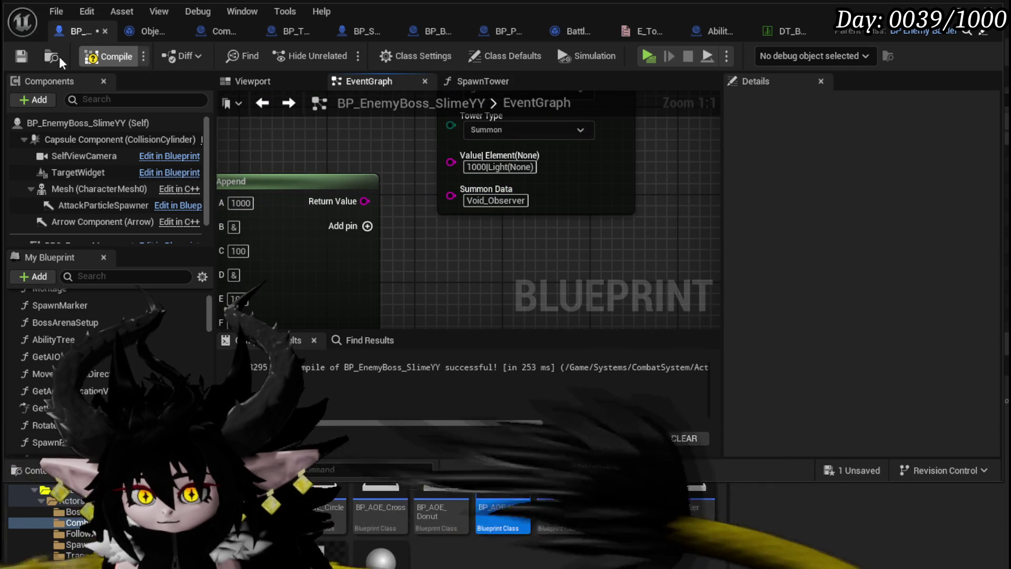
pyautogui.click(24, 56)
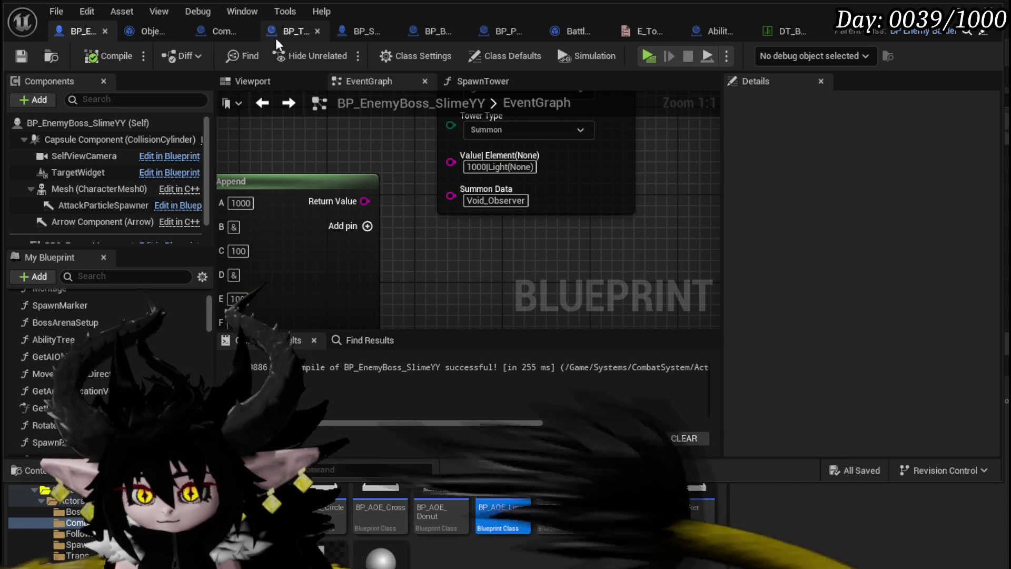
# - Back in BP_Summon_Base, wire the reroute knot's execution into Get Data Table Row and Add Battler
pyautogui.click(389, 30)
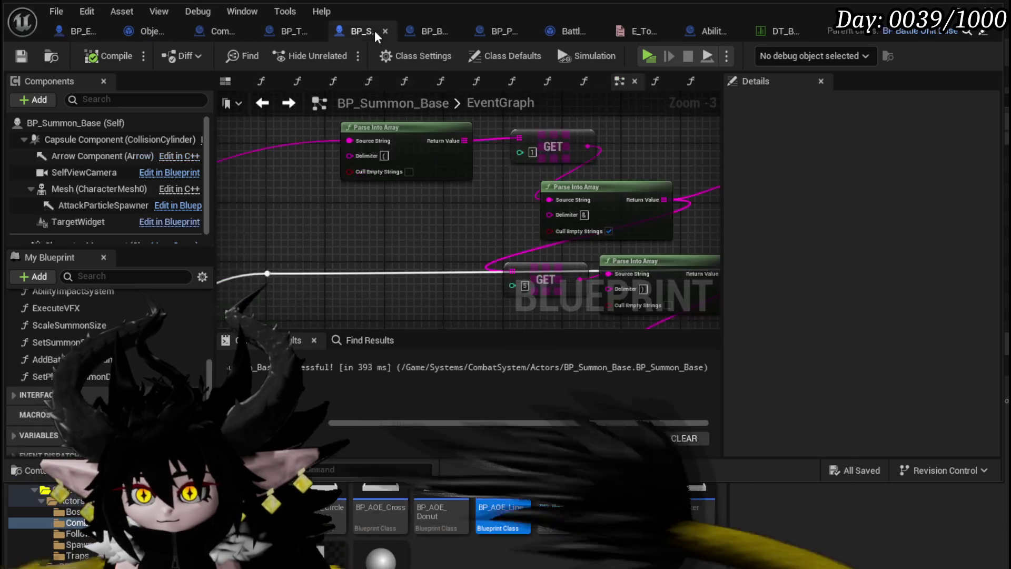
pyautogui.scroll(4, 403, 200)
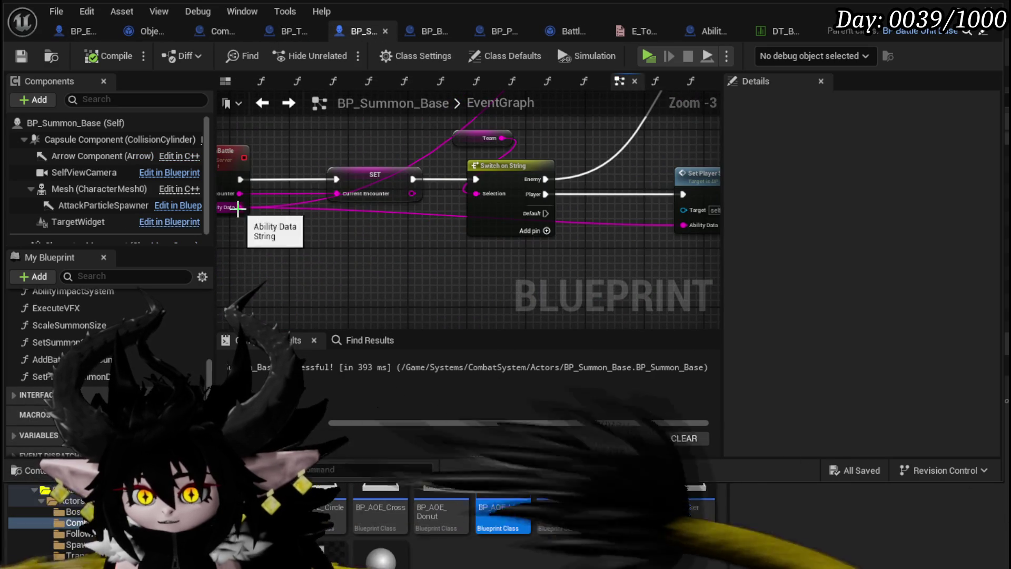
pyautogui.moveTo(593, 269); pyautogui.dragTo(601, 206)
pyautogui.scroll(-2, 466, 232)
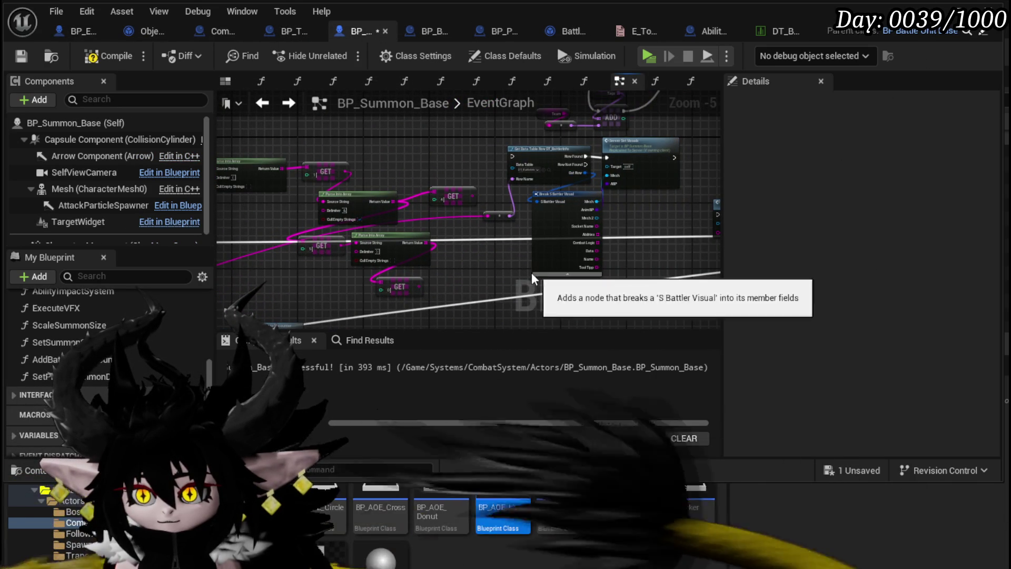
pyautogui.moveTo(532, 273)
pyautogui.mouseDown()
pyautogui.moveTo(634, 165)
pyautogui.moveTo(574, 256)
pyautogui.moveTo(251, 298)
pyautogui.moveTo(415, 255)
pyautogui.moveTo(574, 172)
pyautogui.moveTo(343, 273)
pyautogui.moveTo(356, 262)
pyautogui.moveTo(692, 221)
pyautogui.mouseUp()
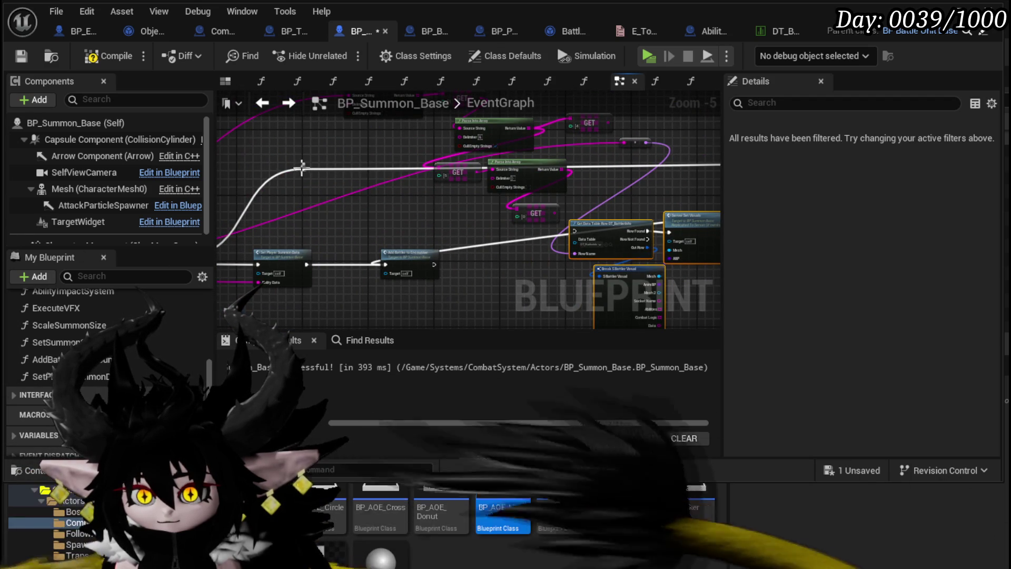
pyautogui.moveTo(300, 168); pyautogui.dragTo(391, 204)
pyautogui.moveTo(578, 230); pyautogui.dragTo(574, 232)
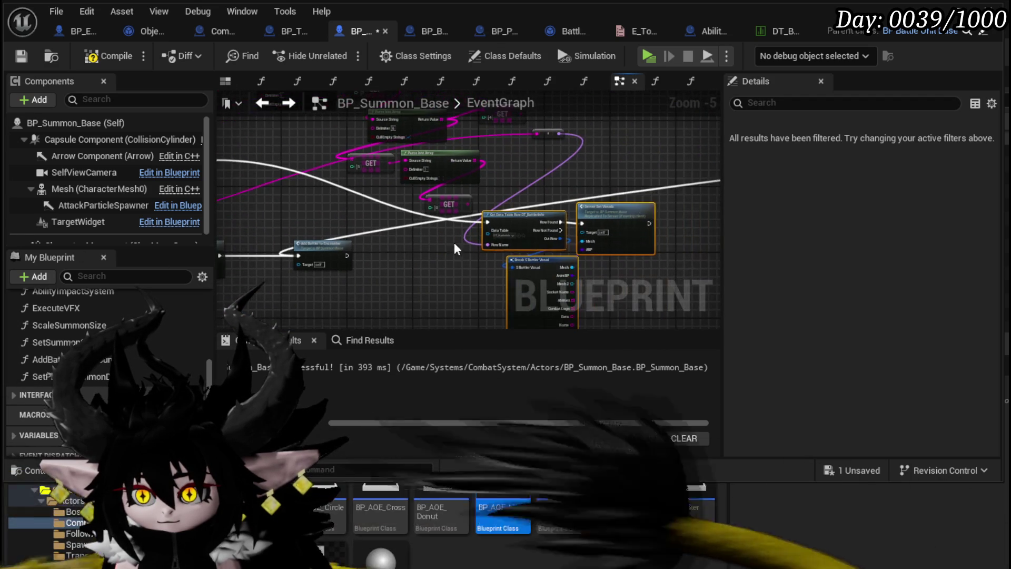
pyautogui.moveTo(649, 222)
pyautogui.mouseDown()
pyautogui.moveTo(556, 232)
pyautogui.moveTo(606, 174)
pyautogui.moveTo(645, 197)
pyautogui.mouseUp()
pyautogui.moveTo(556, 220)
pyautogui.mouseDown()
pyautogui.moveTo(248, 230)
pyautogui.moveTo(626, 264)
pyautogui.moveTo(637, 198)
pyautogui.moveTo(650, 219)
pyautogui.moveTo(483, 200)
pyautogui.moveTo(511, 192)
pyautogui.moveTo(391, 210)
pyautogui.moveTo(602, 154)
pyautogui.mouseUp()
# - Regroup the data-table lookup, Break and Set nodes into a compact cluster
pyautogui.scroll(3, 474, 197)
pyautogui.scroll(-4, 434, 205)
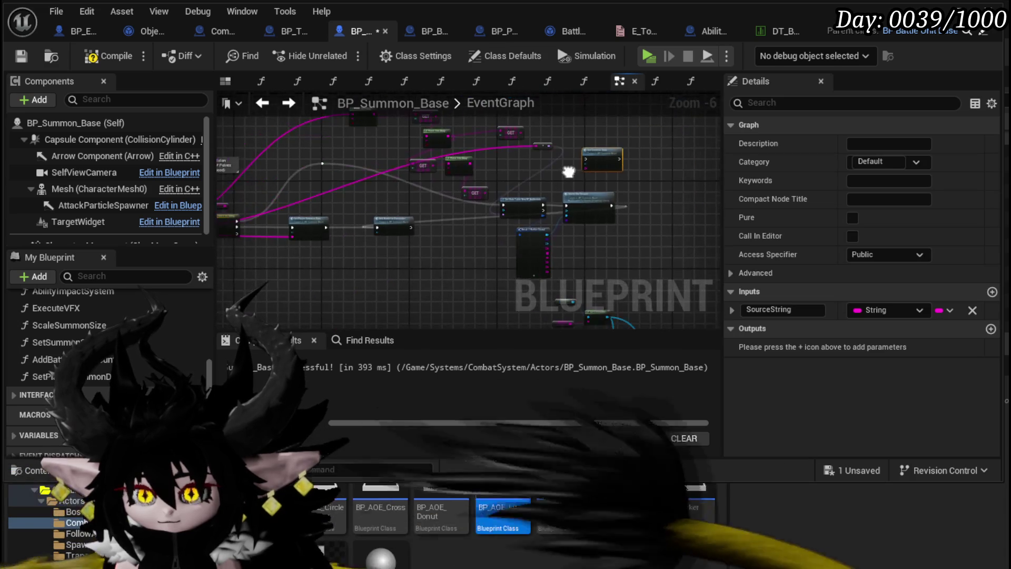
pyautogui.moveTo(477, 260)
pyautogui.mouseDown()
pyautogui.moveTo(581, 201)
pyautogui.moveTo(552, 207)
pyautogui.mouseUp()
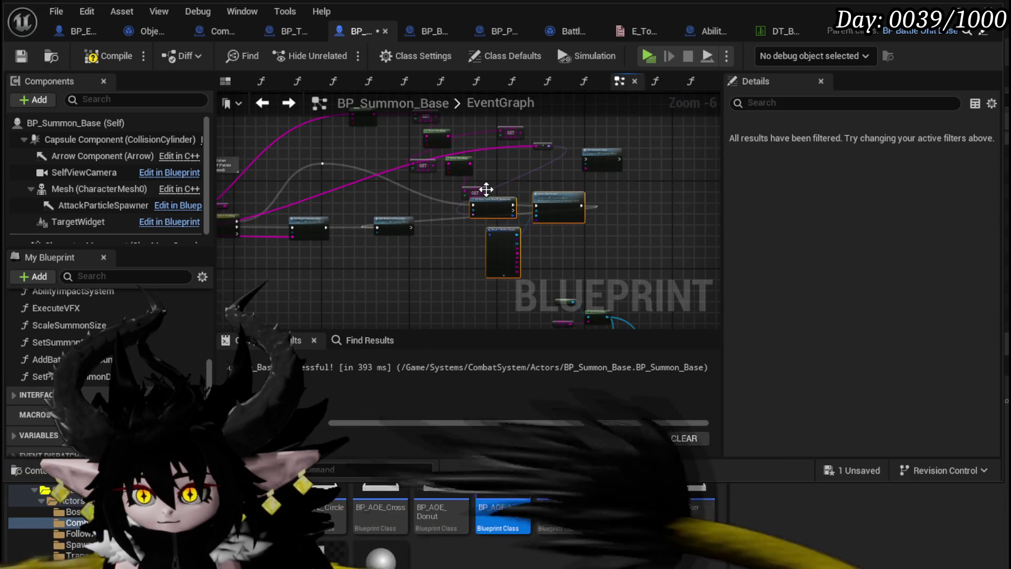
pyautogui.moveTo(477, 193); pyautogui.dragTo(541, 162)
pyautogui.moveTo(470, 265)
pyautogui.mouseDown()
pyautogui.moveTo(554, 194)
pyautogui.moveTo(504, 181)
pyautogui.mouseUp()
pyautogui.moveTo(398, 224); pyautogui.dragTo(552, 223)
# - Review the AddBattlerToEncounter function graph's ADD and Branch nodes, then go back to the EventGraph
pyautogui.click(586, 192)
pyautogui.scroll(3, 457, 258)
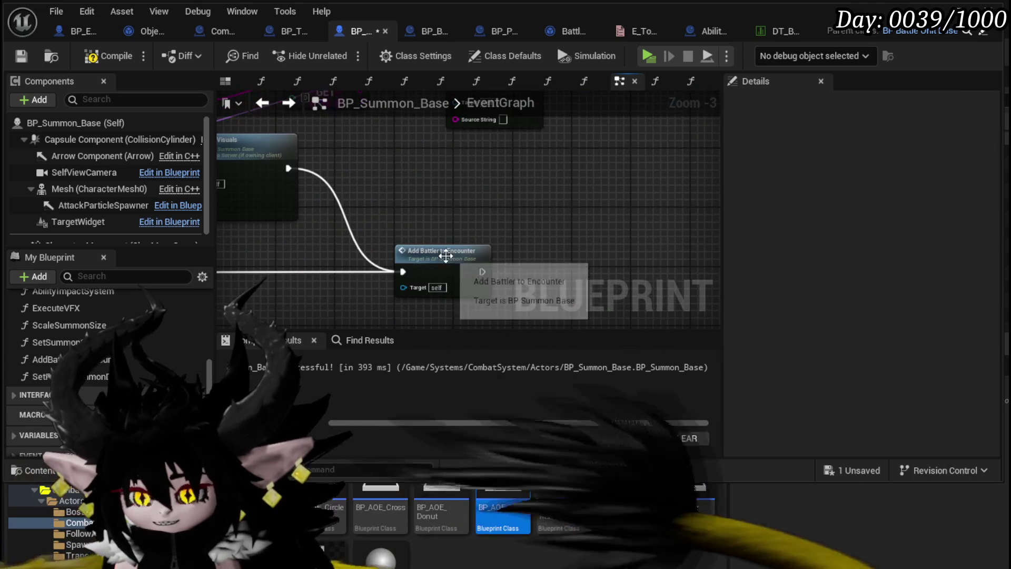
pyautogui.doubleClick(442, 252)
pyautogui.scroll(4, 488, 188)
pyautogui.moveTo(488, 195)
pyautogui.mouseDown()
pyautogui.moveTo(418, 308)
pyautogui.moveTo(170, 266)
pyautogui.moveTo(261, 268)
pyautogui.mouseUp()
pyautogui.click(262, 103)
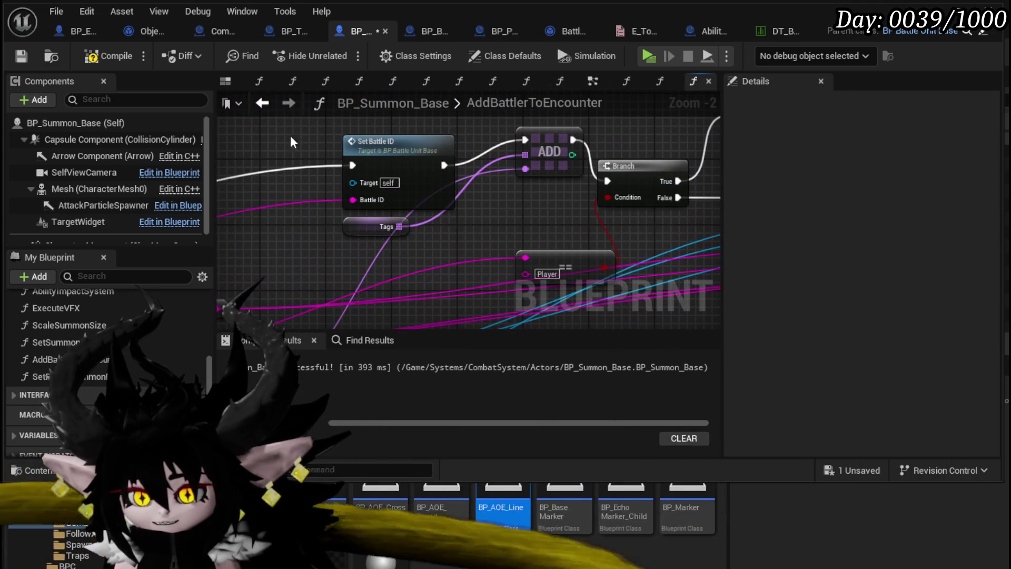
pyautogui.click(262, 103)
# - Compile and save BP_Summon_Base, then review the SetPlayerSummonData function graph
pyautogui.click(19, 55)
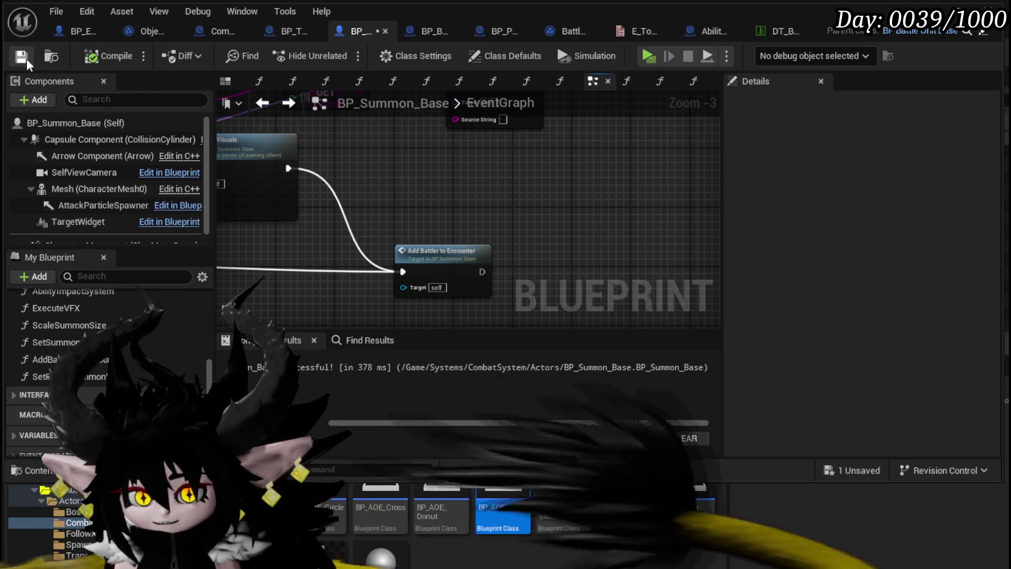
pyautogui.scroll(-3, 405, 221)
pyautogui.scroll(3, 405, 223)
pyautogui.doubleClick(353, 194)
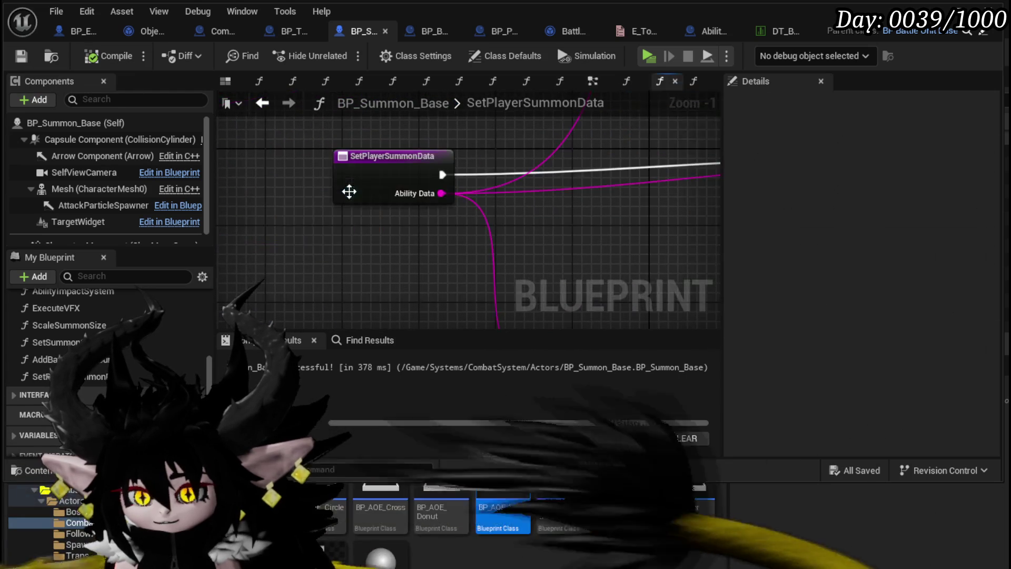
pyautogui.scroll(-1, 421, 210)
pyautogui.moveTo(429, 207)
pyautogui.mouseDown()
pyautogui.moveTo(346, 252)
pyautogui.moveTo(273, 247)
pyautogui.moveTo(262, 275)
pyautogui.mouseUp()
pyautogui.scroll(1, 416, 273)
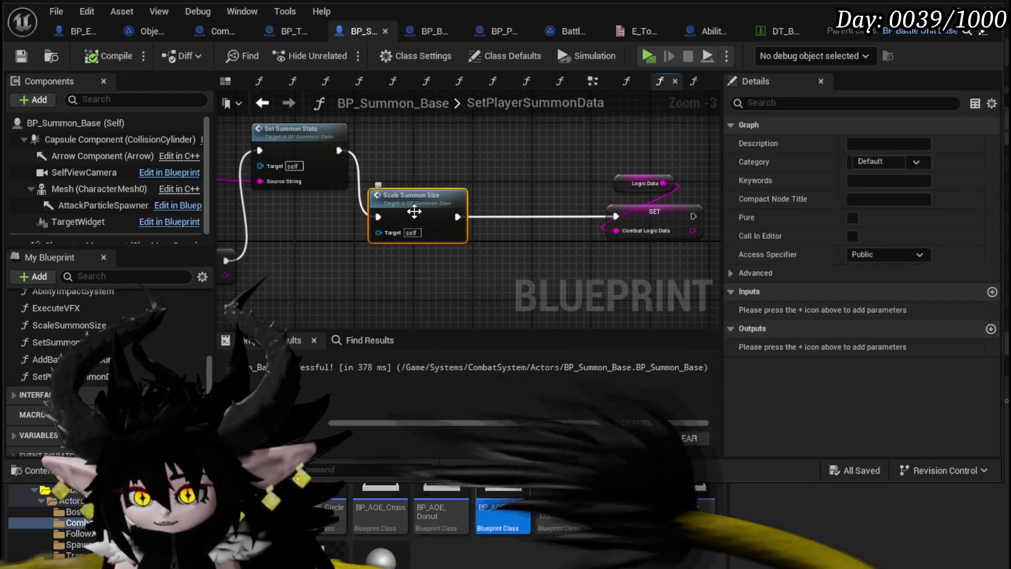
# - Review the ScaleSummonSize graph and the Mesh component's transform and animation settings
pyautogui.doubleClick(415, 223)
pyautogui.moveTo(466, 213); pyautogui.dragTo(435, 187)
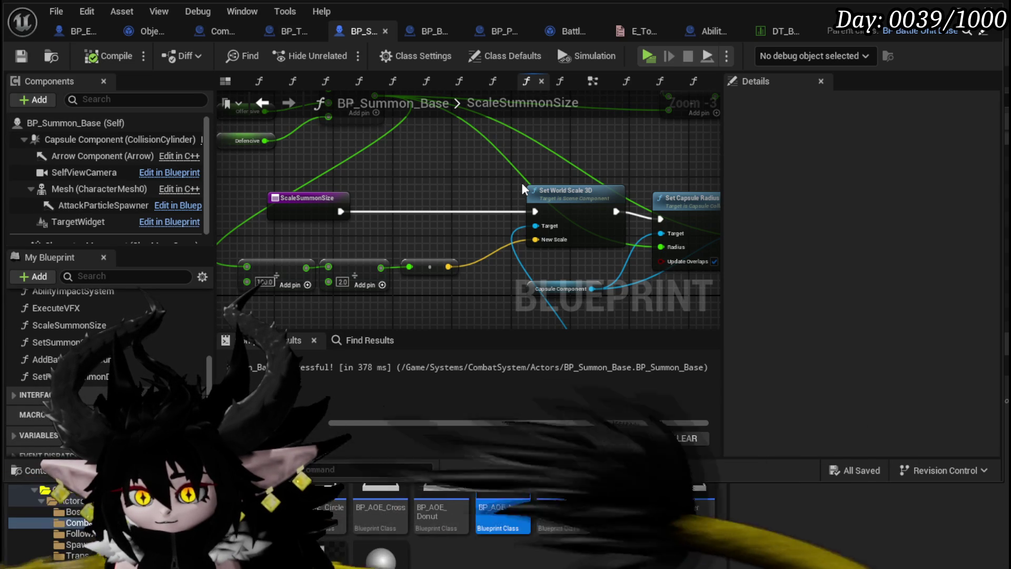
pyautogui.moveTo(523, 188)
pyautogui.mouseDown()
pyautogui.moveTo(342, 186)
pyautogui.moveTo(589, 211)
pyautogui.mouseUp()
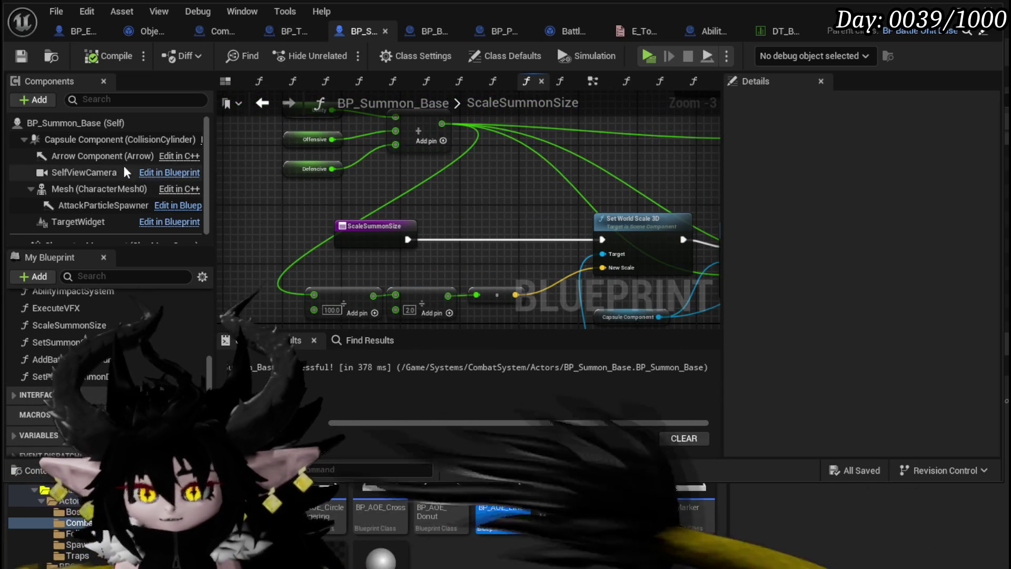
pyautogui.click(70, 193)
pyautogui.scroll(-3, 892, 219)
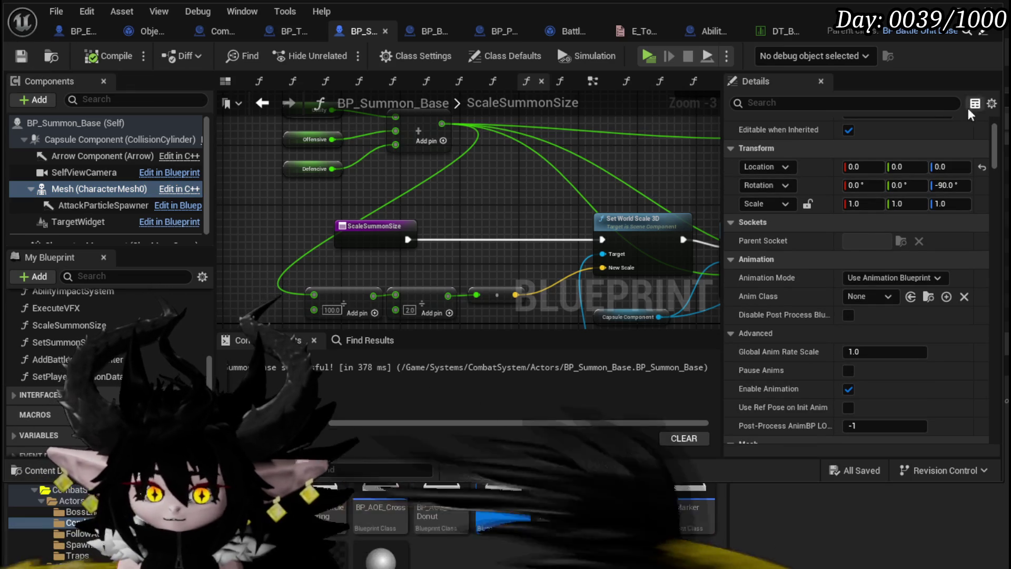
# - Return to SetPlayerSummonData and minimize the Blueprint editor to reach the level editor
pyautogui.click(271, 105)
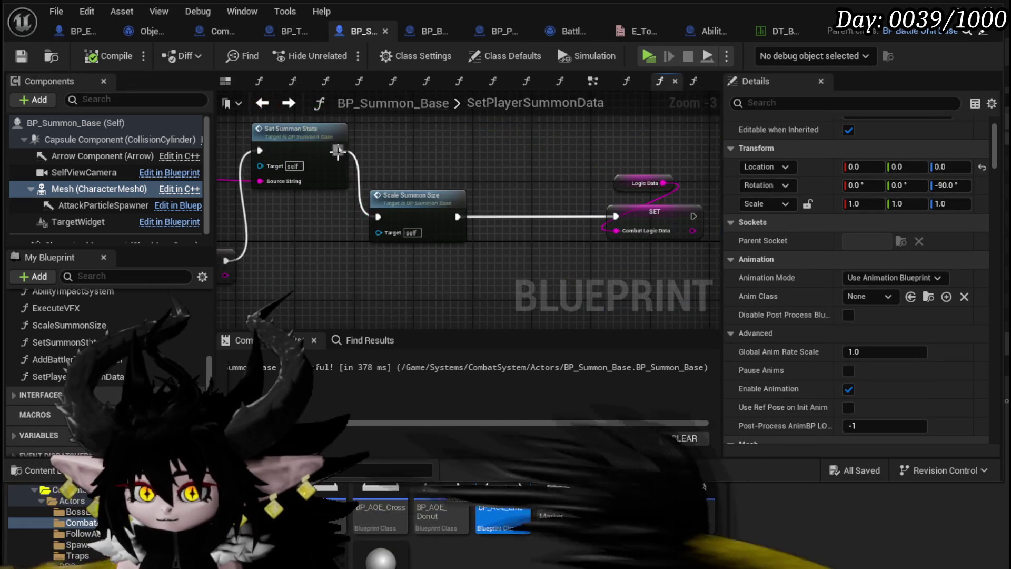
pyautogui.scroll(-7, 542, 155)
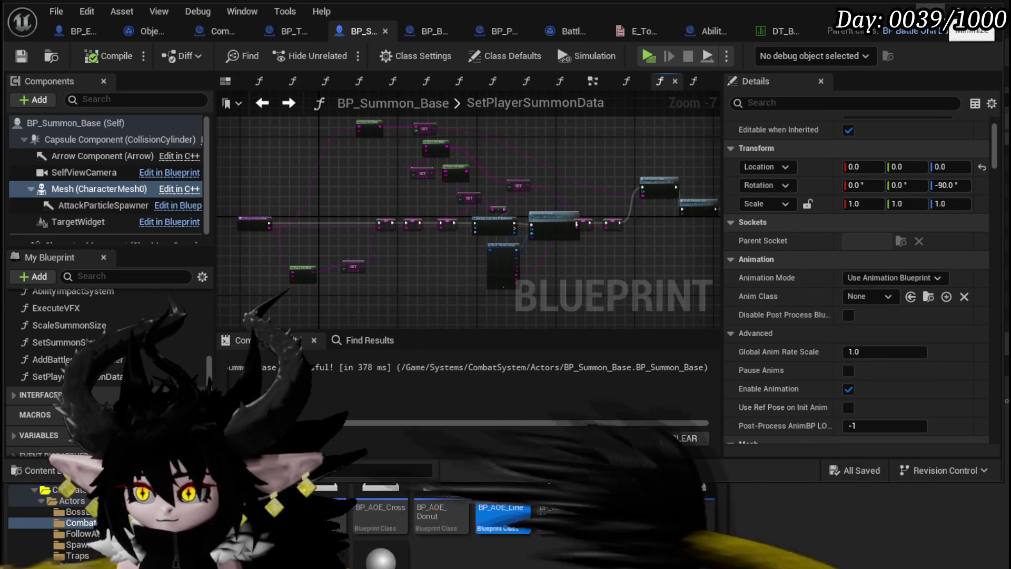
pyautogui.click(971, 10)
# - Play L_DungeonCreationTest to try the summon, then stop the session with Esc
pyautogui.click(341, 52)
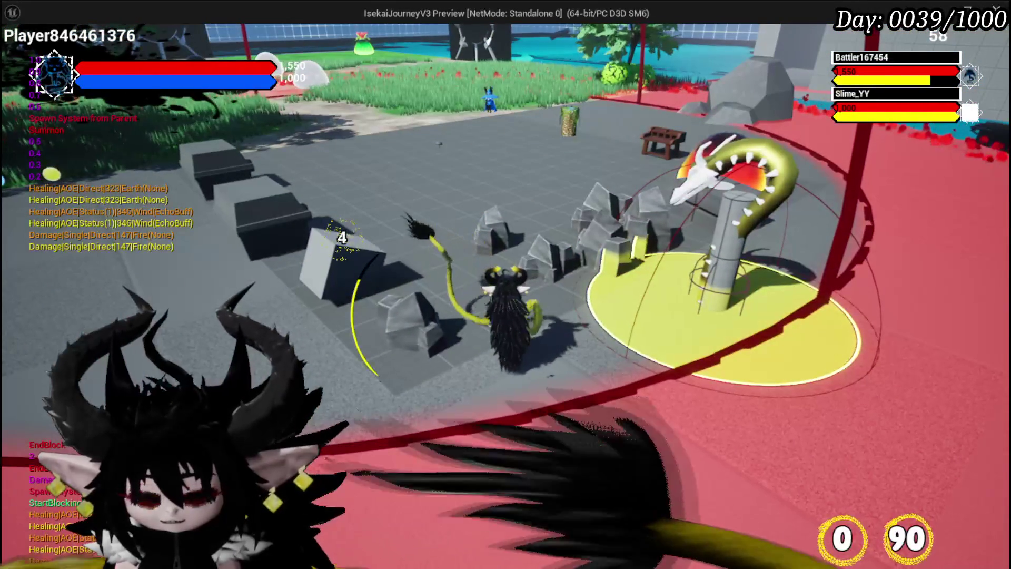
pyautogui.press('Escape')
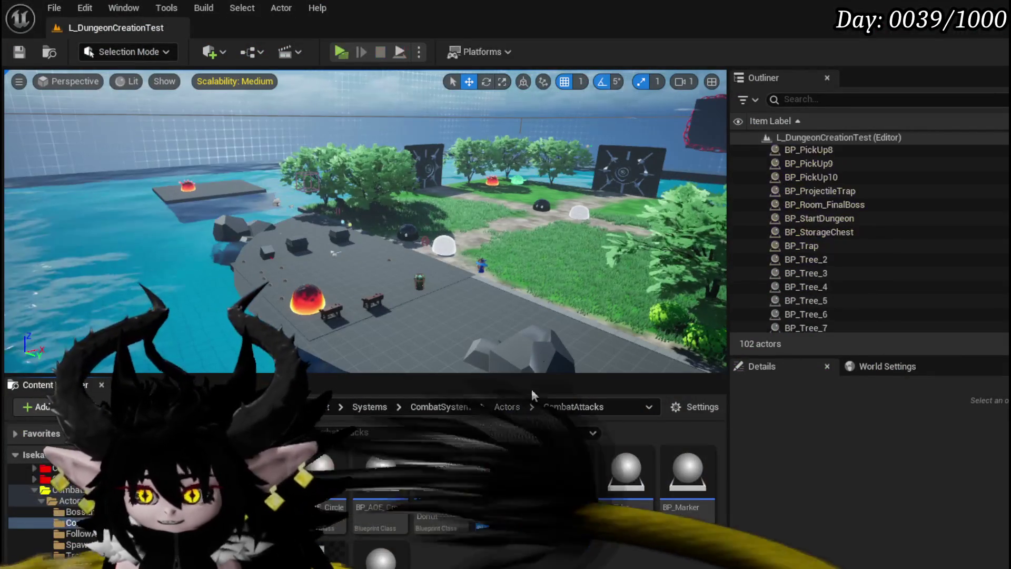
# - Save the level, then save all BP_Summon_Base changes with Ctrl+S
pyautogui.click(19, 52)
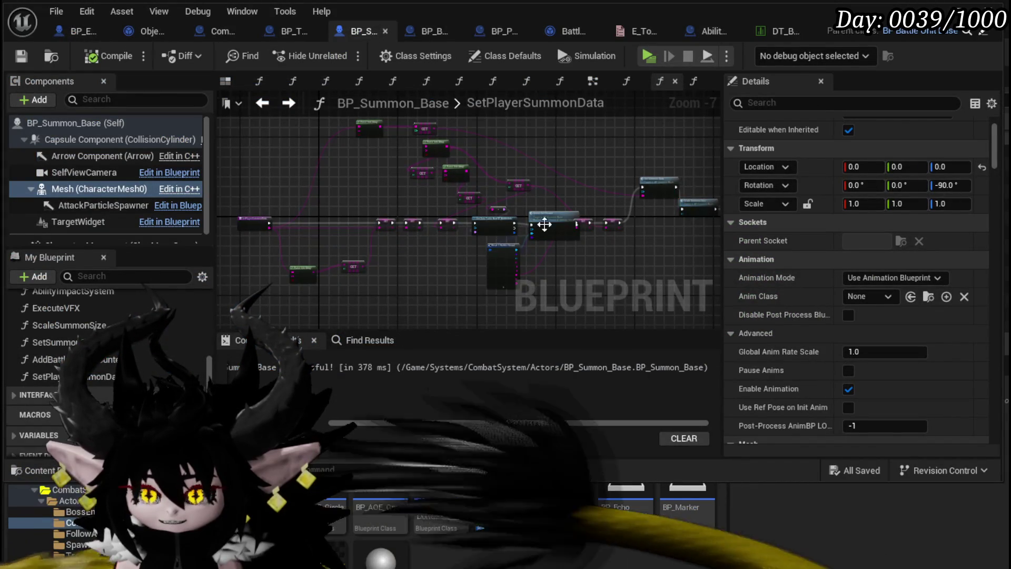
pyautogui.scroll(3, 545, 225)
pyautogui.moveTo(600, 272); pyautogui.dragTo(699, 288)
pyautogui.hotkey('ctrl', 's')
pyautogui.scroll(-2, 501, 190)
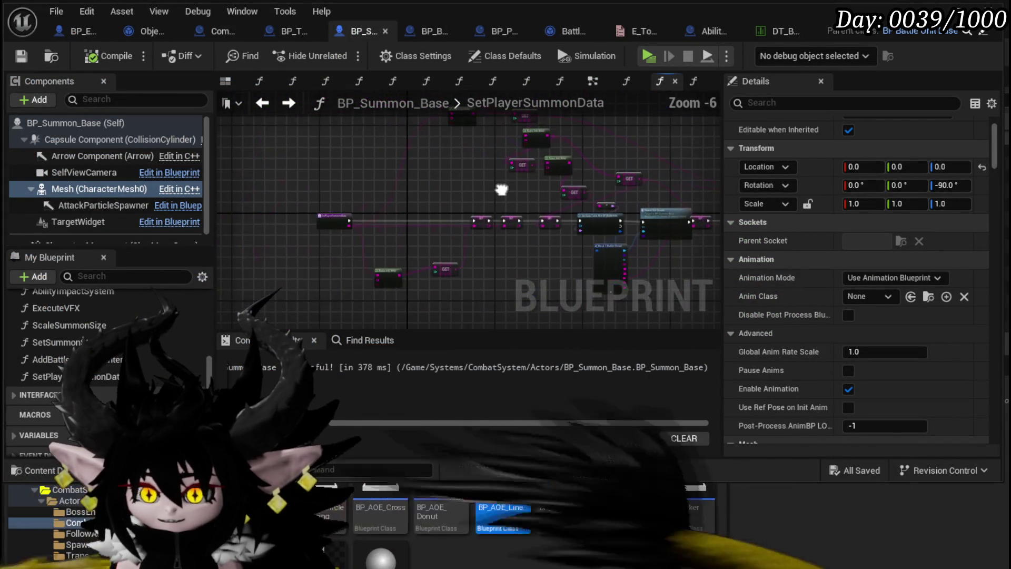
# - In the EventGraph, move a reroute beside Row Name and arch the exec wire with another reroute
pyautogui.click(262, 103)
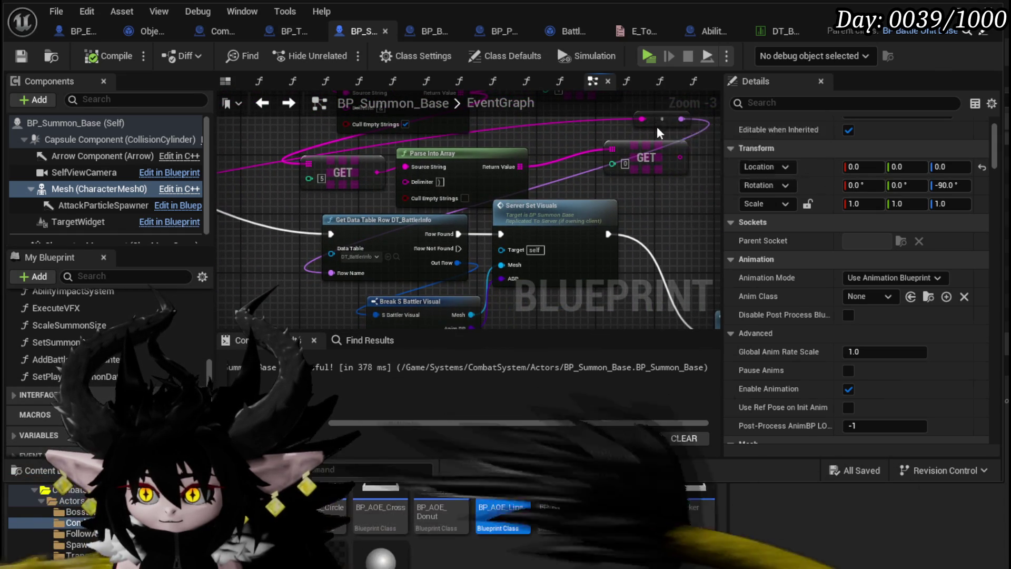
pyautogui.moveTo(662, 119)
pyautogui.mouseDown()
pyautogui.moveTo(233, 260)
pyautogui.moveTo(307, 270)
pyautogui.moveTo(306, 279)
pyautogui.moveTo(675, 200)
pyautogui.moveTo(511, 195)
pyautogui.moveTo(598, 242)
pyautogui.moveTo(317, 237)
pyautogui.moveTo(498, 244)
pyautogui.mouseUp()
pyautogui.doubleClick(313, 191)
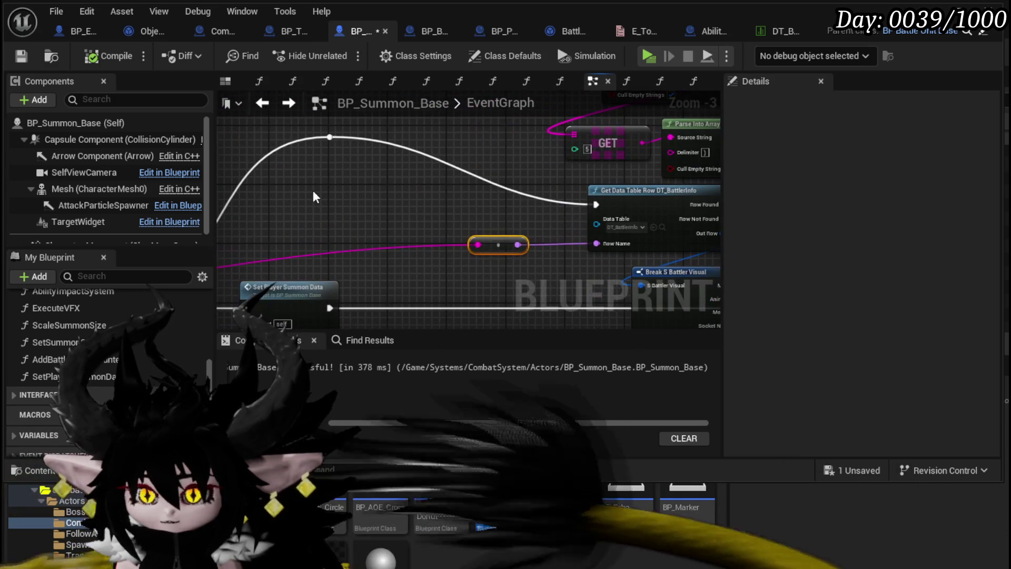
pyautogui.moveTo(313, 190)
pyautogui.mouseDown()
pyautogui.moveTo(349, 142)
pyautogui.moveTo(336, 203)
pyautogui.moveTo(81, 171)
pyautogui.mouseUp()
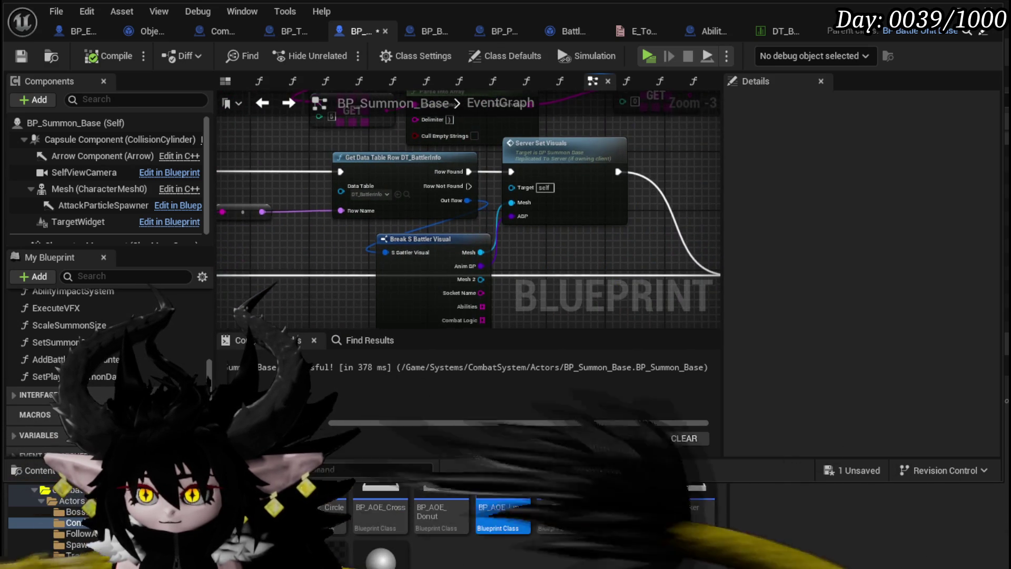
pyautogui.moveTo(469, 210); pyautogui.dragTo(489, 168)
pyautogui.moveTo(223, 101)
pyautogui.mouseDown()
pyautogui.moveTo(474, 144)
pyautogui.moveTo(202, 154)
pyautogui.mouseUp()
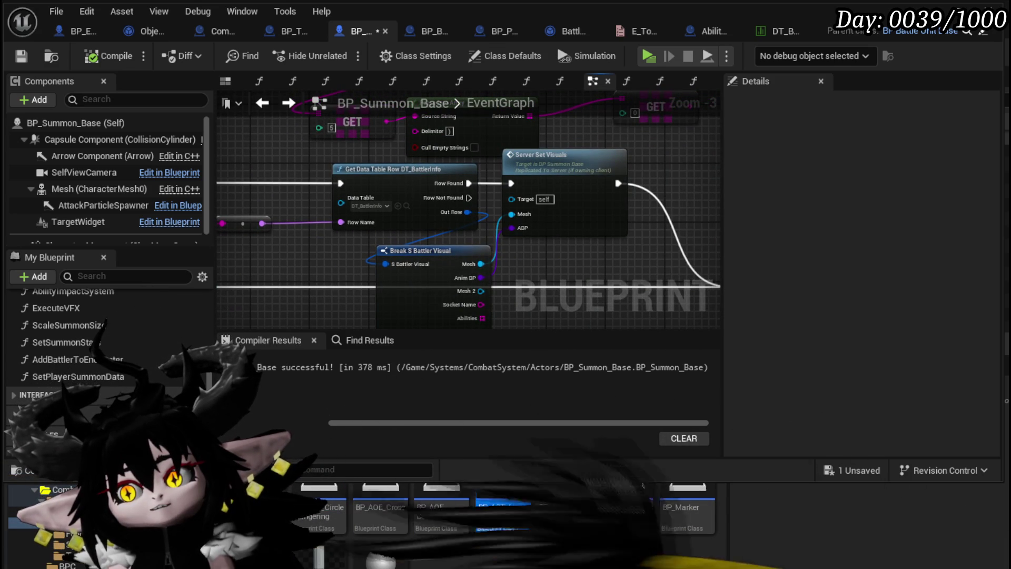
pyautogui.moveTo(469, 237); pyautogui.dragTo(309, 114)
# - Add a breakpoint to the Switch on String node in the BP_Summon_Base EventGraph
pyautogui.moveTo(469, 173)
pyautogui.mouseDown()
pyautogui.moveTo(463, 248)
pyautogui.moveTo(506, 274)
pyautogui.moveTo(585, 284)
pyautogui.mouseUp()
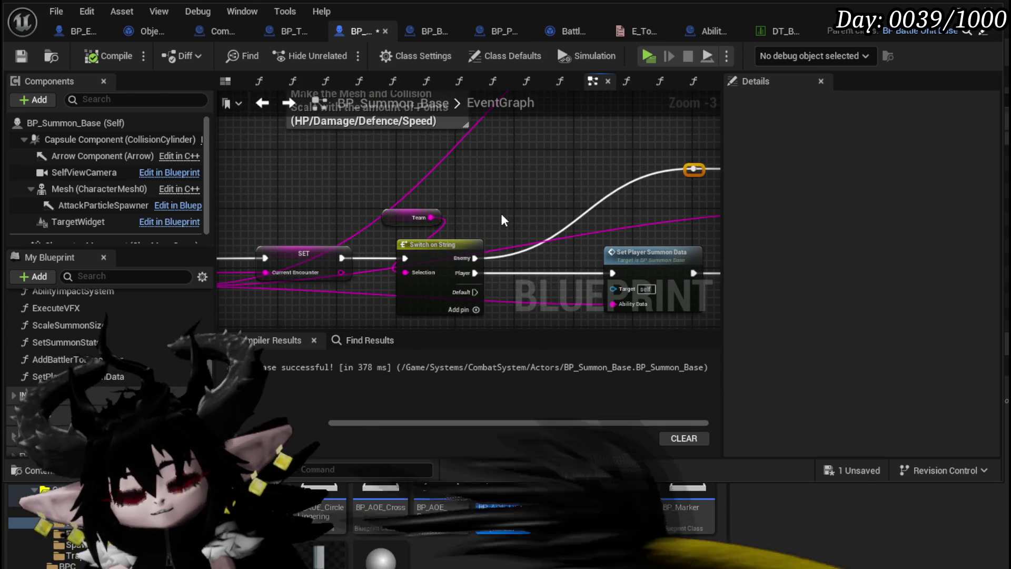
pyautogui.rightClick(452, 256)
pyautogui.click(523, 212)
pyautogui.rightClick(435, 270)
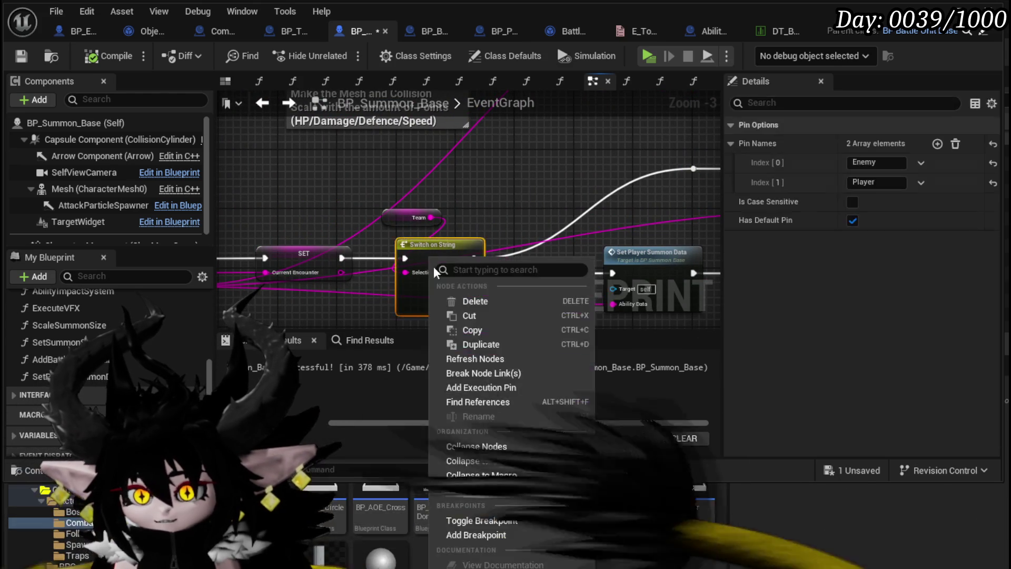
pyautogui.click(471, 535)
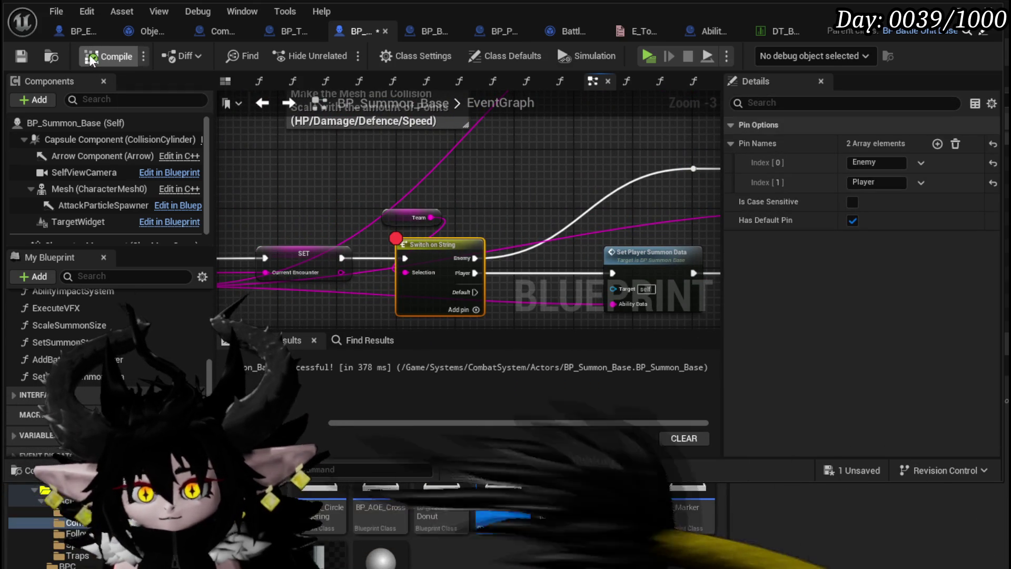
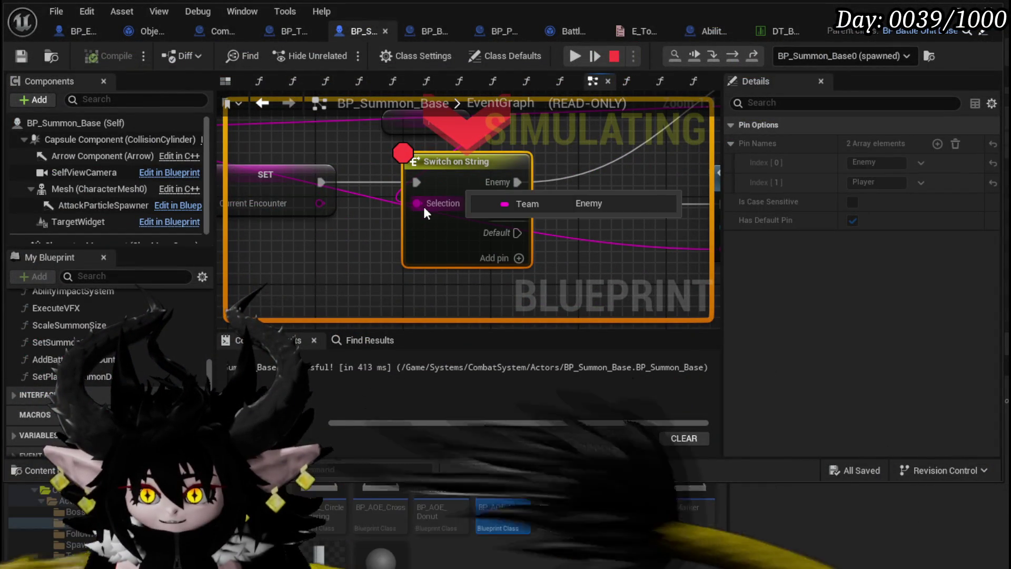
# - Step past the Switch on String breakpoint, resume, and stop the BP_Summon_Base simulation
pyautogui.click(731, 59)
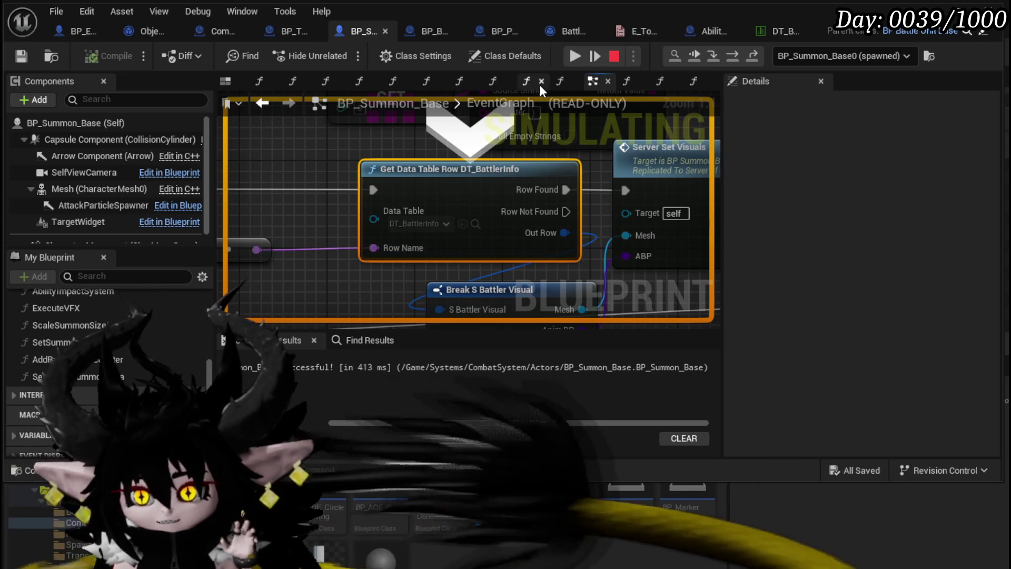
pyautogui.press('F5')
pyautogui.press('Escape')
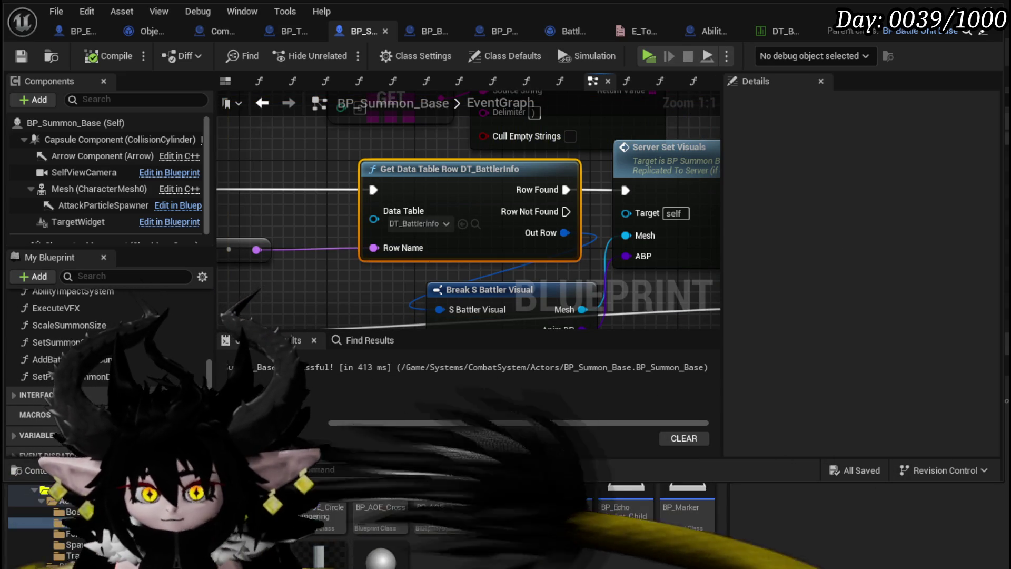
# - In BP_TowerMarker_Child, place Summon Data above Append, wire it into Ability Data, then compile and save
pyautogui.click(295, 33)
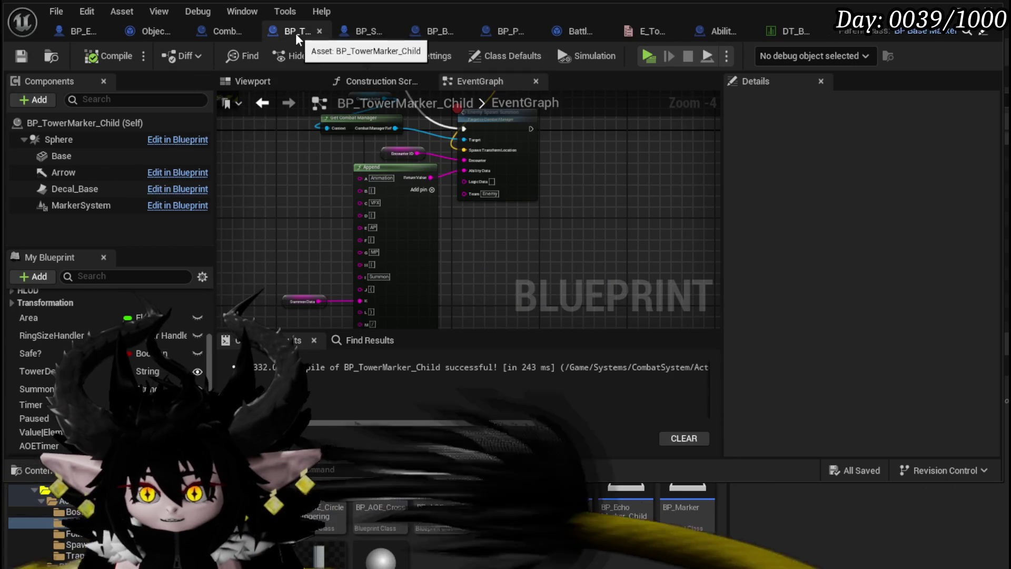
pyautogui.scroll(3, 458, 194)
pyautogui.scroll(-2, 520, 166)
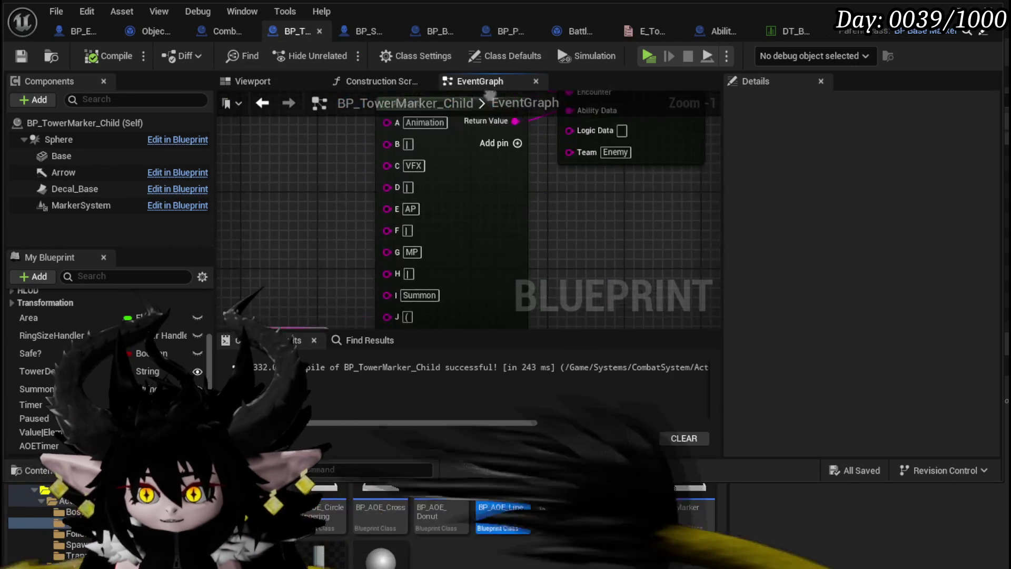
pyautogui.moveTo(321, 315)
pyautogui.mouseDown()
pyautogui.moveTo(306, 309)
pyautogui.moveTo(346, 148)
pyautogui.mouseUp()
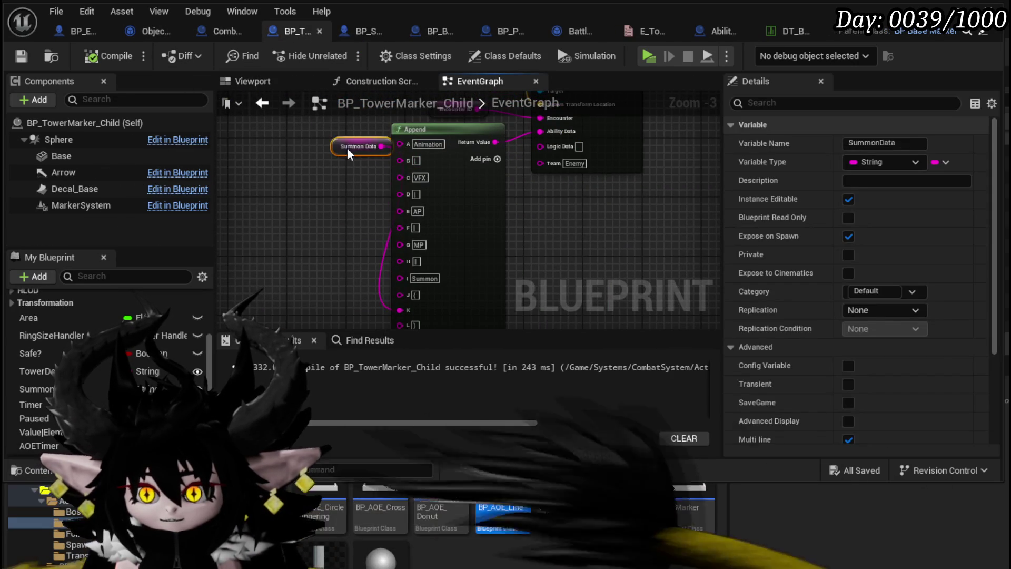
pyautogui.moveTo(368, 250); pyautogui.dragTo(367, 287)
pyautogui.moveTo(250, 221); pyautogui.dragTo(361, 242)
pyautogui.moveTo(443, 243); pyautogui.dragTo(448, 237)
pyautogui.moveTo(273, 235); pyautogui.dragTo(352, 236)
pyautogui.click(96, 45)
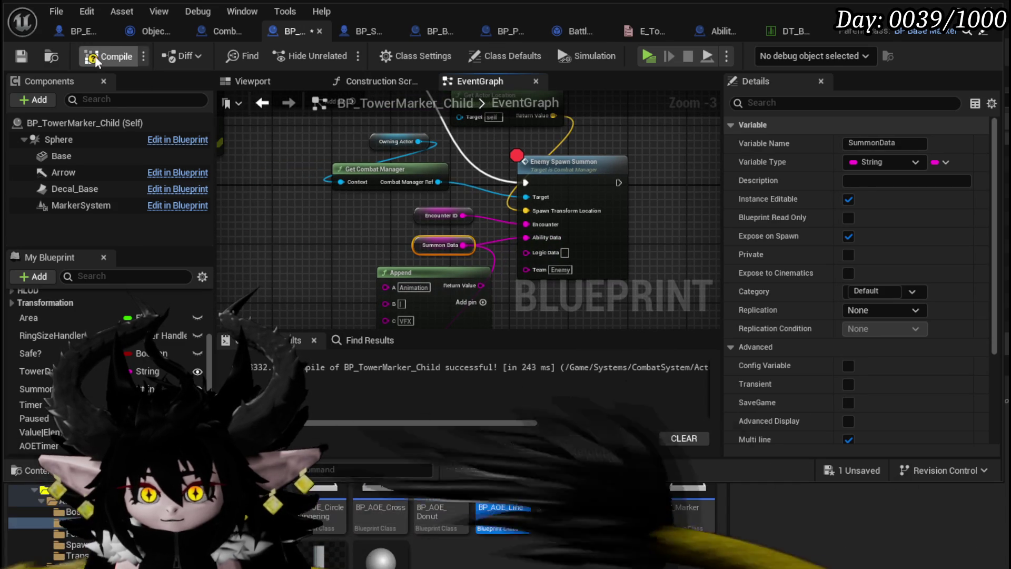
pyautogui.click(21, 55)
# - Play-test the level, running forward and casting a spell, then return to BP_TowerMarker_Child
pyautogui.click(969, 21)
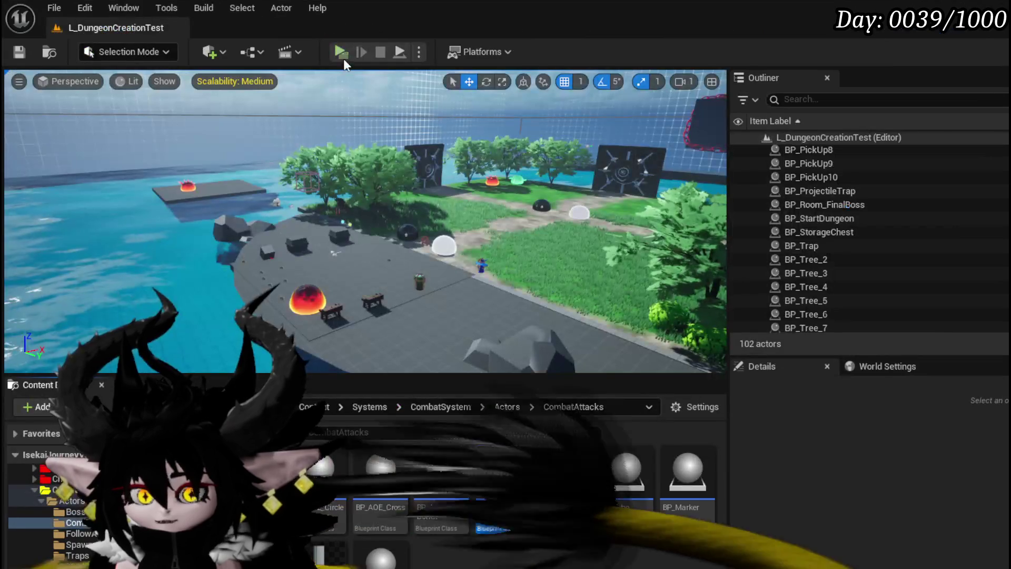
pyautogui.click(339, 49)
pyautogui.press('w')
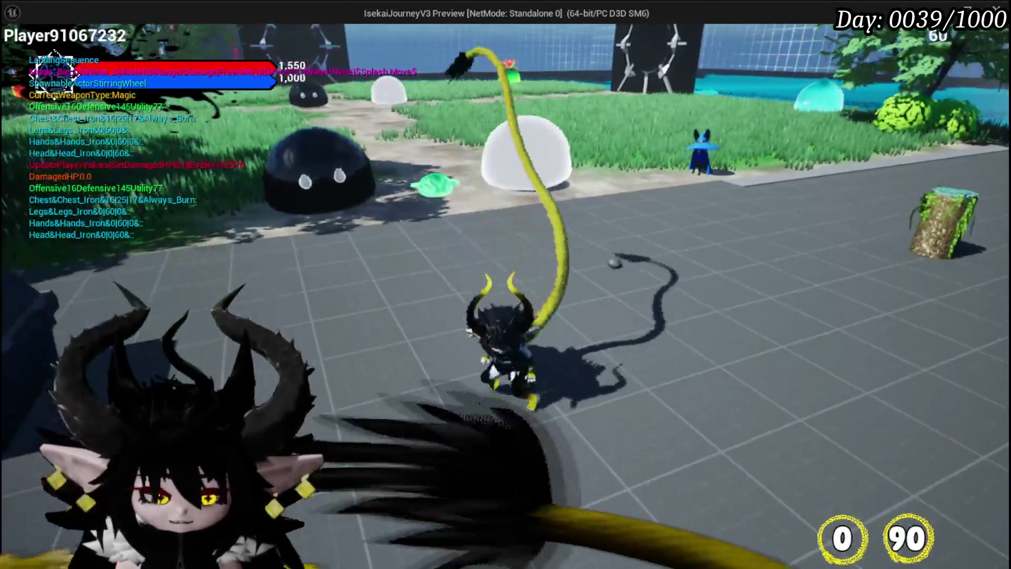
pyautogui.press('Escape')
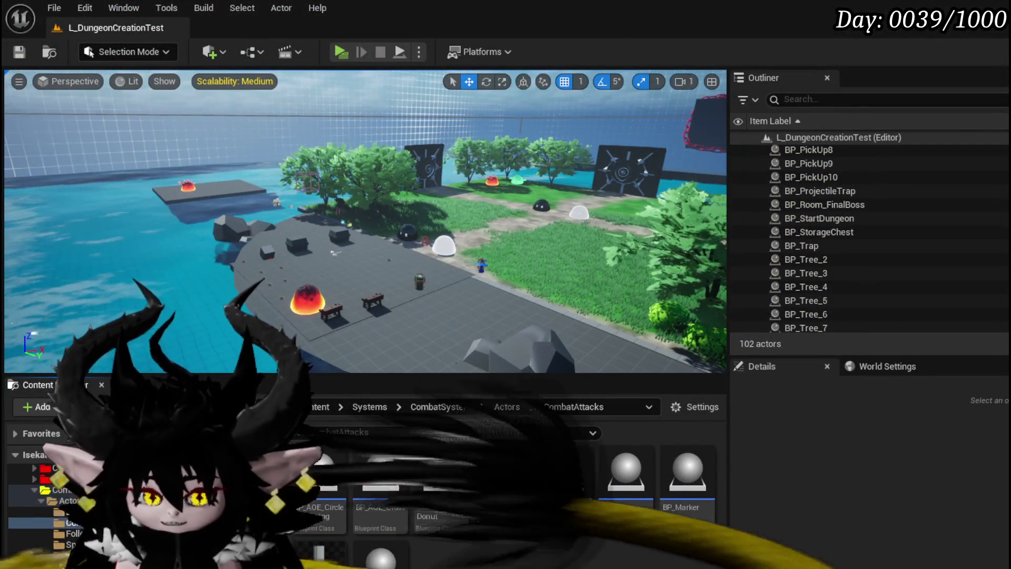
pyautogui.hotkey('alt', 'Tab')
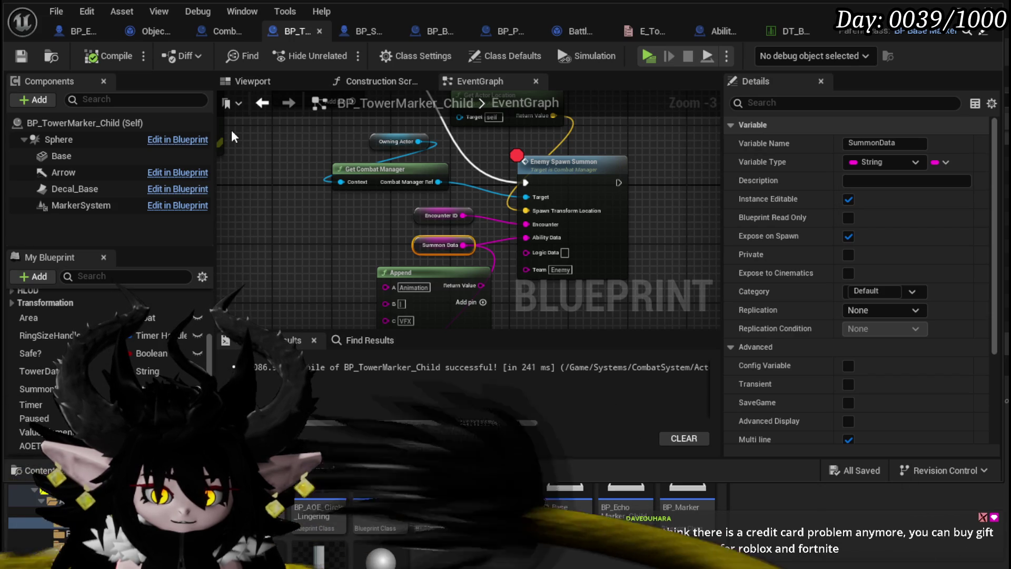
# - Open BP_EnemyBoss_SlimeYY and survey the combat node chain around Spawn Tower
pyautogui.click(76, 31)
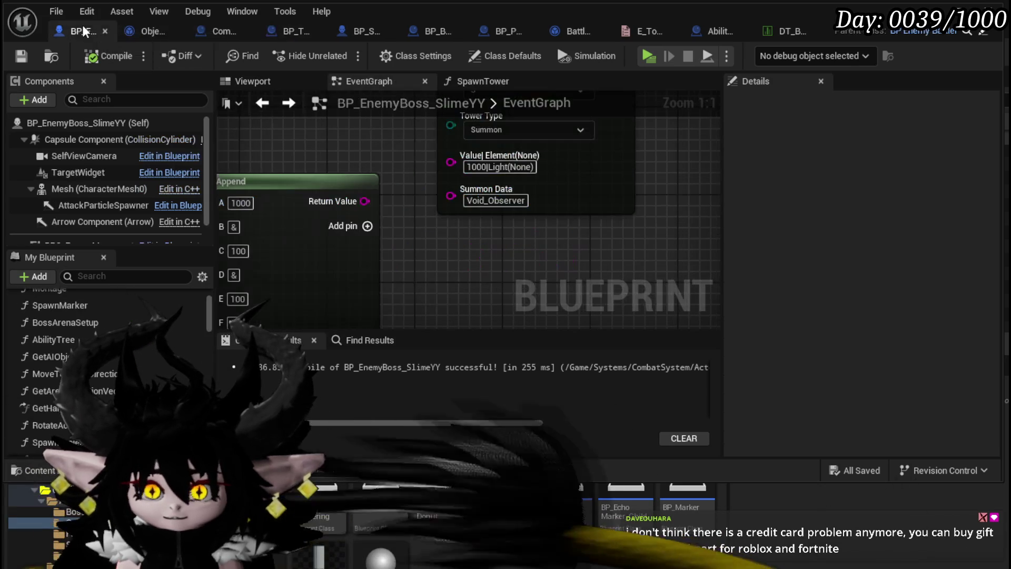
pyautogui.scroll(-2, 460, 169)
pyautogui.moveTo(366, 203); pyautogui.dragTo(389, 288)
pyautogui.scroll(3, 390, 288)
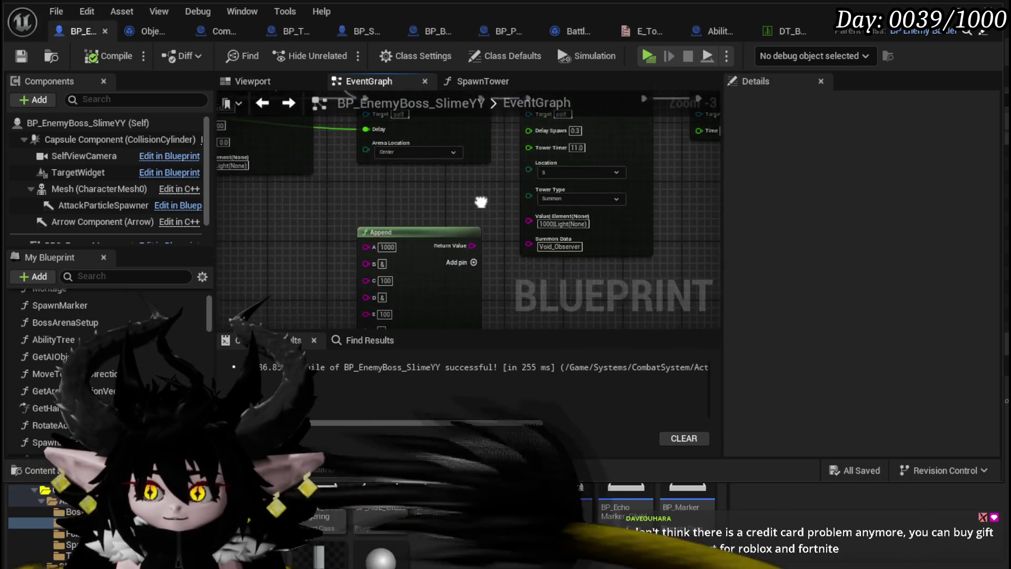
pyautogui.moveTo(479, 198); pyautogui.dragTo(351, 181)
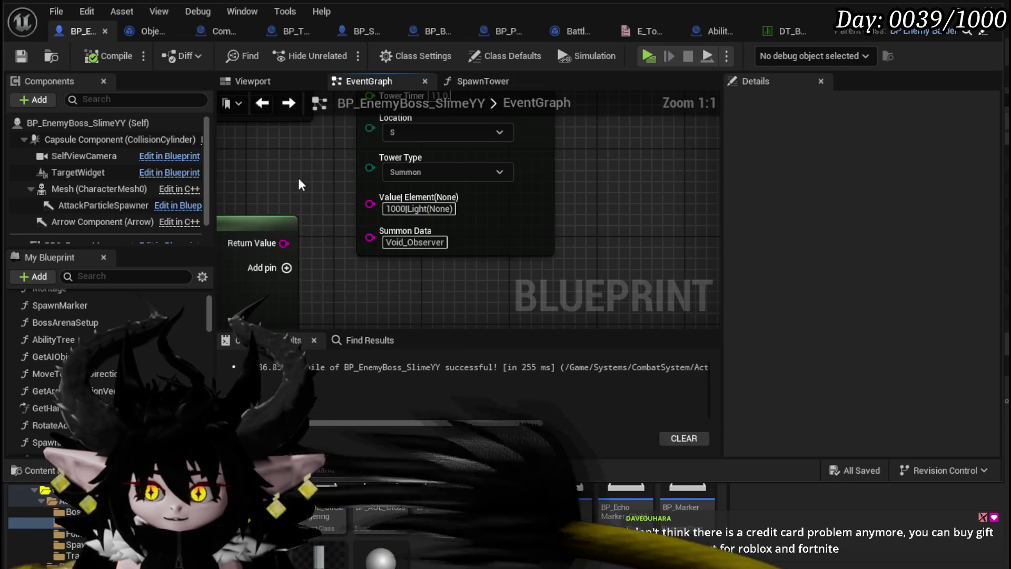
pyautogui.scroll(-3, 298, 179)
pyautogui.moveTo(281, 272); pyautogui.dragTo(285, 353)
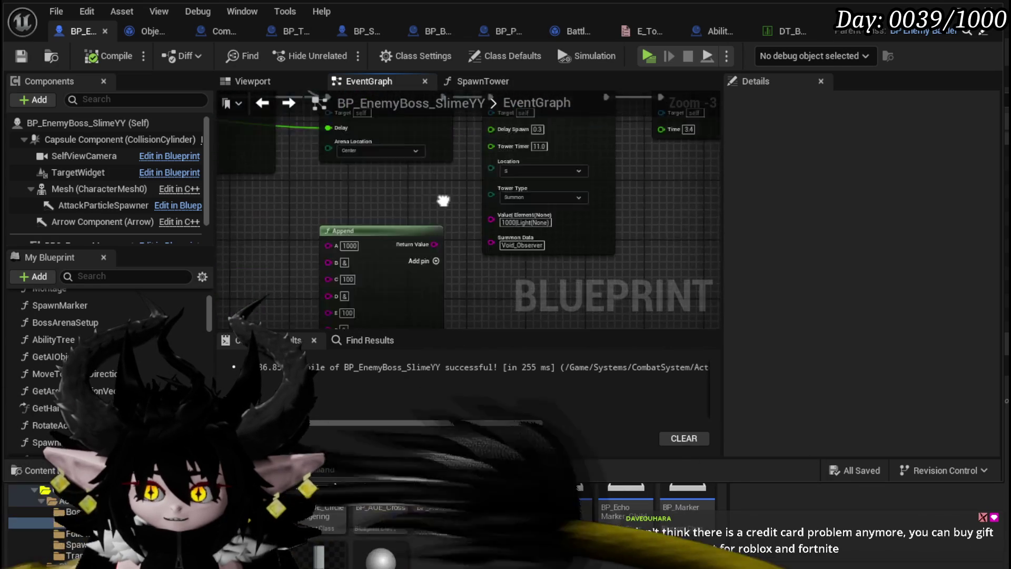
pyautogui.scroll(-3, 479, 239)
pyautogui.moveTo(479, 239)
pyautogui.mouseDown()
pyautogui.moveTo(282, 232)
pyautogui.moveTo(227, 211)
pyautogui.mouseUp()
pyautogui.scroll(4, 283, 233)
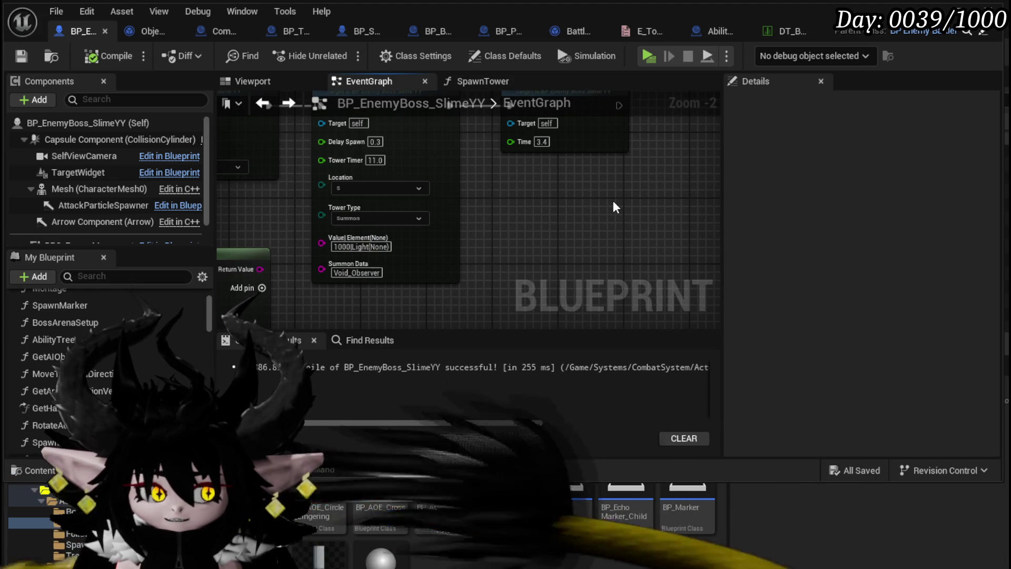
pyautogui.scroll(-2, 479, 237)
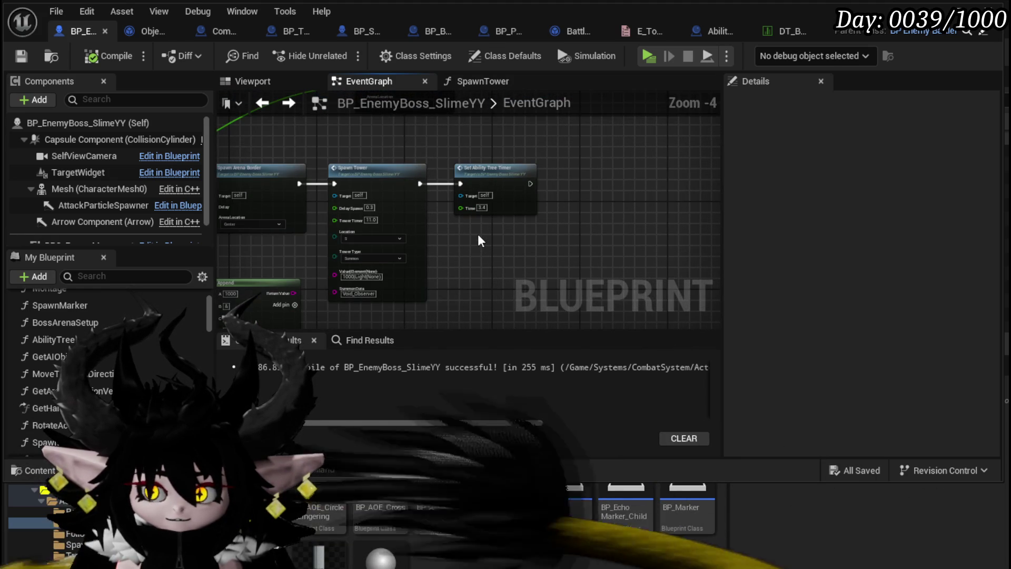
# - Move the Do Once node left and the Get Combat Manager nodes down and left
pyautogui.moveTo(479, 234); pyautogui.dragTo(523, 224)
pyautogui.moveTo(339, 241); pyautogui.dragTo(542, 237)
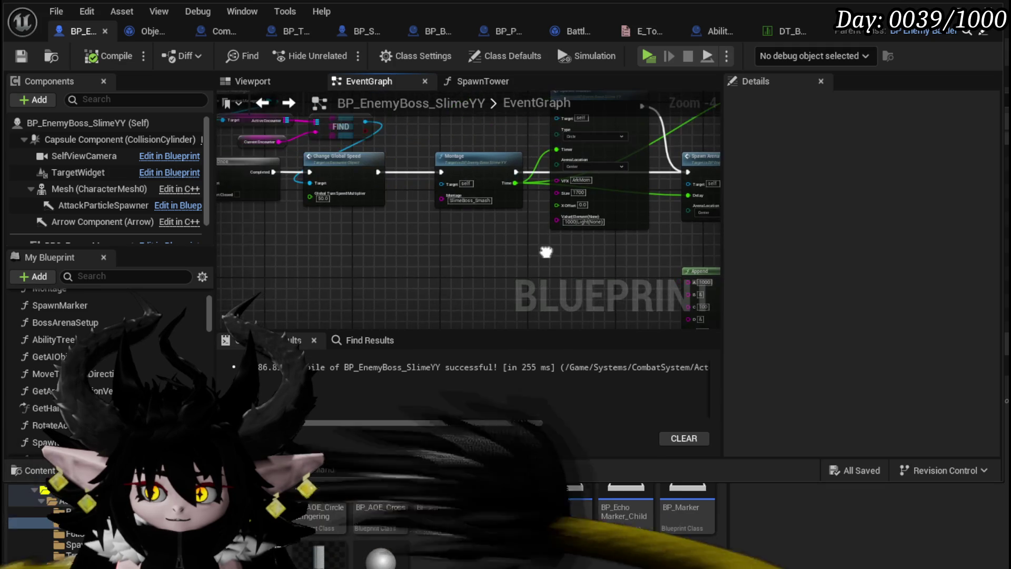
pyautogui.moveTo(311, 275); pyautogui.dragTo(592, 266)
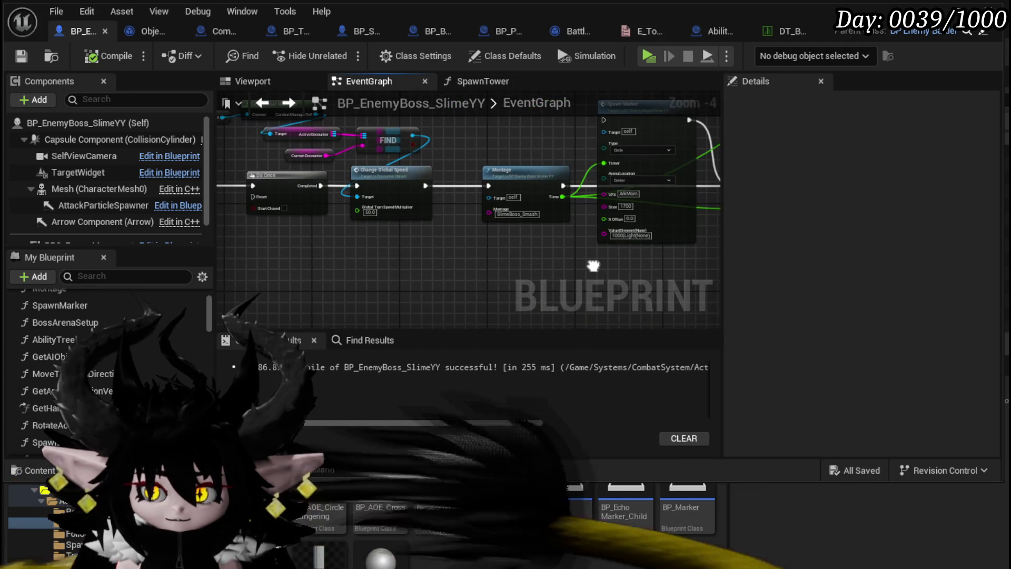
pyautogui.moveTo(283, 243); pyautogui.dragTo(420, 257)
pyautogui.moveTo(420, 201)
pyautogui.mouseDown()
pyautogui.moveTo(361, 220)
pyautogui.moveTo(547, 206)
pyautogui.mouseUp()
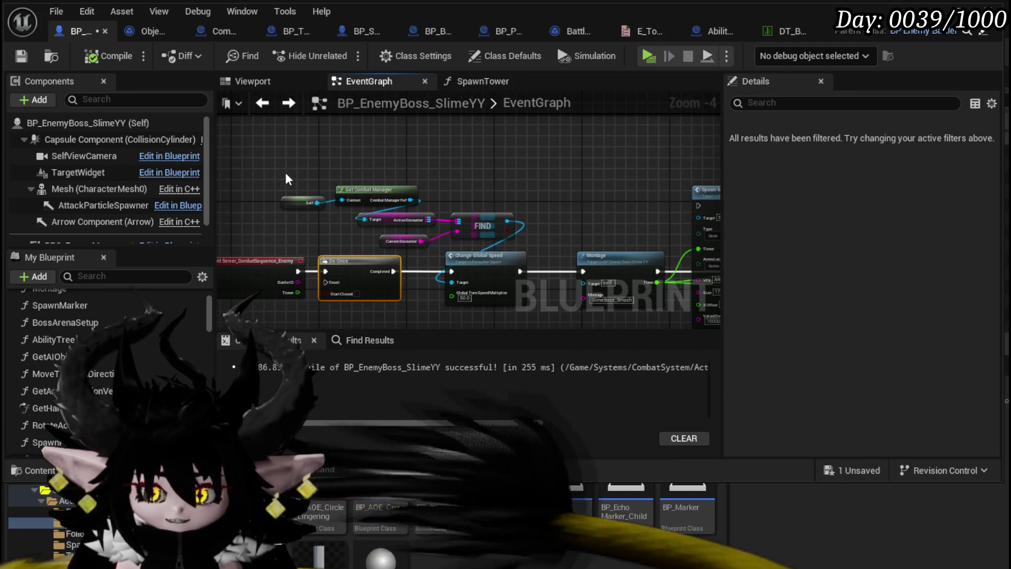
pyautogui.moveTo(287, 169)
pyautogui.mouseDown()
pyautogui.moveTo(393, 222)
pyautogui.moveTo(297, 181)
pyautogui.moveTo(406, 243)
pyautogui.moveTo(391, 243)
pyautogui.mouseUp()
pyautogui.moveTo(444, 198); pyautogui.dragTo(406, 207)
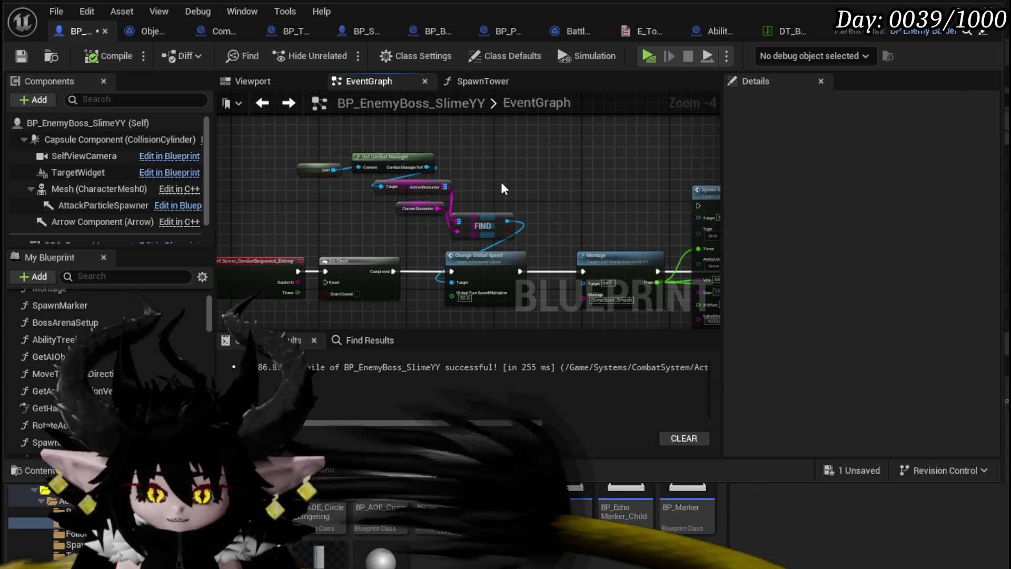
pyautogui.moveTo(501, 181); pyautogui.dragTo(388, 208)
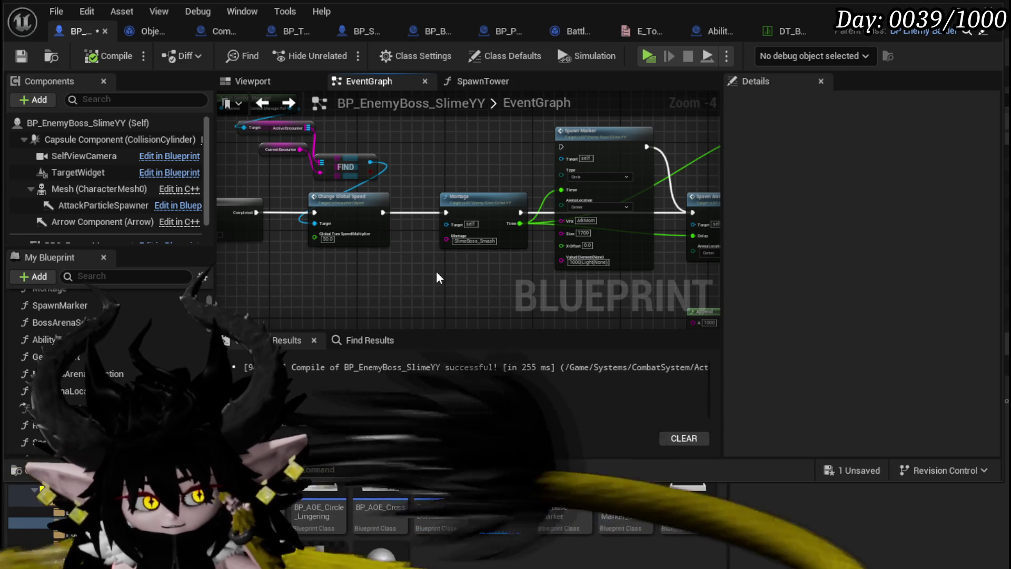
# - Change Spawn Tower's Tower Timer from 11.0 to 5.0
pyautogui.moveTo(441, 272)
pyautogui.mouseDown()
pyautogui.moveTo(386, 228)
pyautogui.moveTo(372, 255)
pyautogui.moveTo(243, 251)
pyautogui.mouseUp()
pyautogui.moveTo(386, 229); pyautogui.dragTo(357, 232)
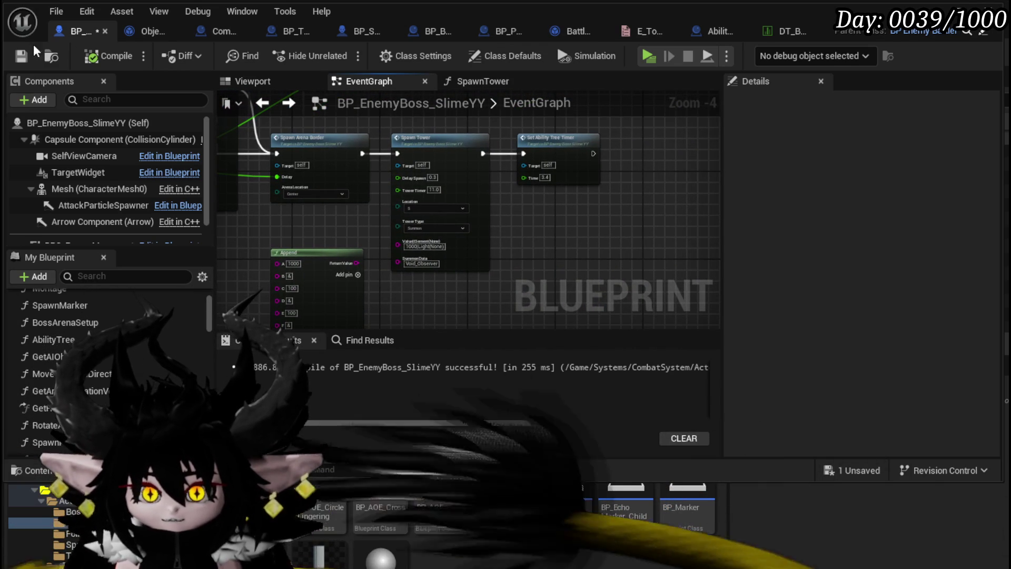
pyautogui.moveTo(578, 222)
pyautogui.mouseDown()
pyautogui.moveTo(582, 248)
pyautogui.moveTo(610, 224)
pyautogui.mouseUp()
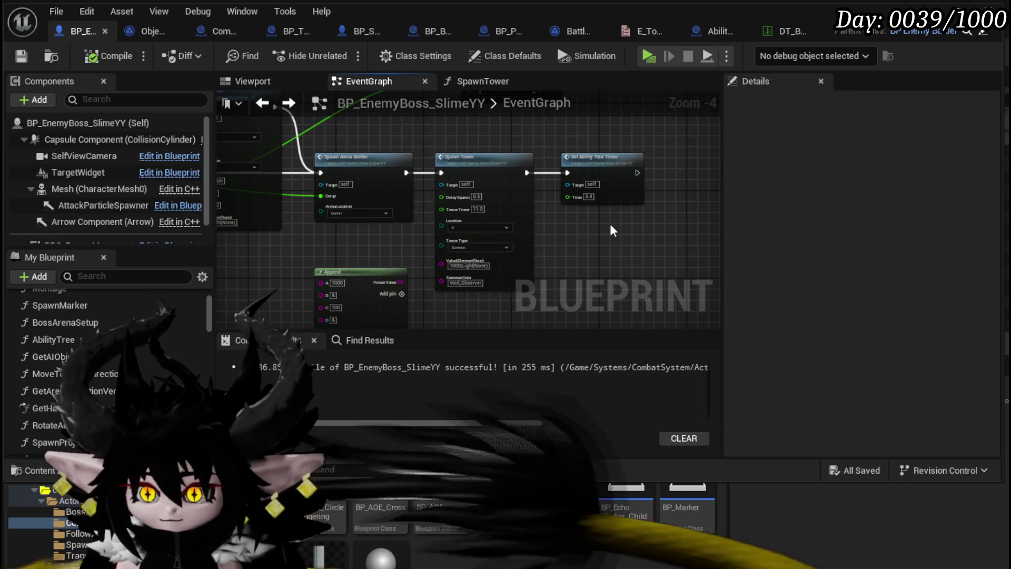
pyautogui.doubleClick(488, 177)
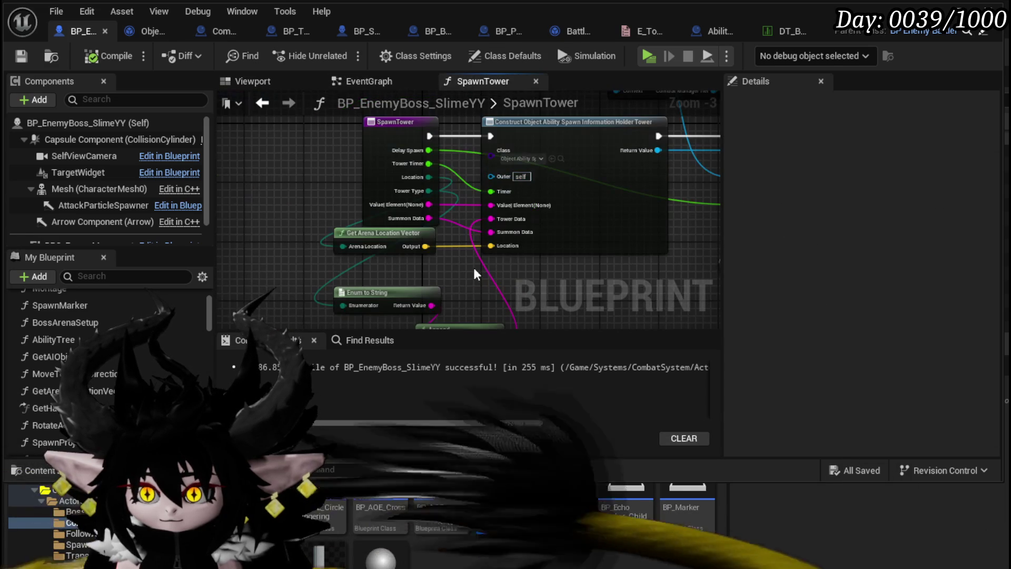
pyautogui.click(258, 105)
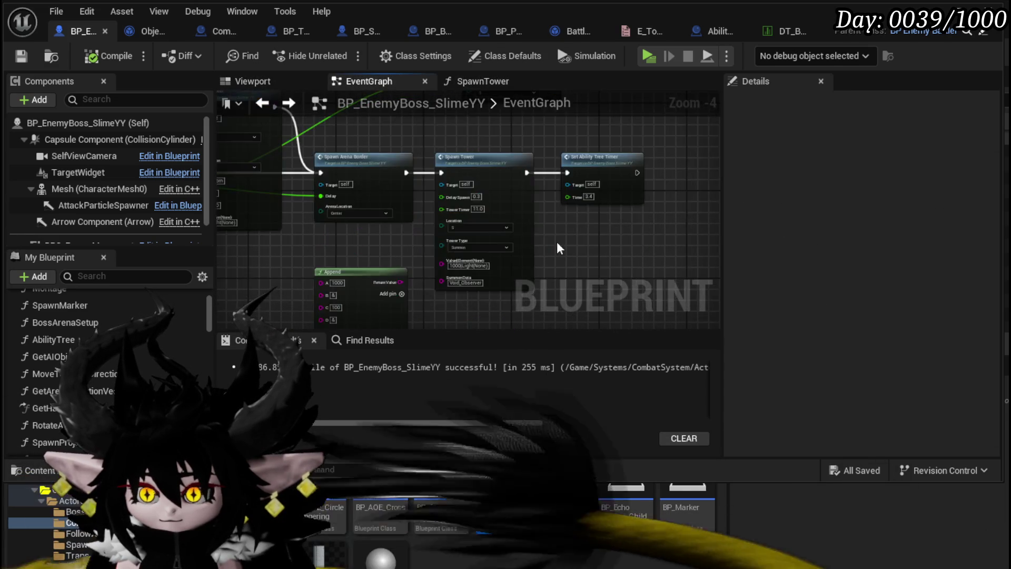
pyautogui.scroll(5, 422, 177)
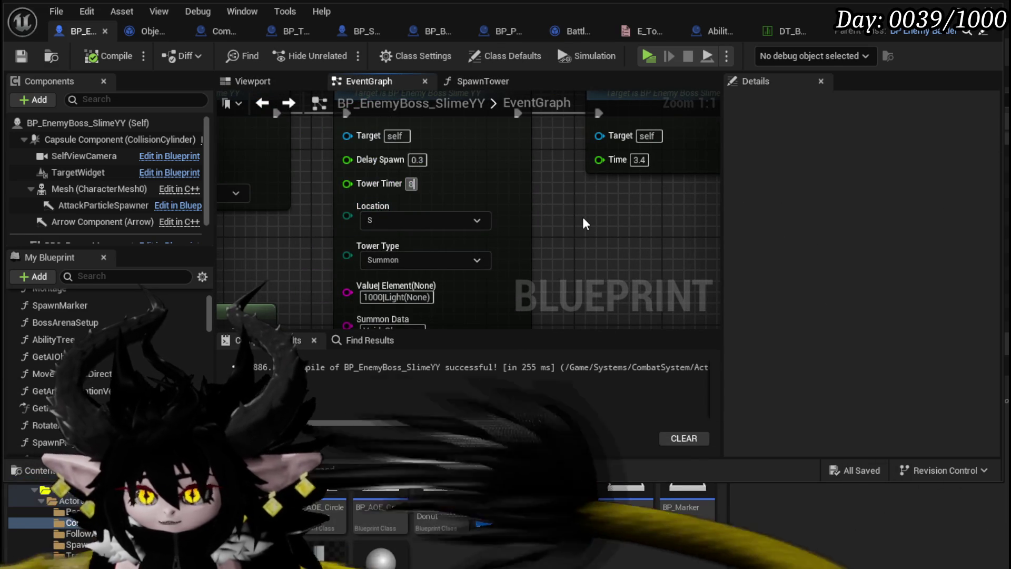
pyautogui.write('8')
pyautogui.press('Return')
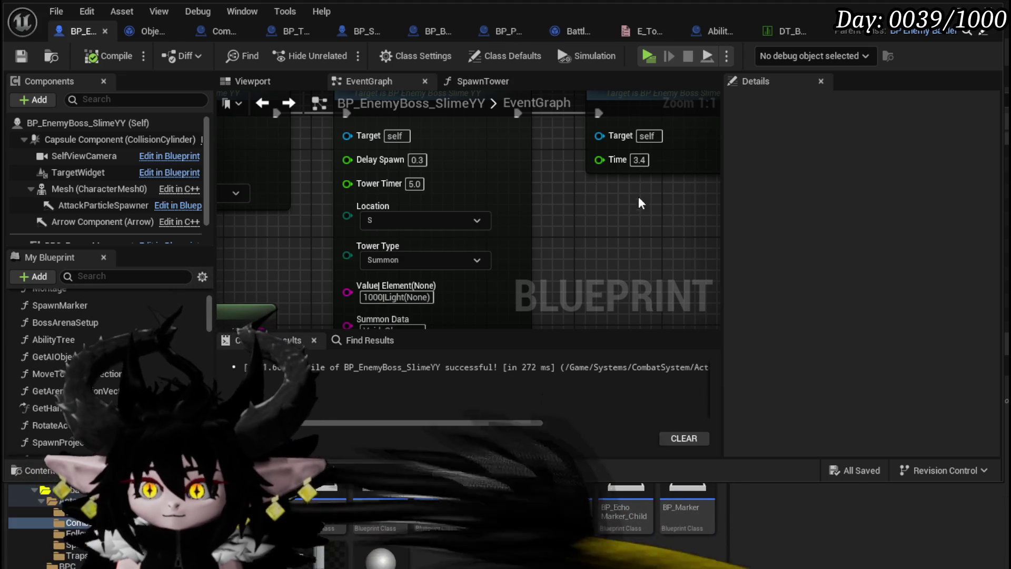
# - Save the boss blueprint, then play-test the slime encounter past the breakpoint and stop
pyautogui.click(12, 56)
pyautogui.click(931, 10)
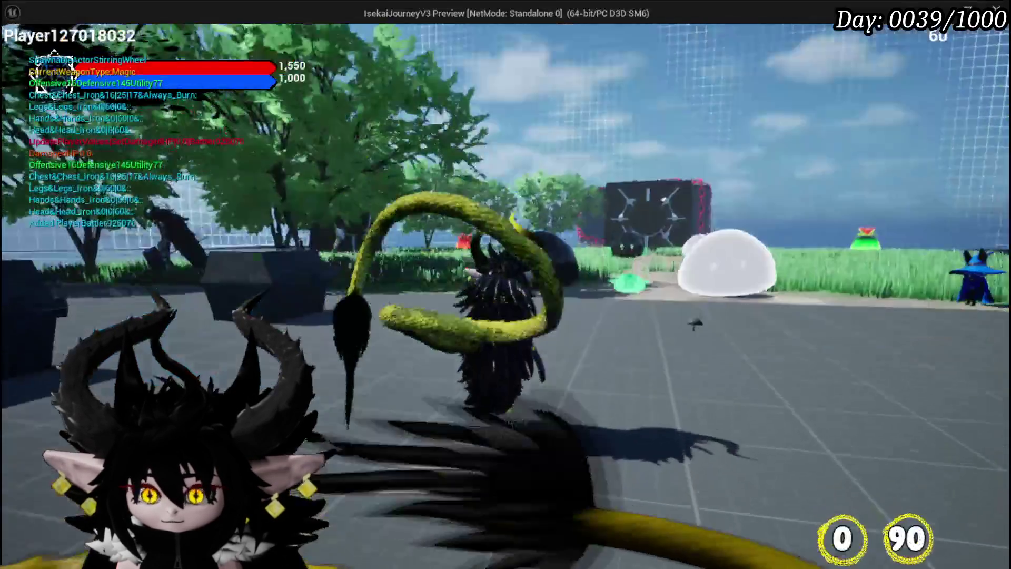
pyautogui.press('w')
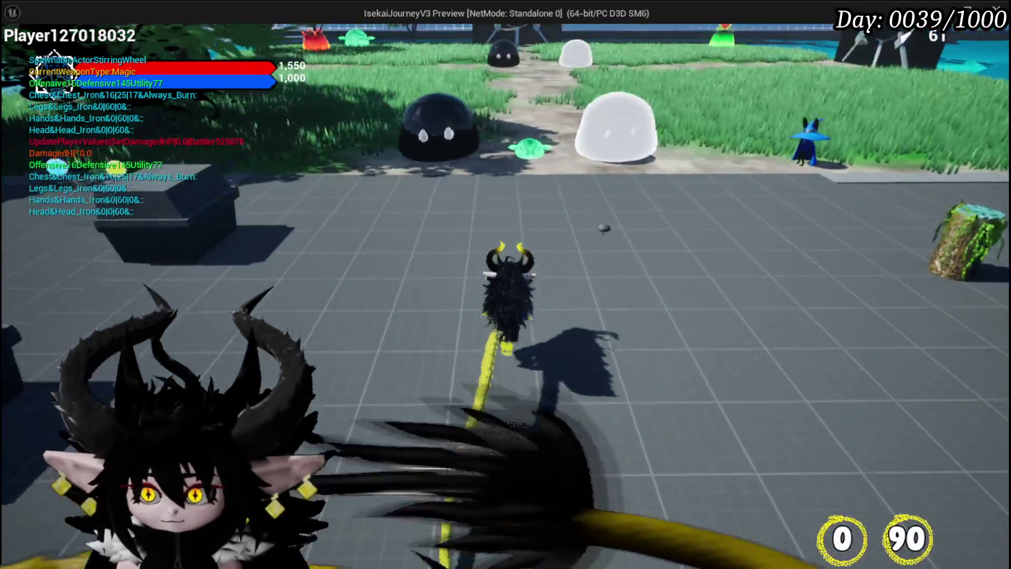
pyautogui.press('1')
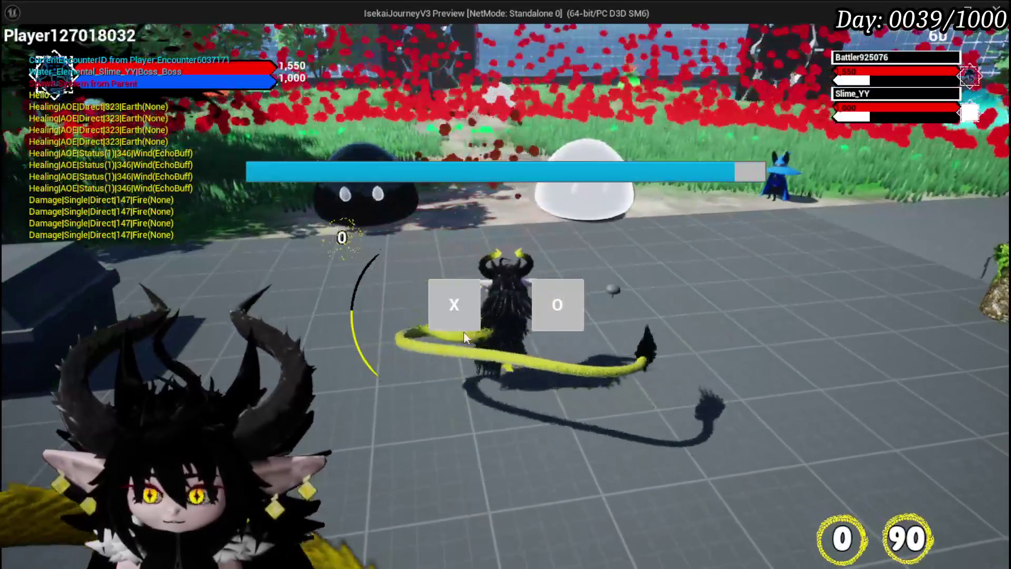
pyautogui.click(462, 316)
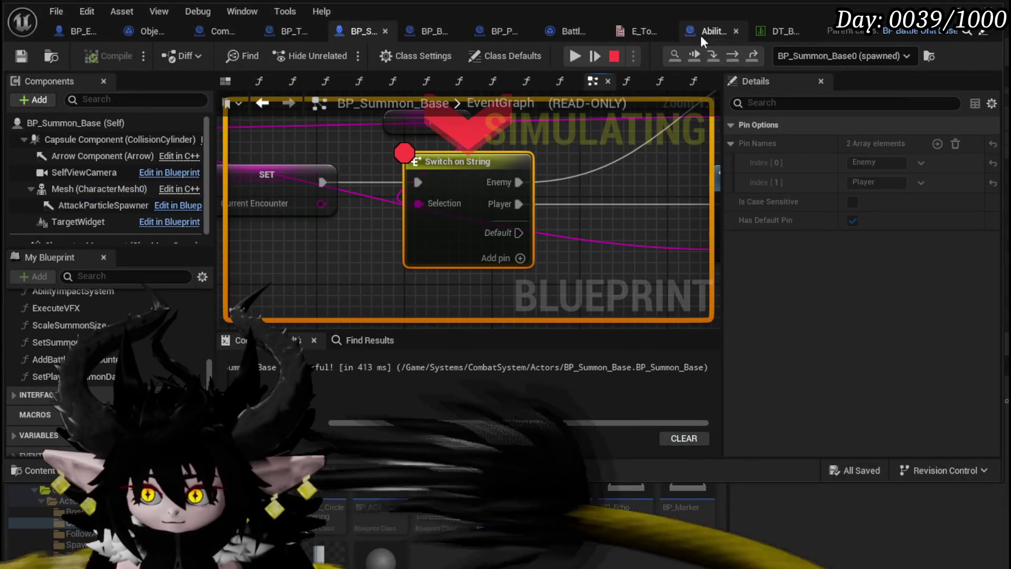
pyautogui.click(574, 54)
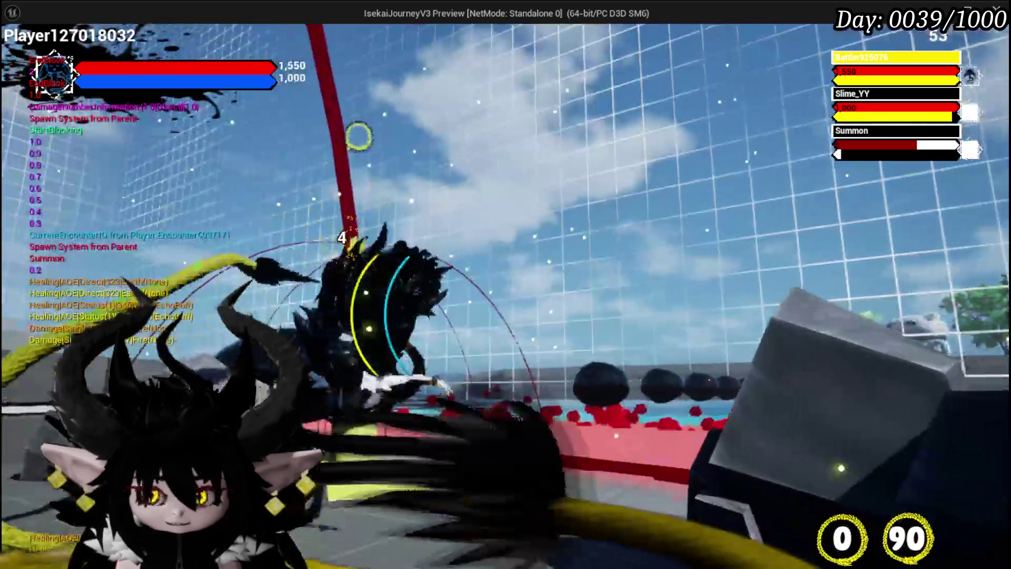
pyautogui.press('Escape')
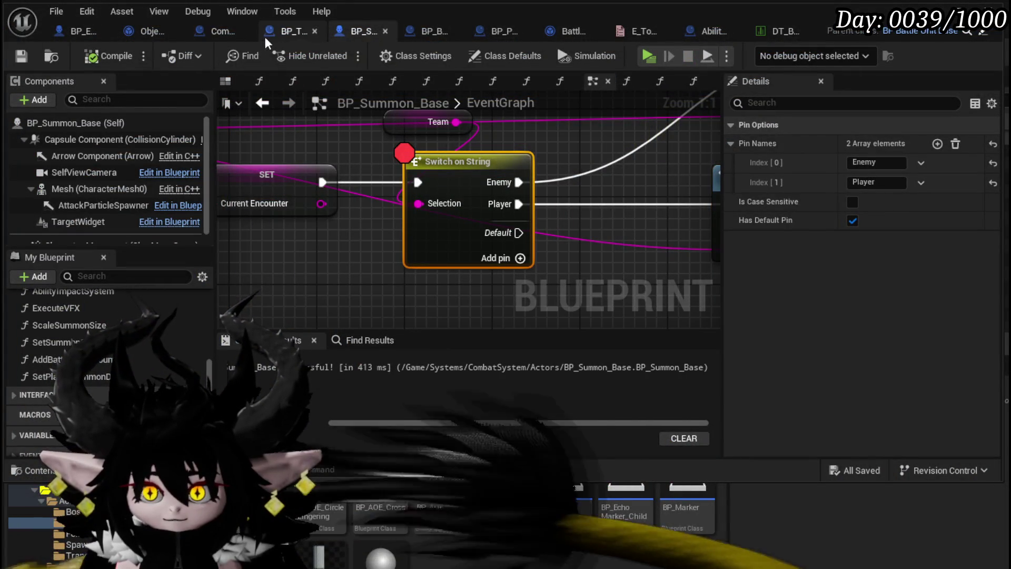
# - Connect Enemy Spawn Summon's execution output to the next node in BP_TowerMarker_Child and compile
pyautogui.click(286, 33)
pyautogui.moveTo(626, 240)
pyautogui.mouseDown()
pyautogui.moveTo(402, 294)
pyautogui.moveTo(510, 305)
pyautogui.moveTo(536, 238)
pyautogui.mouseUp()
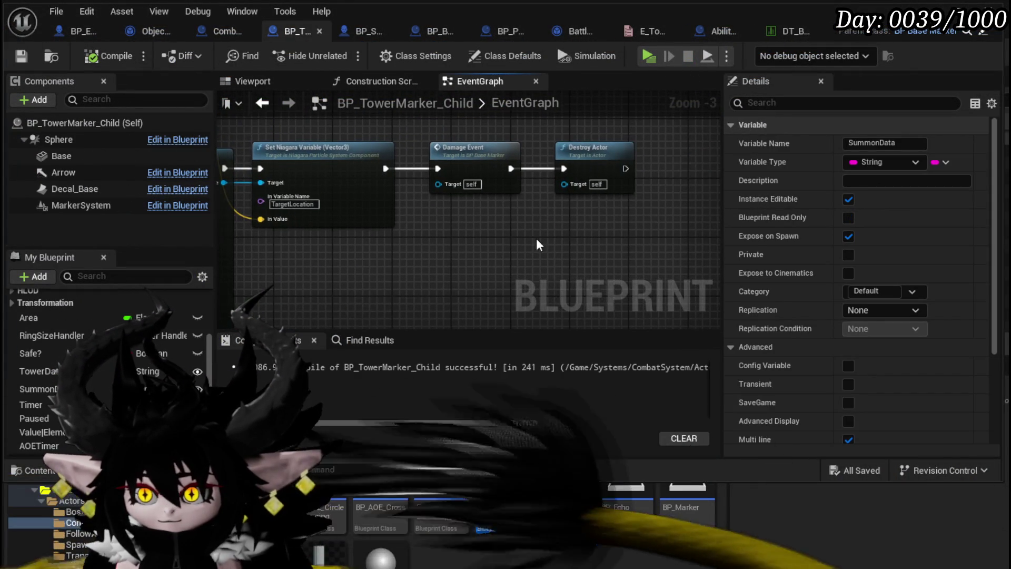
pyautogui.doubleClick(610, 154)
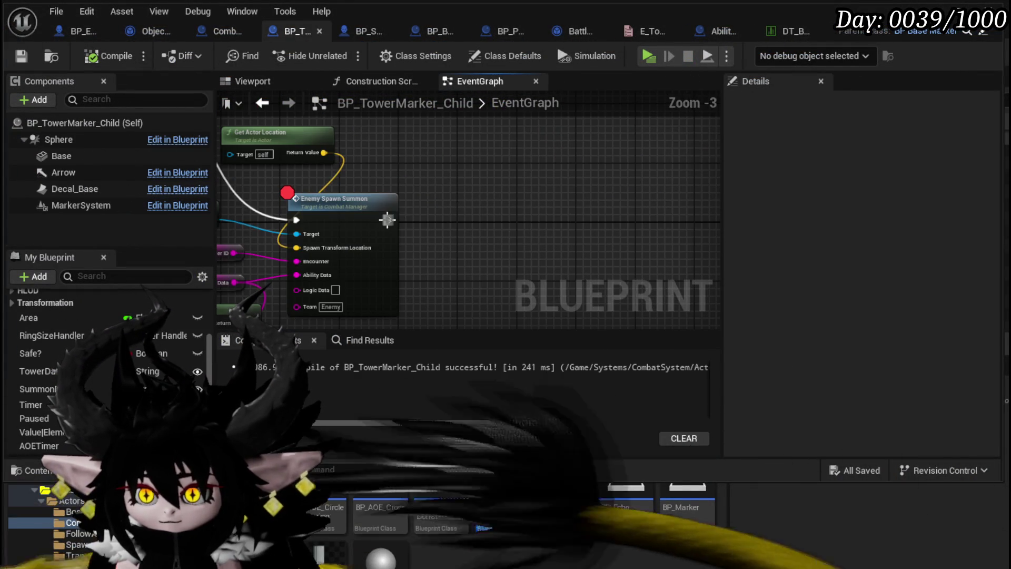
pyautogui.moveTo(389, 219)
pyautogui.mouseDown()
pyautogui.moveTo(655, 159)
pyautogui.moveTo(607, 166)
pyautogui.moveTo(554, 195)
pyautogui.moveTo(558, 178)
pyautogui.mouseUp()
pyautogui.scroll(-2, 479, 279)
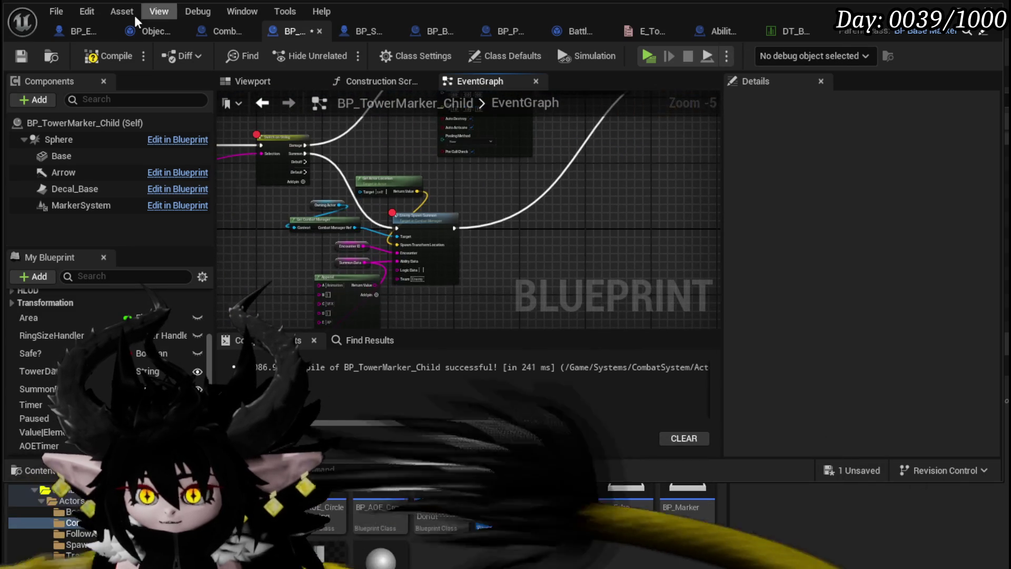
pyautogui.click(115, 55)
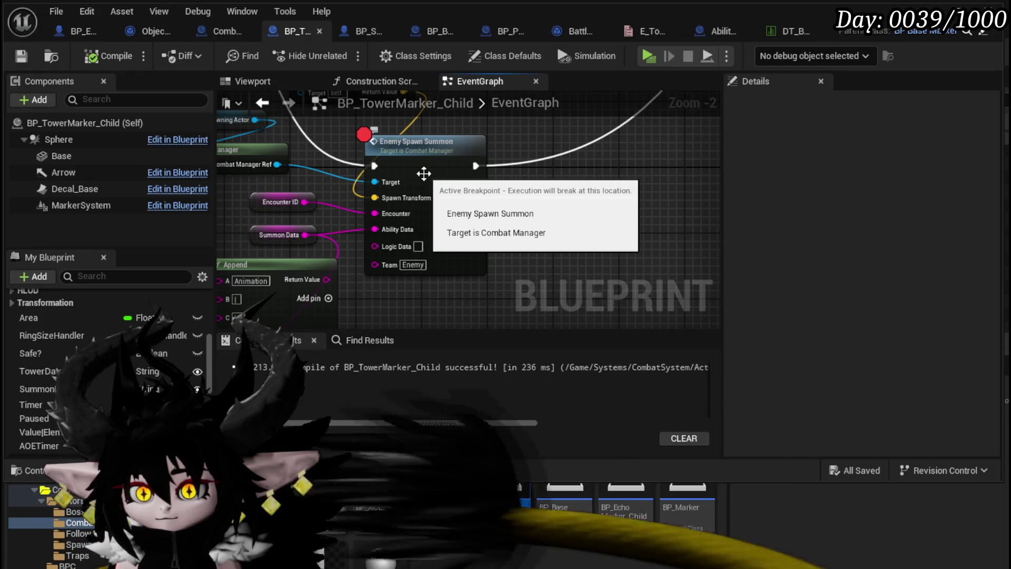
# - Inspect the Break S Battler Visual node in BP_Summon_Base
pyautogui.click(356, 33)
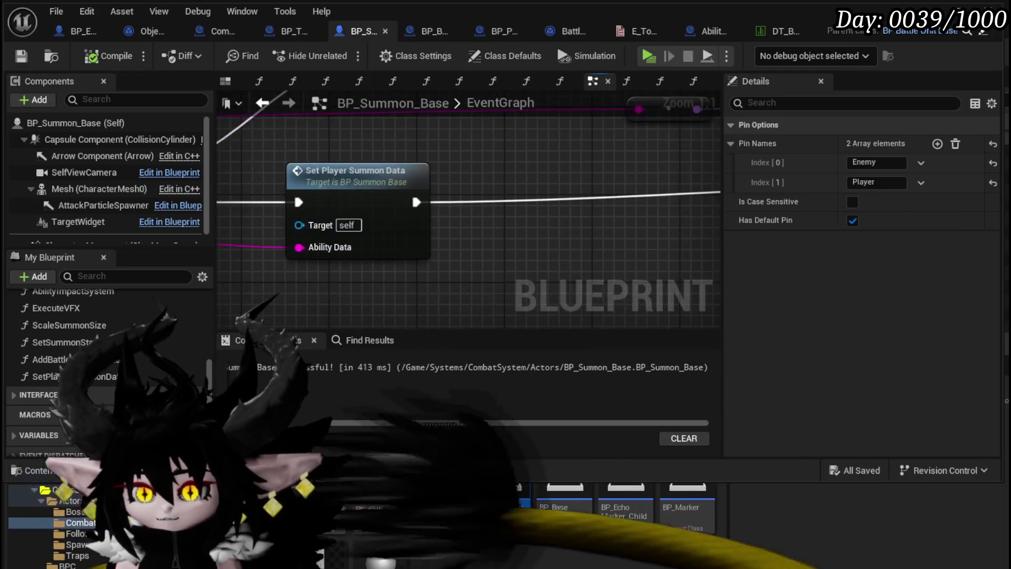
pyautogui.scroll(-4, 561, 164)
pyautogui.scroll(3, 377, 226)
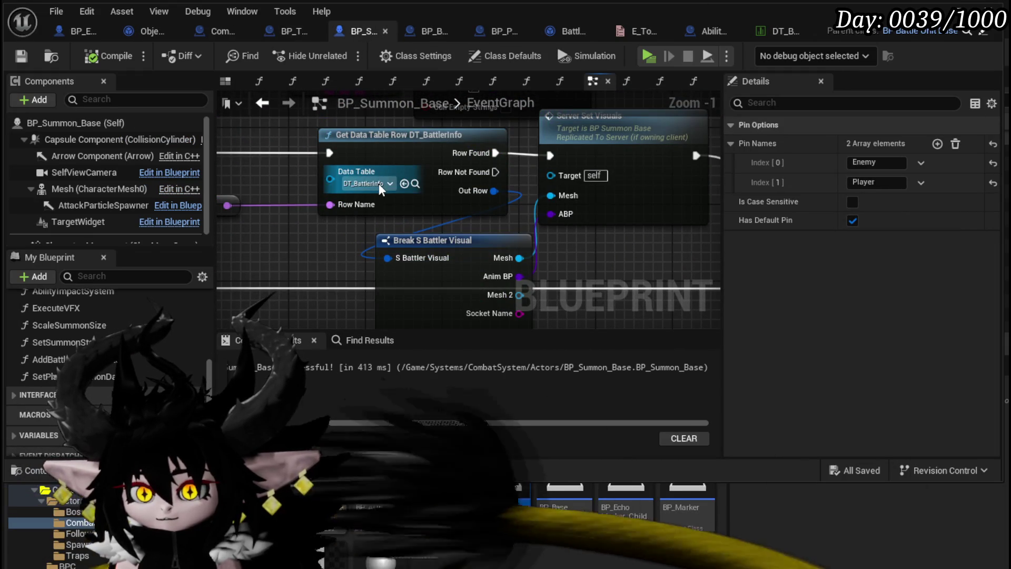
pyautogui.moveTo(407, 159)
pyautogui.mouseDown()
pyautogui.moveTo(388, 140)
pyautogui.moveTo(424, 202)
pyautogui.moveTo(406, 201)
pyautogui.mouseUp()
pyautogui.click(525, 220)
pyautogui.click(519, 203)
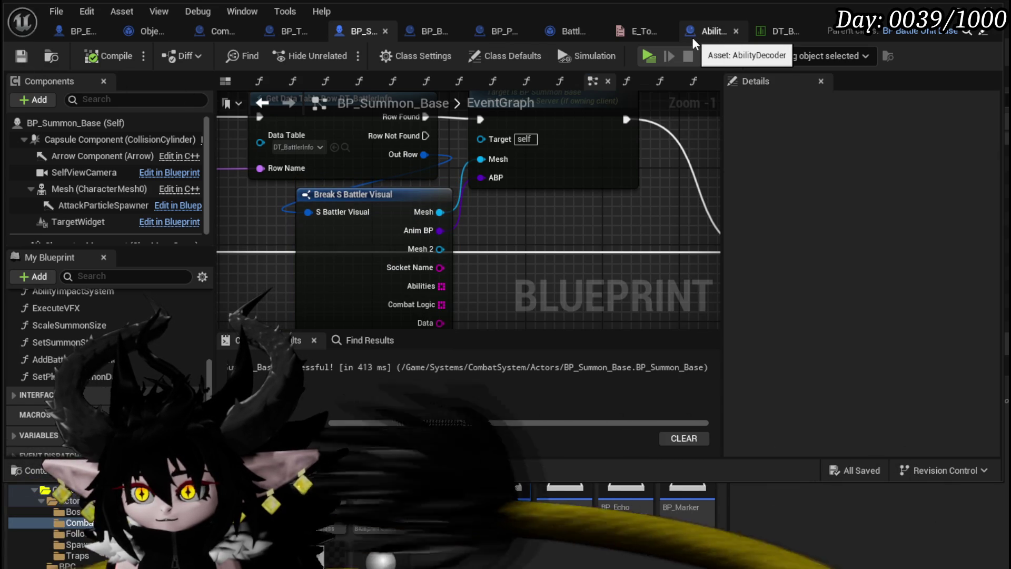
# - Add a new row 26 to DT_BattlerInfo and begin renaming it
pyautogui.click(761, 35)
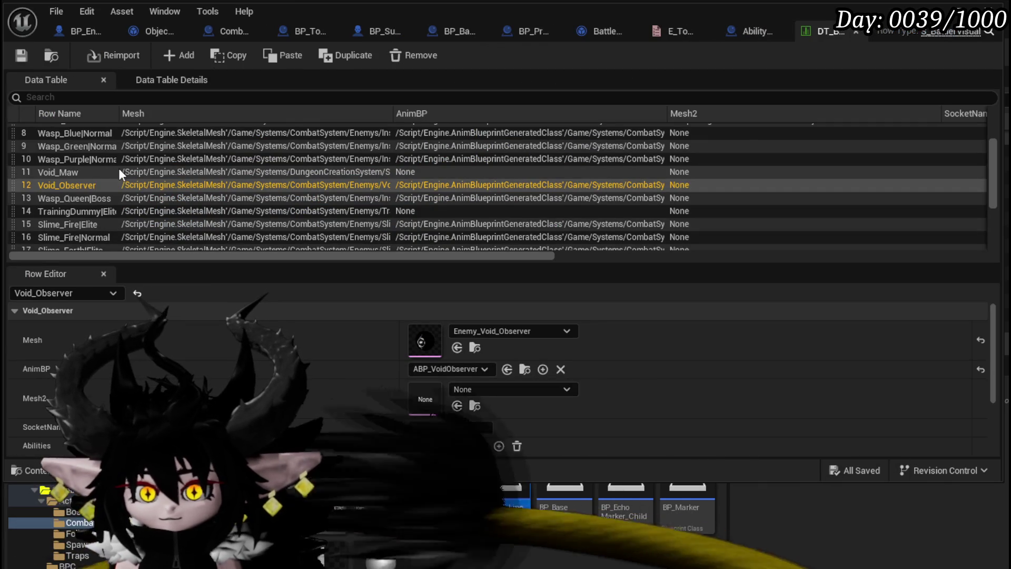
pyautogui.scroll(3, 118, 167)
pyautogui.scroll(-5, 118, 168)
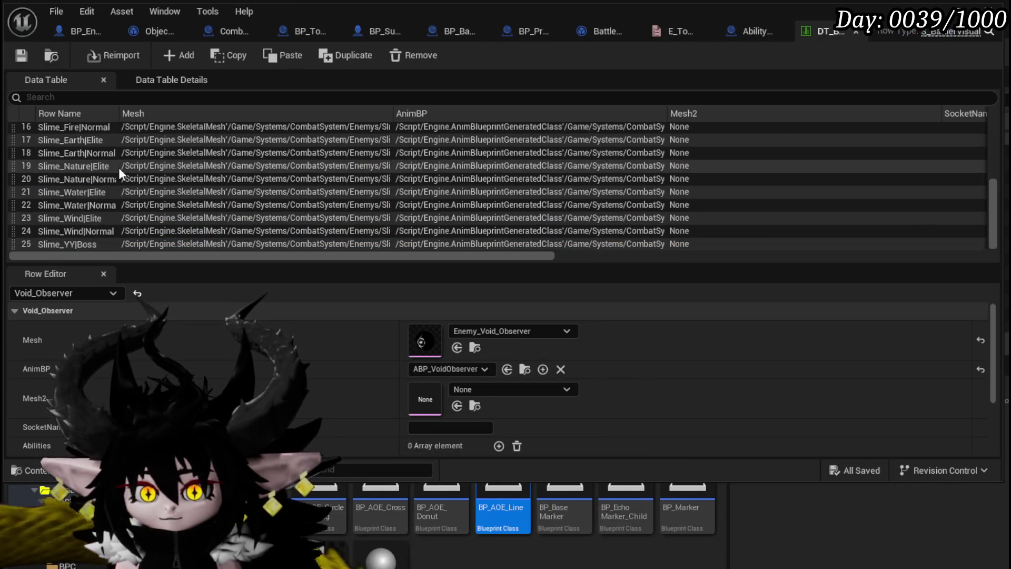
pyautogui.click(182, 56)
pyautogui.doubleClick(63, 244)
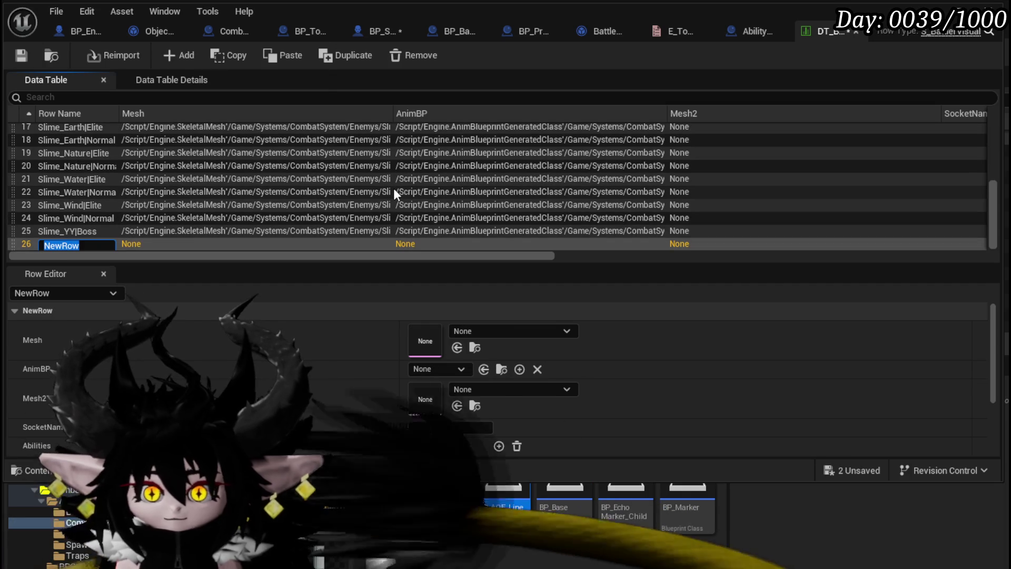
# - Name row 26 Slime_Tentacle and give it the ChuraTail01 mesh
pyautogui.write('Slime_Te')
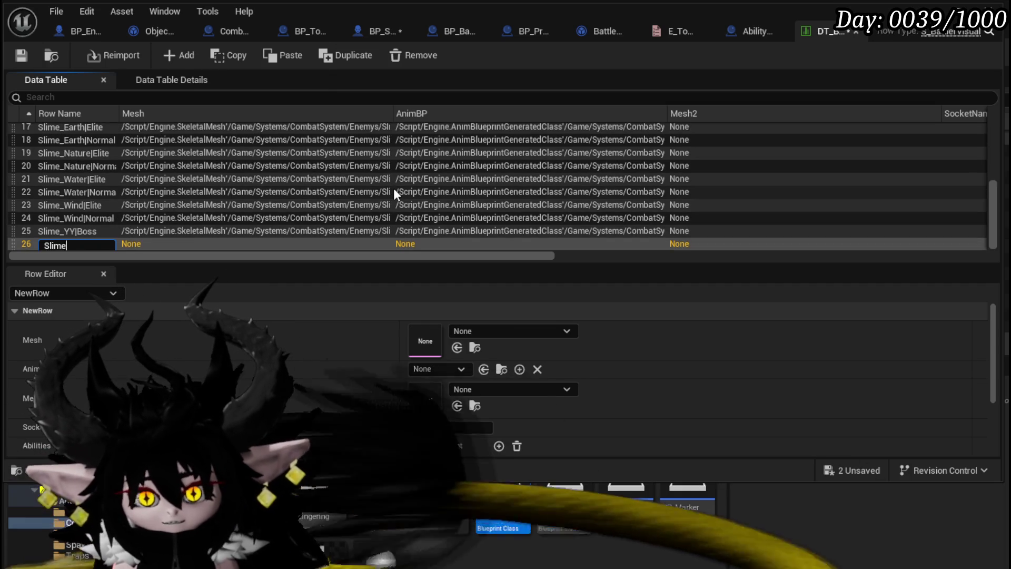
pyautogui.write('ntacle')
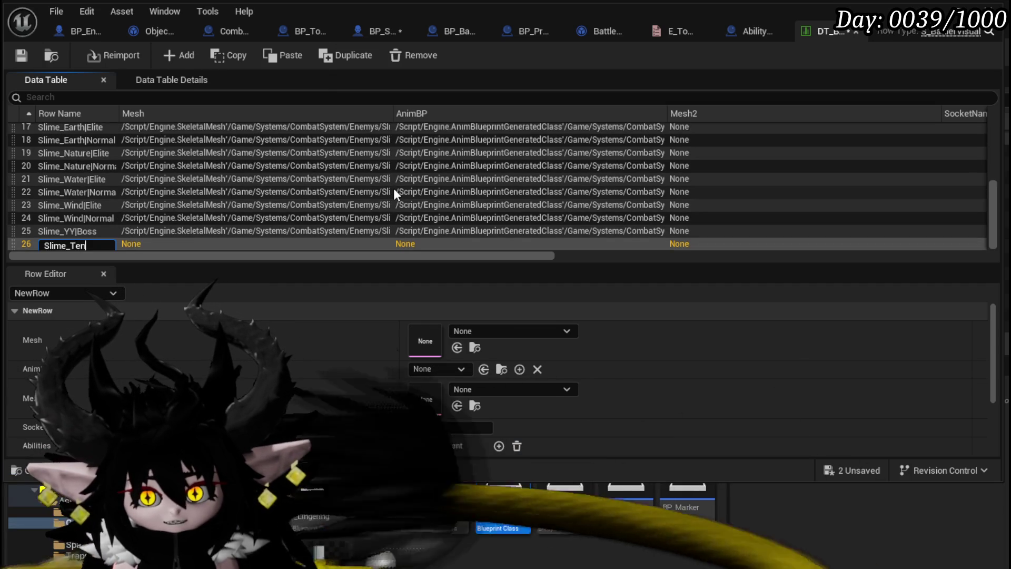
pyautogui.press('Return')
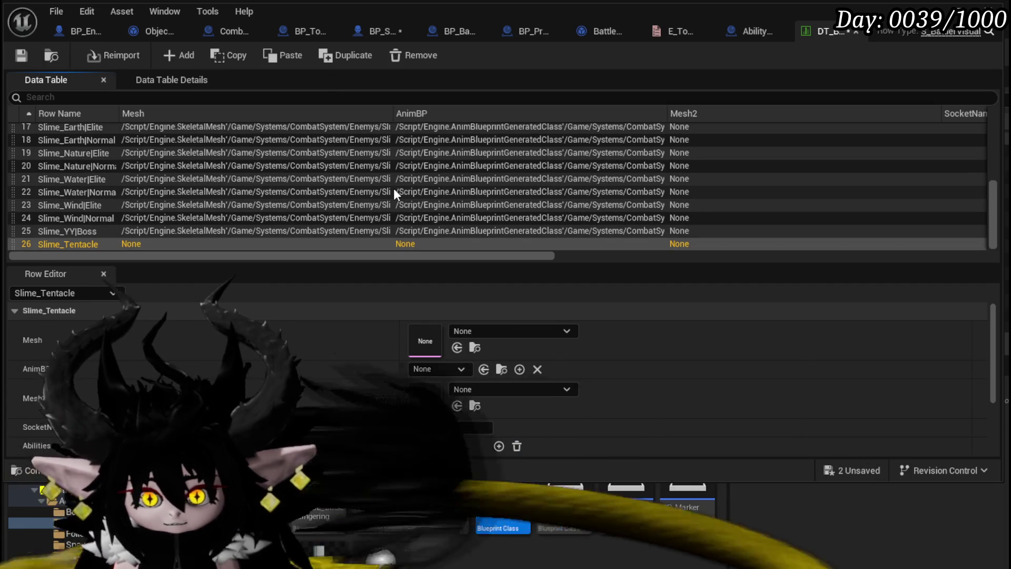
pyautogui.click(504, 331)
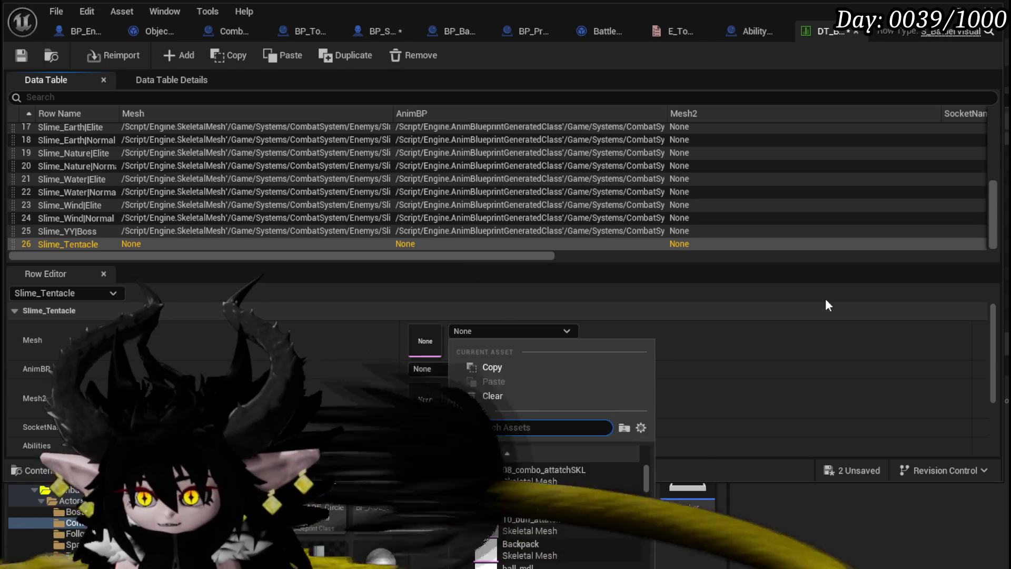
pyautogui.scroll(-10, 600, 508)
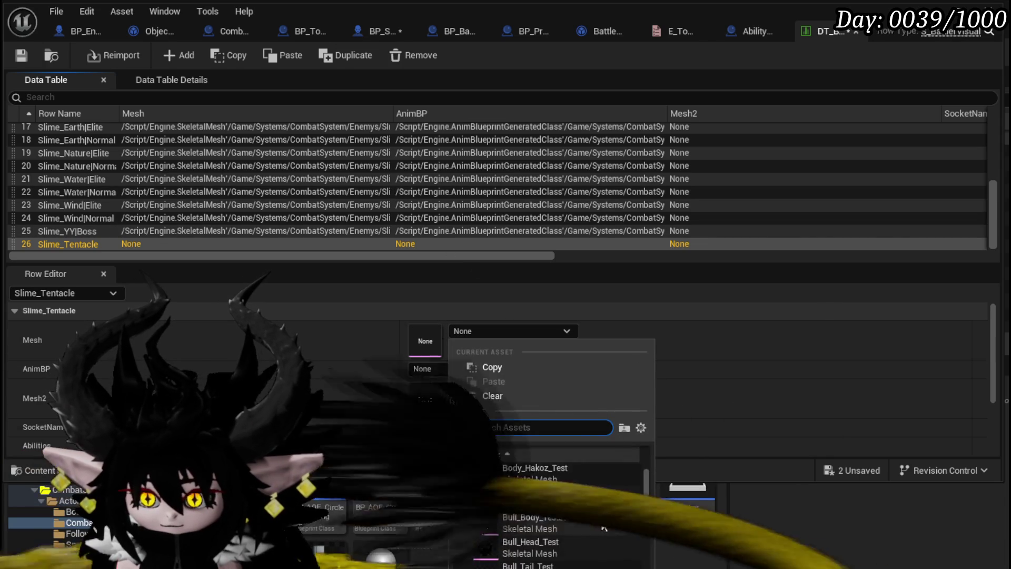
pyautogui.scroll(-10, 599, 504)
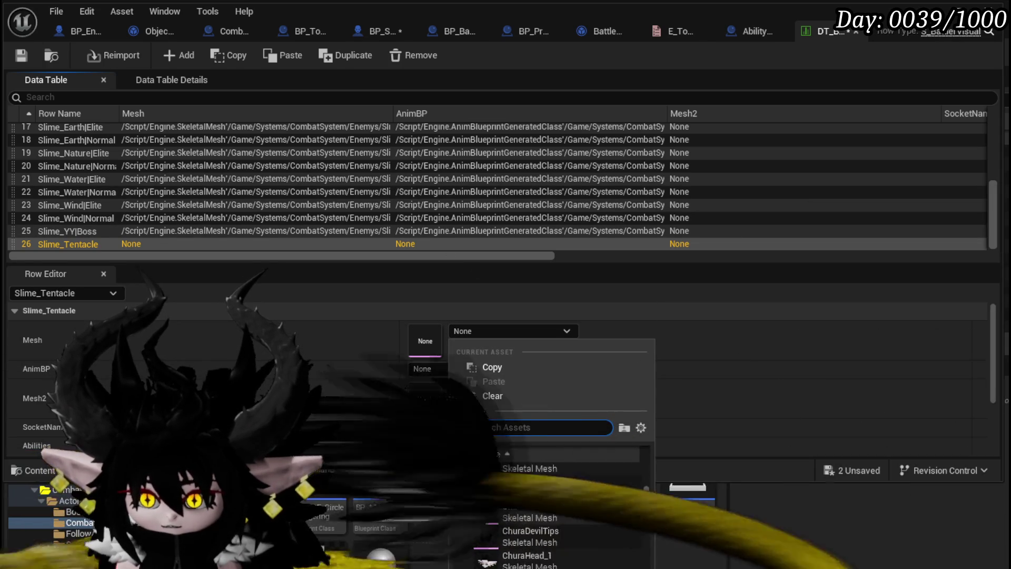
pyautogui.scroll(3, 600, 503)
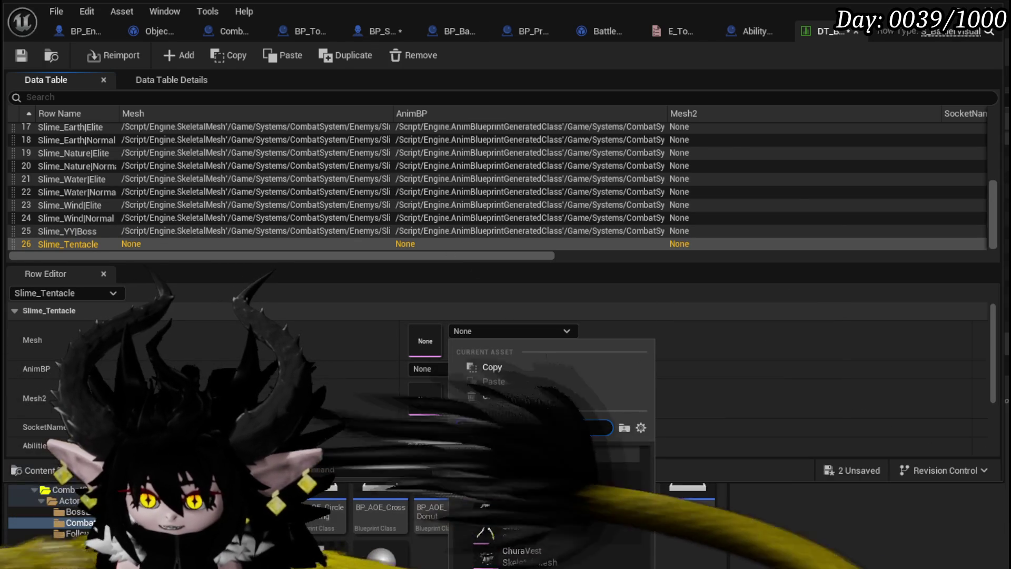
pyautogui.click(600, 502)
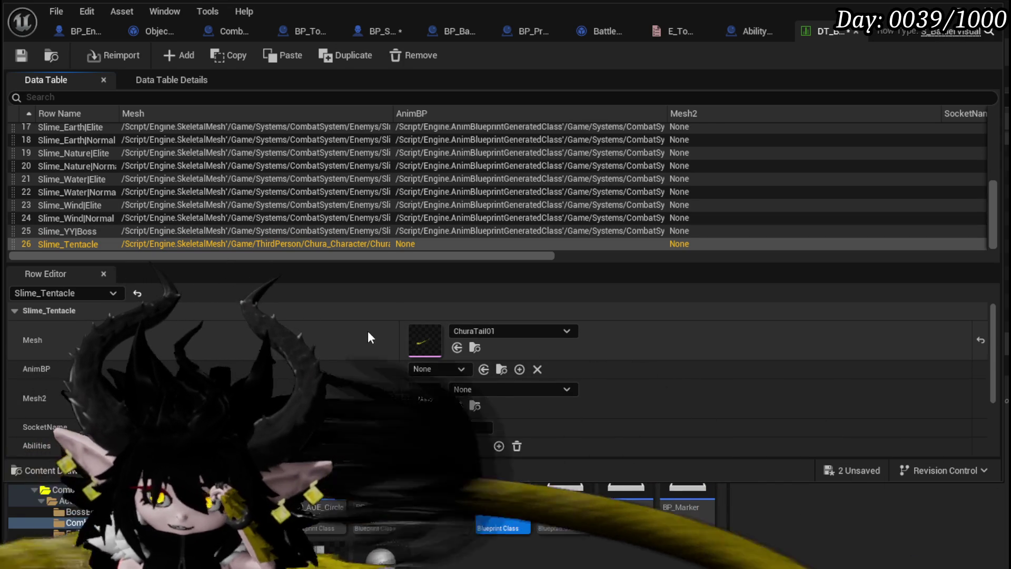
# - Replace the mesh with SlimeEnemyNature and set the AnimBP to ABP_Slime
pyautogui.click(559, 331)
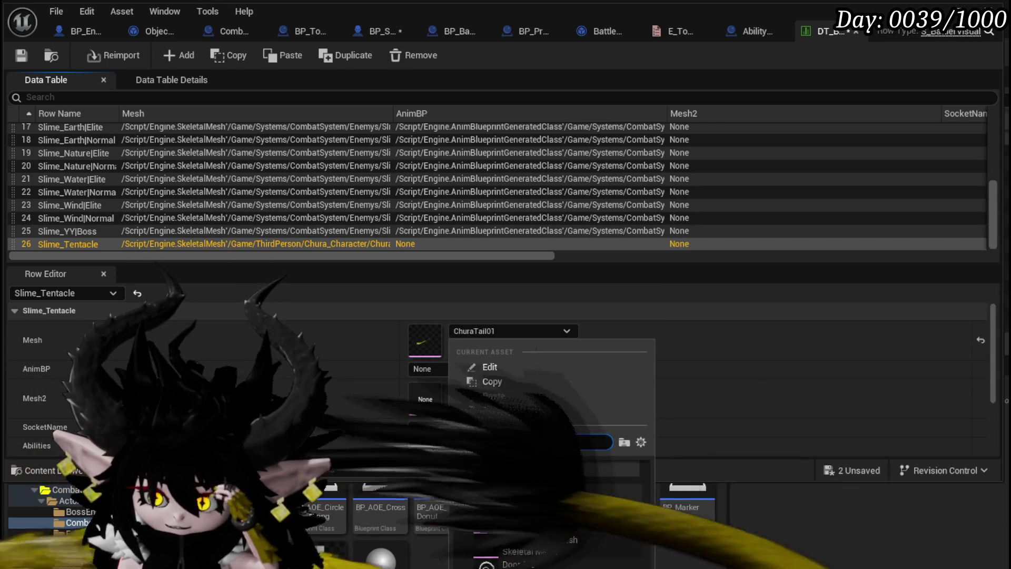
pyautogui.scroll(-8, 594, 500)
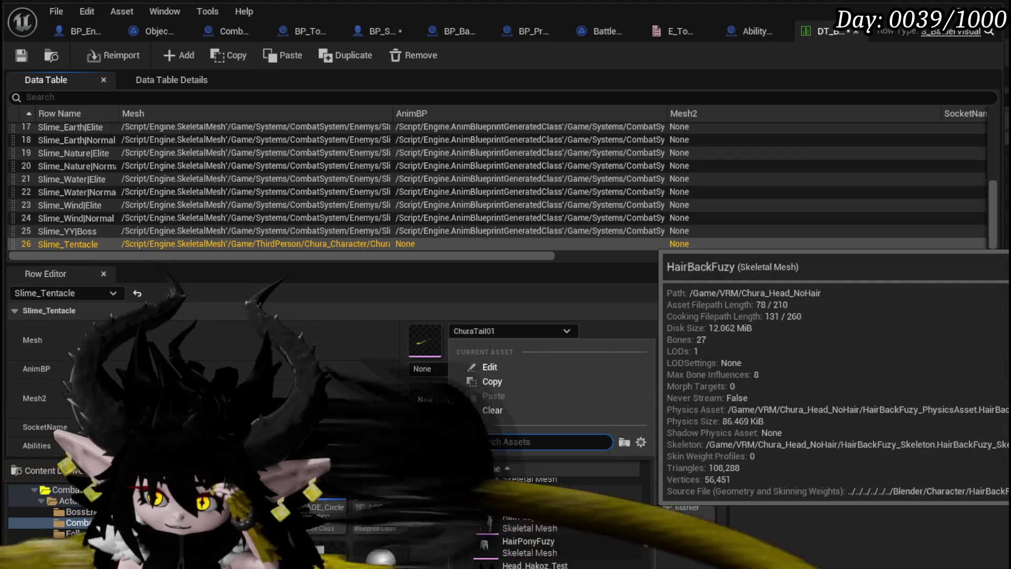
pyautogui.scroll(8, 596, 499)
pyautogui.scroll(2, 596, 505)
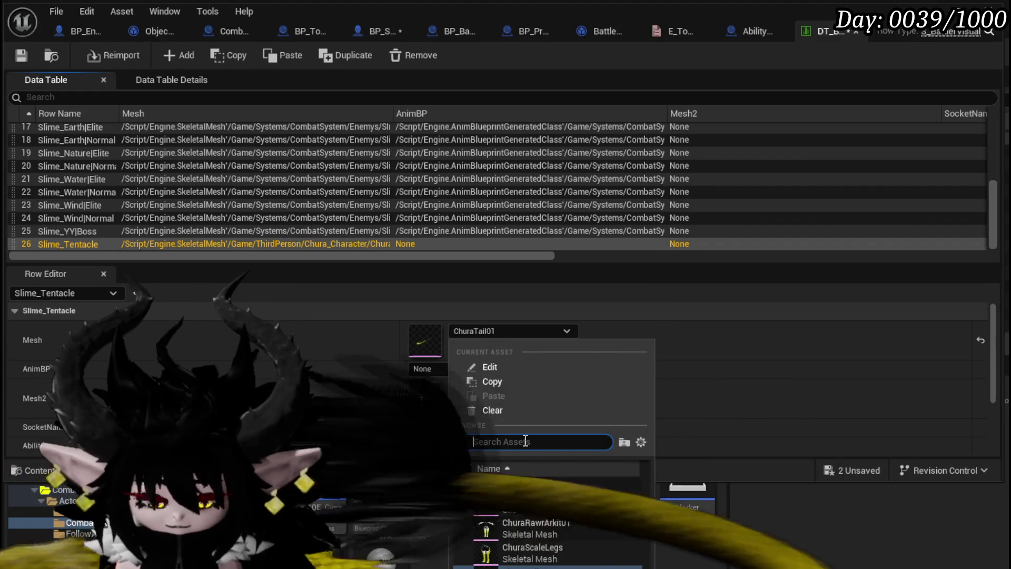
pyautogui.write('Slime')
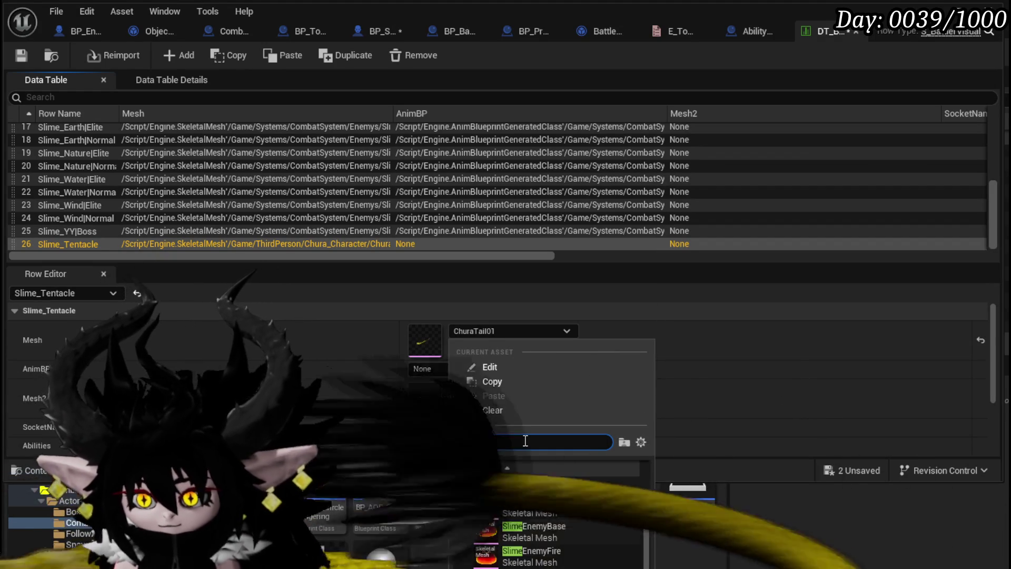
pyautogui.click(521, 507)
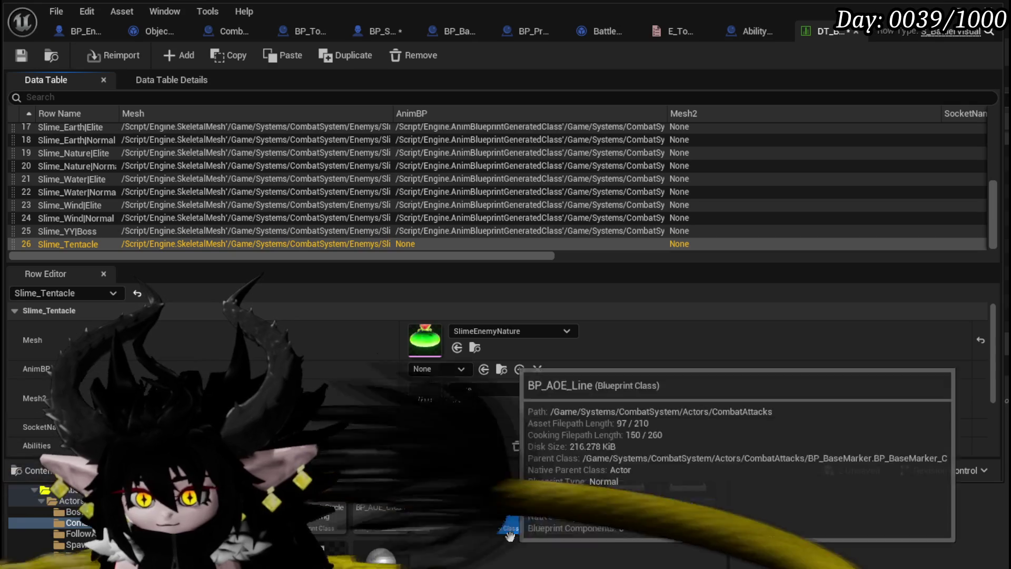
pyautogui.click(459, 369)
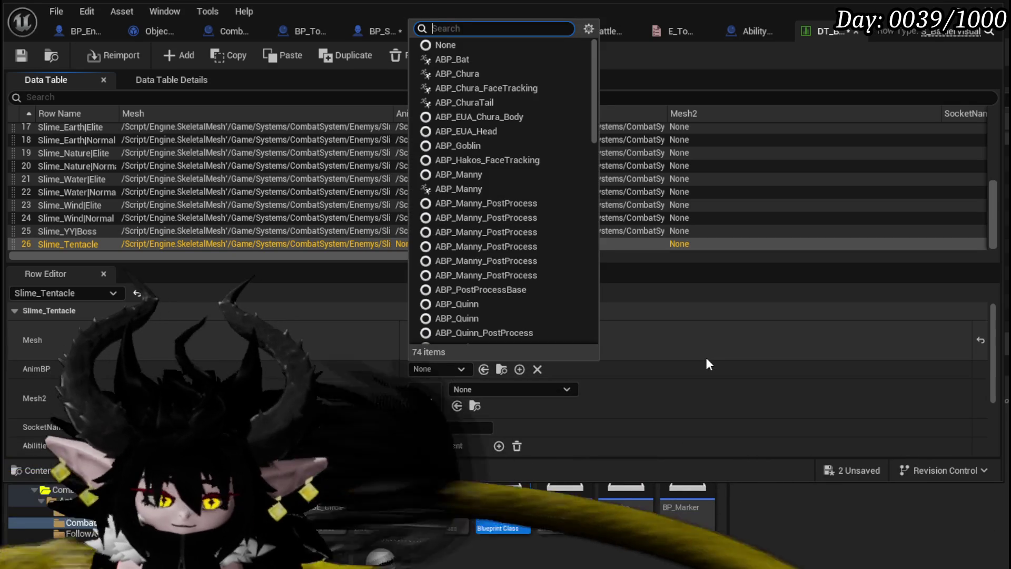
pyautogui.write('Slime')
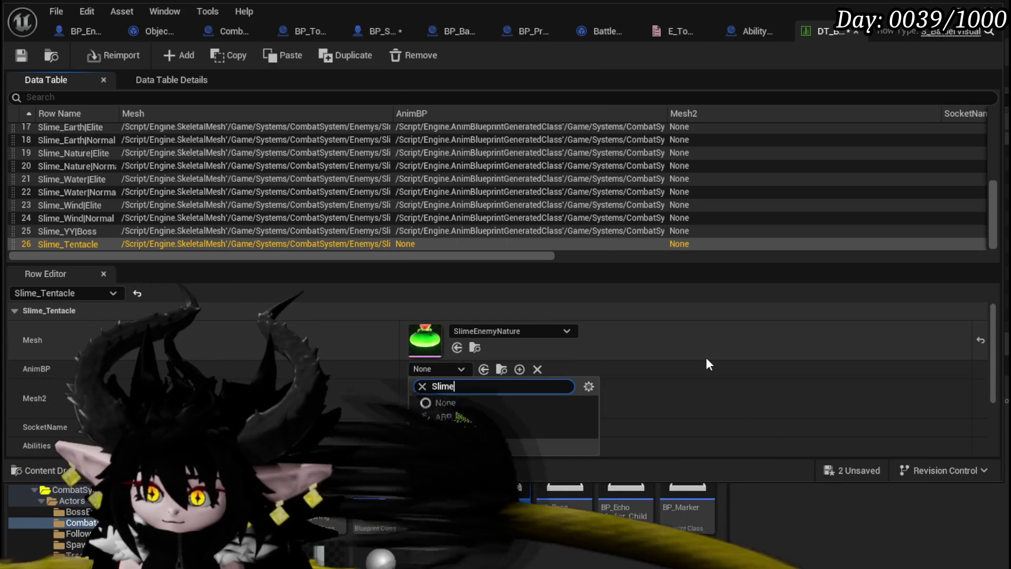
pyautogui.click(456, 417)
# - Save the unsaved assets with Save Selected
pyautogui.scroll(-3, 662, 375)
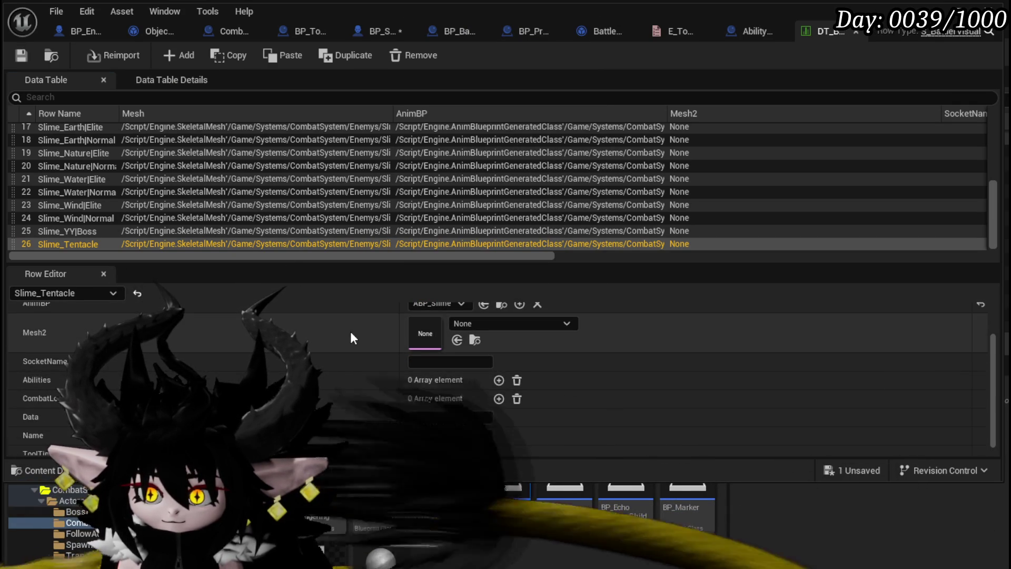
pyautogui.click(848, 471)
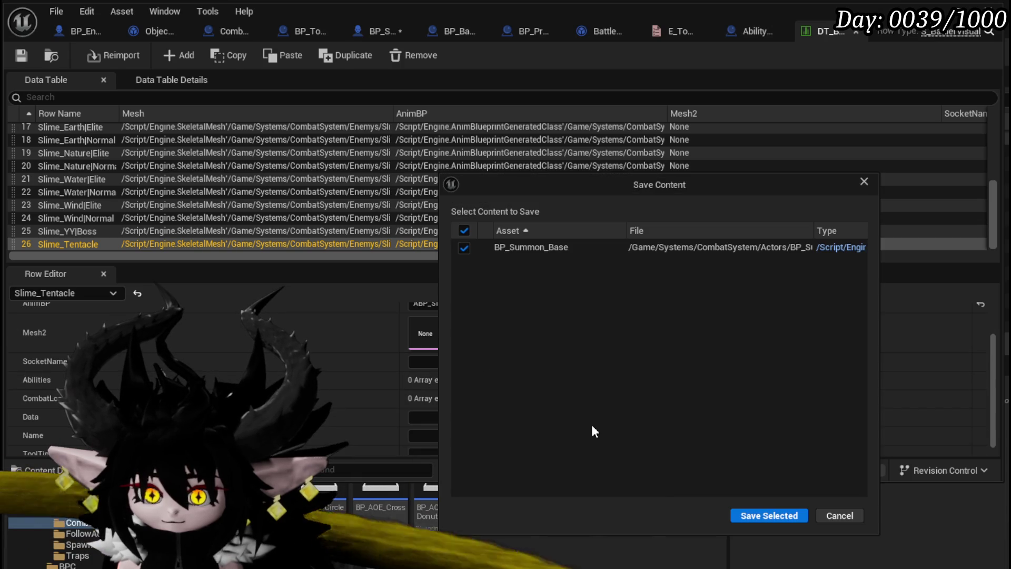
pyautogui.click(740, 515)
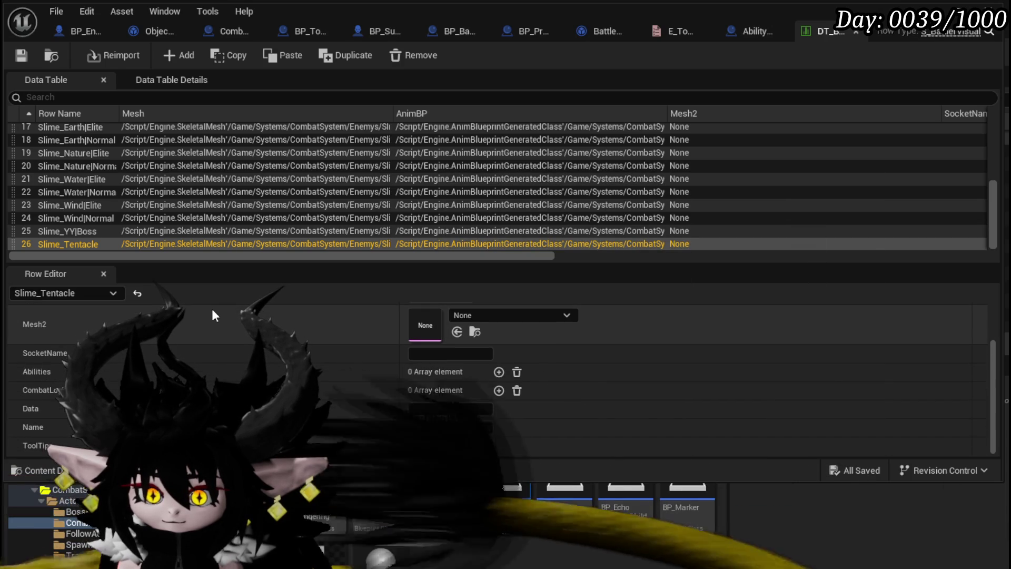
pyautogui.scroll(3, 212, 309)
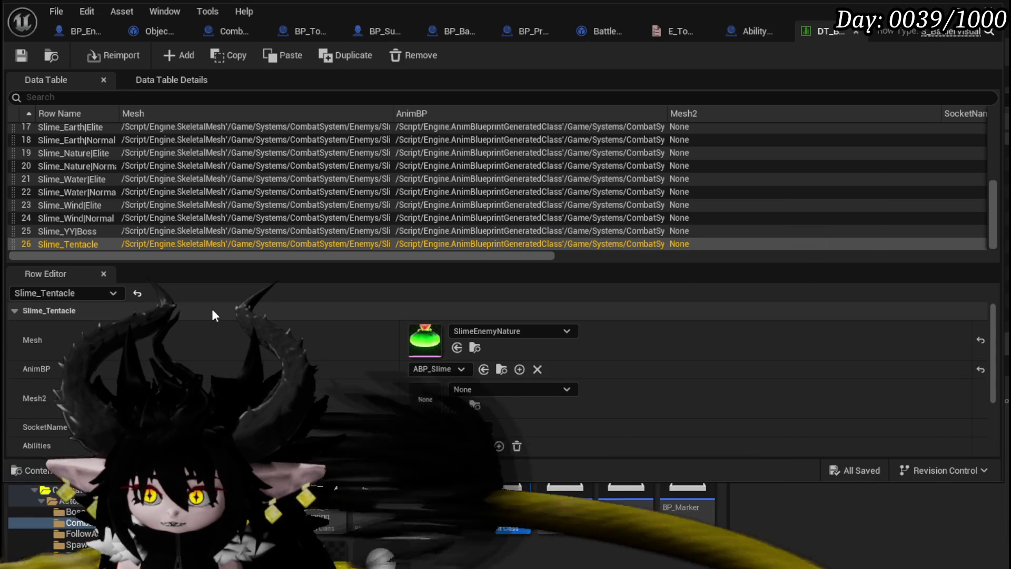
pyautogui.scroll(-3, 212, 310)
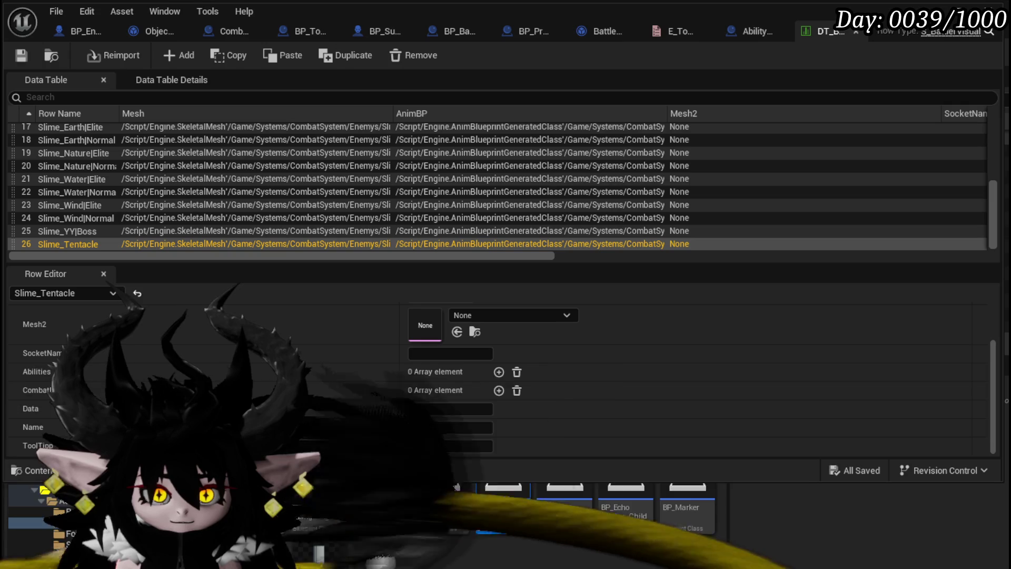
pyautogui.hotkey('alt', 'Tab')
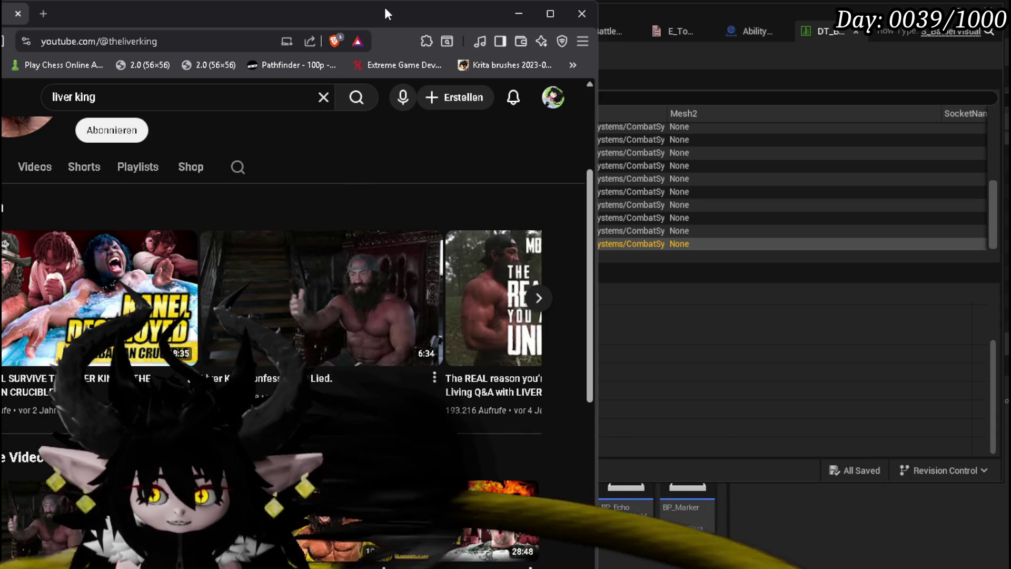
# - Switch from the YouTube browser back to the DT_BattlerInfo data table in Unreal Editor
pyautogui.hotkey('alt', 'Tab')
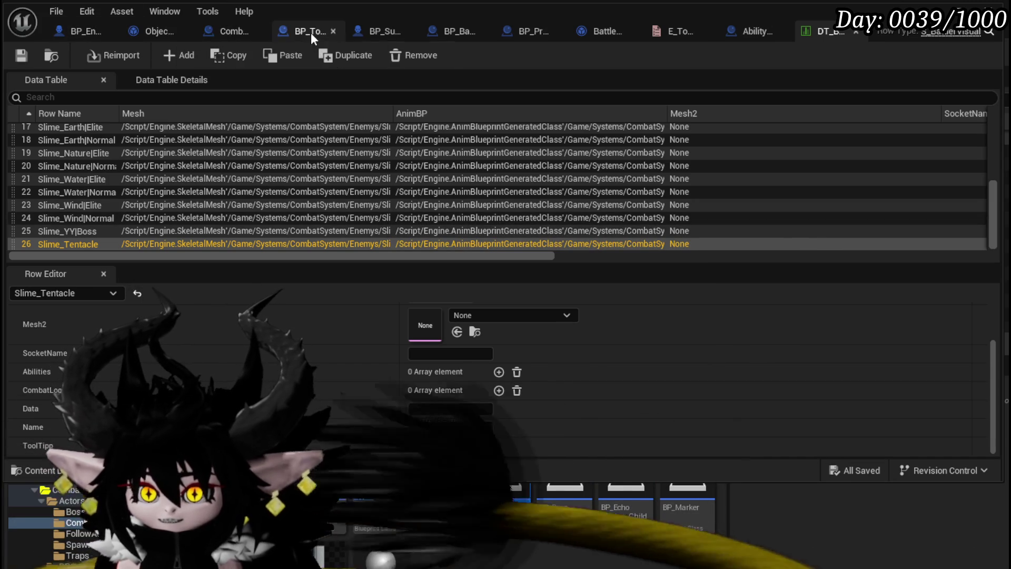
# - In BP_TowerMarker_Child, move the Damage Event and Destroy Actor nodes further down
pyautogui.click(310, 33)
pyautogui.scroll(-3, 600, 206)
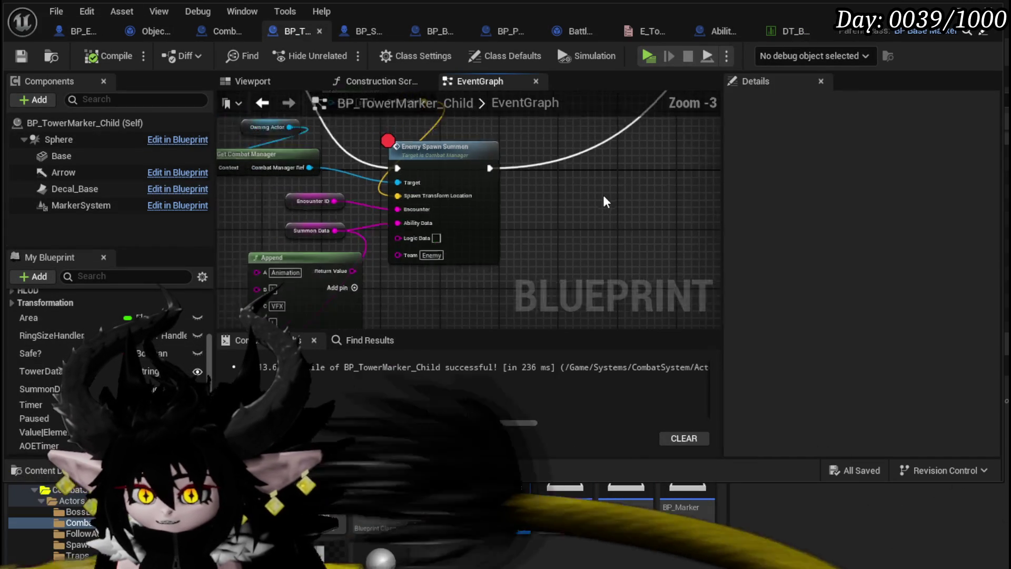
pyautogui.moveTo(419, 244)
pyautogui.mouseDown()
pyautogui.moveTo(490, 158)
pyautogui.moveTo(499, 280)
pyautogui.moveTo(518, 270)
pyautogui.moveTo(508, 265)
pyautogui.mouseUp()
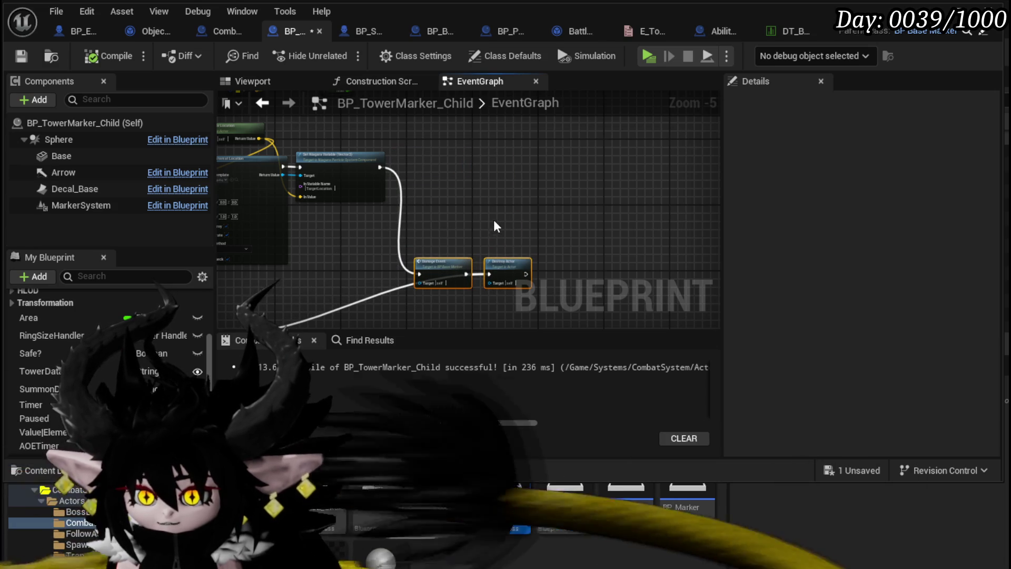
pyautogui.moveTo(521, 203); pyautogui.dragTo(516, 256)
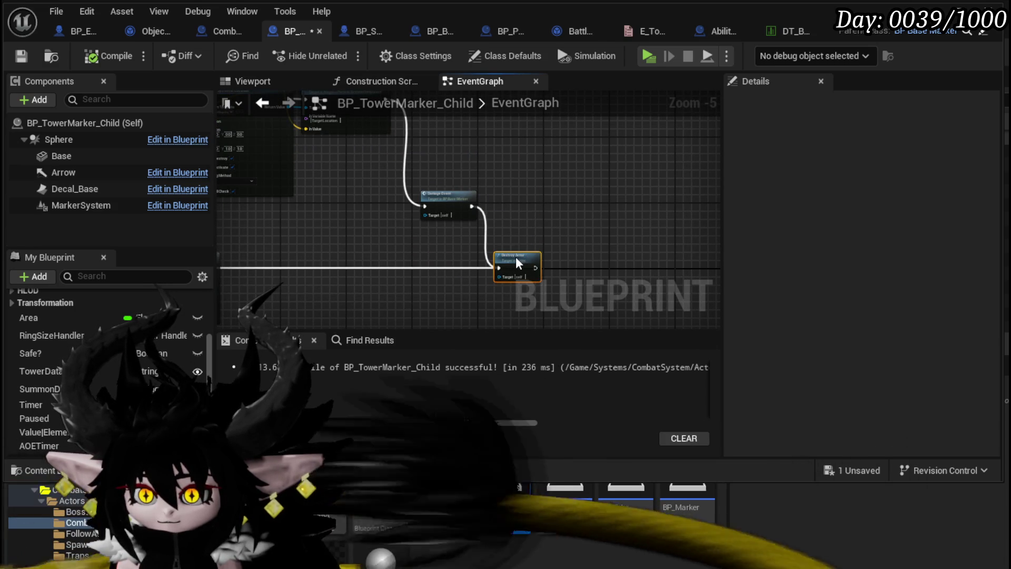
pyautogui.moveTo(511, 203)
pyautogui.mouseDown()
pyautogui.moveTo(569, 232)
pyautogui.moveTo(593, 176)
pyautogui.moveTo(569, 181)
pyautogui.moveTo(579, 184)
pyautogui.mouseUp()
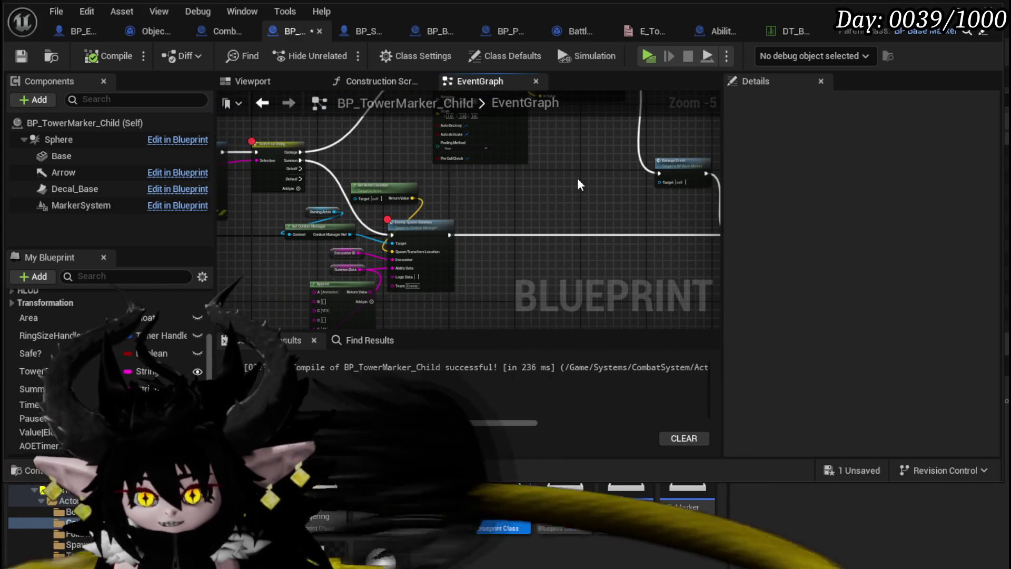
pyautogui.moveTo(580, 184)
pyautogui.mouseDown()
pyautogui.moveTo(479, 226)
pyautogui.moveTo(324, 225)
pyautogui.mouseUp()
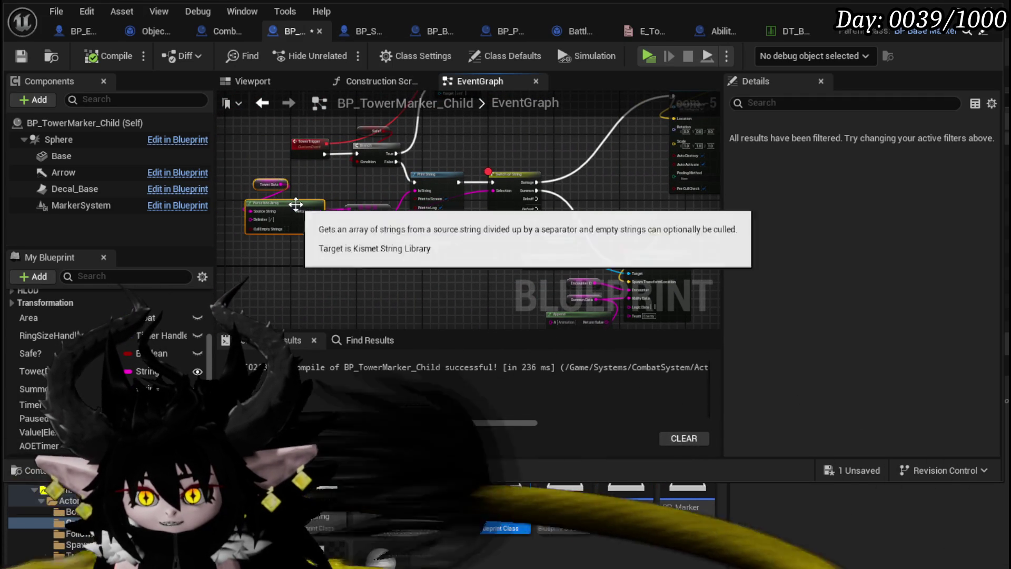
pyautogui.moveTo(334, 198)
pyautogui.mouseDown()
pyautogui.moveTo(400, 132)
pyautogui.moveTo(479, 158)
pyautogui.mouseUp()
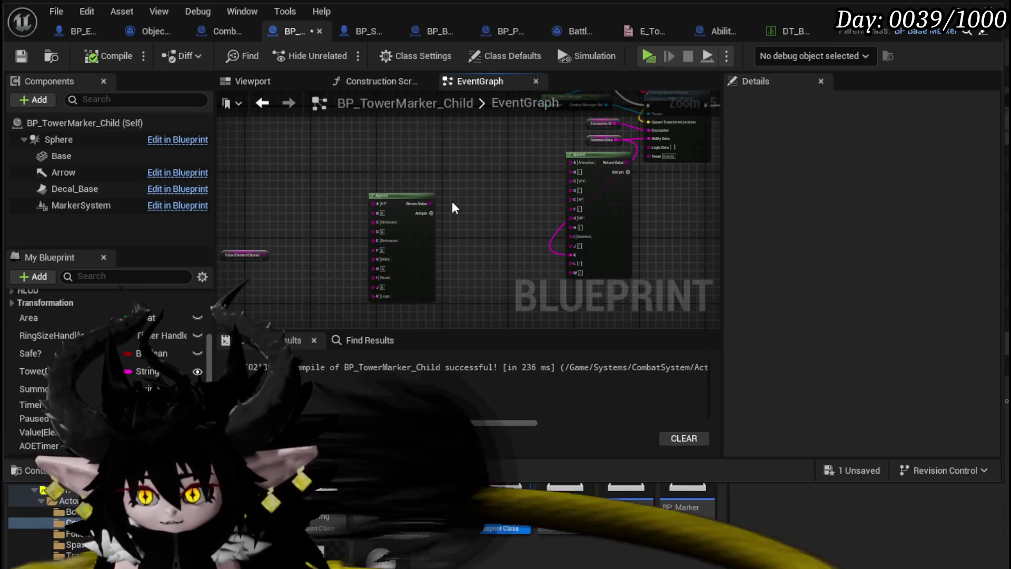
pyautogui.moveTo(456, 208); pyautogui.dragTo(331, 211)
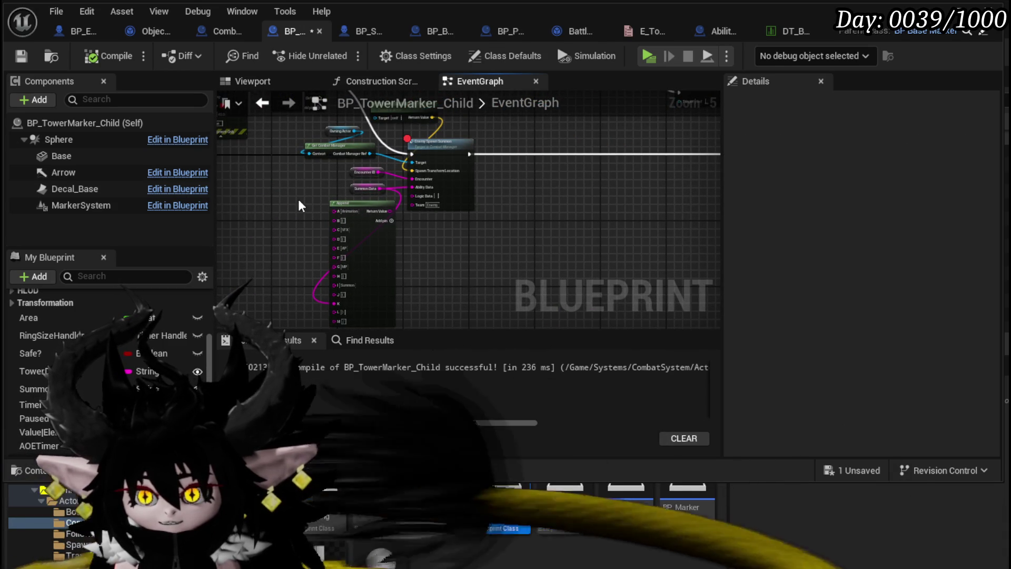
# - Centre the view on Enemy Spawn Summon and save BP_TowerMarker_Child
pyautogui.scroll(3, 351, 147)
pyautogui.moveTo(508, 163); pyautogui.dragTo(506, 212)
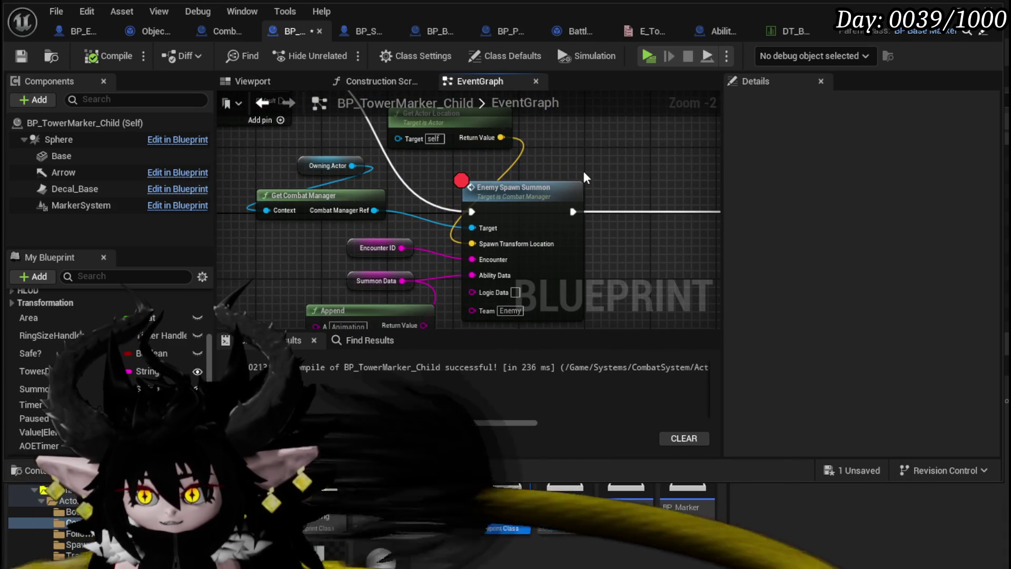
pyautogui.scroll(-2, 430, 174)
pyautogui.scroll(2, 429, 173)
pyautogui.moveTo(429, 185); pyautogui.dragTo(429, 172)
pyautogui.scroll(-2, 429, 173)
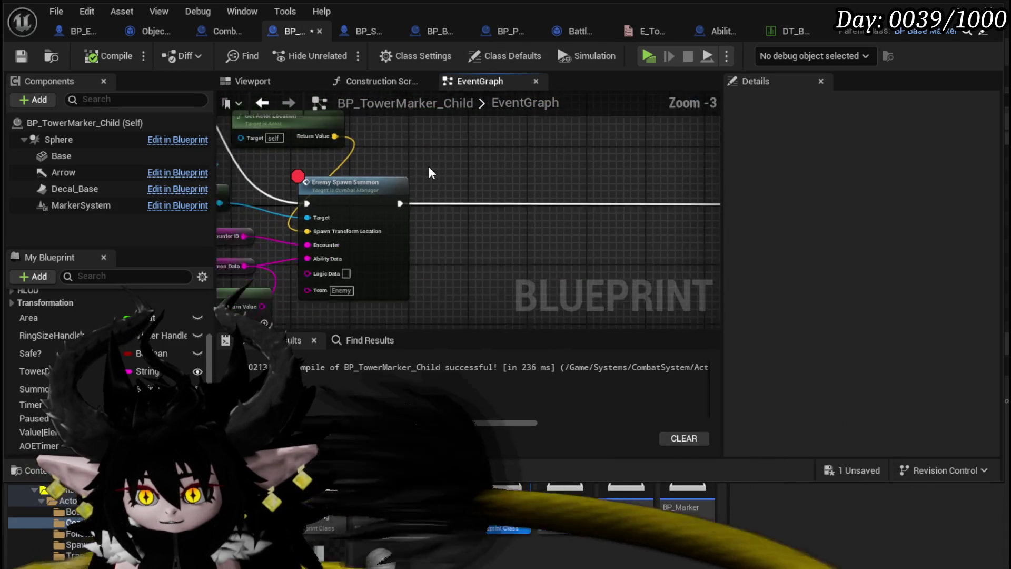
pyautogui.click(21, 56)
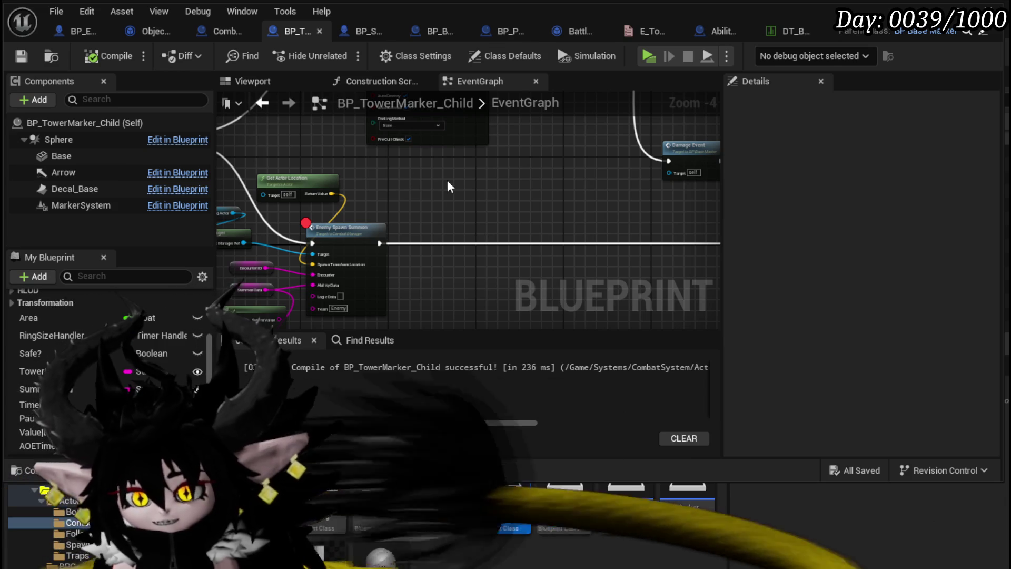
pyautogui.moveTo(450, 185); pyautogui.dragTo(384, 202)
pyautogui.moveTo(620, 211); pyautogui.dragTo(667, 174)
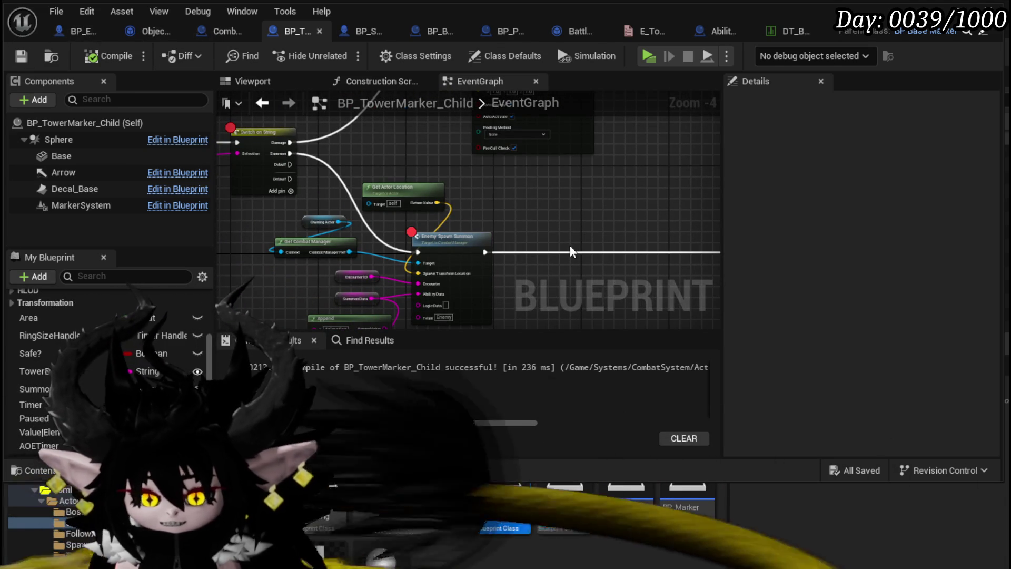
# - Place a Summon Data getter in Object_AbilitySpawnInformationHolder_Tower's SpawnAction graph
pyautogui.click(76, 31)
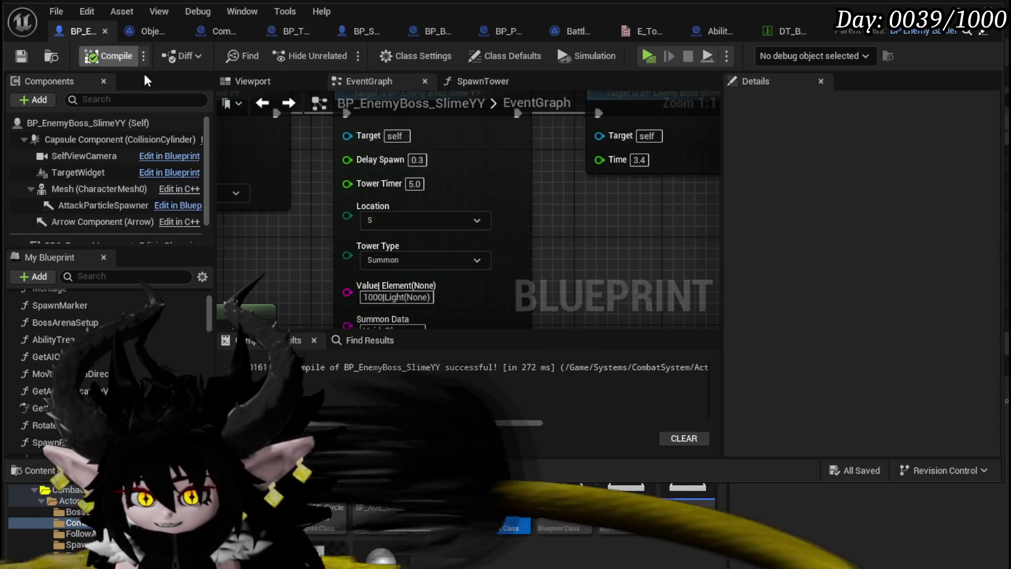
pyautogui.click(124, 31)
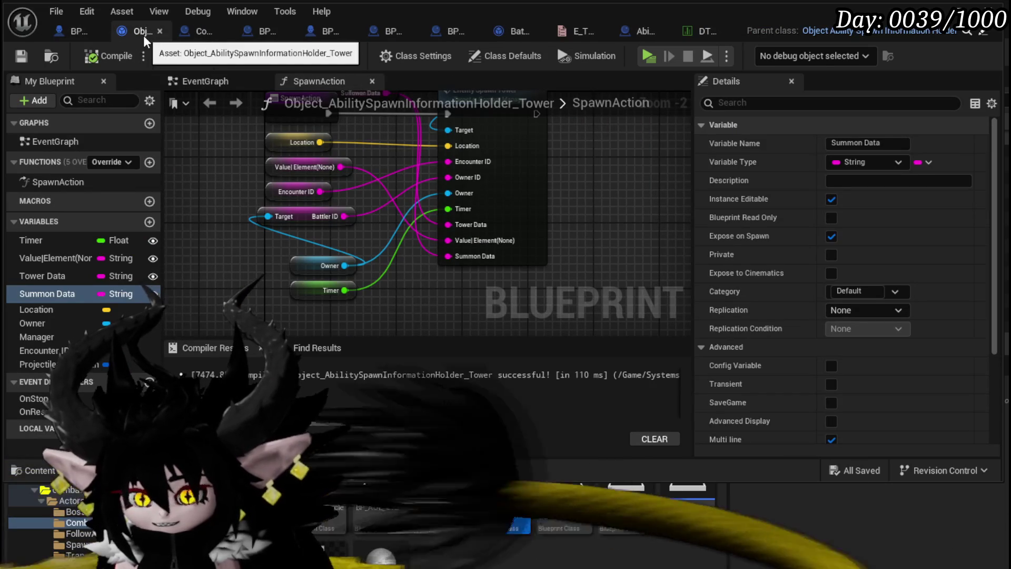
pyautogui.scroll(-3, 357, 225)
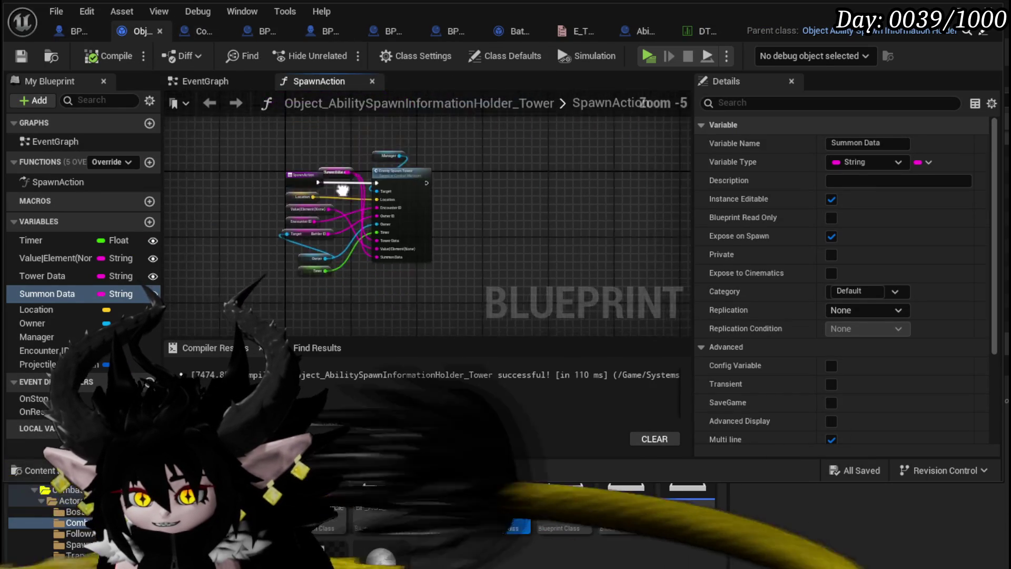
pyautogui.scroll(5, 357, 226)
pyautogui.moveTo(307, 175); pyautogui.dragTo(324, 210)
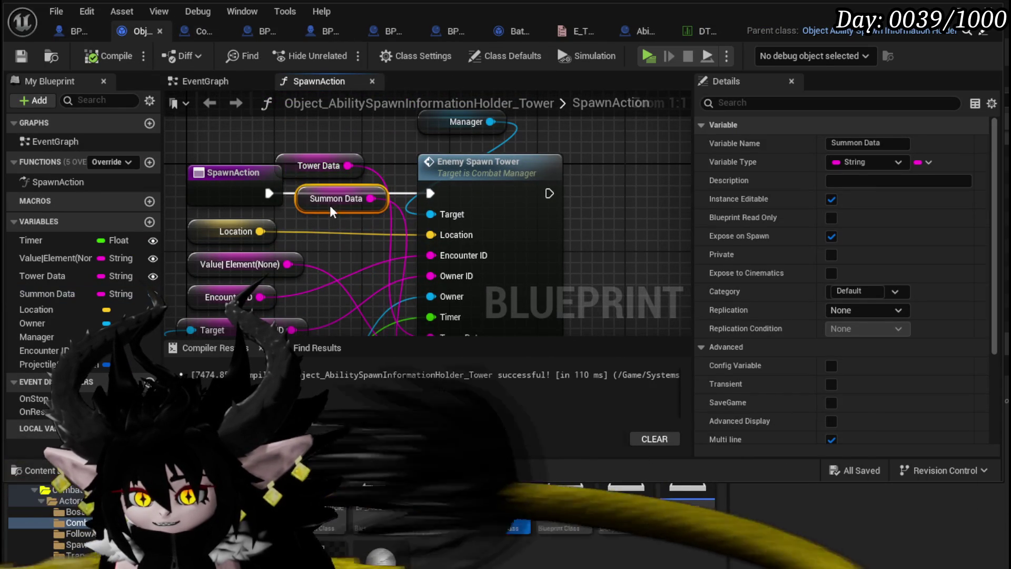
# - Move Tower Data and Summon Data below Owner and Timer, align Summon Data under Tower Data, and save
pyautogui.moveTo(287, 131); pyautogui.dragTo(376, 211)
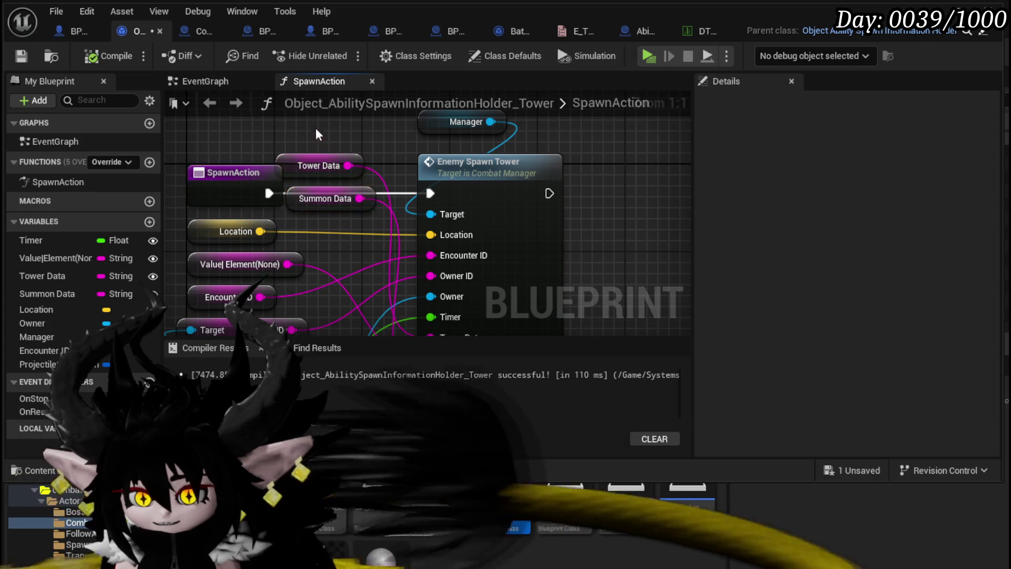
pyautogui.moveTo(317, 186)
pyautogui.mouseDown()
pyautogui.moveTo(351, 252)
pyautogui.moveTo(328, 292)
pyautogui.moveTo(283, 310)
pyautogui.moveTo(273, 283)
pyautogui.mouseUp()
pyautogui.click(211, 274)
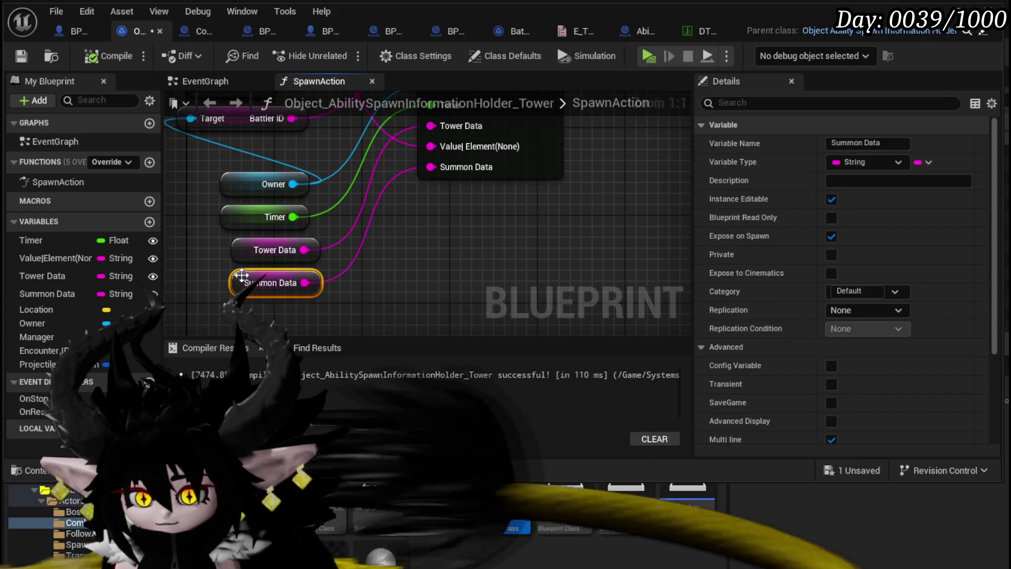
pyautogui.click(200, 158)
pyautogui.click(22, 56)
pyautogui.click(77, 31)
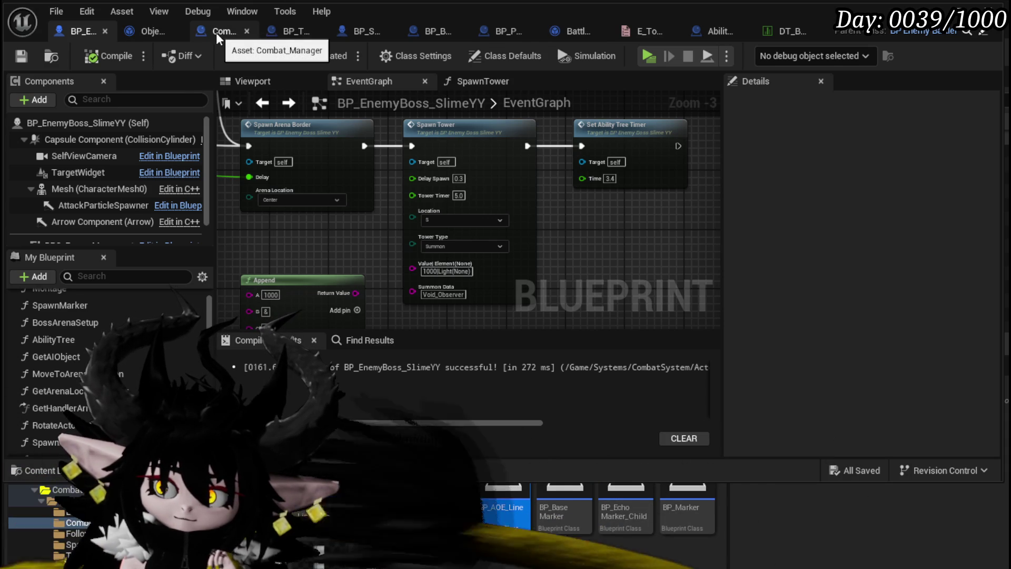
# - Scroll through DT_BattlerInfo's Slime_Tentacle row to check its Mesh, AnimBP and Abilities fields
pyautogui.moveTo(594, 238)
pyautogui.mouseDown()
pyautogui.moveTo(447, 210)
pyautogui.moveTo(473, 209)
pyautogui.mouseUp()
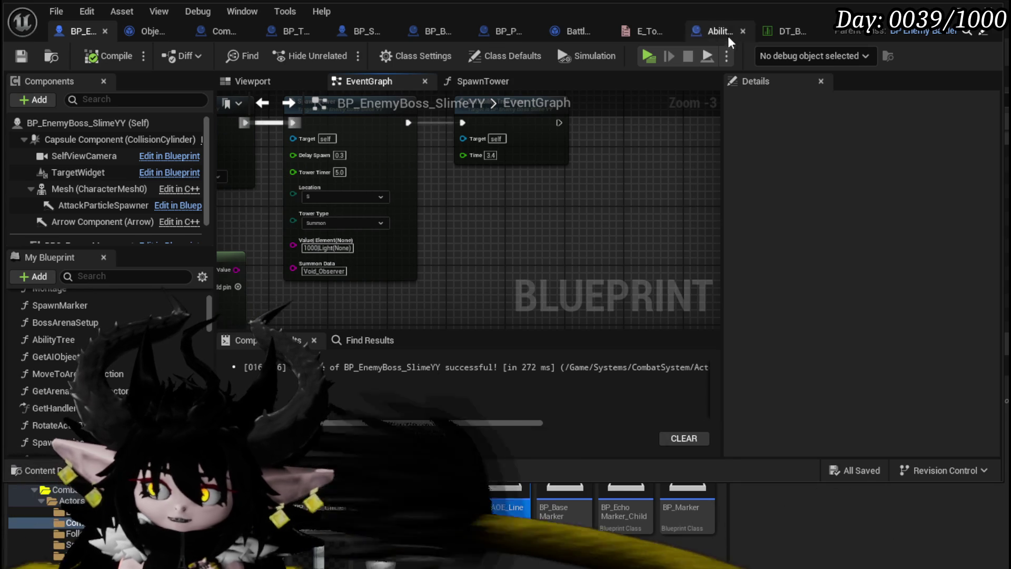
pyautogui.click(784, 31)
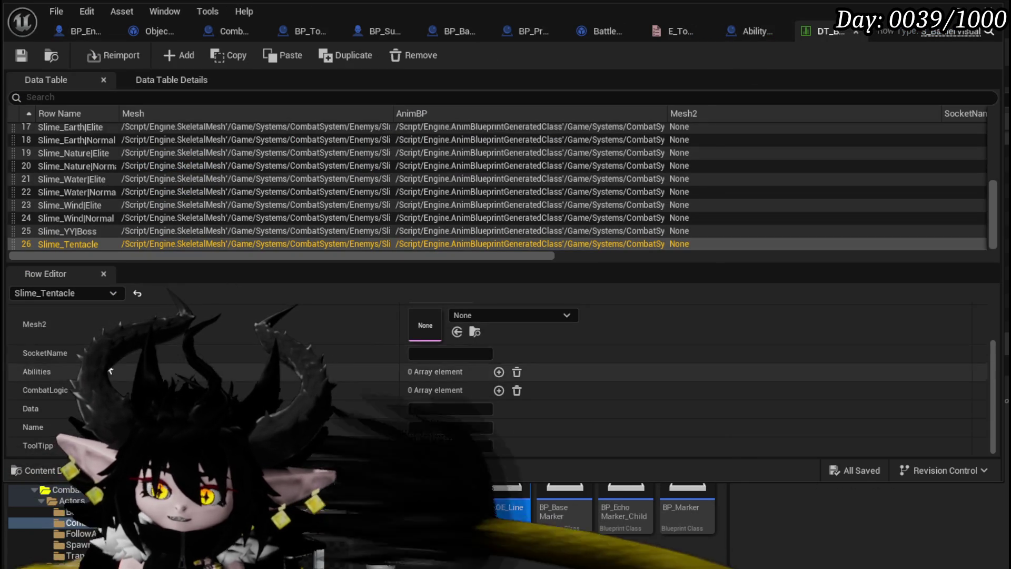
pyautogui.scroll(3, 329, 361)
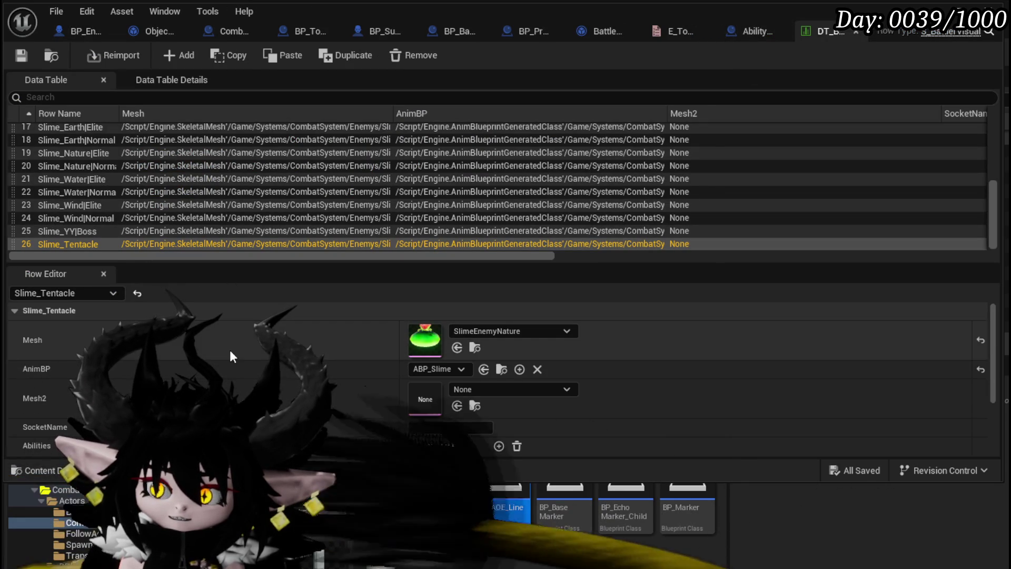
pyautogui.scroll(-3, 227, 362)
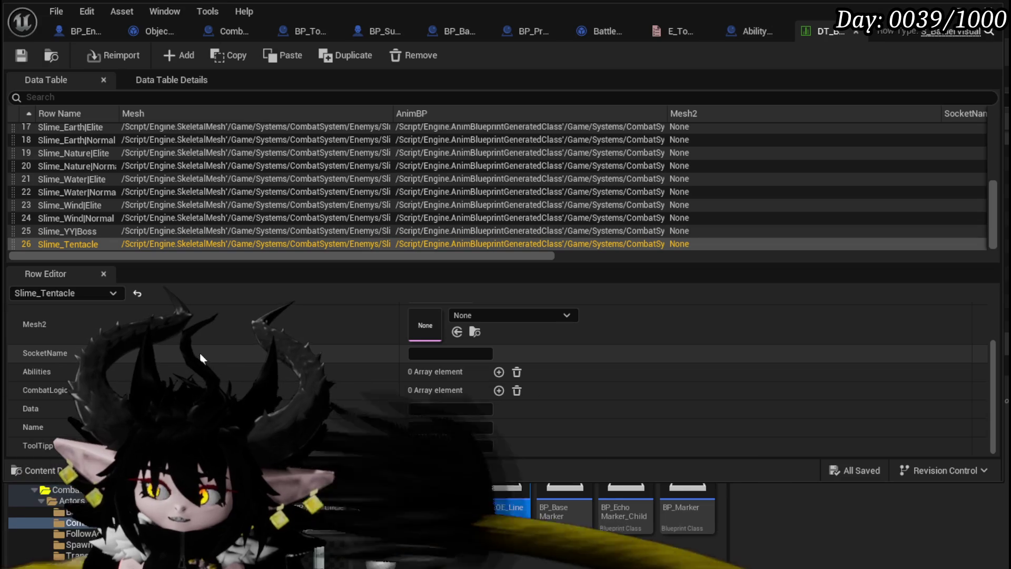
pyautogui.scroll(1, 202, 357)
pyautogui.scroll(1, 201, 353)
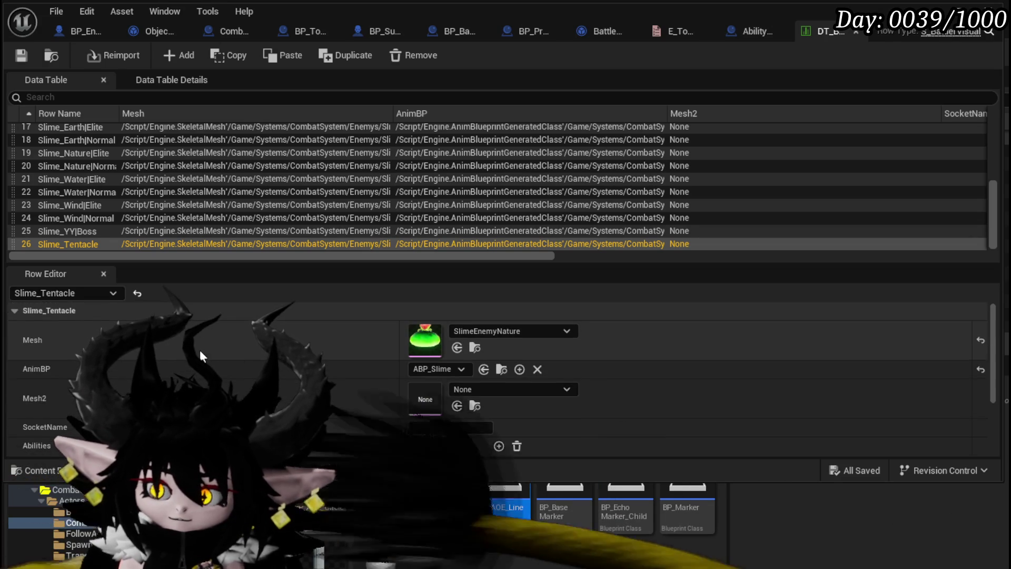
pyautogui.scroll(-1, 200, 353)
pyautogui.scroll(1, 201, 353)
pyautogui.scroll(-2, 200, 350)
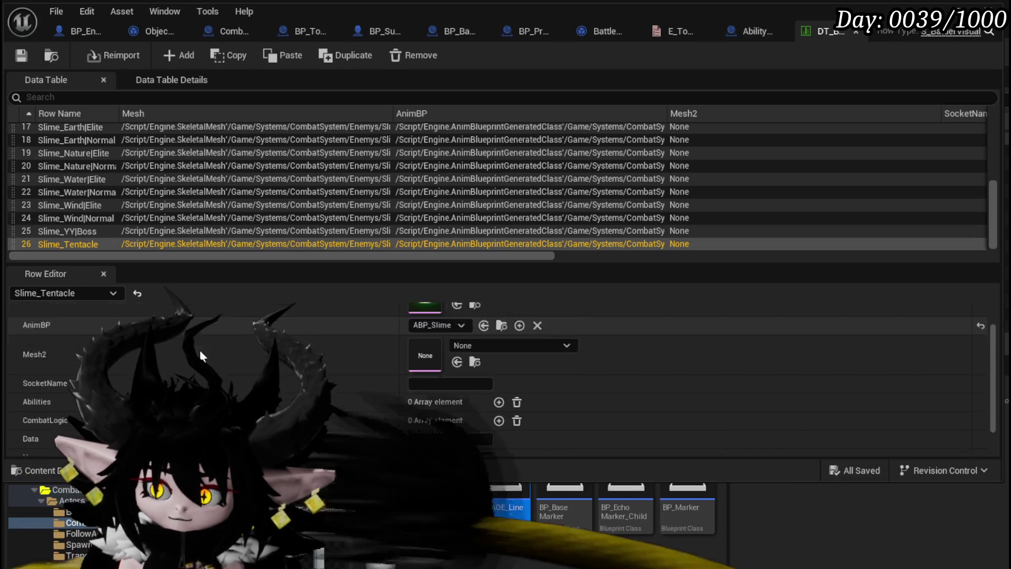
pyautogui.scroll(1, 200, 350)
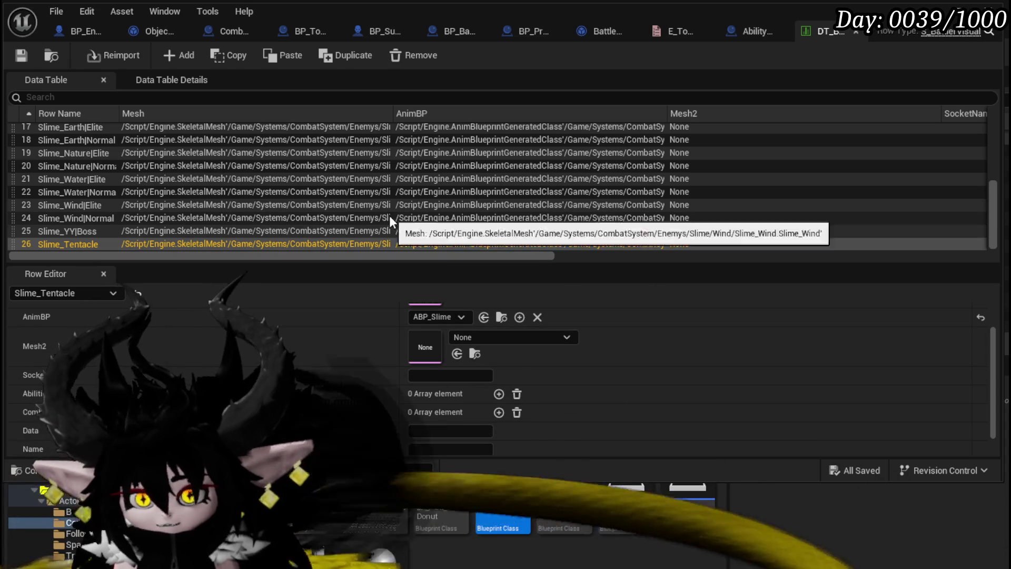
pyautogui.scroll(-1, 304, 311)
pyautogui.scroll(3, 704, 342)
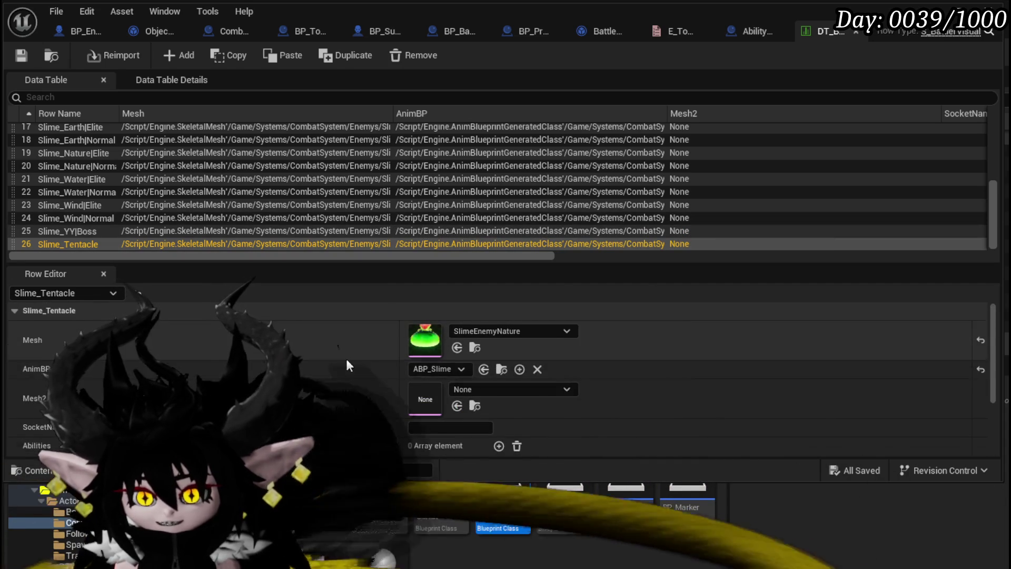
pyautogui.scroll(-3, 348, 361)
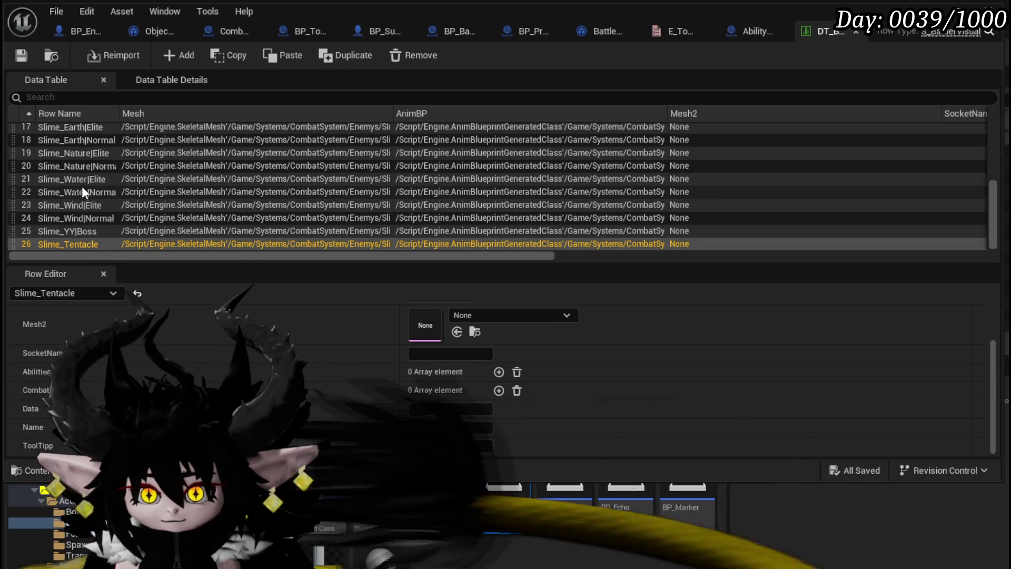
pyautogui.scroll(2, 81, 177)
pyautogui.scroll(2, 81, 158)
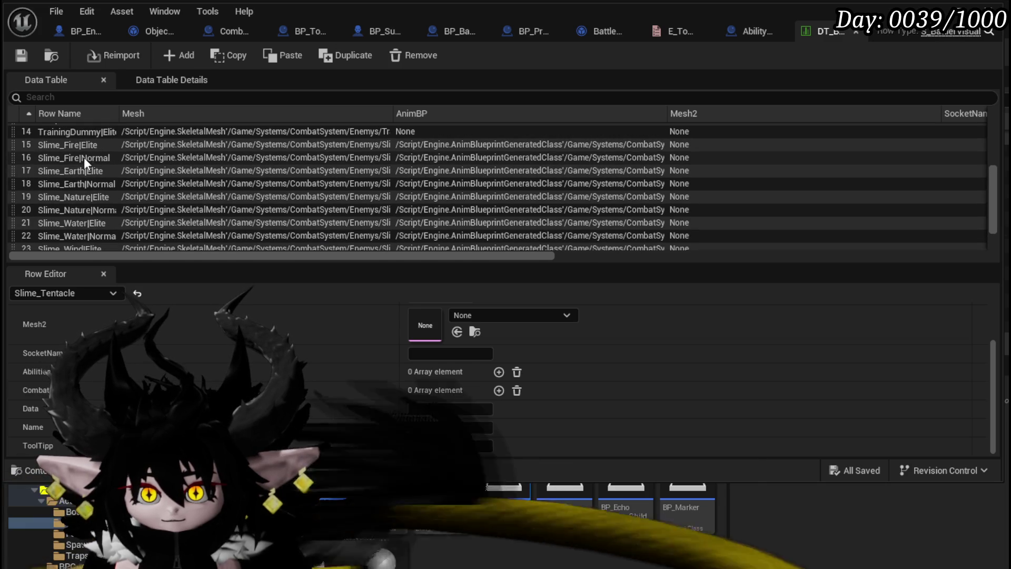
pyautogui.click(87, 154)
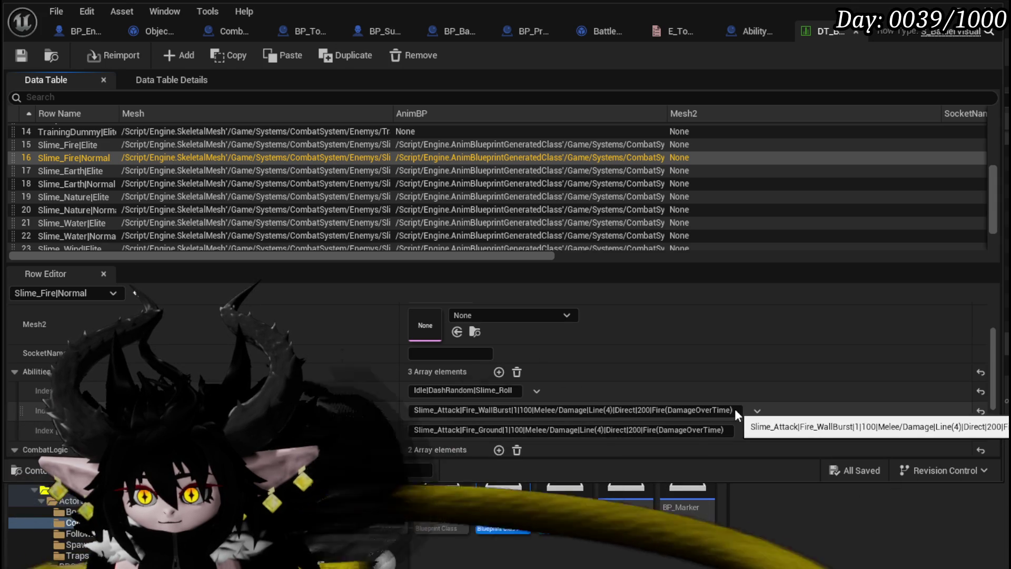
pyautogui.moveTo(734, 410); pyautogui.dragTo(393, 395)
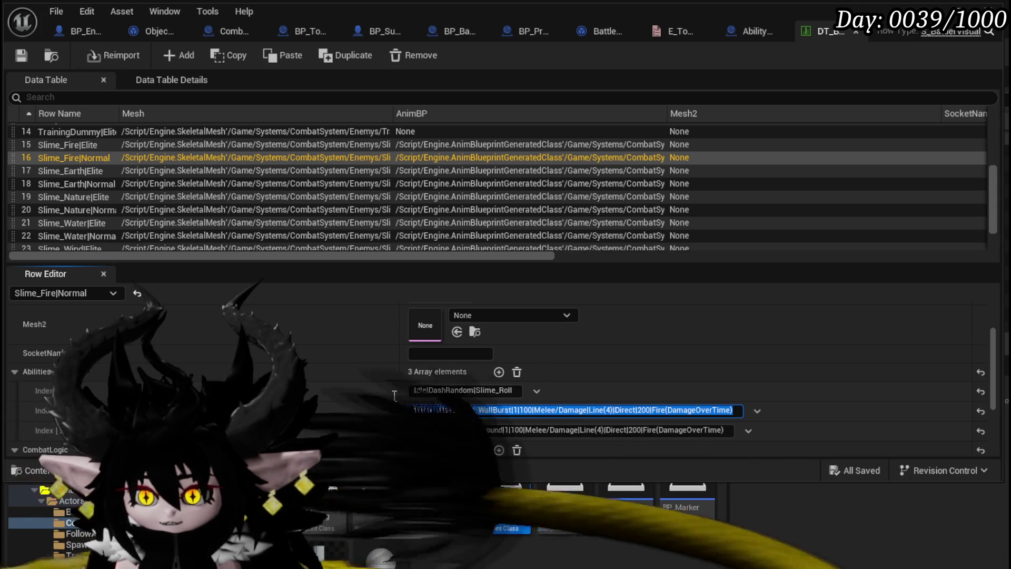
pyautogui.scroll(-2, 305, 390)
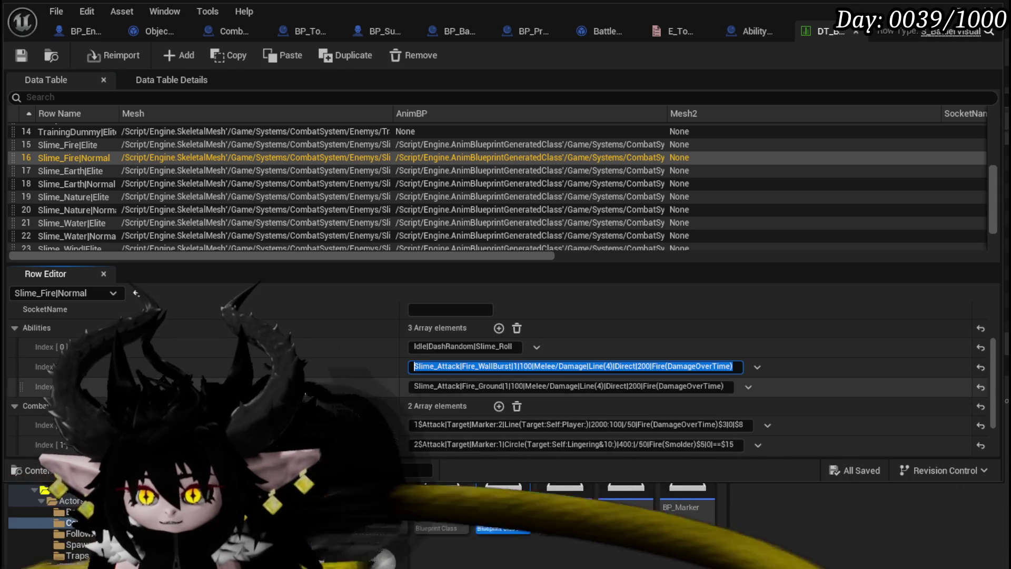
pyautogui.scroll(-2, 304, 390)
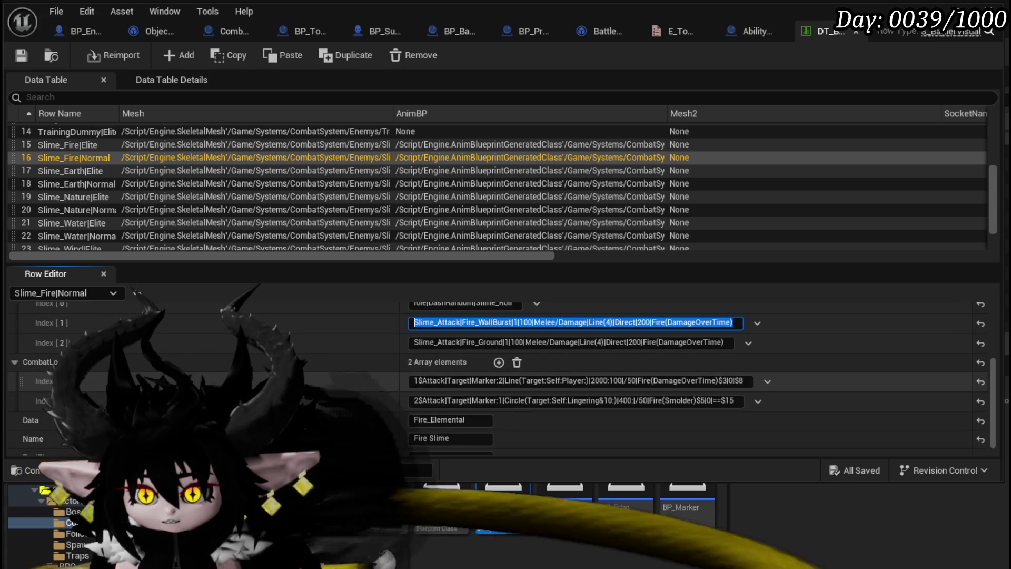
pyautogui.scroll(2, 305, 390)
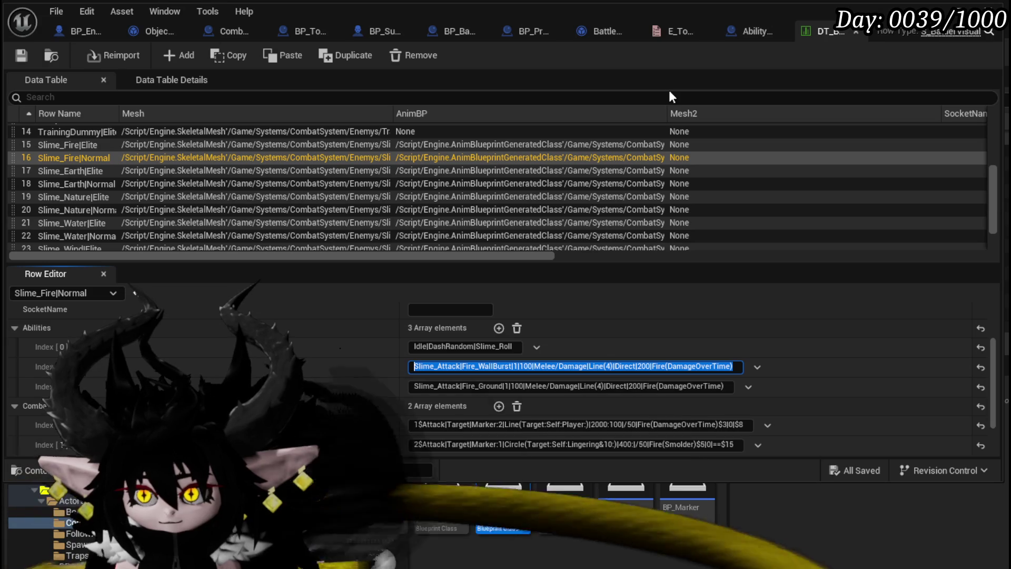
pyautogui.scroll(-2, 153, 212)
# - Add a CombatLogic entry to Slime_Tentacle containing the pasted Slime_Attack|Fire_WallBurst string
pyautogui.click(92, 244)
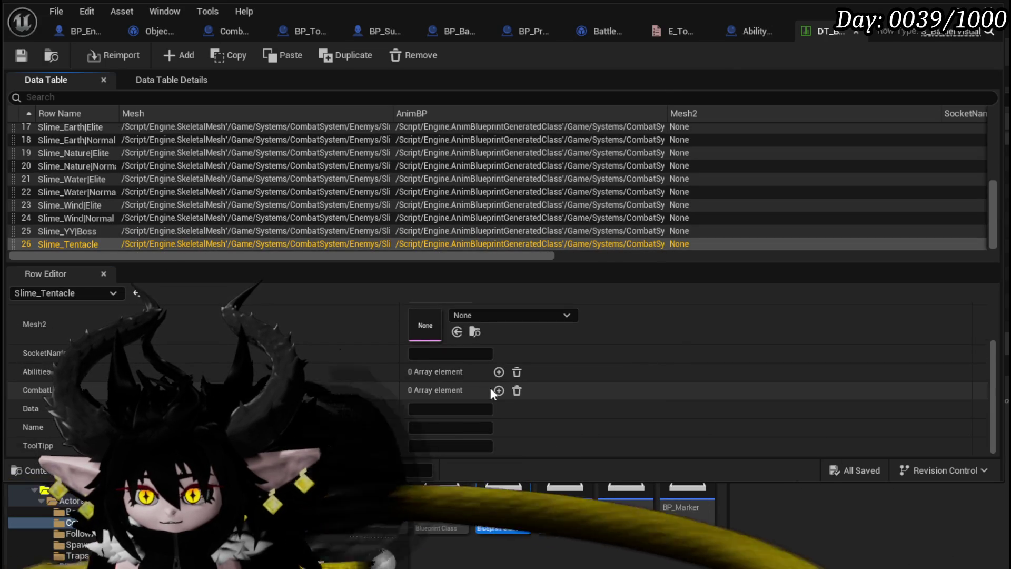
pyautogui.click(499, 390)
pyautogui.click(446, 408)
pyautogui.write('Slime_Attack|Fire_WallBurst|1|100|Melee/Damage|Line(4)|Direct|200|Fire(DamageOverTime)')
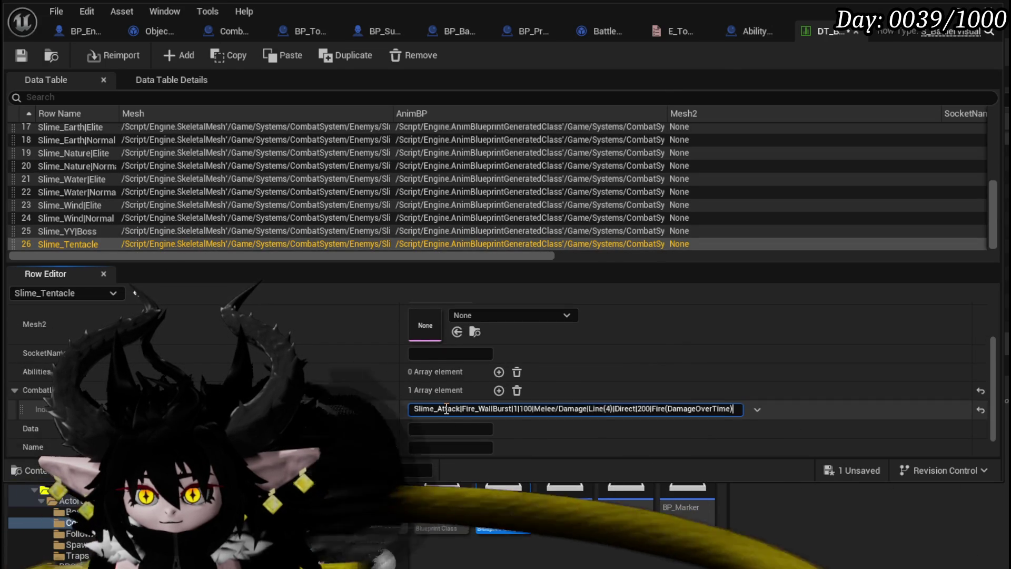
pyautogui.click(21, 55)
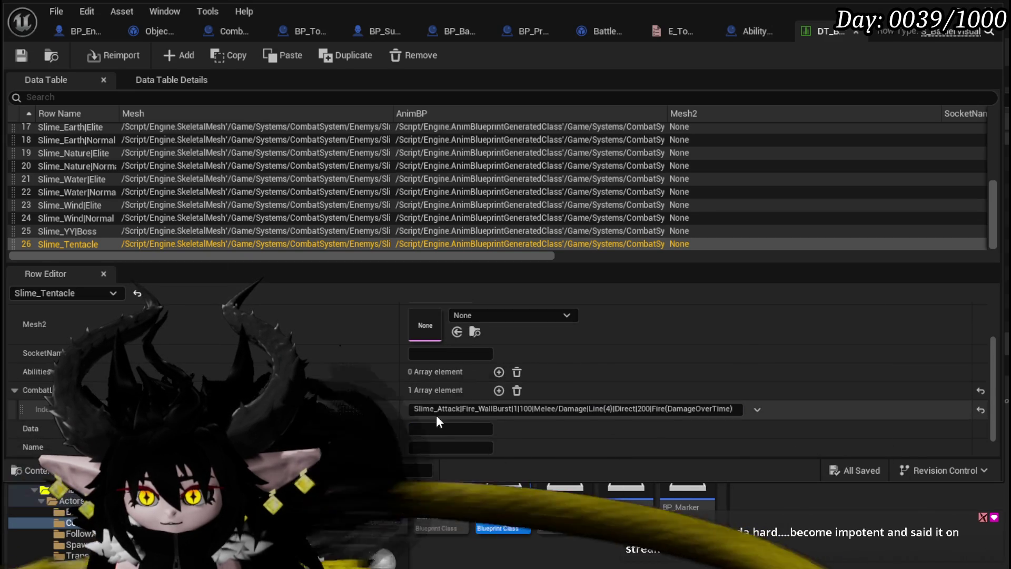
# - Select the full first CombatLogic string of the Slime_Fire|Normal row
pyautogui.click(415, 410)
pyautogui.moveTo(420, 410); pyautogui.dragTo(737, 409)
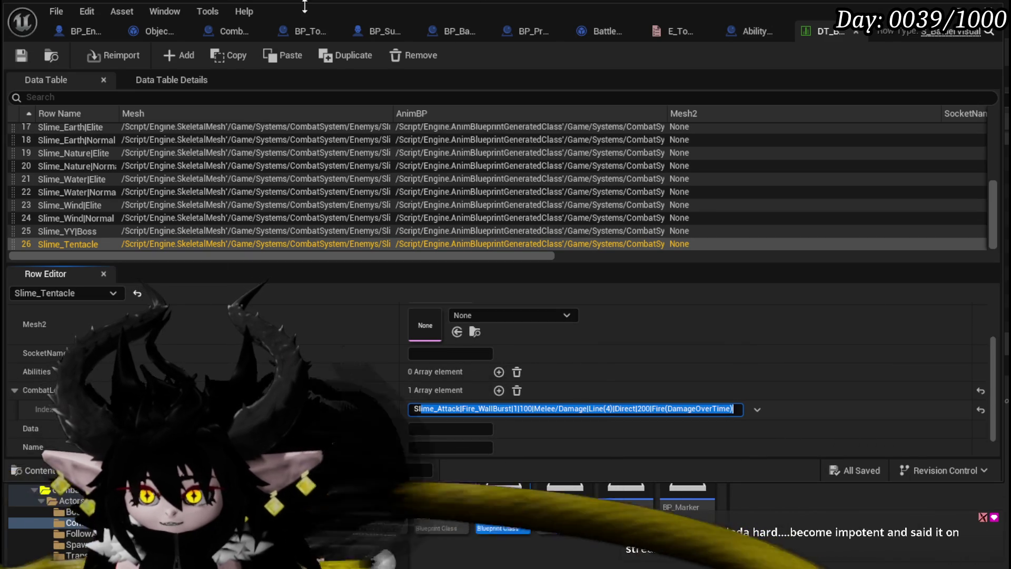
pyautogui.scroll(3, 61, 175)
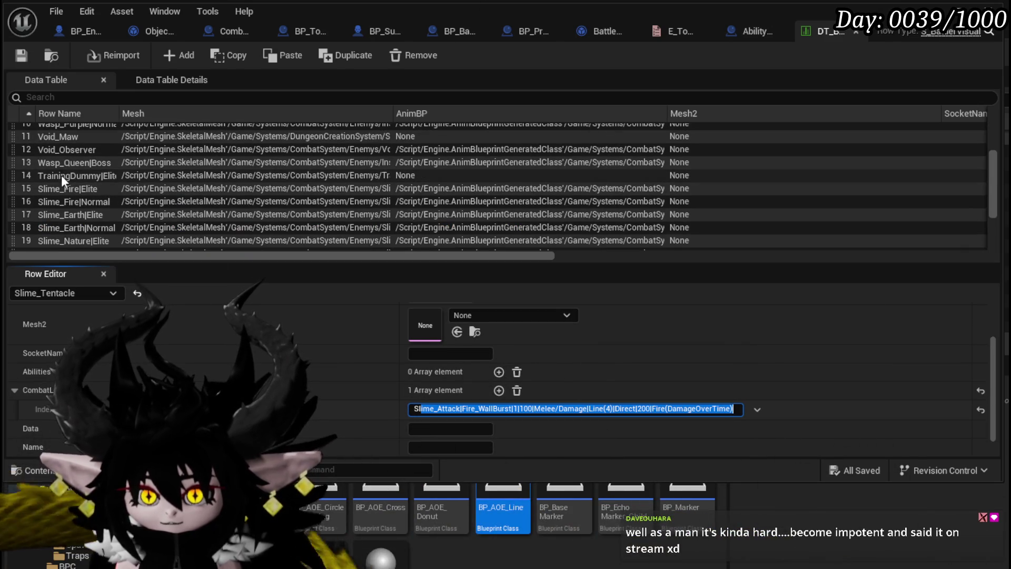
pyautogui.click(105, 202)
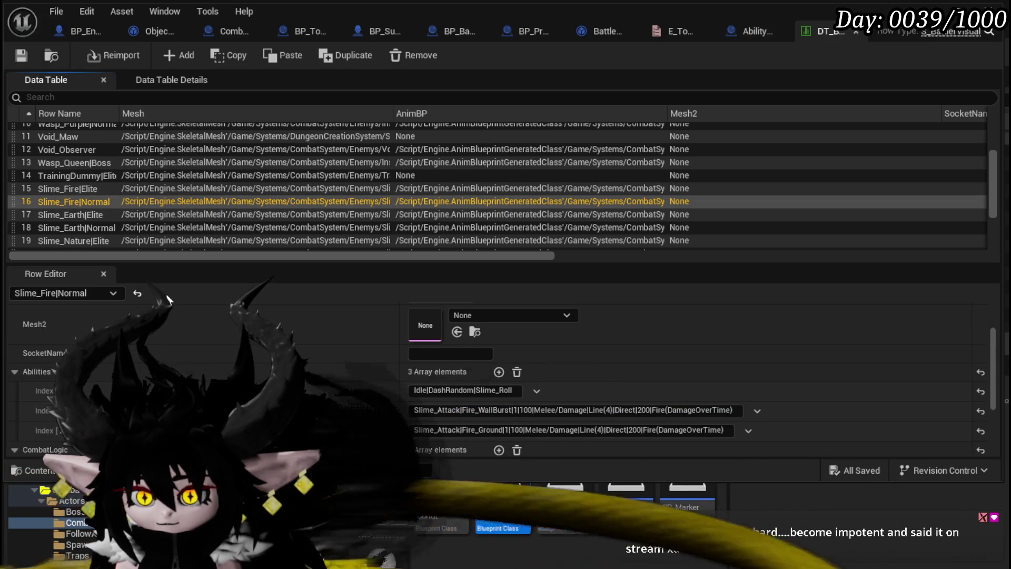
pyautogui.scroll(-3, 607, 407)
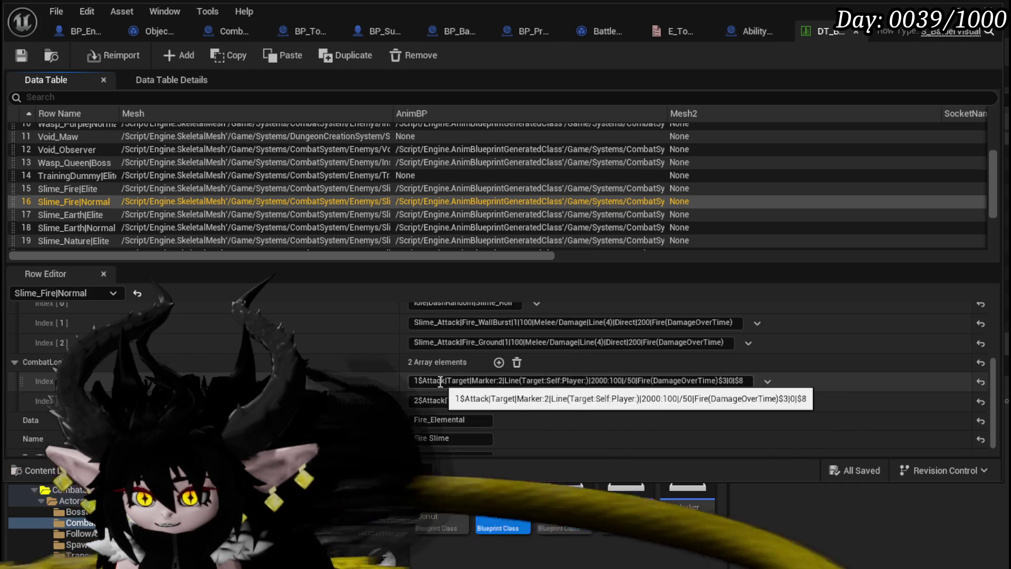
pyautogui.moveTo(413, 380); pyautogui.dragTo(624, 380)
pyautogui.hotkey('ctrl', 'a')
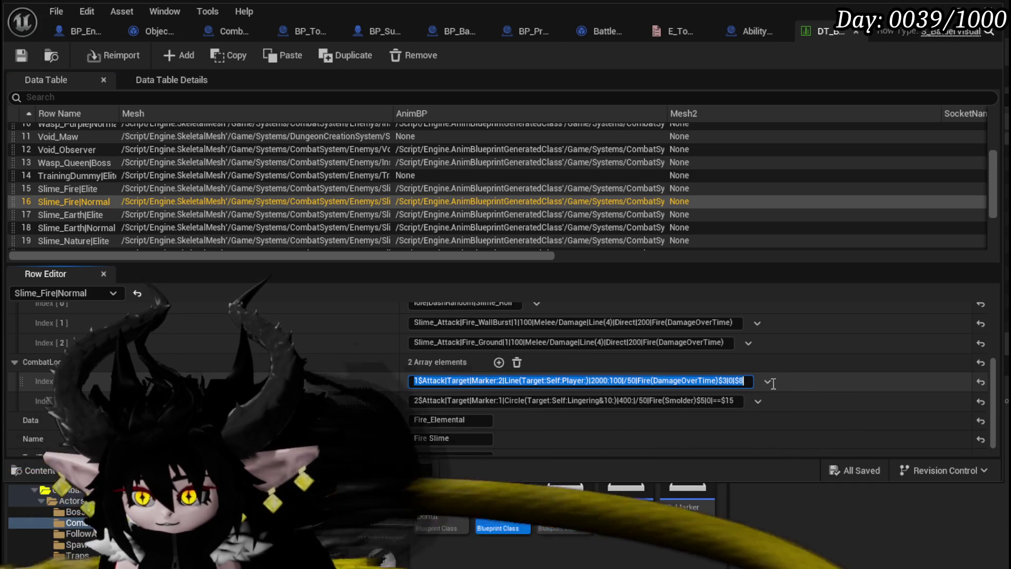
pyautogui.scroll(1, 42, 314)
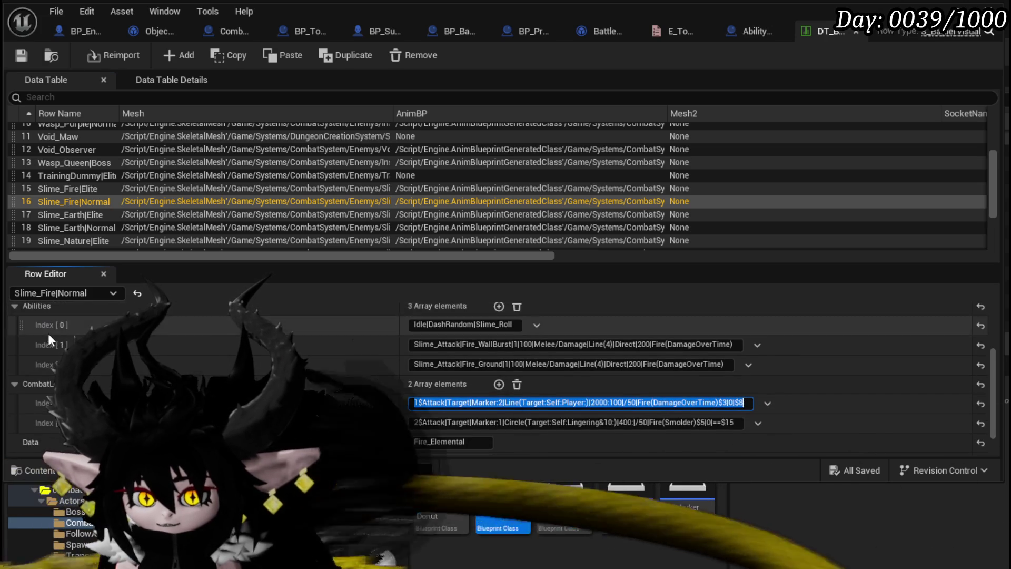
pyautogui.scroll(-3, 78, 222)
# - Copy the Fire_WallBurst string into a new Abilities entry on Slime_Tentacle
pyautogui.click(78, 244)
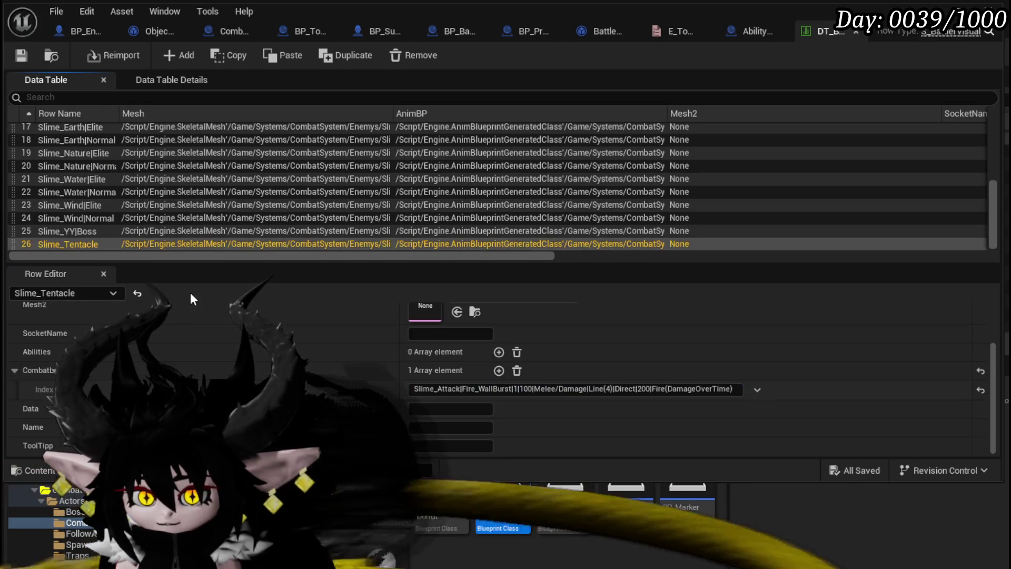
pyautogui.click(497, 372)
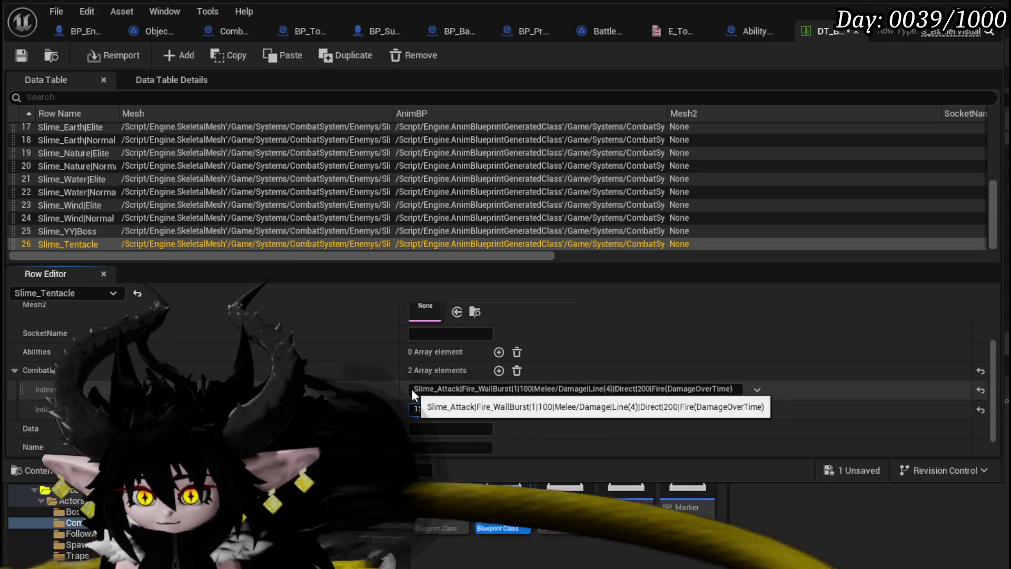
pyautogui.click(412, 389)
pyautogui.hotkey('ctrl', 'c')
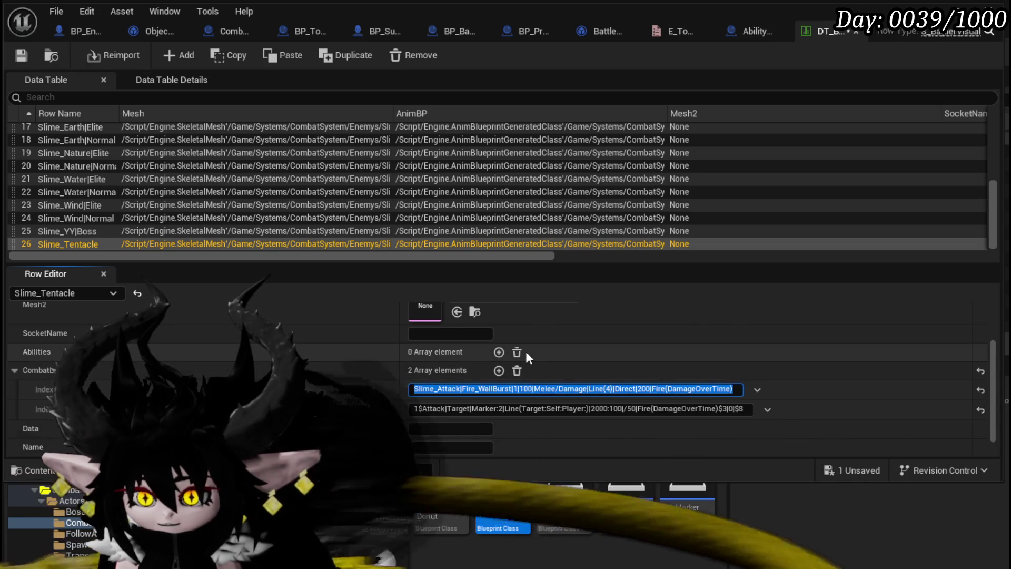
pyautogui.click(499, 352)
pyautogui.click(437, 371)
pyautogui.hotkey('ctrl', 'v')
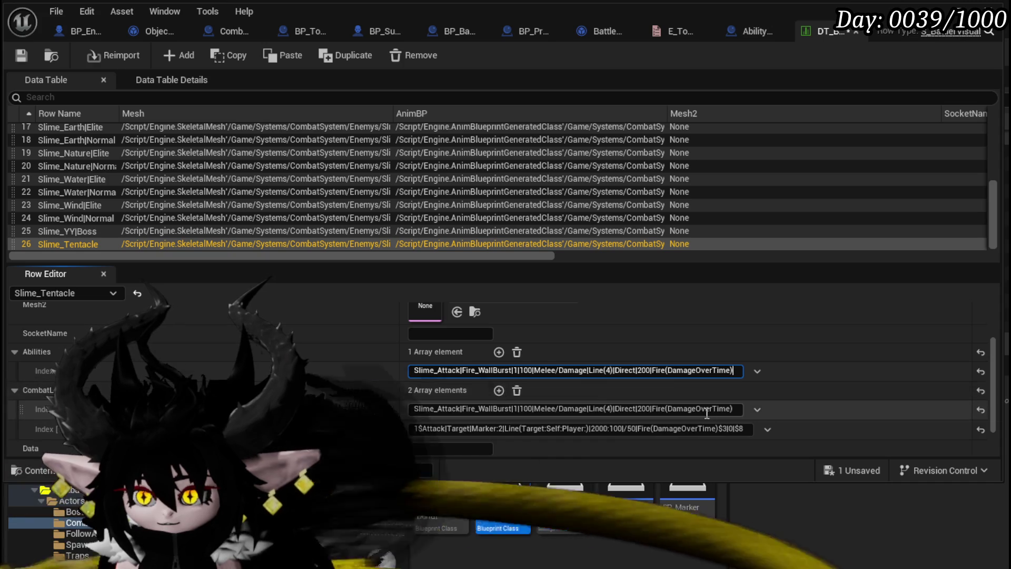
# - Delete CombatLogic Index 0 (the WallBurst entry) and save the data table
pyautogui.click(757, 409)
pyautogui.click(790, 446)
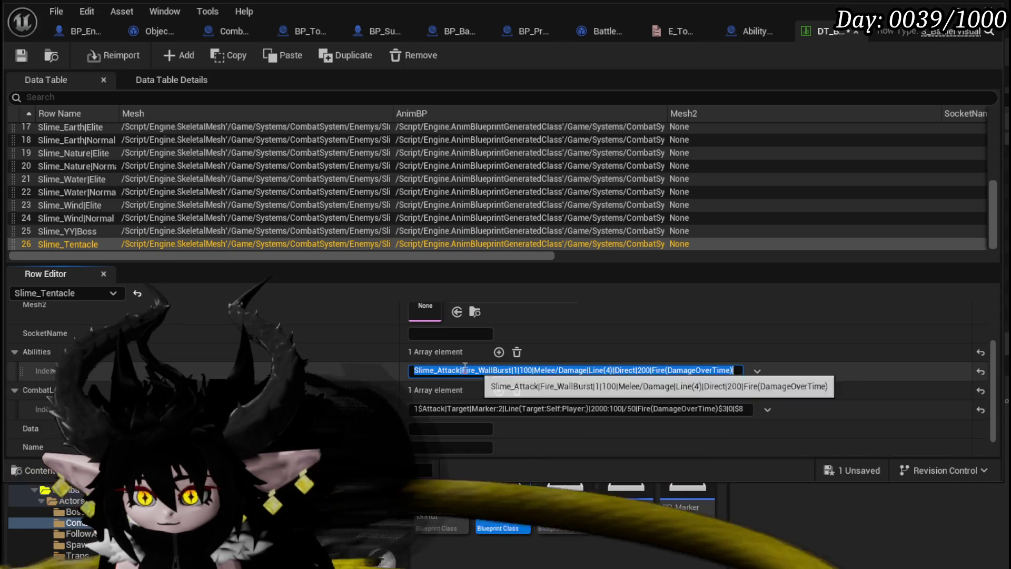
pyautogui.click(16, 55)
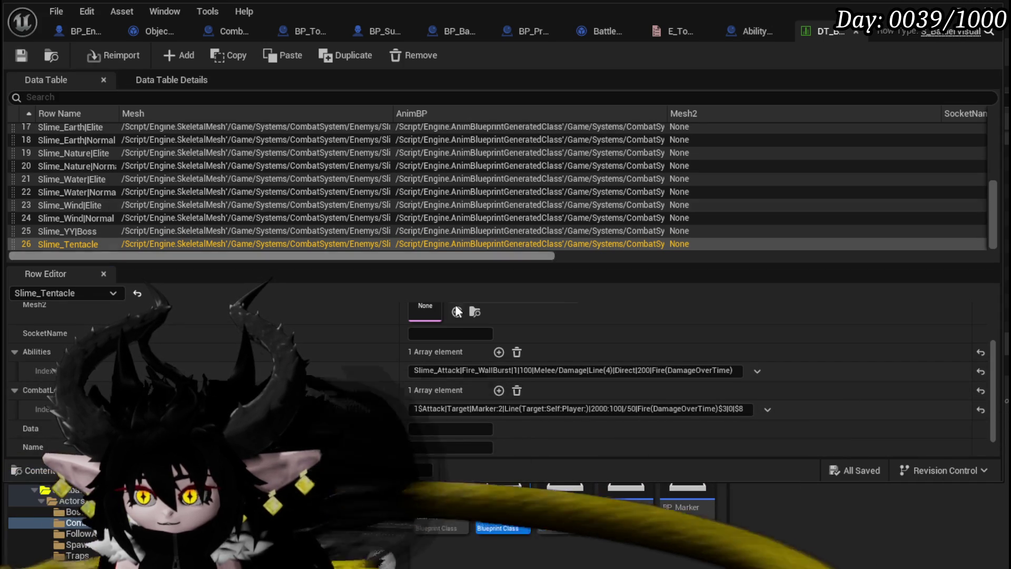
# - Change the remaining CombatLogic string's final $8 to $4 and save
pyautogui.click(742, 409)
pyautogui.write('3')
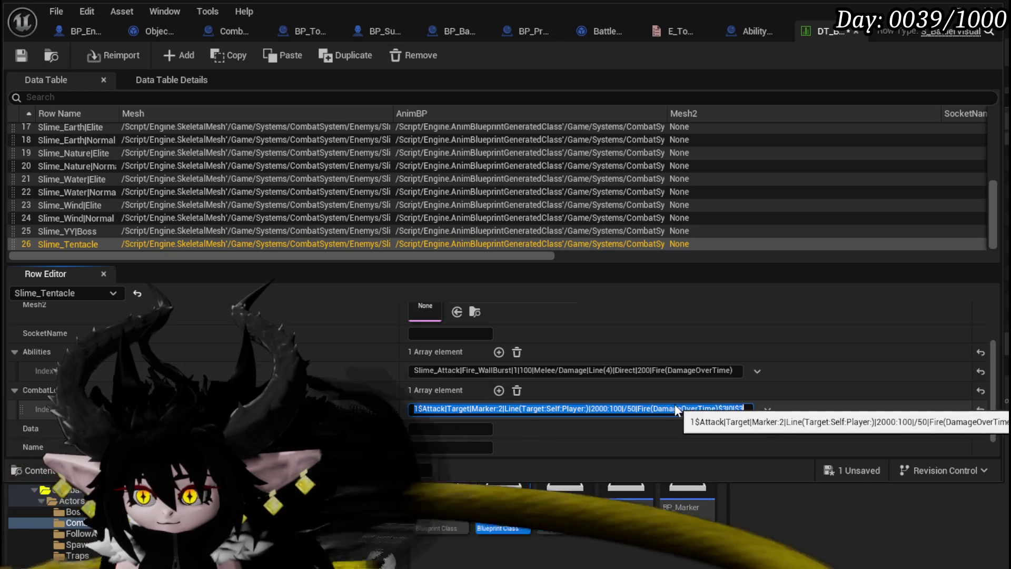
pyautogui.click(21, 55)
pyautogui.click(744, 406)
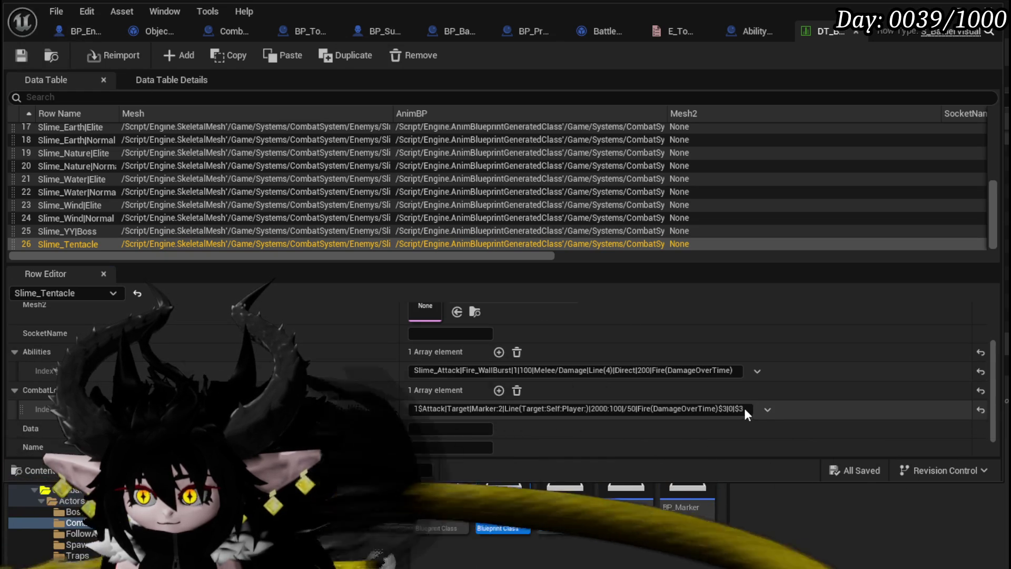
pyautogui.press('BackSpace')
pyautogui.write('4')
pyautogui.press('Return')
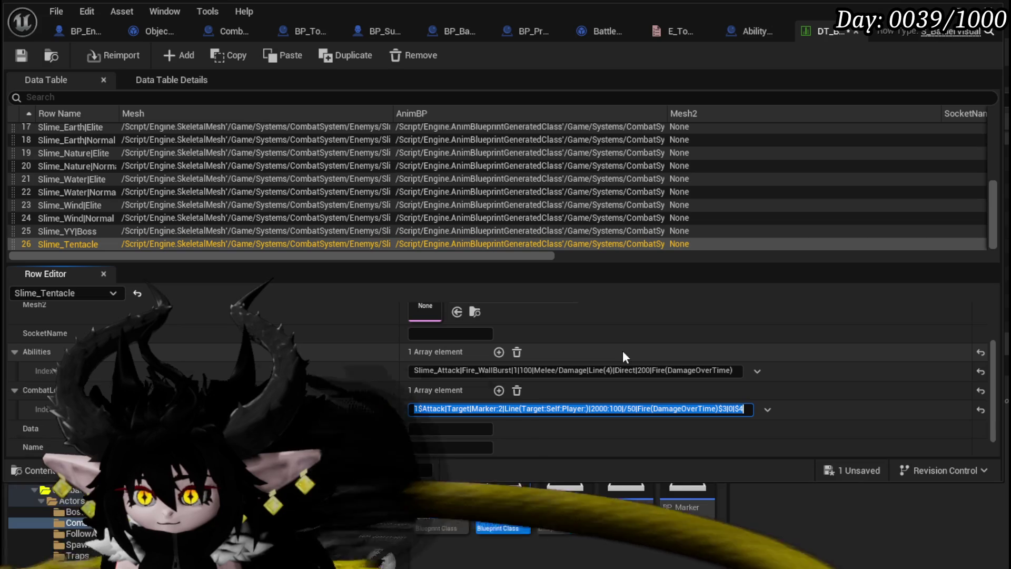
pyautogui.click(20, 55)
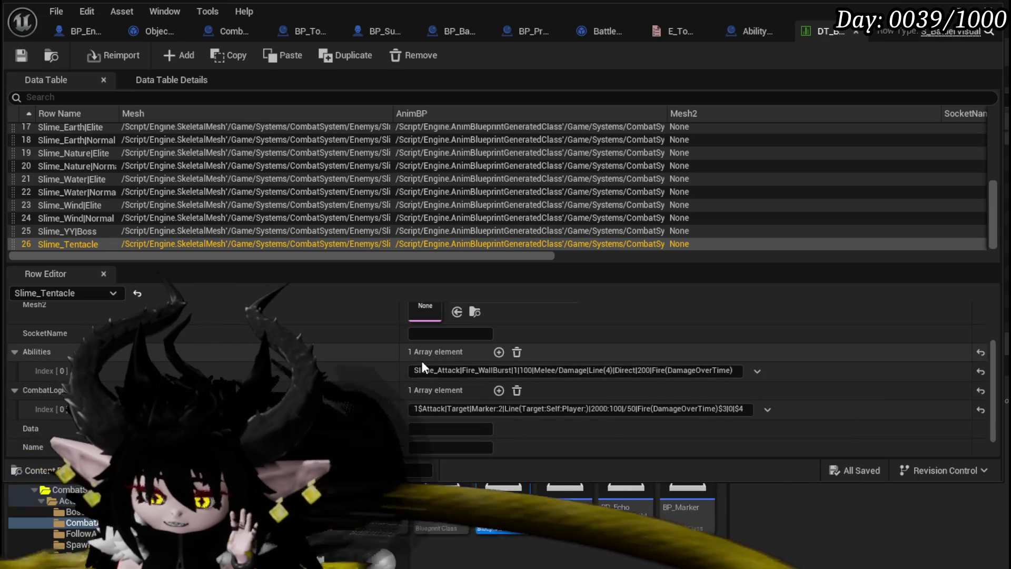
pyautogui.scroll(-1, 327, 357)
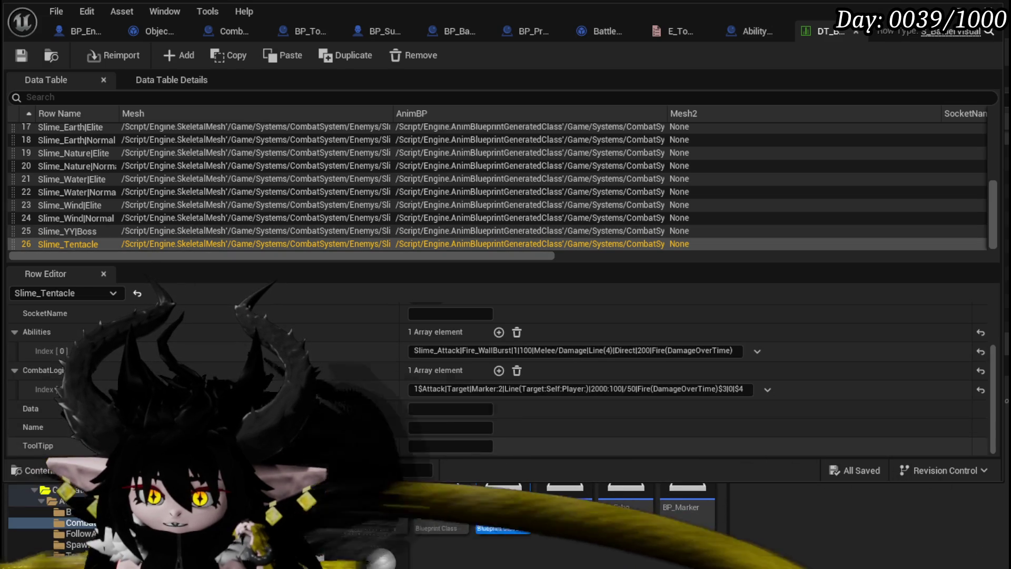
pyautogui.scroll(3, 63, 521)
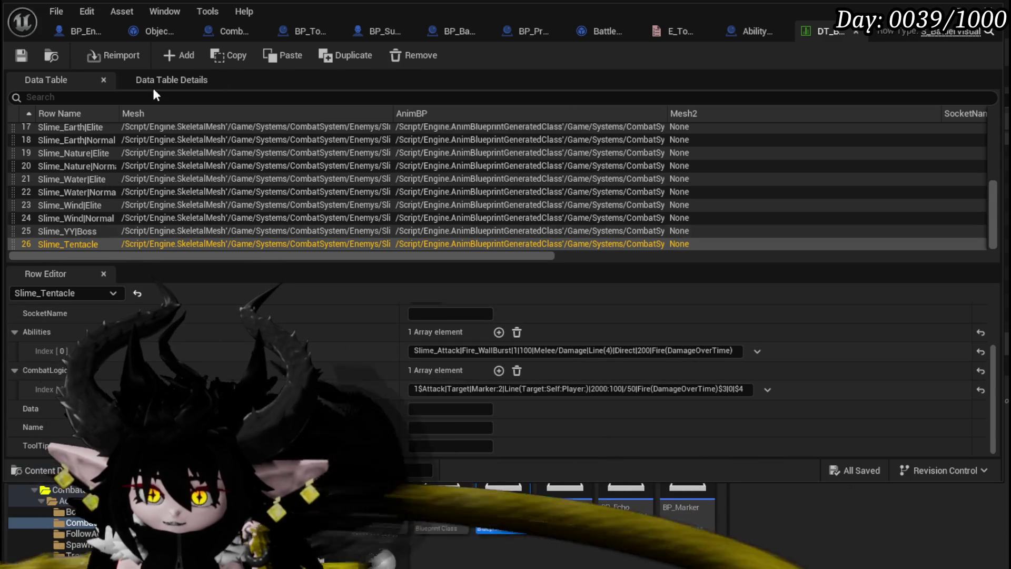
# - Open BP_Summon_Base's AddBattlerToEncounter function graph from the Add Battler to Encounter node
pyautogui.click(87, 31)
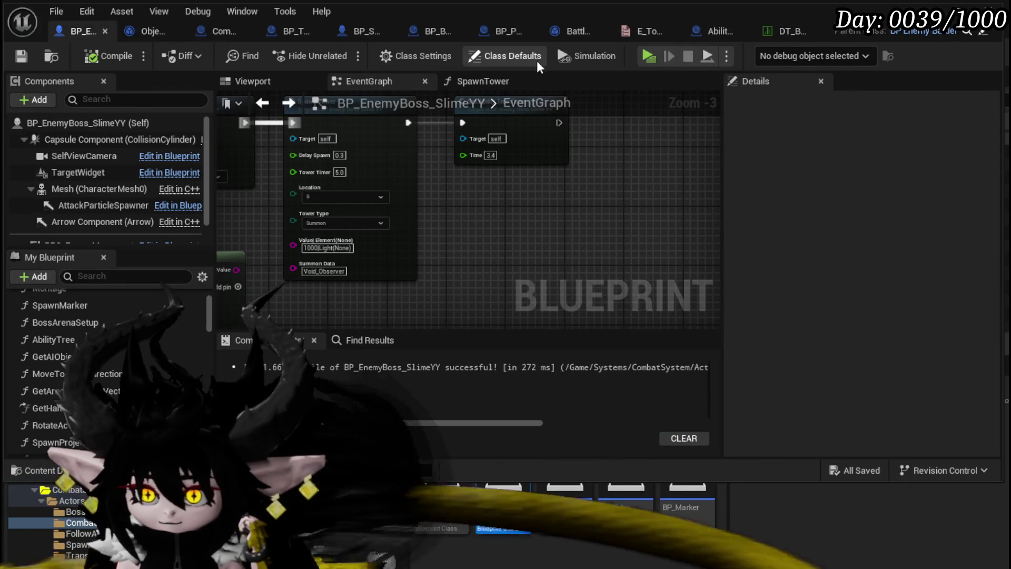
pyautogui.click(568, 34)
pyautogui.scroll(-3, 374, 173)
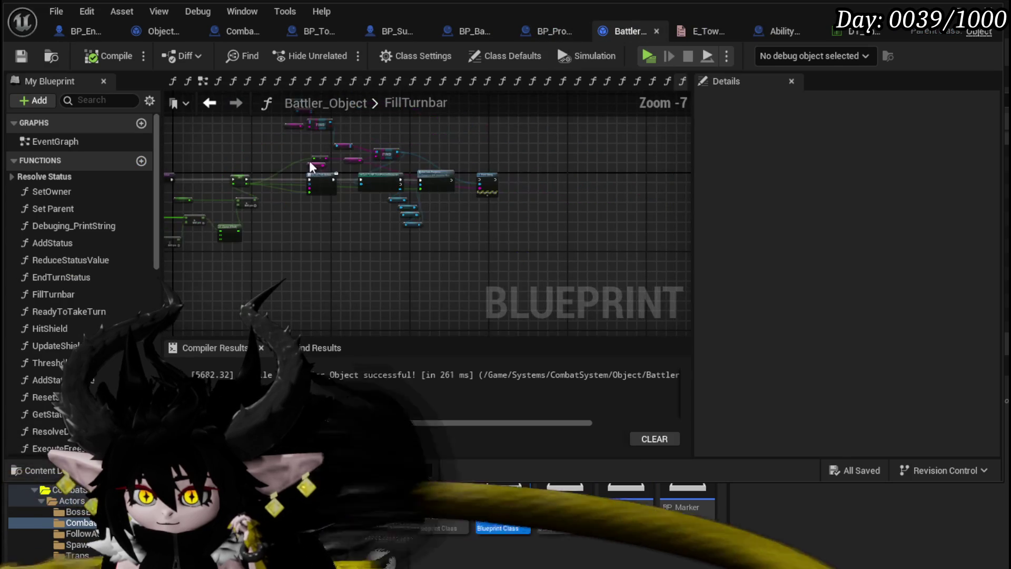
pyautogui.scroll(4, 405, 169)
pyautogui.scroll(-2, 503, 160)
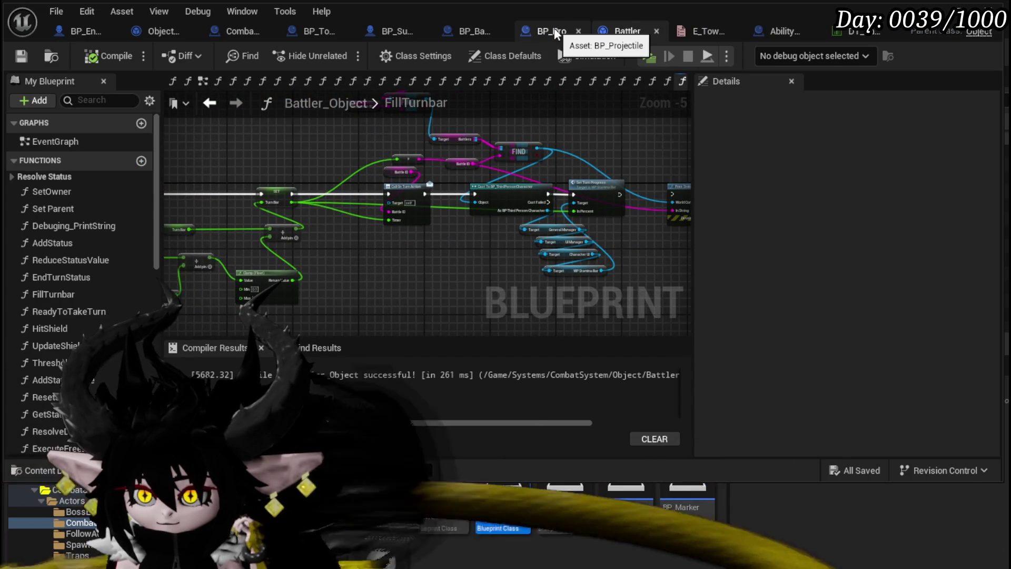
pyautogui.click(396, 33)
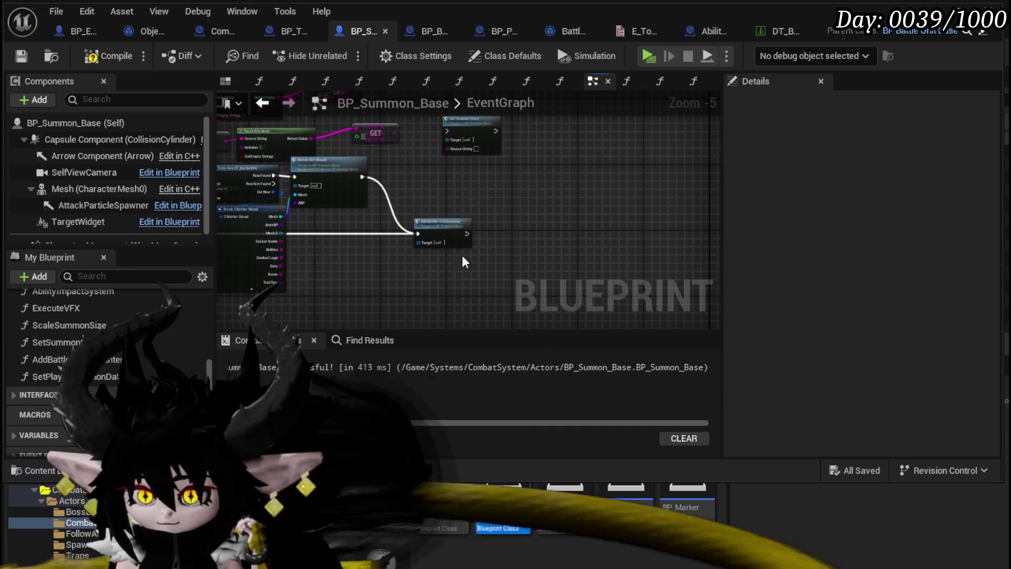
pyautogui.moveTo(440, 237); pyautogui.dragTo(549, 236)
pyautogui.scroll(3, 558, 232)
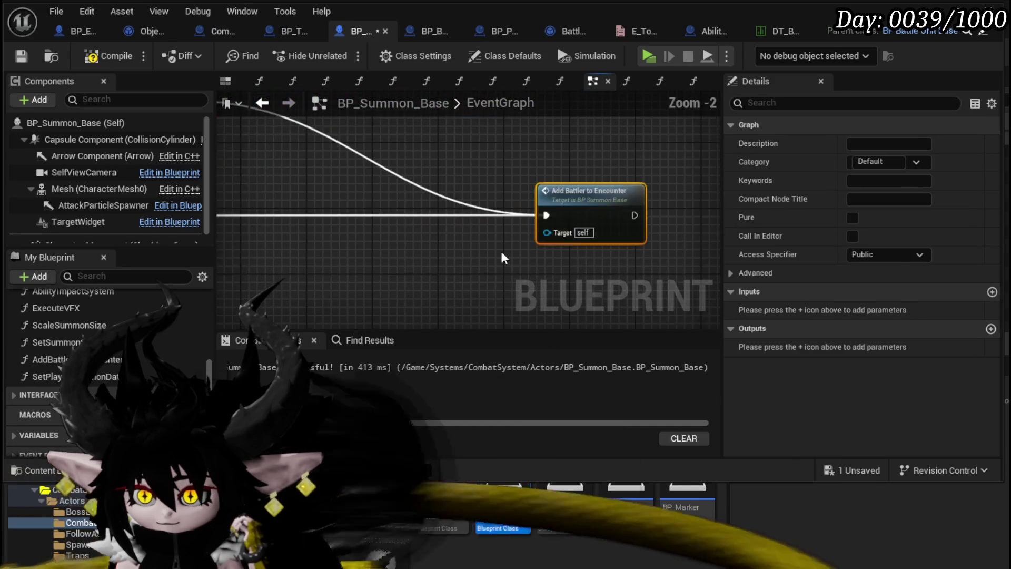
pyautogui.doubleClick(479, 217)
# - Move the Set Battle ID node up-left and the Battler ID, Team and Self getters down-left
pyautogui.scroll(-3, 488, 218)
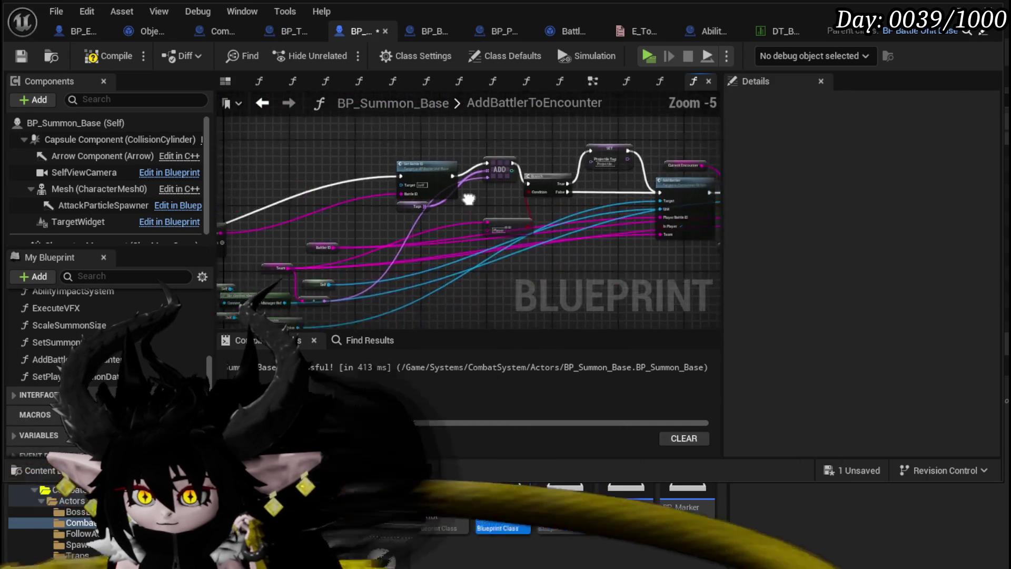
pyautogui.scroll(4, 436, 167)
pyautogui.moveTo(437, 167)
pyautogui.mouseDown()
pyautogui.moveTo(371, 109)
pyautogui.moveTo(594, 143)
pyautogui.mouseUp()
pyautogui.scroll(-3, 594, 144)
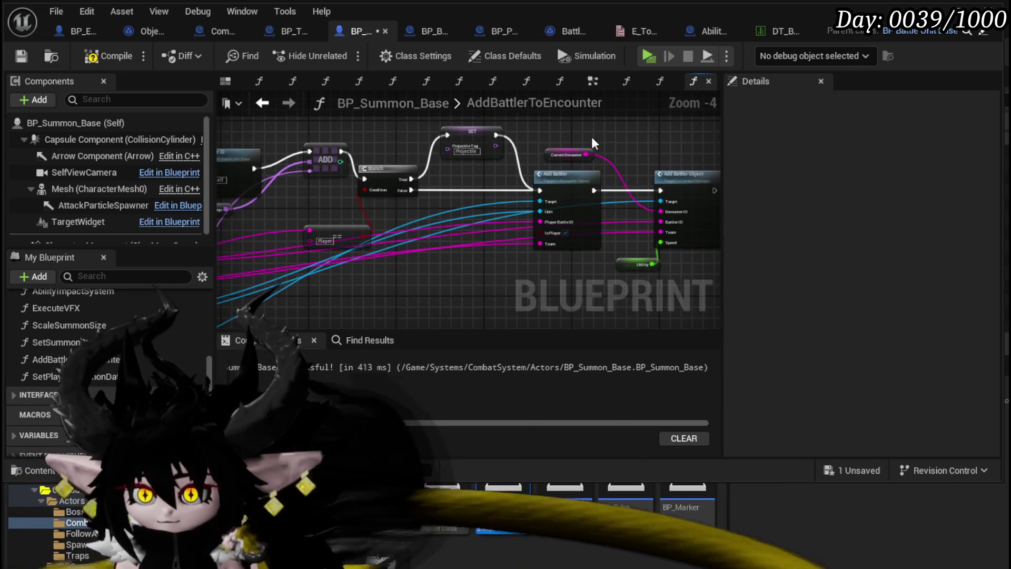
pyautogui.moveTo(295, 219); pyautogui.dragTo(303, 234)
pyautogui.scroll(3, 521, 180)
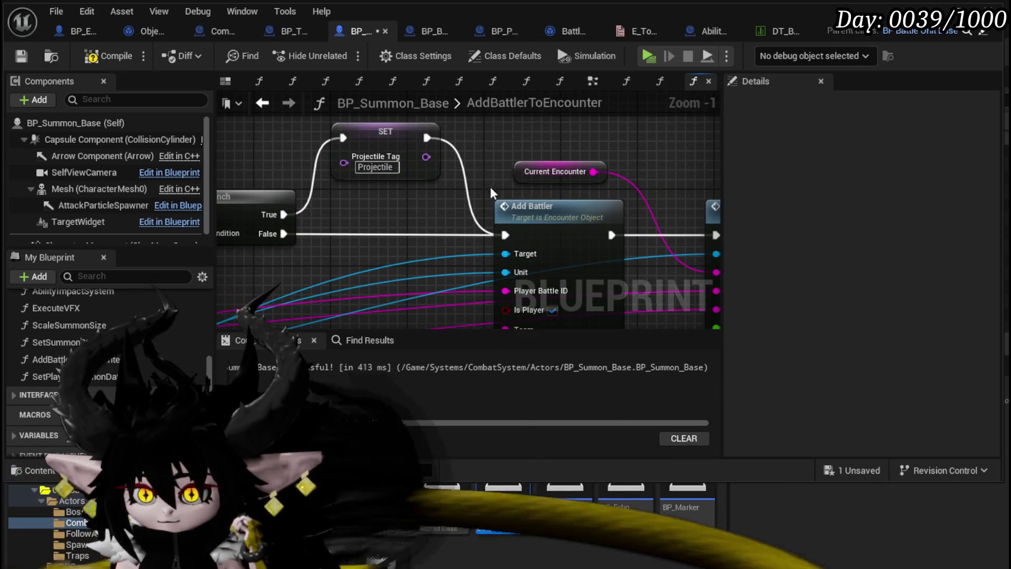
pyautogui.scroll(-2, 419, 206)
pyautogui.moveTo(418, 206)
pyautogui.mouseDown()
pyautogui.moveTo(459, 179)
pyautogui.moveTo(608, 167)
pyautogui.moveTo(701, 129)
pyautogui.mouseUp()
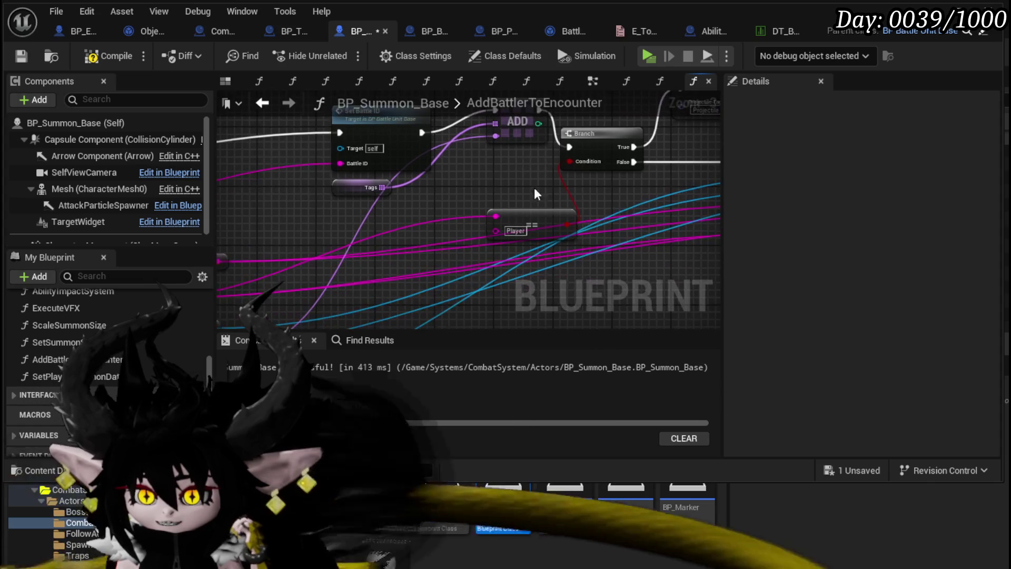
pyautogui.moveTo(446, 178); pyautogui.dragTo(572, 192)
pyautogui.moveTo(504, 159)
pyautogui.mouseDown()
pyautogui.moveTo(489, 148)
pyautogui.moveTo(369, 145)
pyautogui.moveTo(358, 121)
pyautogui.mouseUp()
pyautogui.click(481, 200)
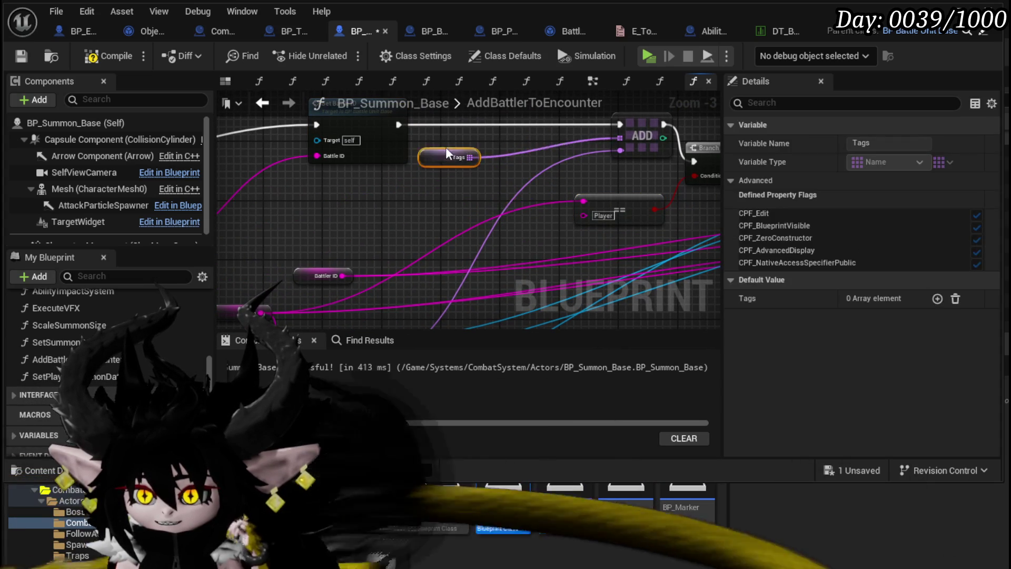
pyautogui.moveTo(477, 208); pyautogui.dragTo(656, 98)
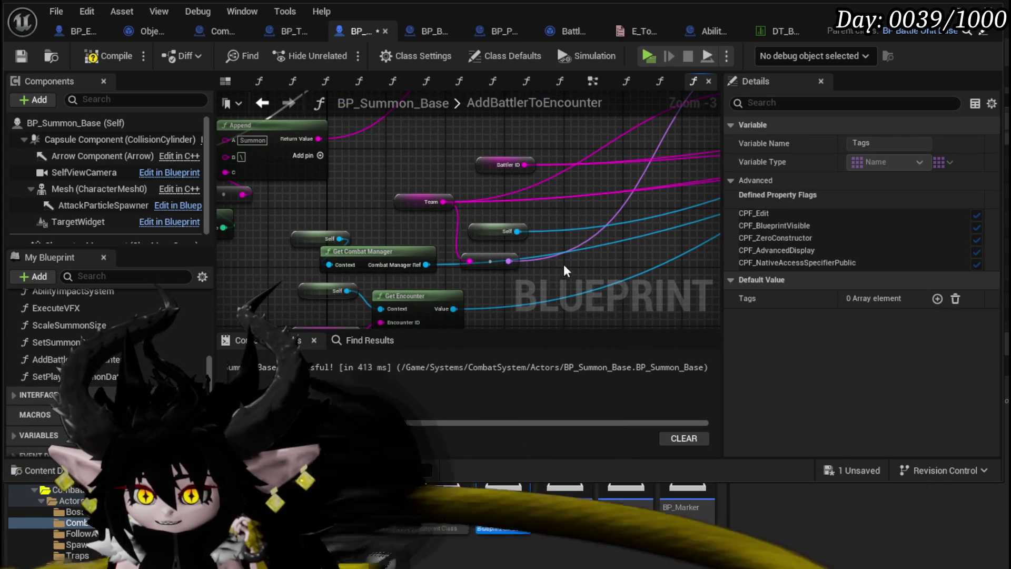
pyautogui.moveTo(524, 277)
pyautogui.mouseDown()
pyautogui.moveTo(494, 228)
pyautogui.moveTo(532, 272)
pyautogui.moveTo(464, 156)
pyautogui.mouseUp()
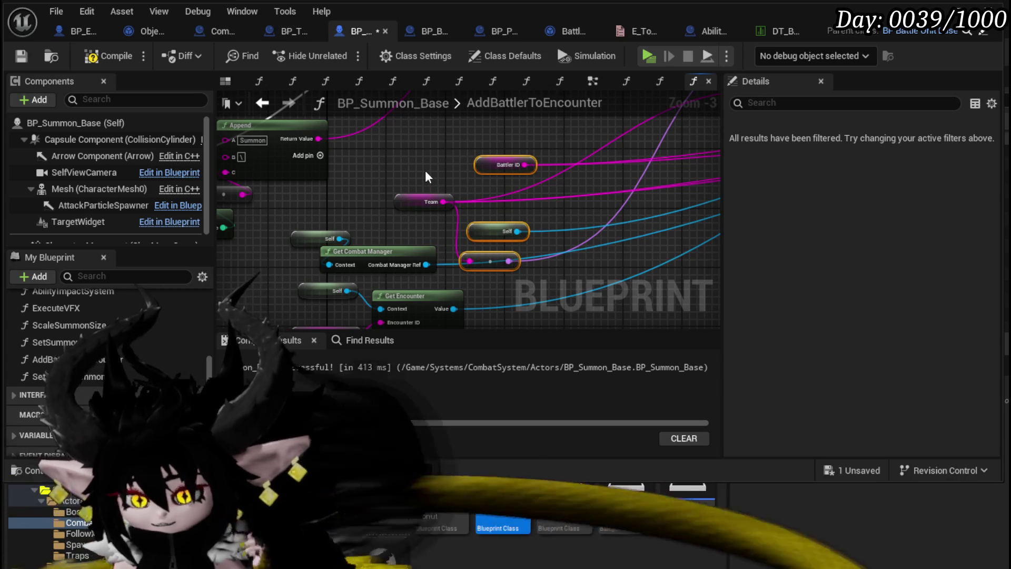
pyautogui.click(457, 168)
pyautogui.moveTo(522, 147)
pyautogui.mouseDown()
pyautogui.moveTo(453, 221)
pyautogui.moveTo(453, 266)
pyautogui.moveTo(366, 316)
pyautogui.mouseUp()
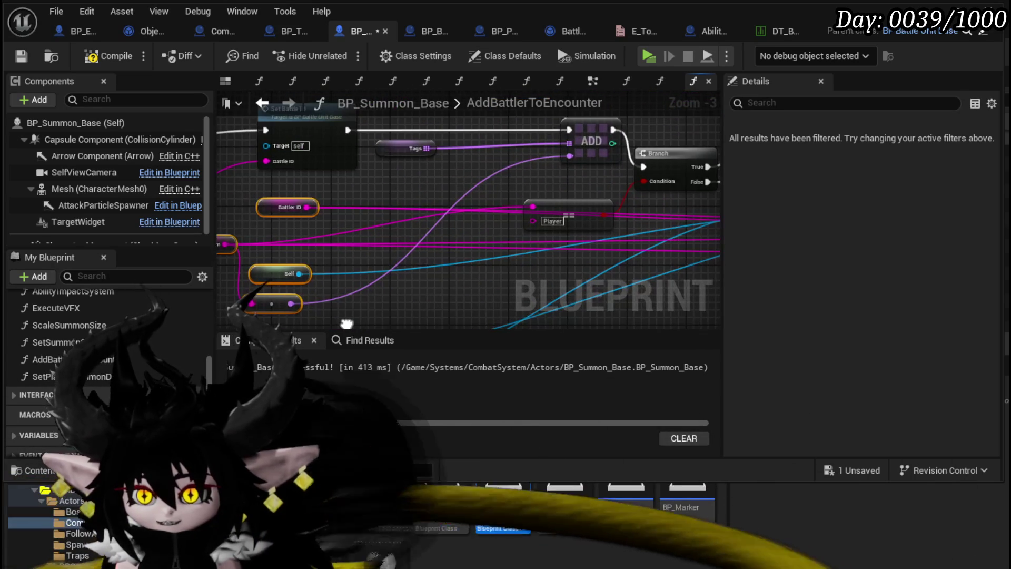
pyautogui.click(454, 283)
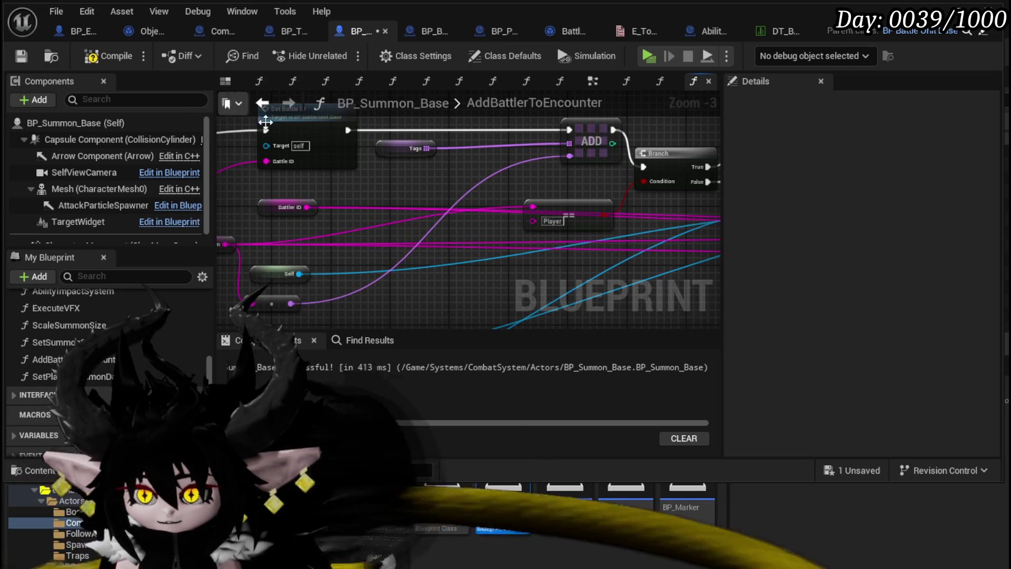
# - Move the Get Combat Manager and Get Encounter getter group up and right
pyautogui.moveTo(454, 283); pyautogui.dragTo(560, 190)
pyautogui.moveTo(463, 208); pyautogui.dragTo(628, 190)
pyautogui.scroll(-1, 291, 250)
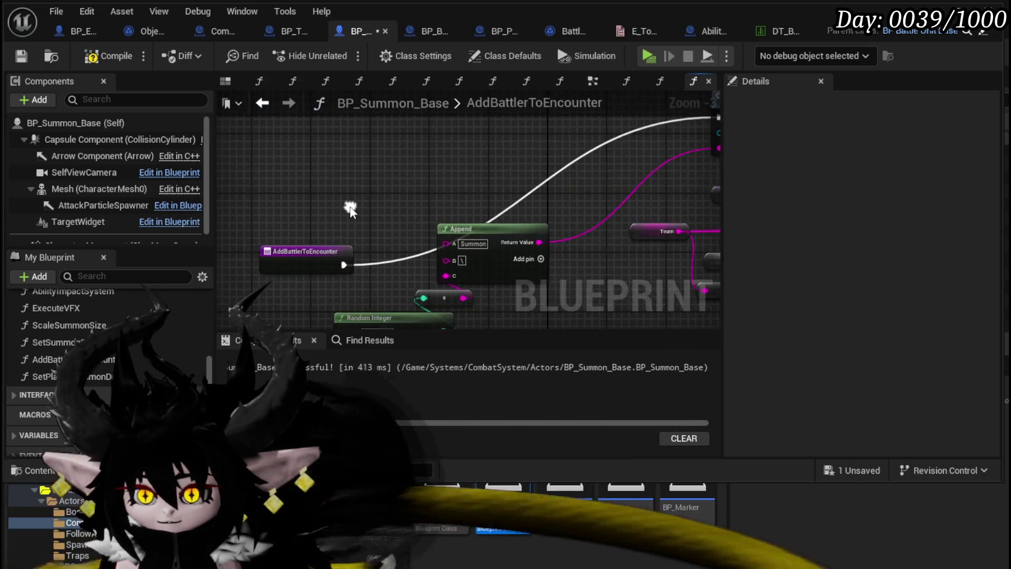
pyautogui.moveTo(291, 249)
pyautogui.mouseDown()
pyautogui.moveTo(329, 231)
pyautogui.moveTo(354, 140)
pyautogui.moveTo(303, 112)
pyautogui.moveTo(295, 211)
pyautogui.moveTo(306, 320)
pyautogui.mouseUp()
pyautogui.moveTo(284, 194); pyautogui.dragTo(418, 289)
pyautogui.moveTo(394, 242)
pyautogui.mouseDown()
pyautogui.moveTo(527, 216)
pyautogui.moveTo(506, 201)
pyautogui.mouseUp()
pyautogui.click(570, 201)
pyautogui.moveTo(570, 201); pyautogui.dragTo(486, 244)
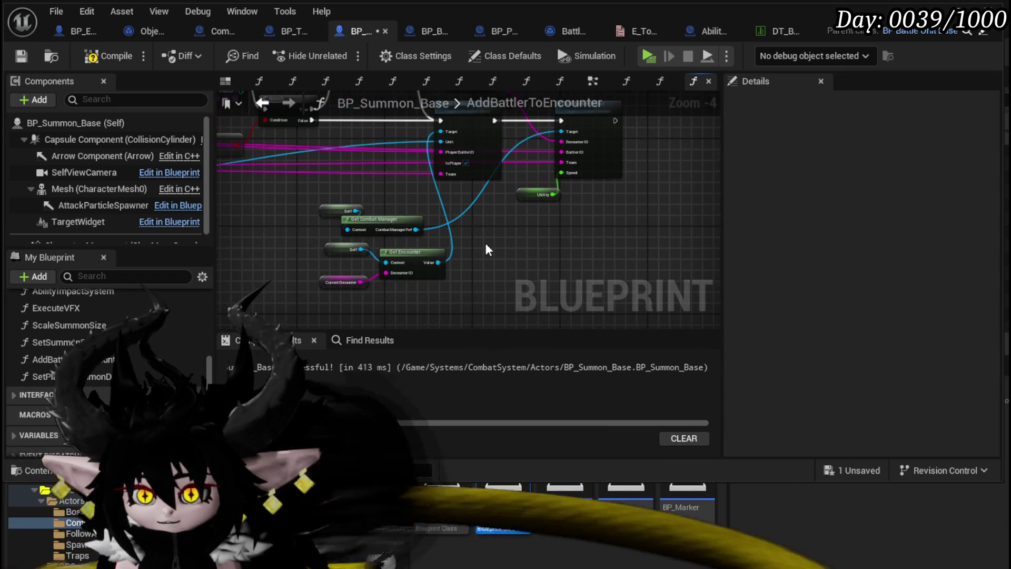
pyautogui.scroll(1, 485, 250)
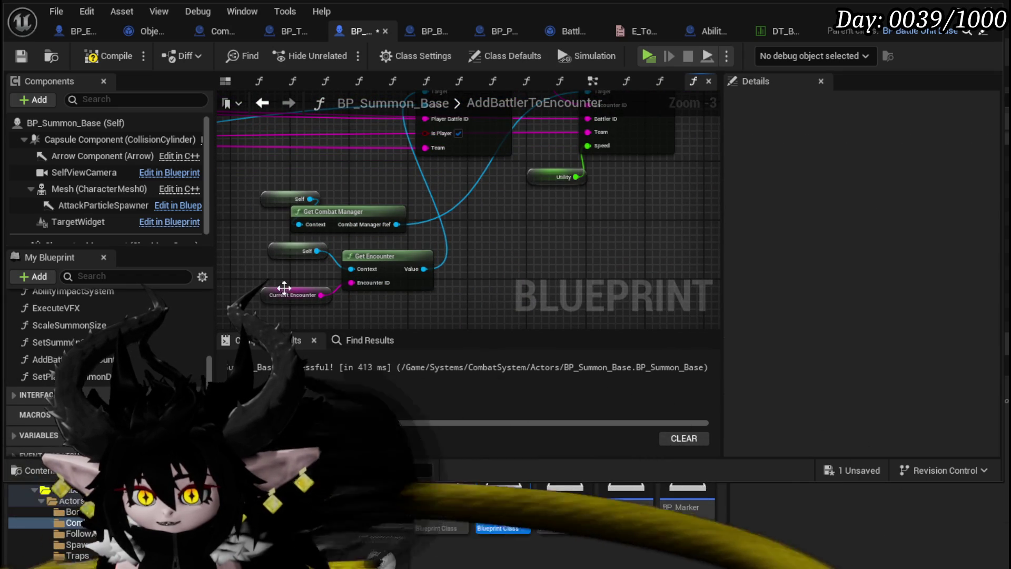
pyautogui.moveTo(355, 252); pyautogui.dragTo(353, 253)
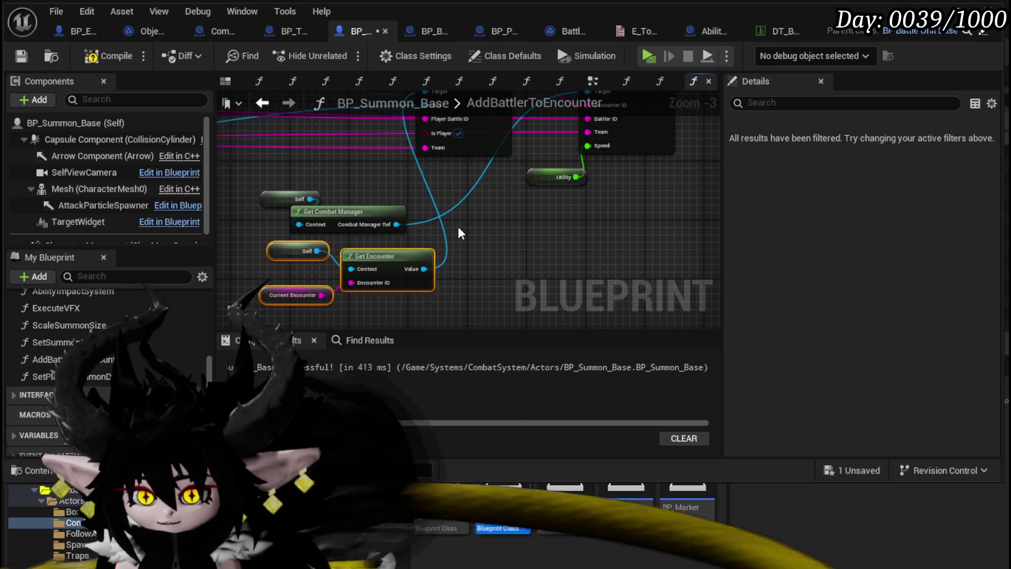
# - Save the BP_Summon_Base blueprint
pyautogui.click(21, 55)
pyautogui.moveTo(395, 188)
pyautogui.mouseDown()
pyautogui.moveTo(385, 232)
pyautogui.moveTo(355, 285)
pyautogui.mouseUp()
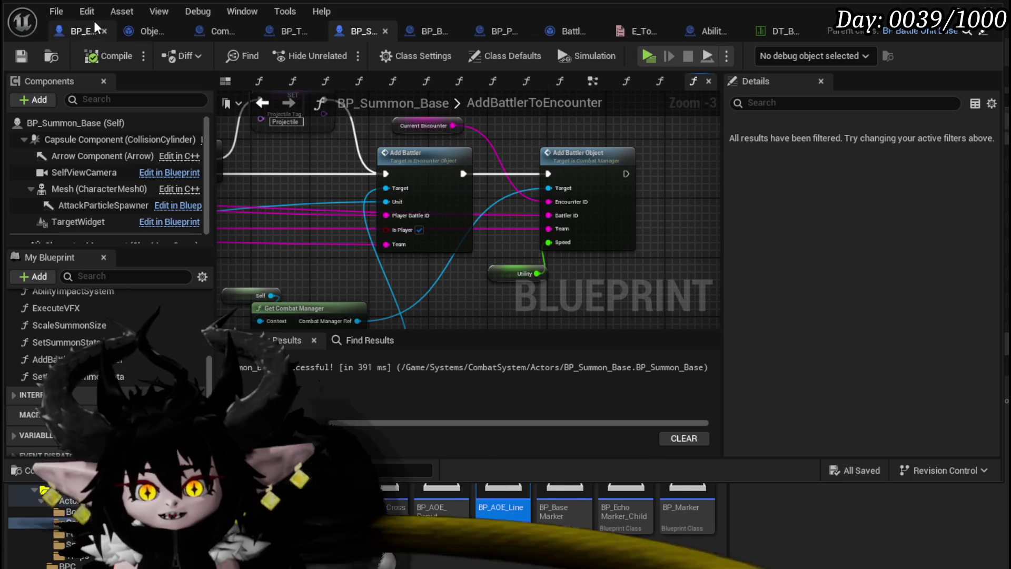
pyautogui.moveTo(396, 283); pyautogui.dragTo(413, 196)
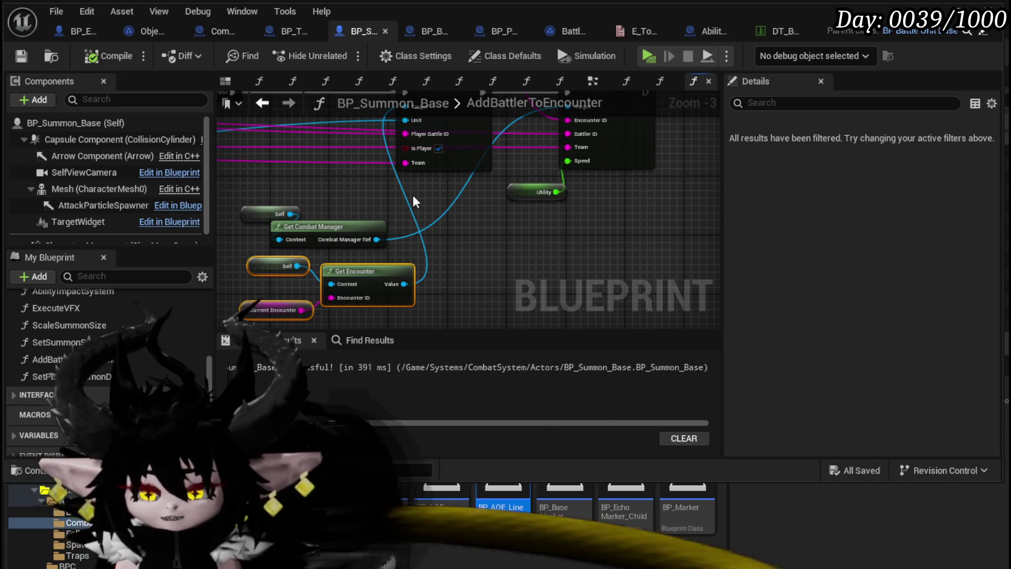
pyautogui.moveTo(402, 217); pyautogui.dragTo(493, 237)
# - Shift Self and Get Combat Manager right and move the encounter getters up-left
pyautogui.moveTo(394, 233)
pyautogui.mouseDown()
pyautogui.moveTo(334, 259)
pyautogui.moveTo(497, 242)
pyautogui.moveTo(518, 197)
pyautogui.mouseUp()
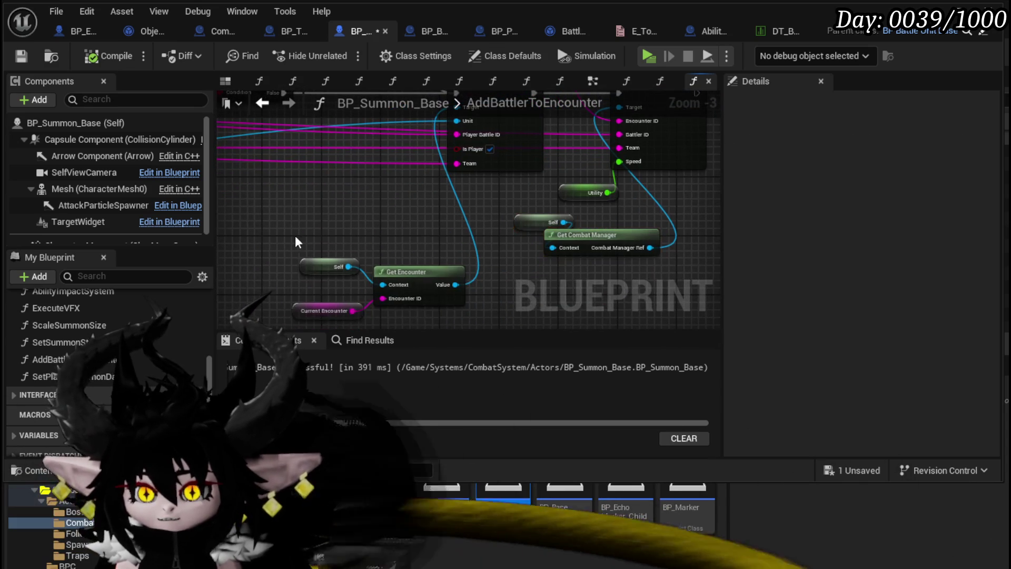
pyautogui.moveTo(285, 248); pyautogui.dragTo(474, 326)
pyautogui.moveTo(424, 284)
pyautogui.mouseDown()
pyautogui.moveTo(393, 210)
pyautogui.moveTo(312, 264)
pyautogui.moveTo(404, 307)
pyautogui.mouseUp()
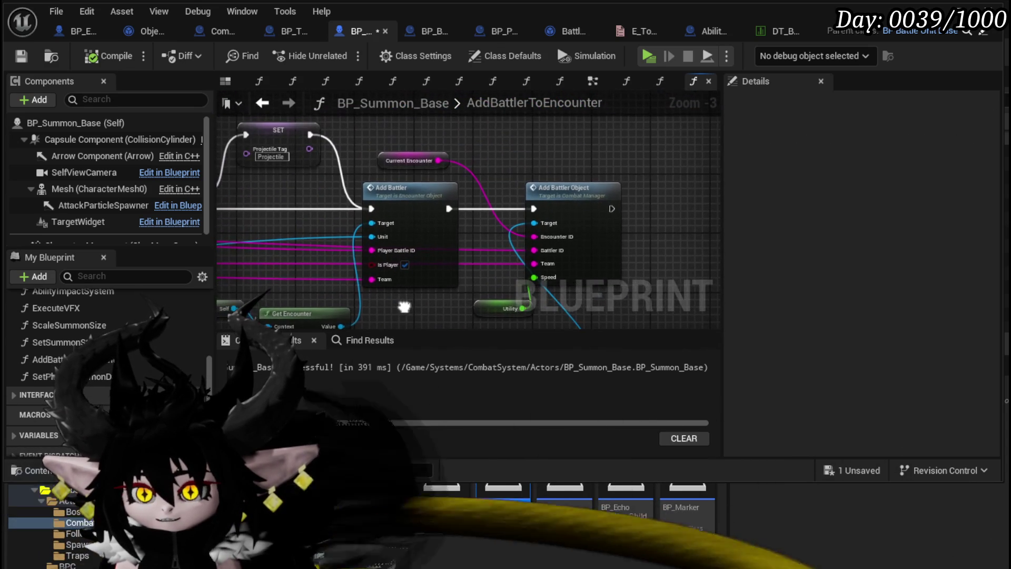
pyautogui.click(452, 161)
pyautogui.click(390, 148)
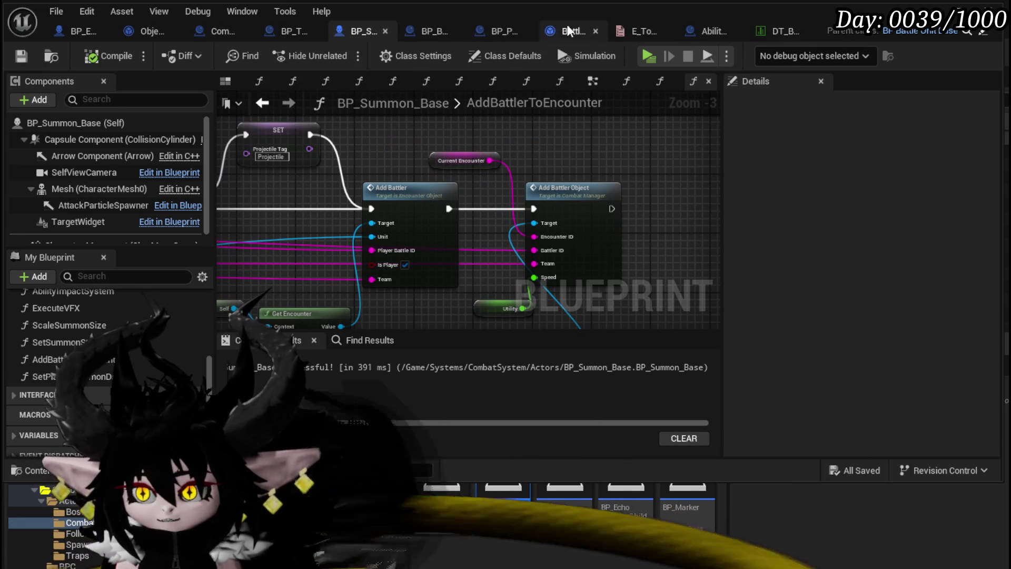
# - Nudge the Branch node in BP_BaseMarker's DamageSequence down slightly and save the blueprint
pyautogui.click(426, 33)
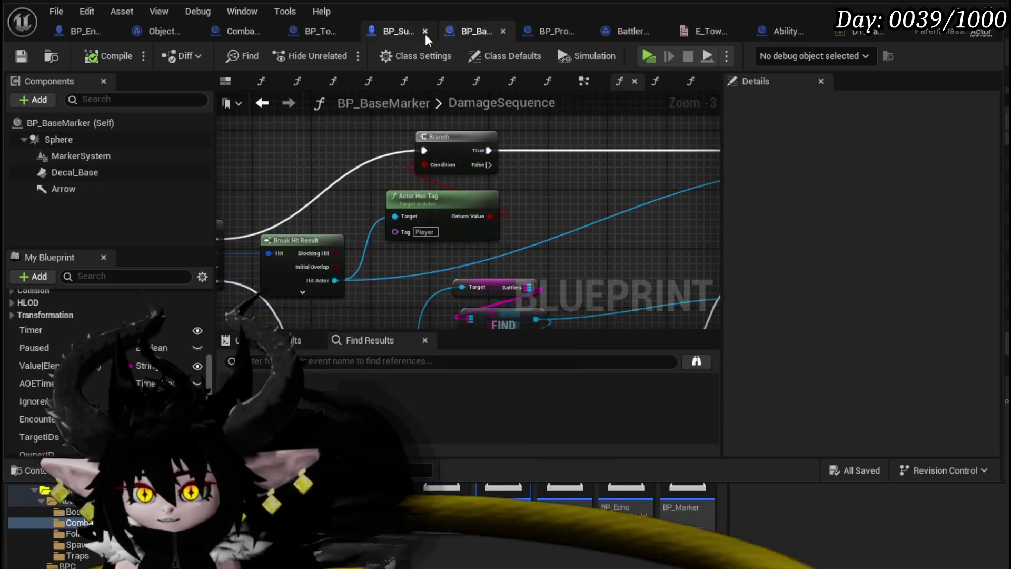
pyautogui.moveTo(605, 182)
pyautogui.mouseDown()
pyautogui.moveTo(512, 207)
pyautogui.moveTo(456, 248)
pyautogui.mouseUp()
pyautogui.scroll(-1, 548, 200)
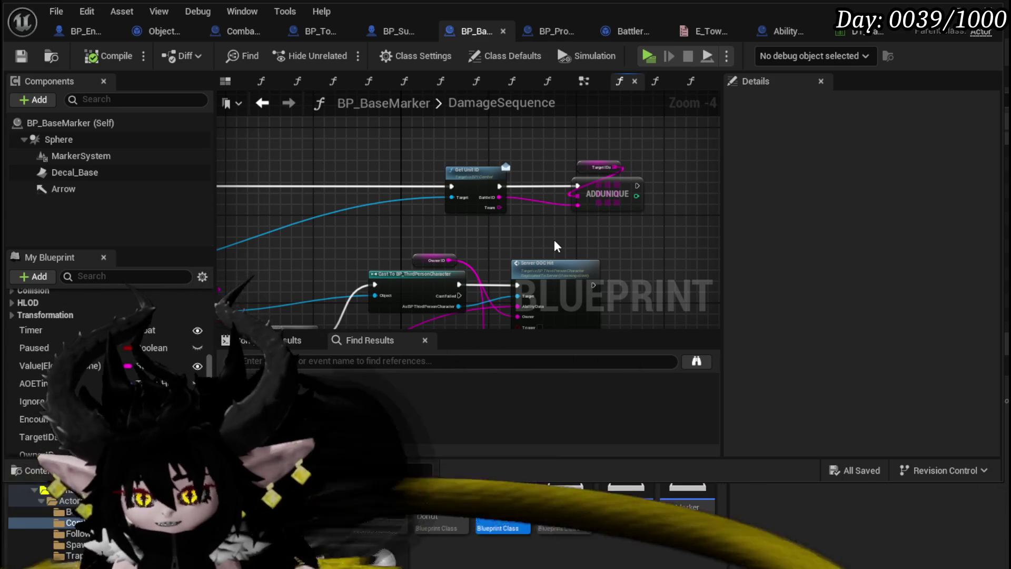
pyautogui.scroll(-2, 558, 235)
pyautogui.moveTo(558, 235)
pyautogui.mouseDown()
pyautogui.moveTo(402, 217)
pyautogui.moveTo(385, 190)
pyautogui.moveTo(395, 171)
pyautogui.moveTo(453, 247)
pyautogui.moveTo(485, 264)
pyautogui.moveTo(401, 253)
pyautogui.moveTo(422, 267)
pyautogui.moveTo(467, 235)
pyautogui.mouseUp()
pyautogui.scroll(3, 394, 268)
pyautogui.scroll(-3, 394, 268)
pyautogui.scroll(1, 477, 228)
pyautogui.moveTo(480, 164)
pyautogui.mouseDown()
pyautogui.moveTo(384, 261)
pyautogui.moveTo(426, 205)
pyautogui.mouseUp()
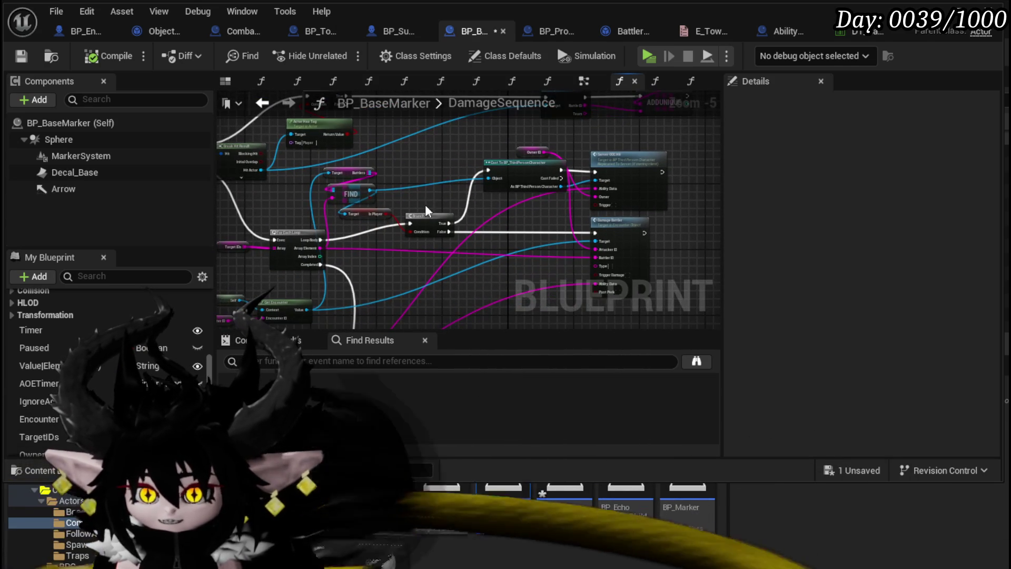
pyautogui.click(21, 55)
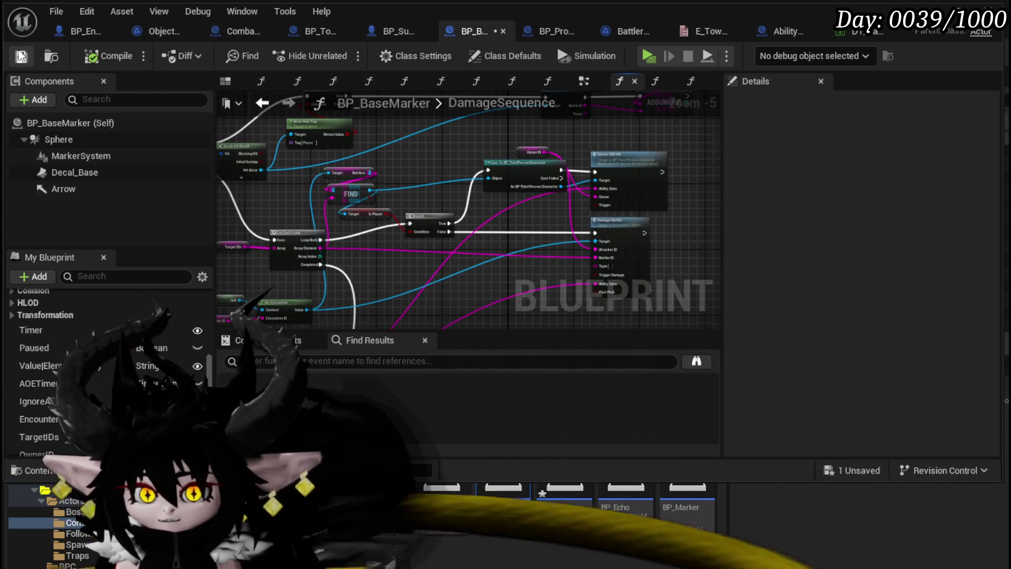
pyautogui.moveTo(379, 161); pyautogui.dragTo(263, 221)
pyautogui.moveTo(355, 198); pyautogui.dragTo(545, 189)
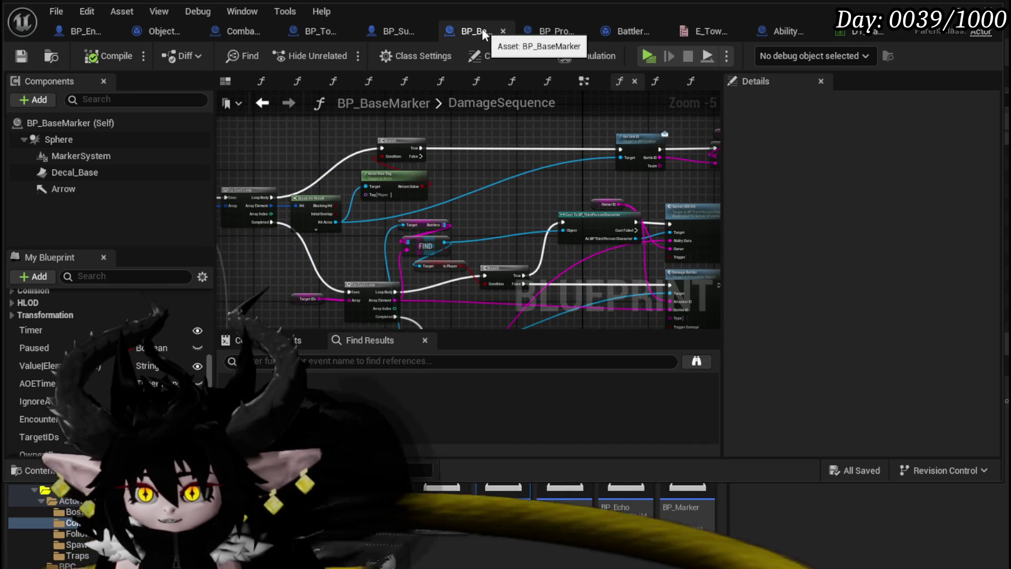
pyautogui.click(77, 33)
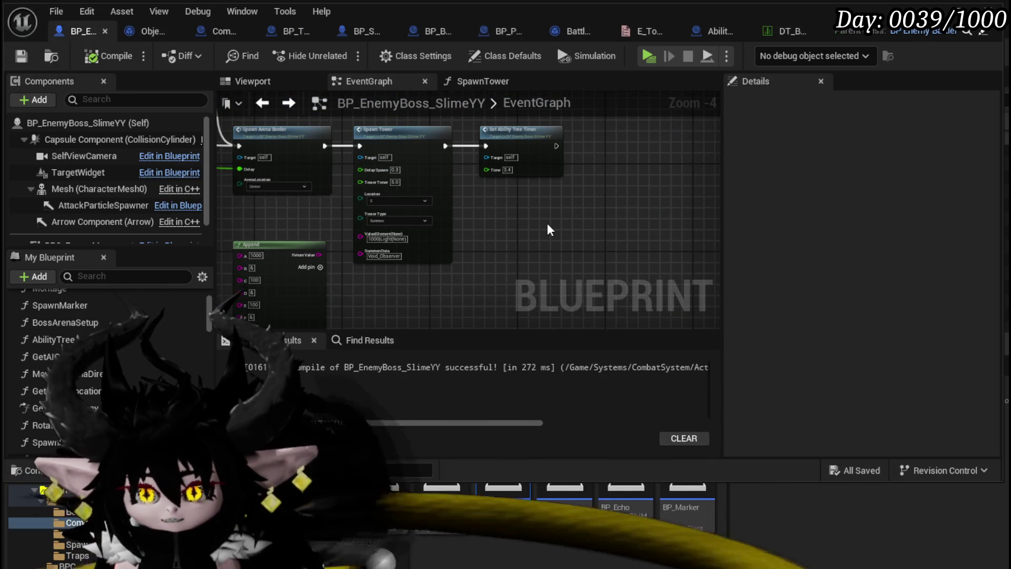
# - Trace Spawn Tower through Combat_Manager's Enemy_SpawnSummon to the Enemy Spawn Summon call in BP_TowerMarker_Child
pyautogui.moveTo(548, 226)
pyautogui.mouseDown()
pyautogui.moveTo(406, 276)
pyautogui.moveTo(466, 300)
pyautogui.moveTo(554, 290)
pyautogui.moveTo(333, 218)
pyautogui.mouseUp()
pyautogui.scroll(-1, 466, 300)
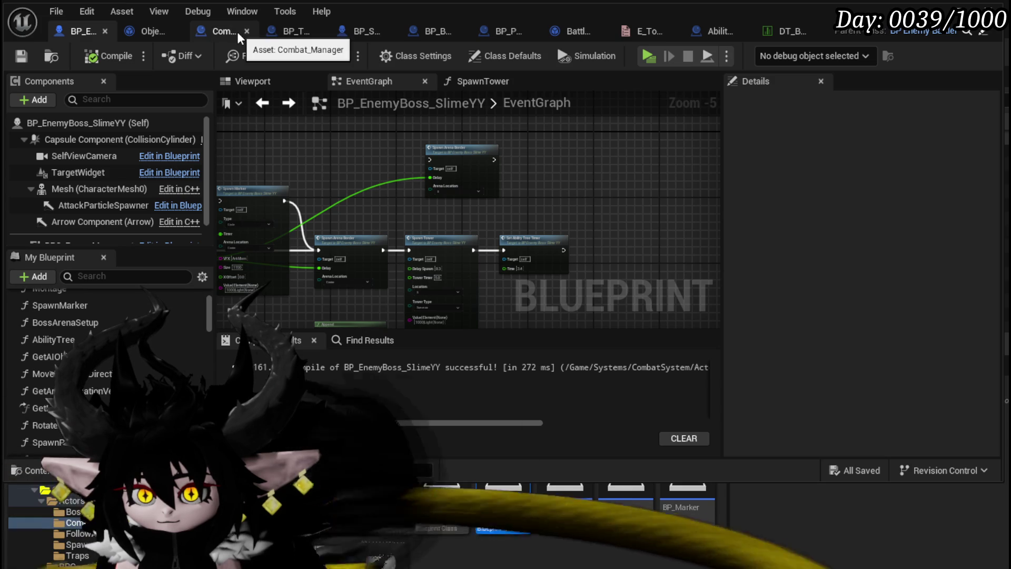
pyautogui.click(136, 29)
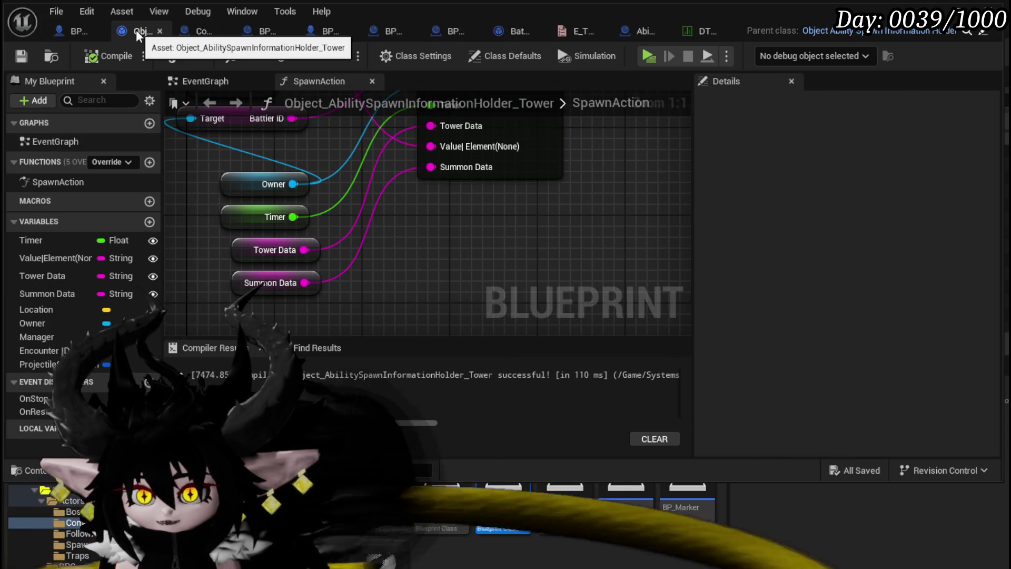
pyautogui.click(196, 30)
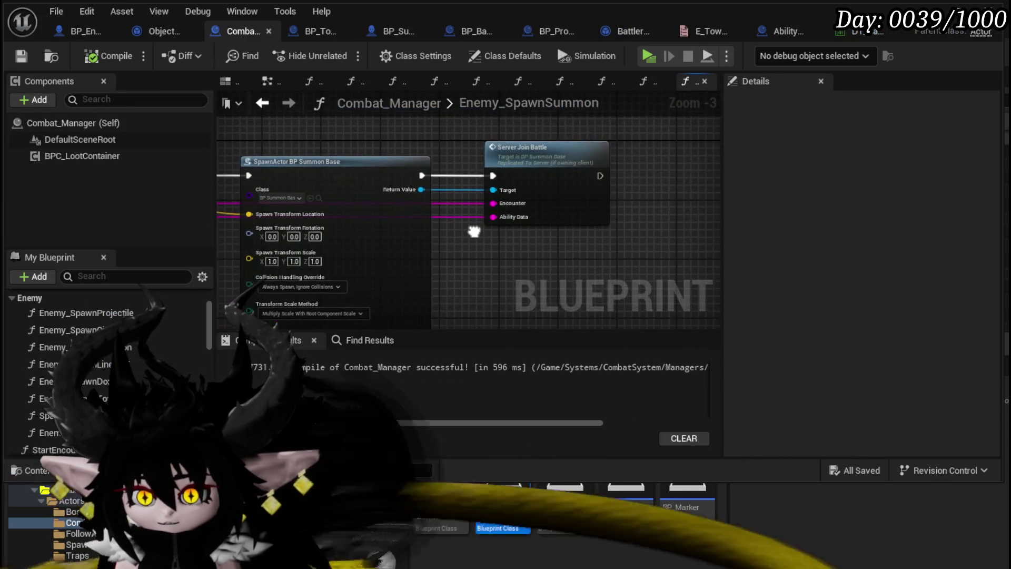
pyautogui.moveTo(393, 218)
pyautogui.mouseDown()
pyautogui.moveTo(343, 163)
pyautogui.moveTo(354, 203)
pyautogui.moveTo(344, 185)
pyautogui.moveTo(385, 188)
pyautogui.moveTo(361, 198)
pyautogui.moveTo(379, 204)
pyautogui.moveTo(242, 169)
pyautogui.moveTo(368, 174)
pyautogui.moveTo(547, 149)
pyautogui.mouseUp()
pyautogui.scroll(-1, 384, 188)
pyautogui.click(321, 27)
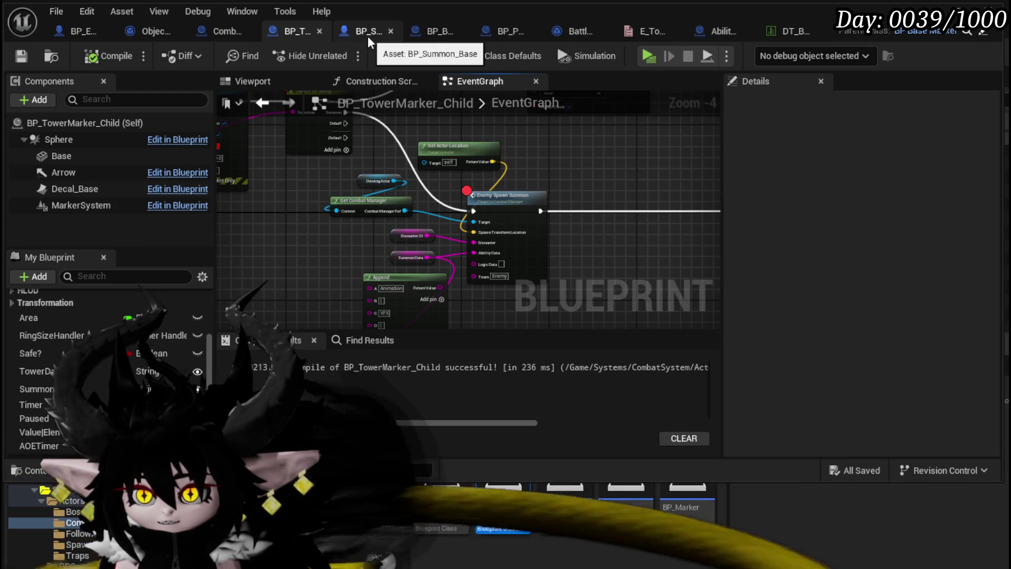
# - Return from AddBattlerToEncounter to BP_Summon_Base's EventGraph and move a node up slightly
pyautogui.click(368, 35)
pyautogui.moveTo(540, 145); pyautogui.dragTo(431, 153)
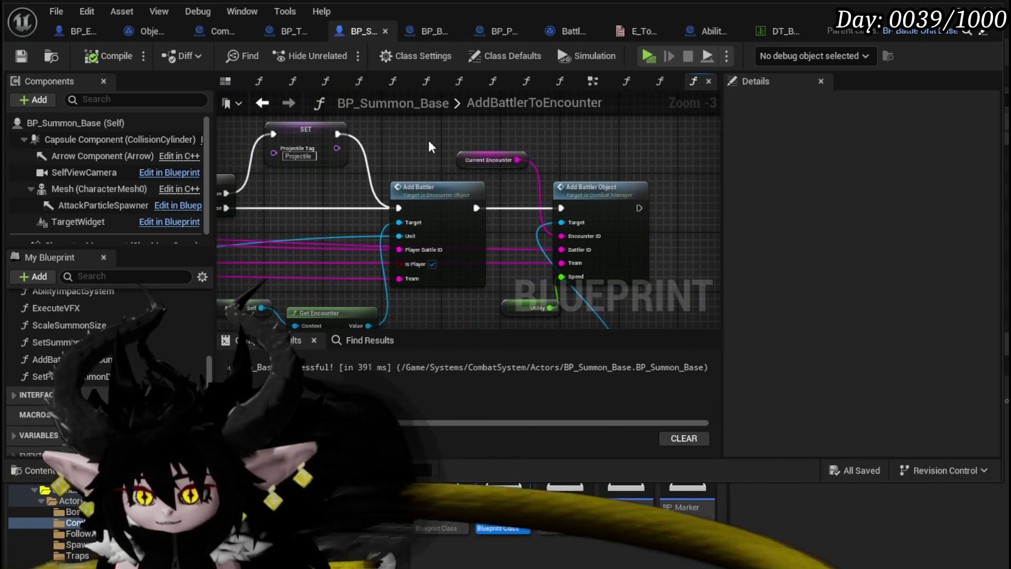
pyautogui.moveTo(425, 155)
pyautogui.mouseDown()
pyautogui.moveTo(580, 138)
pyautogui.moveTo(369, 148)
pyautogui.mouseUp()
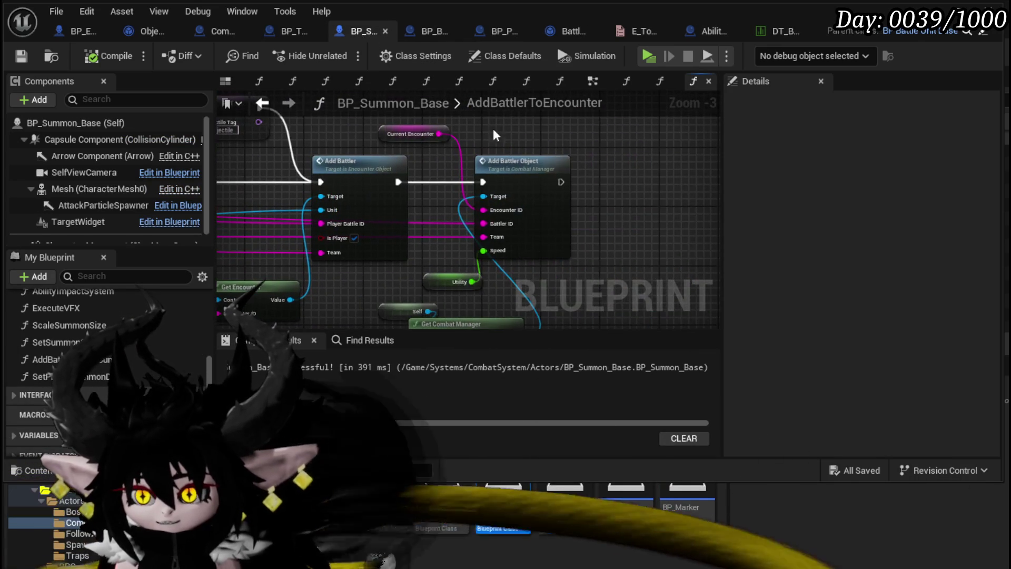
pyautogui.click(595, 83)
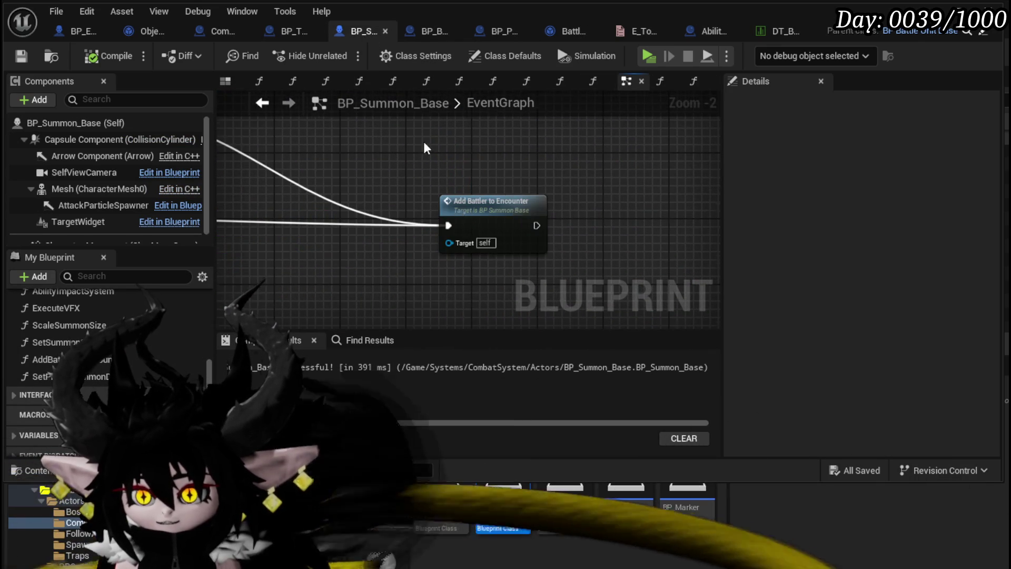
pyautogui.scroll(-2, 513, 199)
pyautogui.scroll(2, 407, 178)
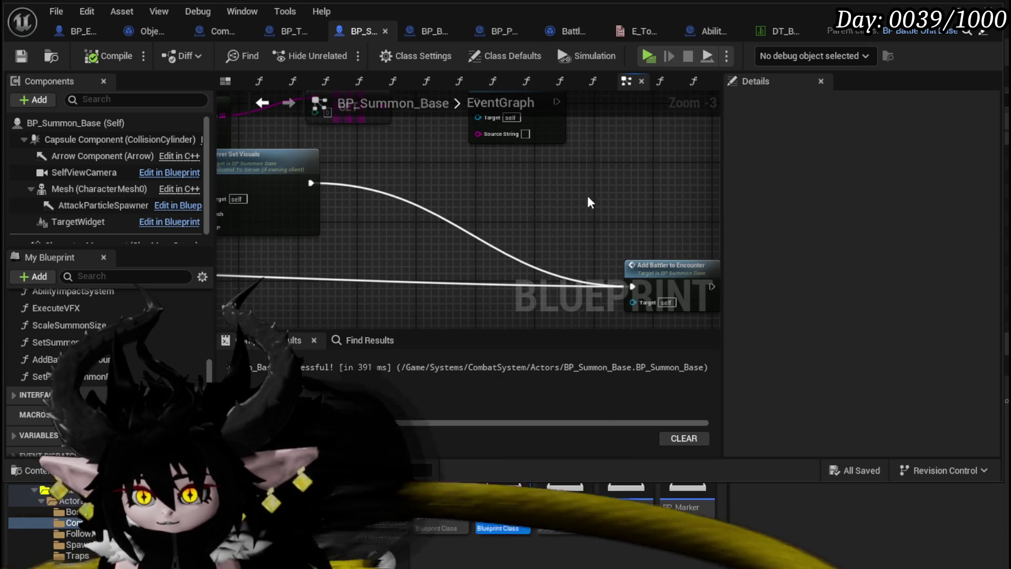
pyautogui.scroll(-3, 448, 219)
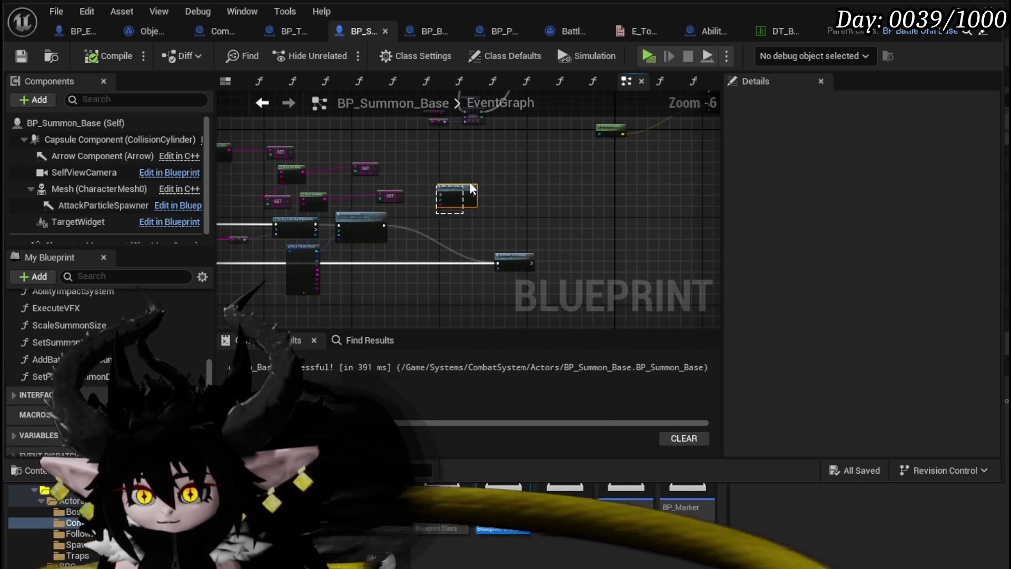
pyautogui.moveTo(456, 188); pyautogui.dragTo(461, 157)
pyautogui.click(419, 210)
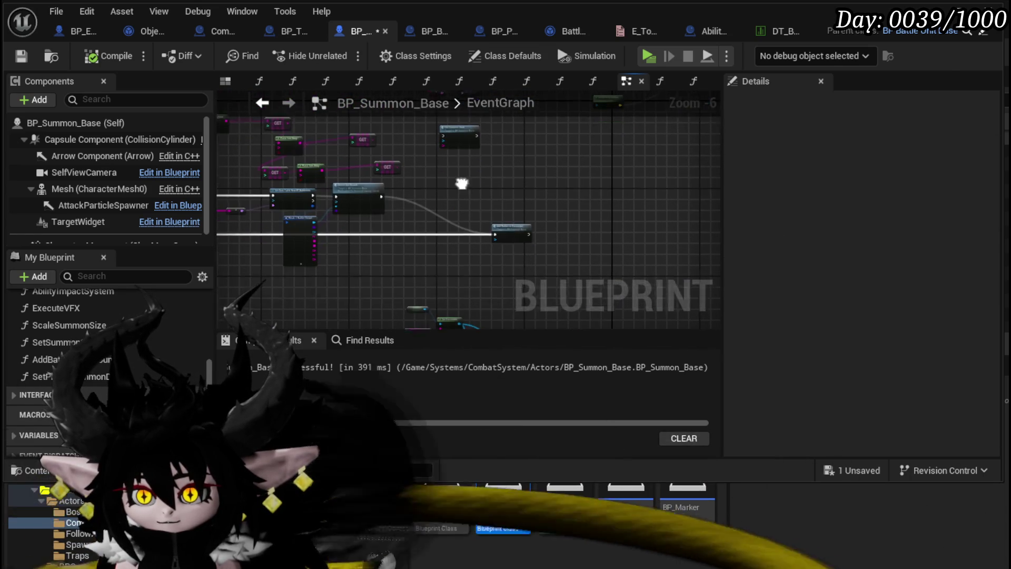
# - Select the Self, Get Encounter and Current Encounter nodes in AddBattlerToEncounter, then return to the EventGraph
pyautogui.doubleClick(514, 258)
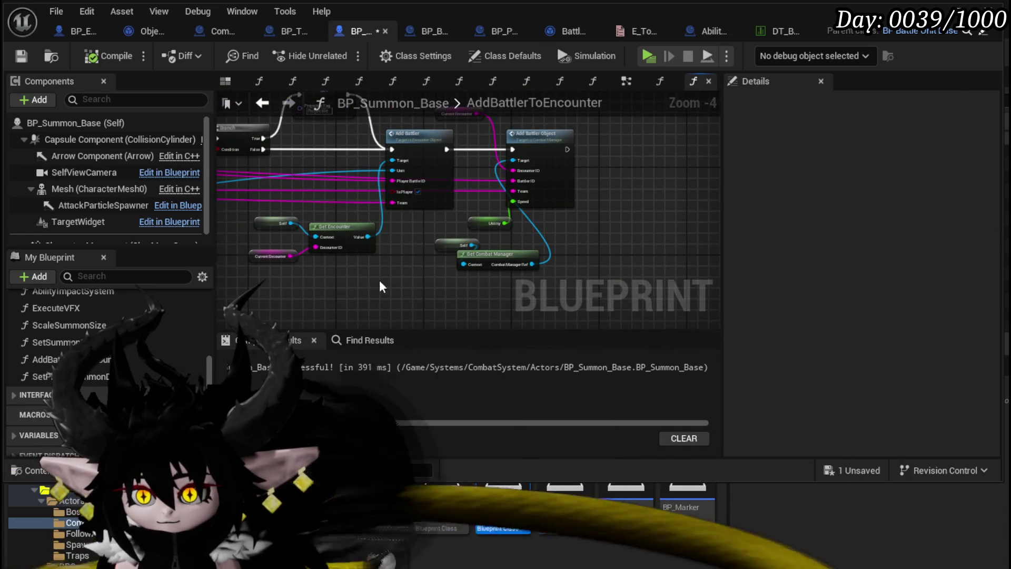
pyautogui.moveTo(379, 279); pyautogui.dragTo(458, 275)
pyautogui.moveTo(323, 264); pyautogui.dragTo(414, 207)
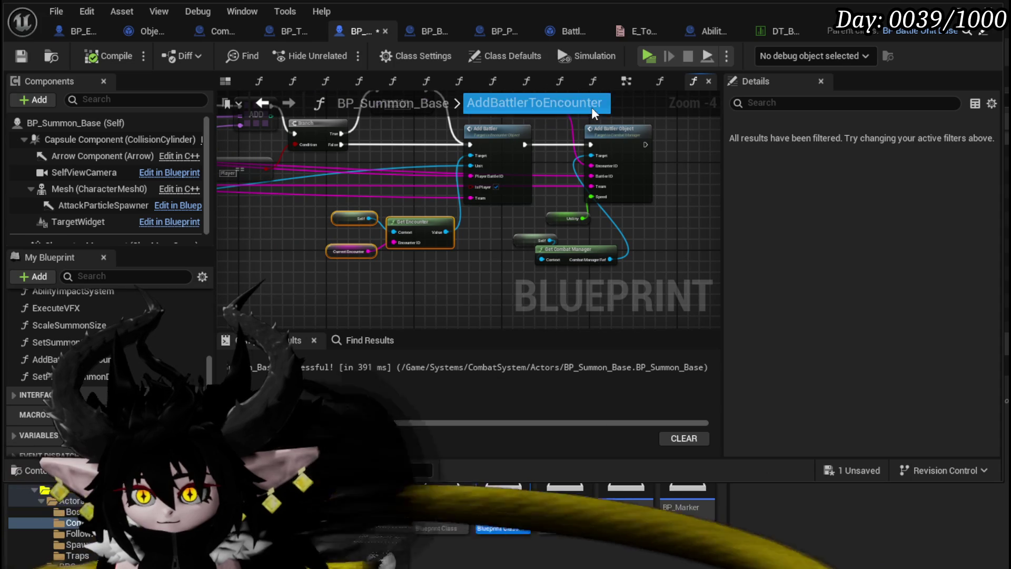
pyautogui.click(261, 102)
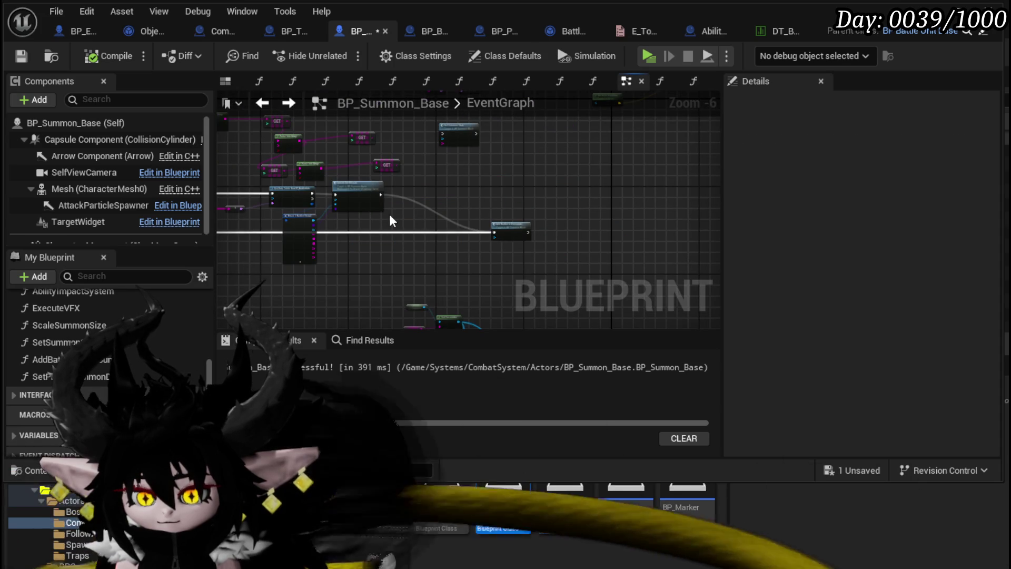
pyautogui.scroll(3, 389, 214)
# - Paste the Self, Get Encounter and Current Encounter nodes and search the encounter's actions for 'AI'
pyautogui.hotkey('ctrl', 'v')
pyautogui.moveTo(540, 225); pyautogui.dragTo(617, 151)
pyautogui.write('AI')
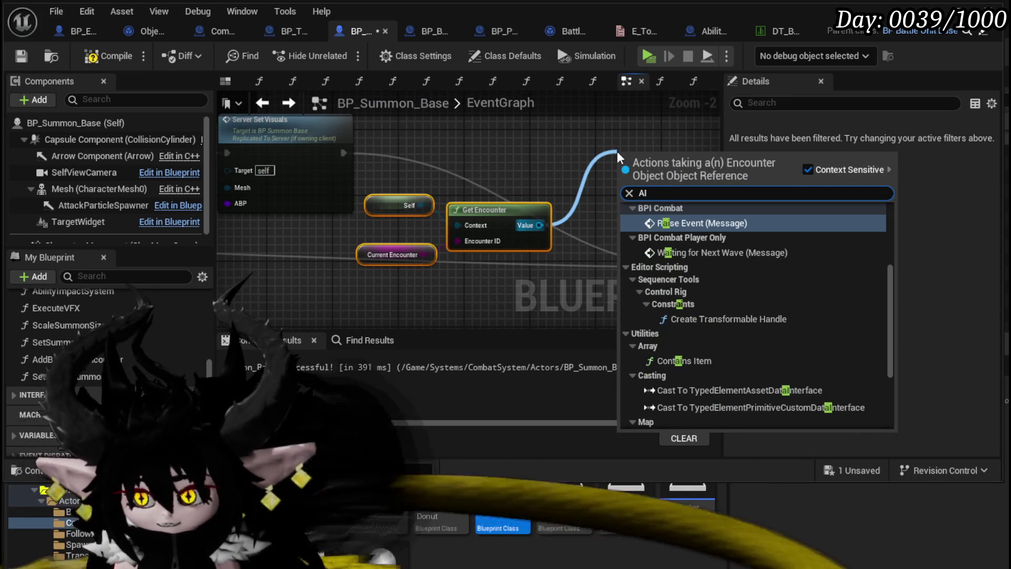
pyautogui.scroll(-5, 860, 293)
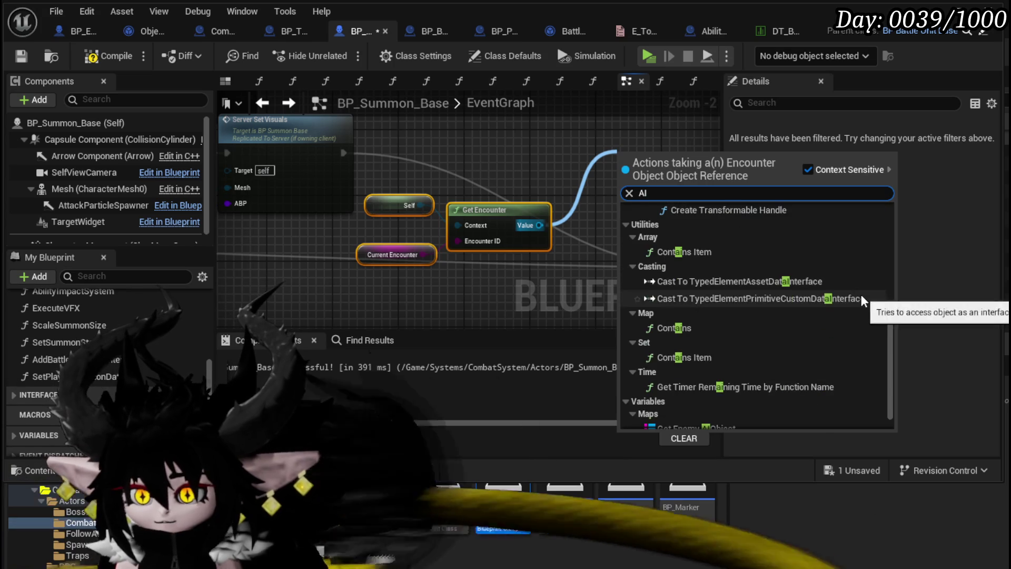
pyautogui.scroll(6, 864, 301)
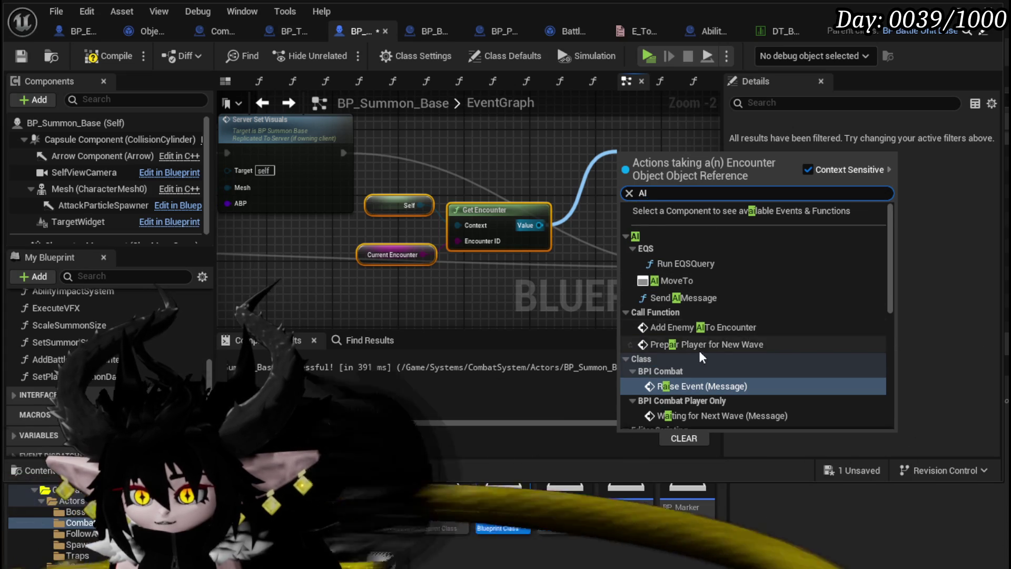
# - Add an Add Enemy AI To Encounter call above Get Encounter and open its definition
pyautogui.click(703, 323)
pyautogui.moveTo(679, 184)
pyautogui.mouseDown()
pyautogui.moveTo(570, 218)
pyautogui.moveTo(502, 192)
pyautogui.moveTo(502, 166)
pyautogui.moveTo(485, 167)
pyautogui.mouseUp()
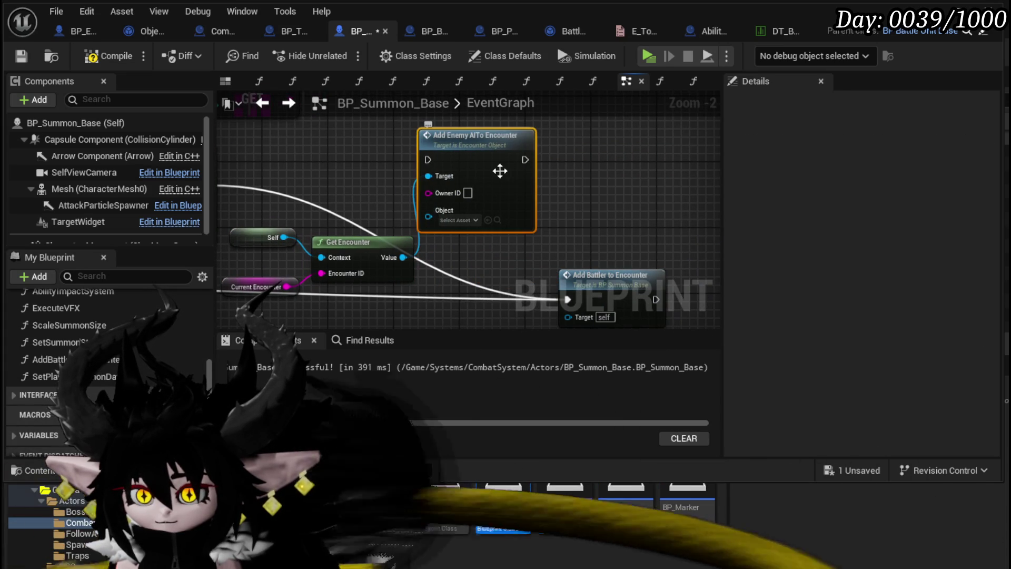
pyautogui.doubleClick(457, 178)
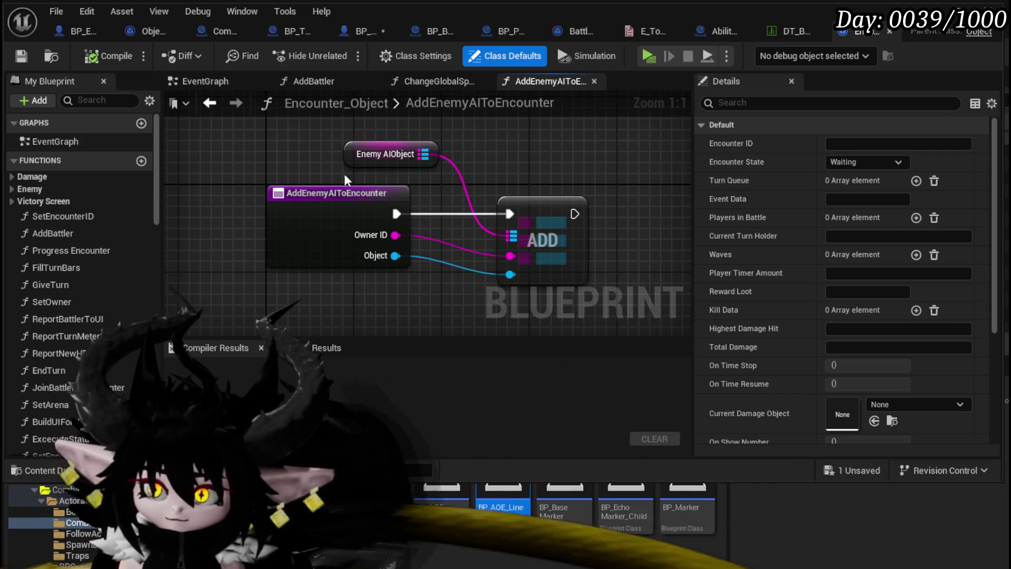
# - Compile and save BP_Summon_Base, then bring up Combat_Manager's Enemy_SpawnSummon graph
pyautogui.click(375, 23)
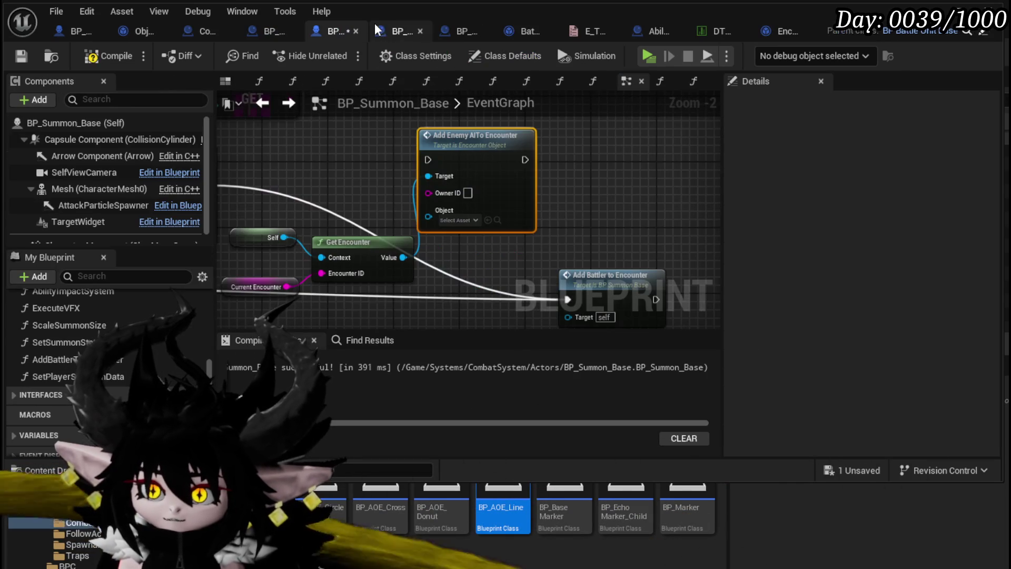
pyautogui.click(101, 57)
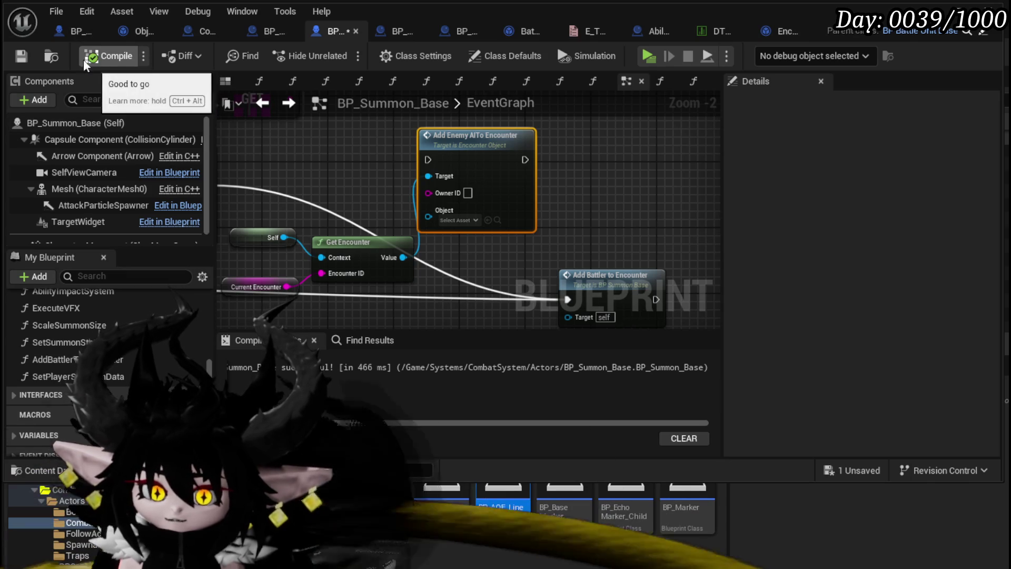
pyautogui.click(28, 60)
pyautogui.click(217, 31)
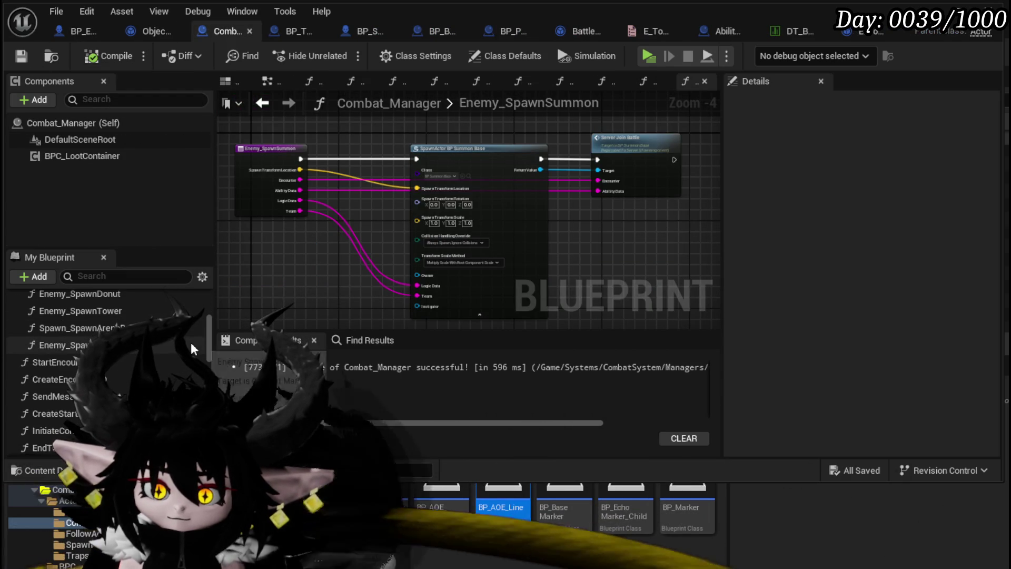
# - Open JoinBattlerToEncounterSequence and pan across its sequence nodes, function entry and FIND node
pyautogui.scroll(-1, 119, 363)
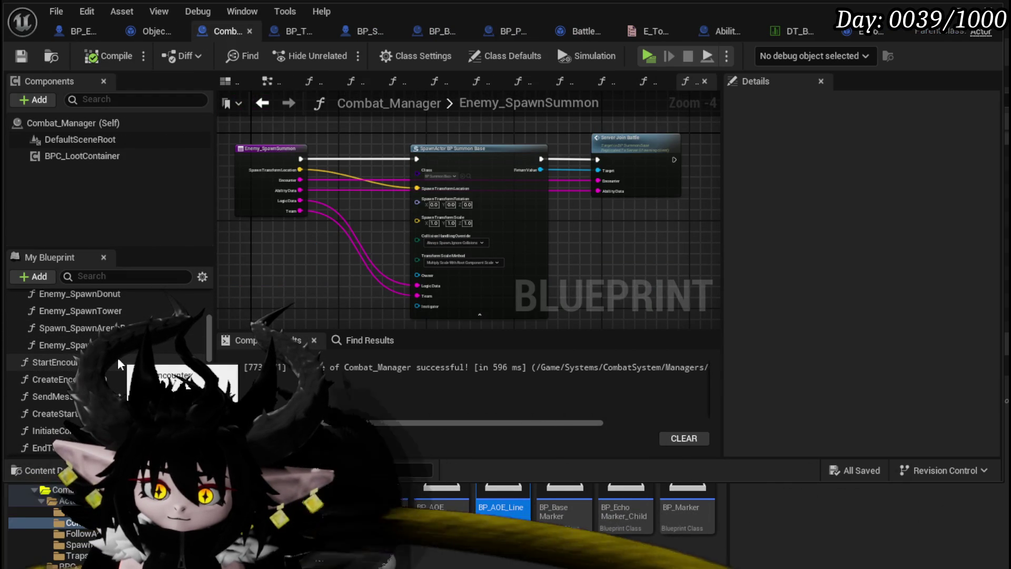
pyautogui.scroll(-1, 118, 358)
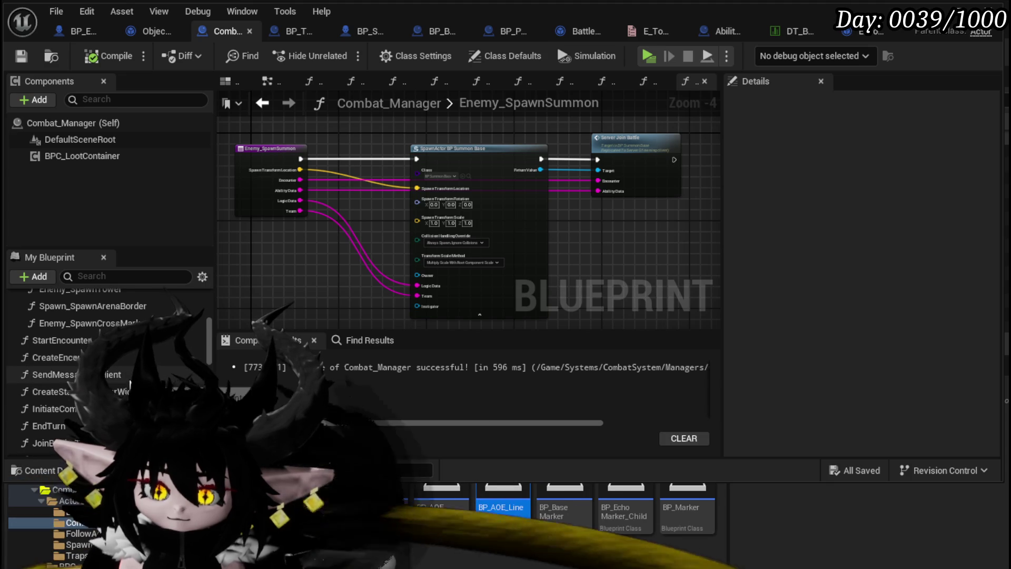
pyautogui.scroll(-3, 158, 380)
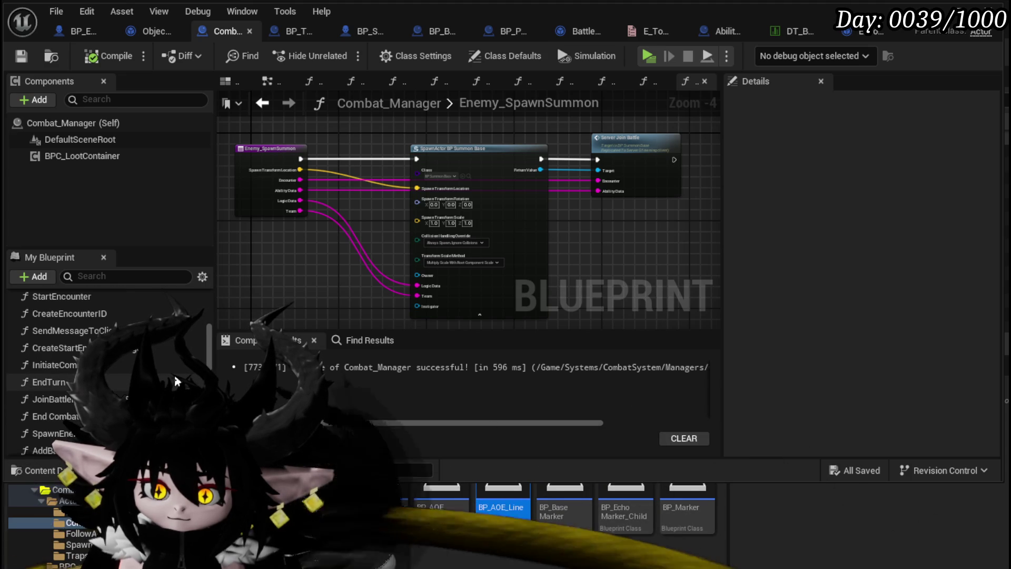
pyautogui.doubleClick(53, 399)
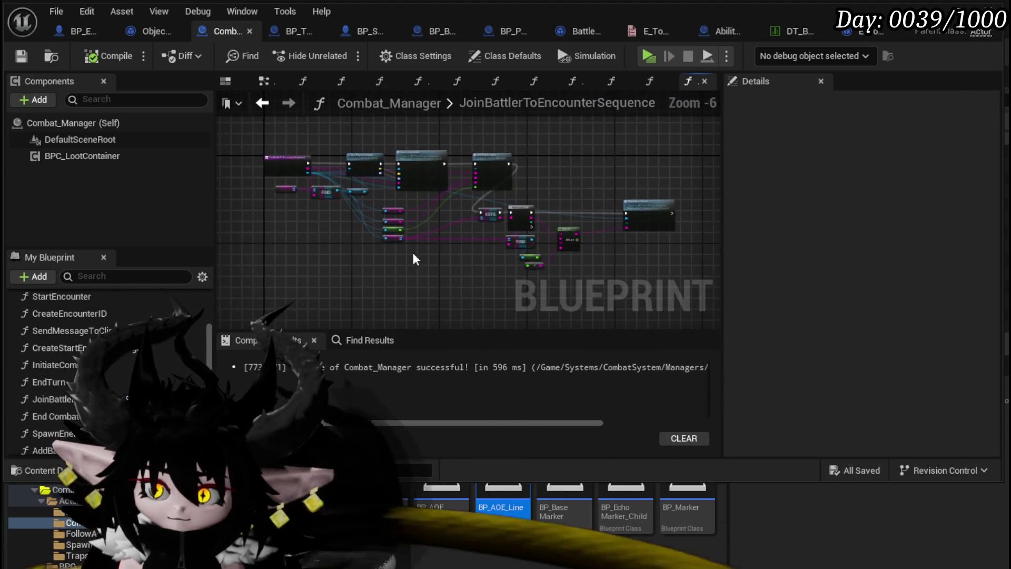
pyautogui.scroll(2, 413, 255)
pyautogui.moveTo(374, 225); pyautogui.dragTo(387, 279)
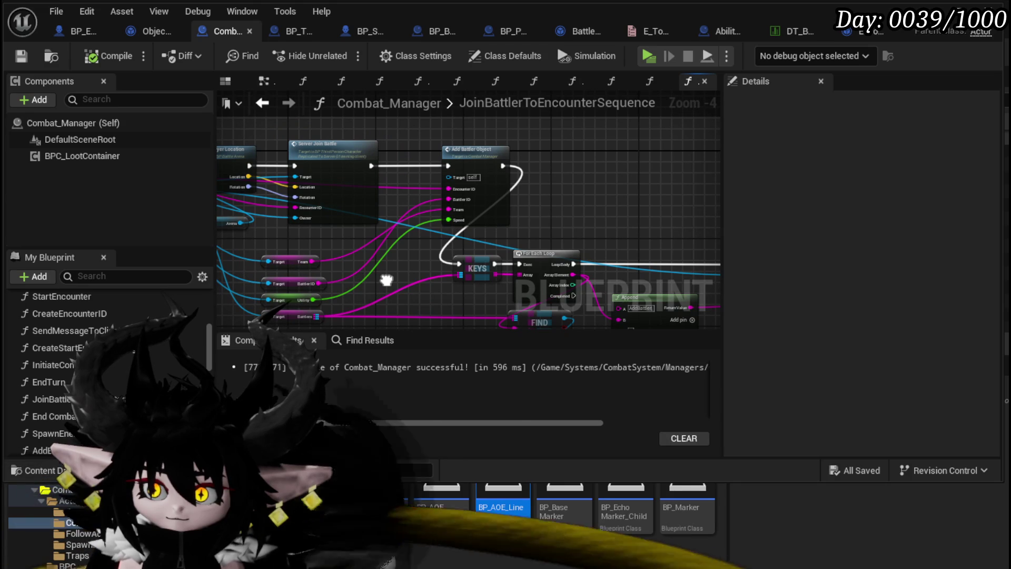
pyautogui.moveTo(387, 280)
pyautogui.mouseDown()
pyautogui.moveTo(548, 243)
pyautogui.moveTo(649, 267)
pyautogui.moveTo(564, 258)
pyautogui.mouseUp()
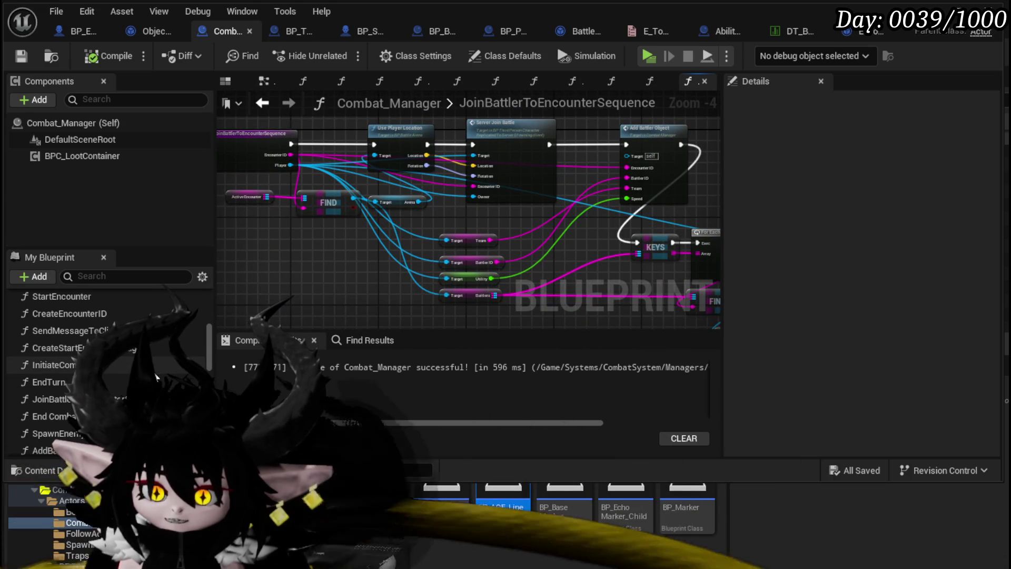
# - Open SpawnEnemyBattler and pan past Get Data Table Row and Set Enemy Battler Data to the Add Battler nodes
pyautogui.doubleClick(53, 433)
pyautogui.scroll(7, 363, 208)
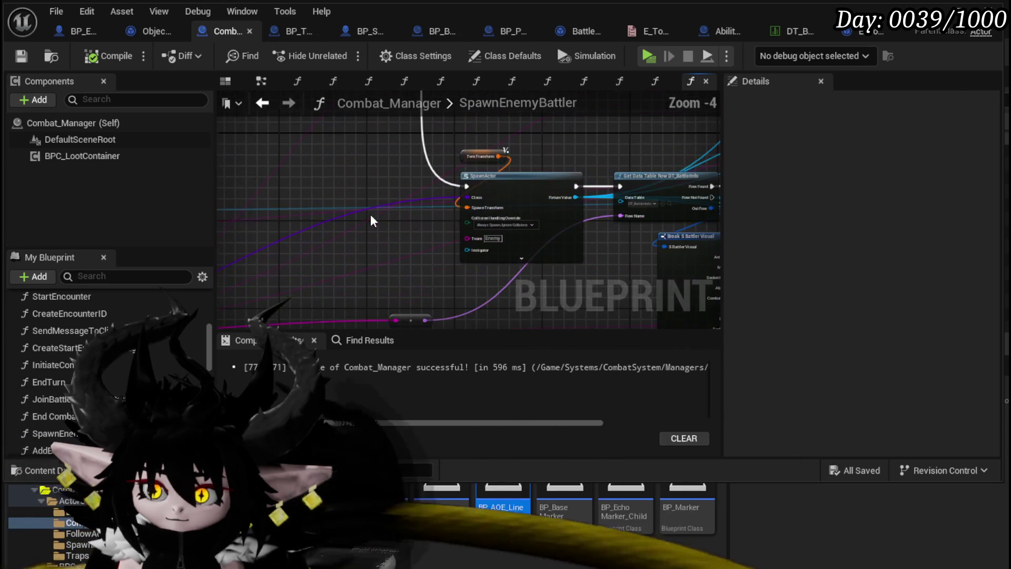
pyautogui.moveTo(368, 226); pyautogui.dragTo(292, 288)
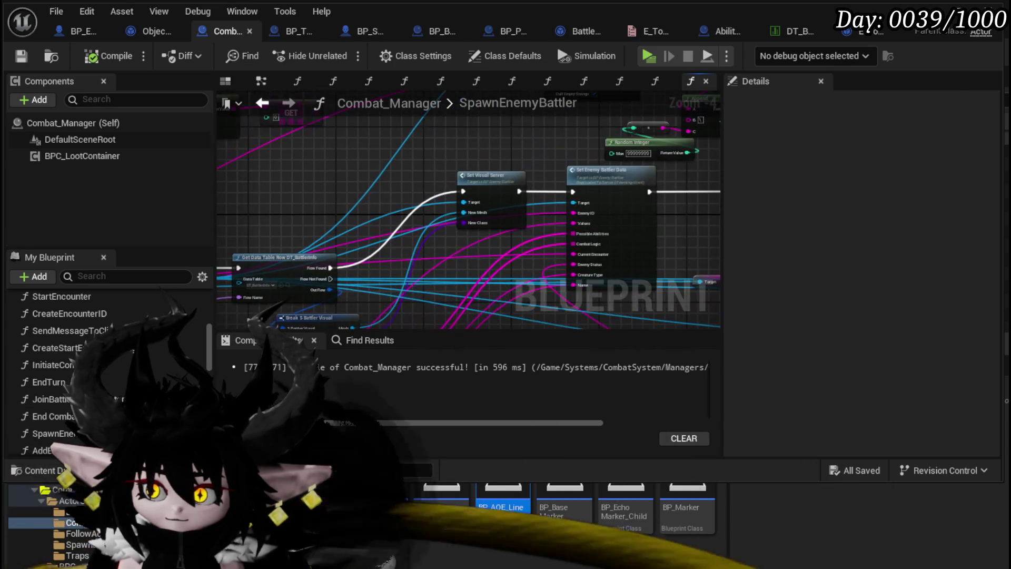
pyautogui.moveTo(545, 190)
pyautogui.mouseDown()
pyautogui.moveTo(484, 179)
pyautogui.moveTo(579, 200)
pyautogui.moveTo(422, 174)
pyautogui.moveTo(511, 127)
pyautogui.moveTo(227, 185)
pyautogui.mouseUp()
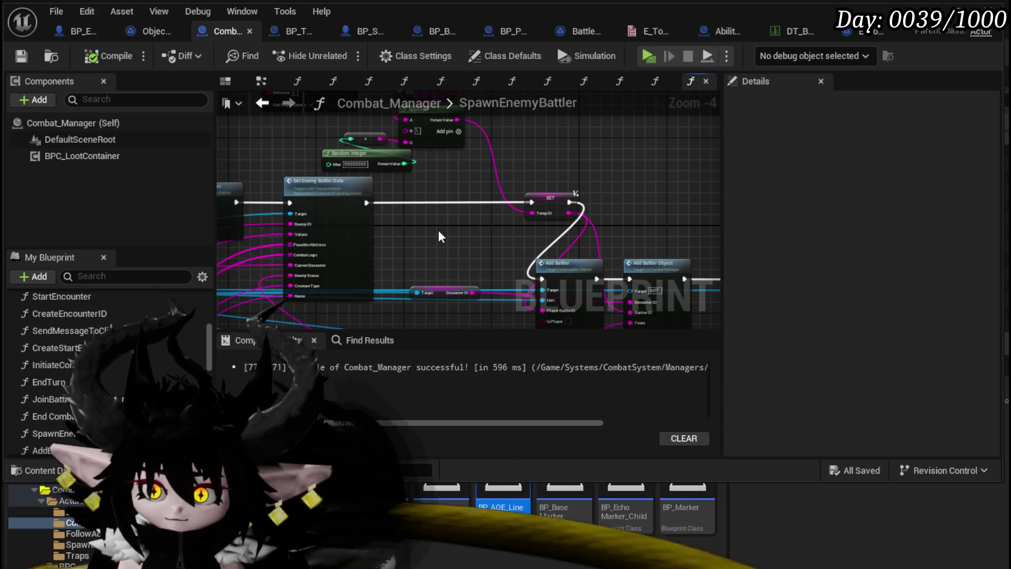
pyautogui.scroll(2, 406, 223)
pyautogui.scroll(-2, 425, 235)
pyautogui.moveTo(349, 169)
pyautogui.mouseDown()
pyautogui.moveTo(232, 158)
pyautogui.moveTo(417, 177)
pyautogui.moveTo(273, 173)
pyautogui.moveTo(290, 127)
pyautogui.mouseUp()
# - Move the Utility getter node down beneath Add Battler Object and clear the selection
pyautogui.scroll(2, 522, 223)
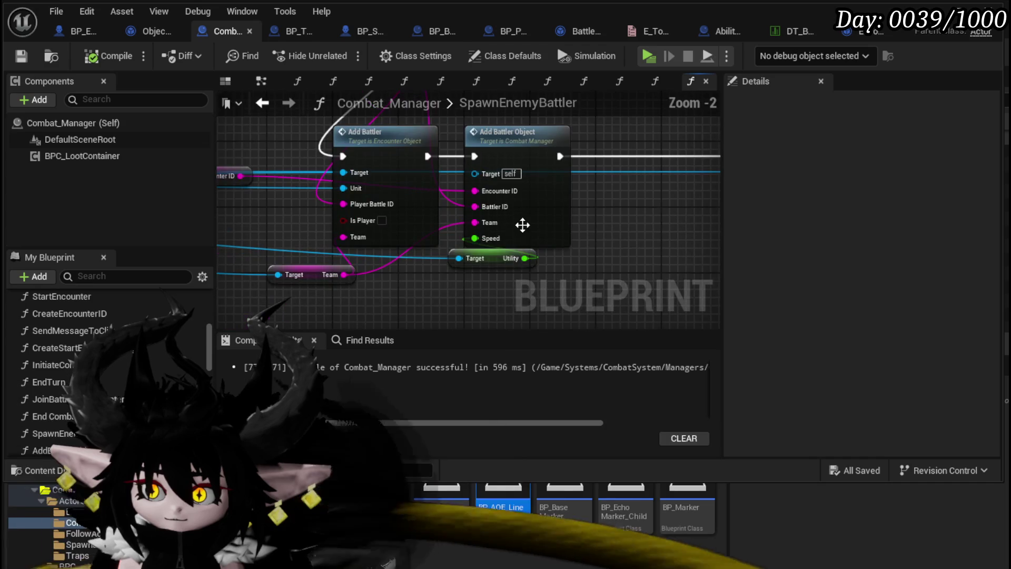
pyautogui.moveTo(491, 260); pyautogui.dragTo(466, 302)
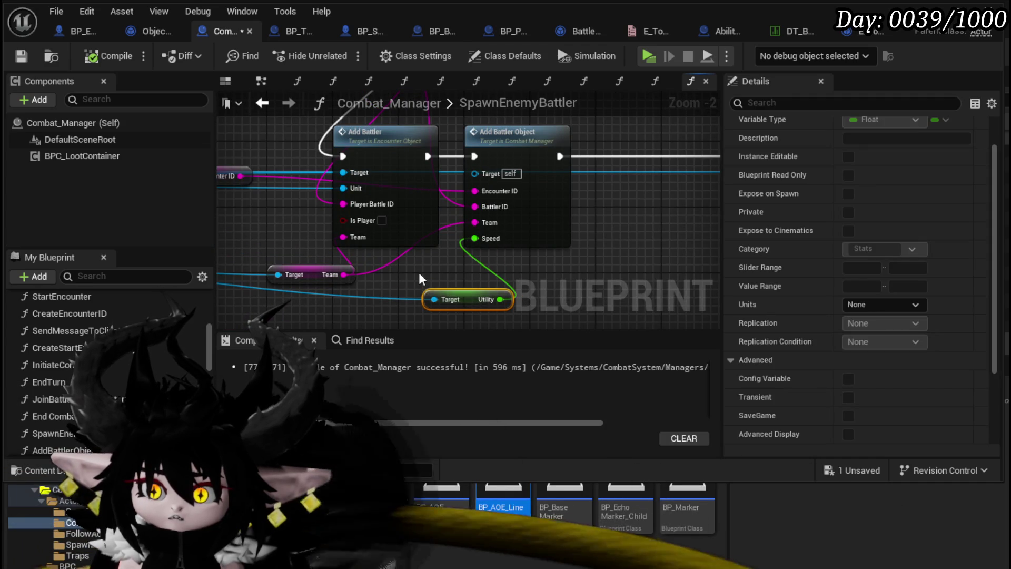
pyautogui.click(419, 273)
pyautogui.scroll(-2, 420, 270)
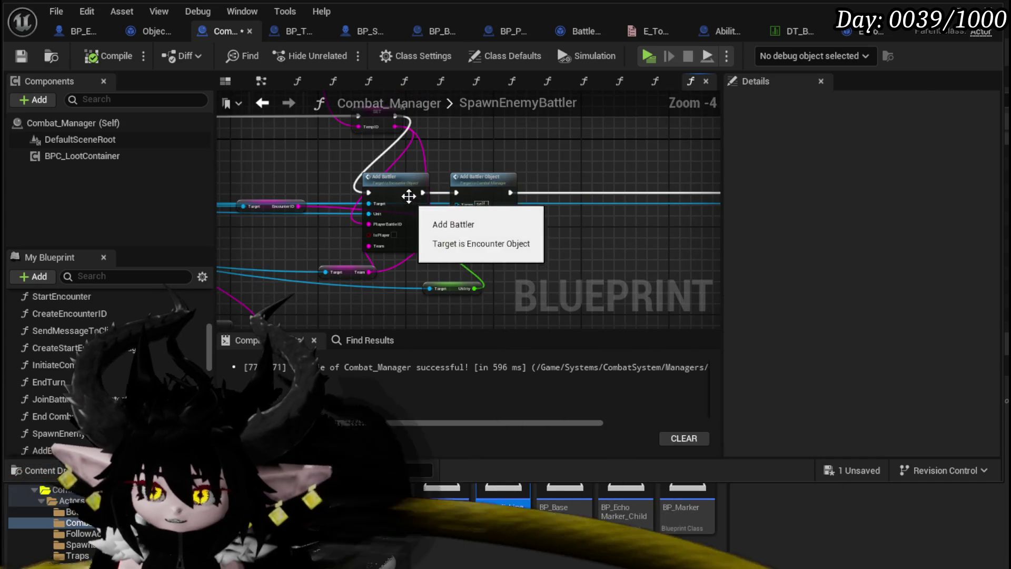
pyautogui.scroll(-2, 421, 193)
pyautogui.scroll(4, 474, 271)
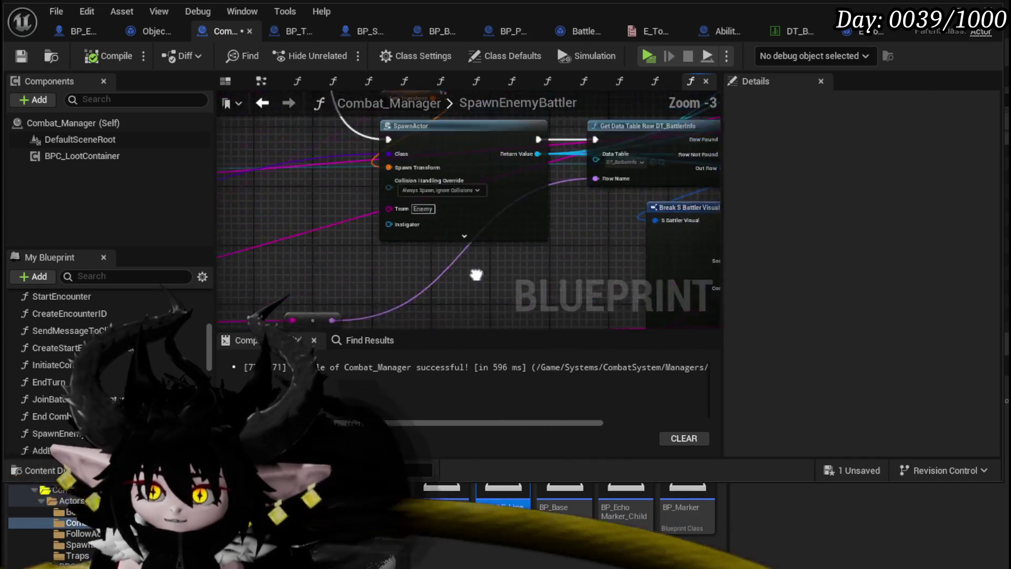
pyautogui.scroll(-5, 377, 244)
pyautogui.scroll(5, 376, 244)
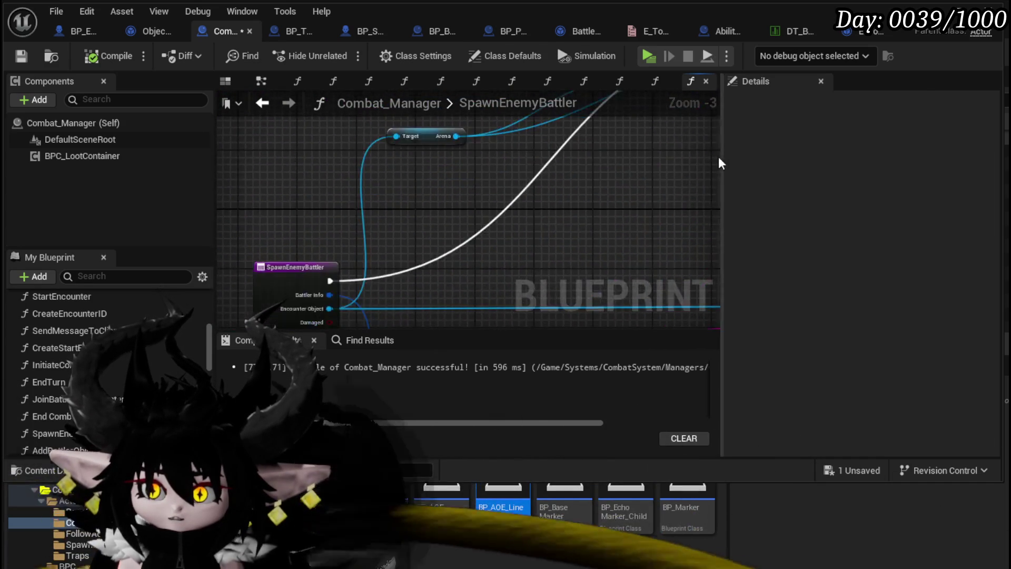
pyautogui.scroll(-4, 471, 194)
pyautogui.scroll(3, 471, 206)
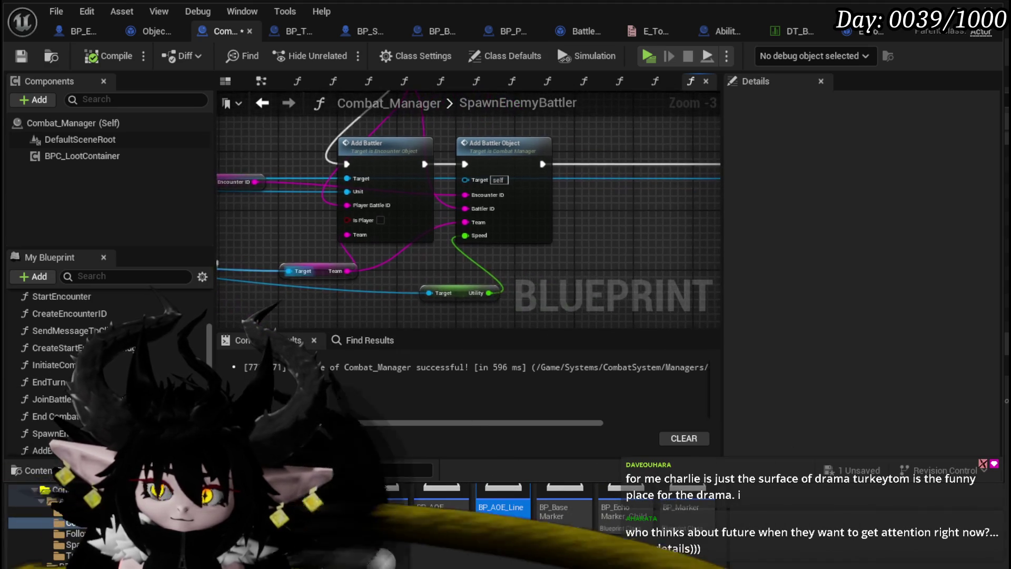
# - Browse Encounter_Object's AddBattler graph and its SET and ADD nodes, then go back to AddEnemyAIToEncounter
pyautogui.doubleClick(355, 229)
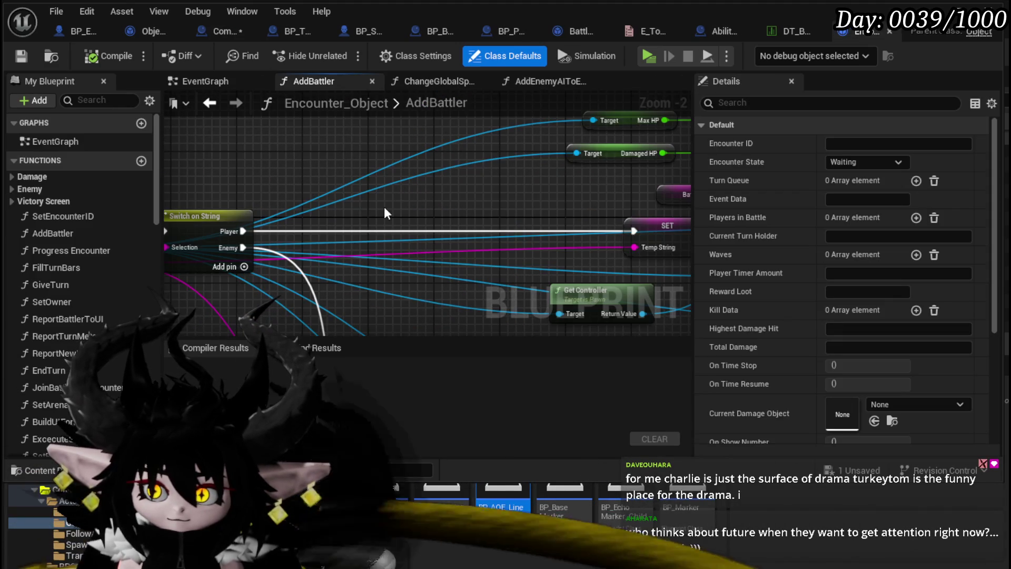
pyautogui.scroll(-2, 384, 207)
pyautogui.moveTo(384, 206)
pyautogui.mouseDown()
pyautogui.moveTo(348, 72)
pyautogui.moveTo(231, 122)
pyautogui.mouseUp()
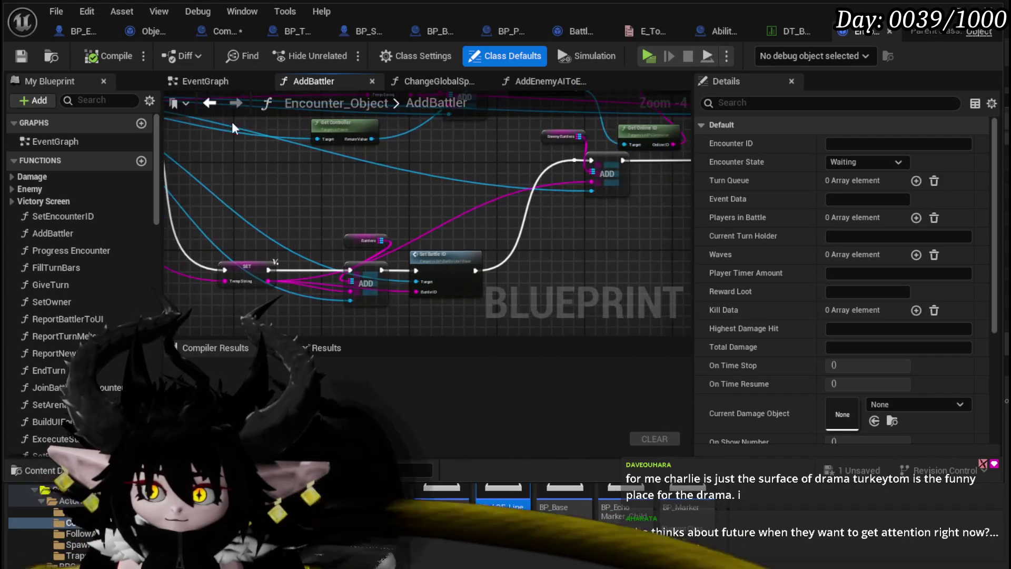
pyautogui.moveTo(497, 241)
pyautogui.mouseDown()
pyautogui.moveTo(233, 260)
pyautogui.moveTo(542, 219)
pyautogui.moveTo(305, 228)
pyautogui.moveTo(516, 225)
pyautogui.moveTo(429, 281)
pyautogui.moveTo(476, 233)
pyautogui.mouseUp()
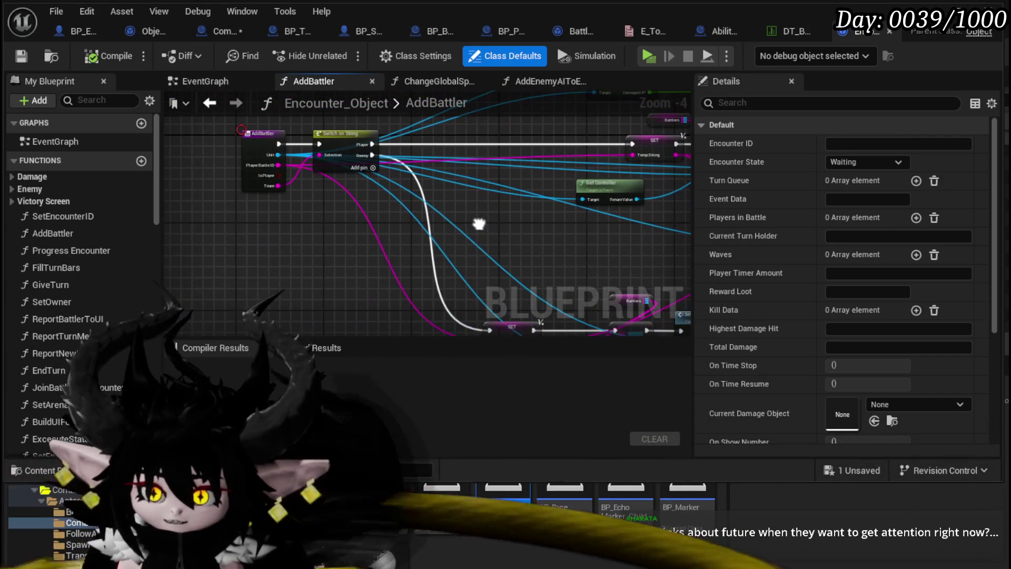
pyautogui.click(213, 103)
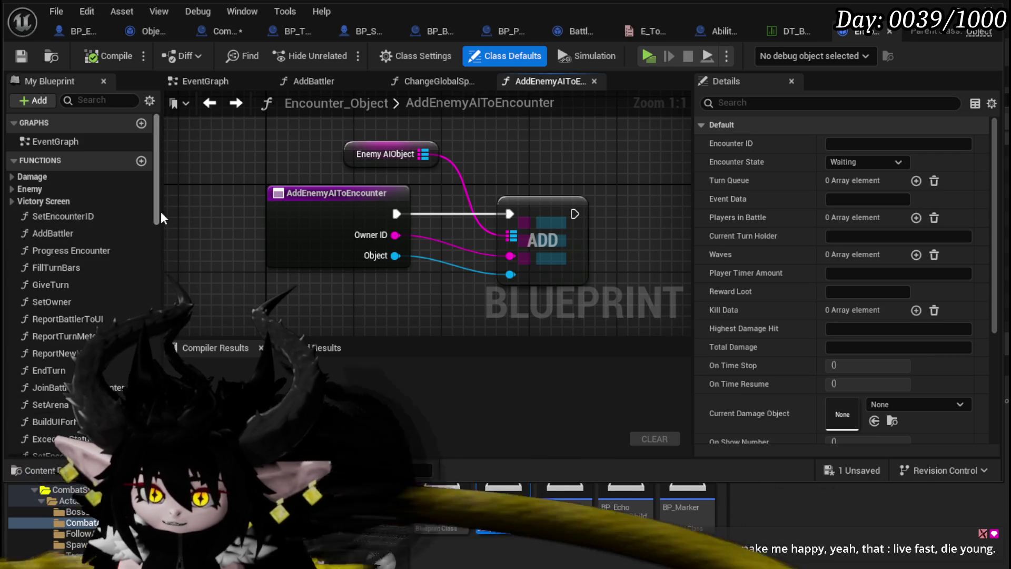
pyautogui.scroll(-2, 119, 283)
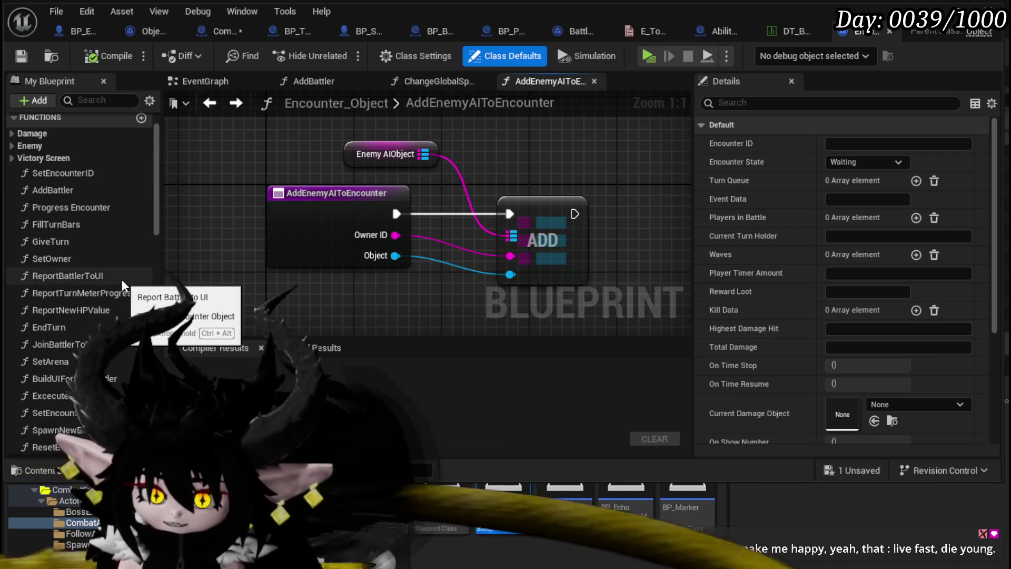
pyautogui.scroll(-3, 121, 280)
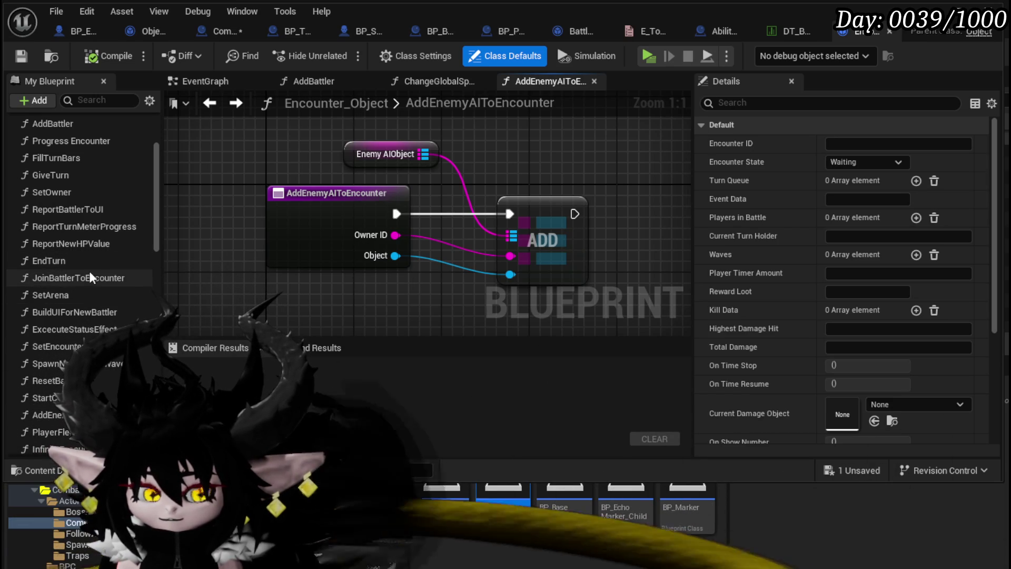
pyautogui.scroll(-1, 95, 298)
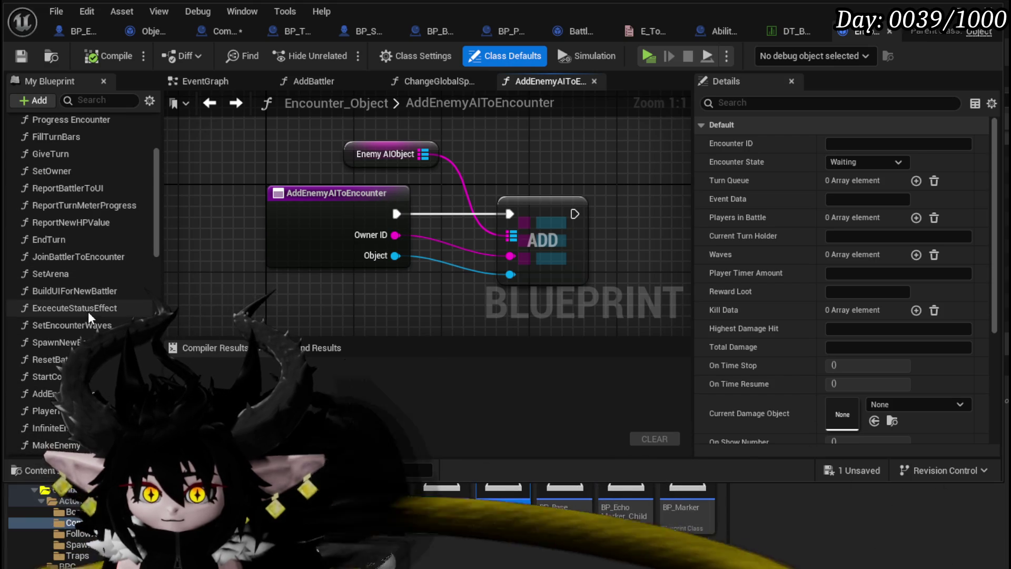
pyautogui.scroll(-1, 63, 337)
pyautogui.scroll(-1, 96, 327)
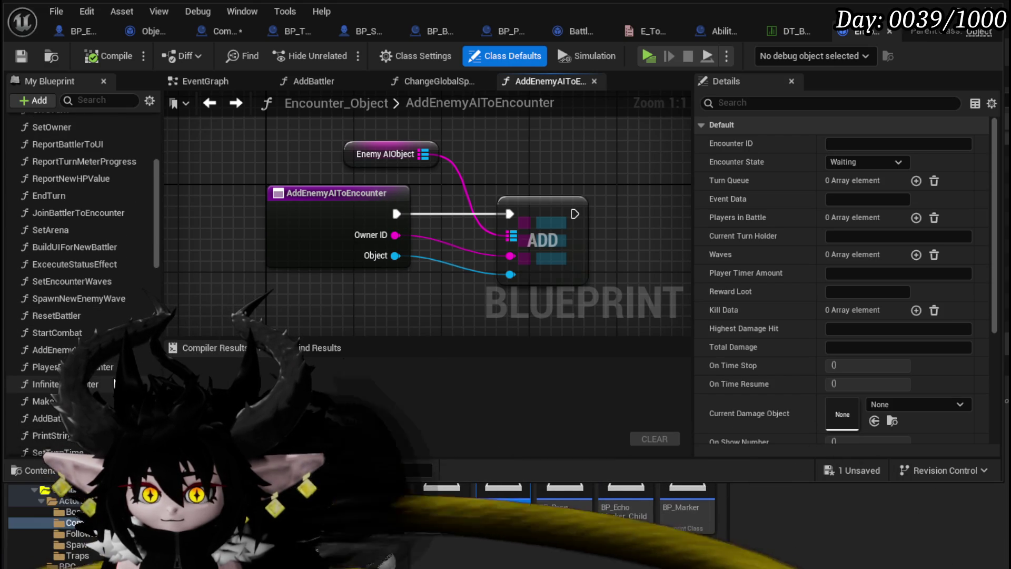
pyautogui.scroll(-1, 109, 375)
pyautogui.scroll(-4, 106, 384)
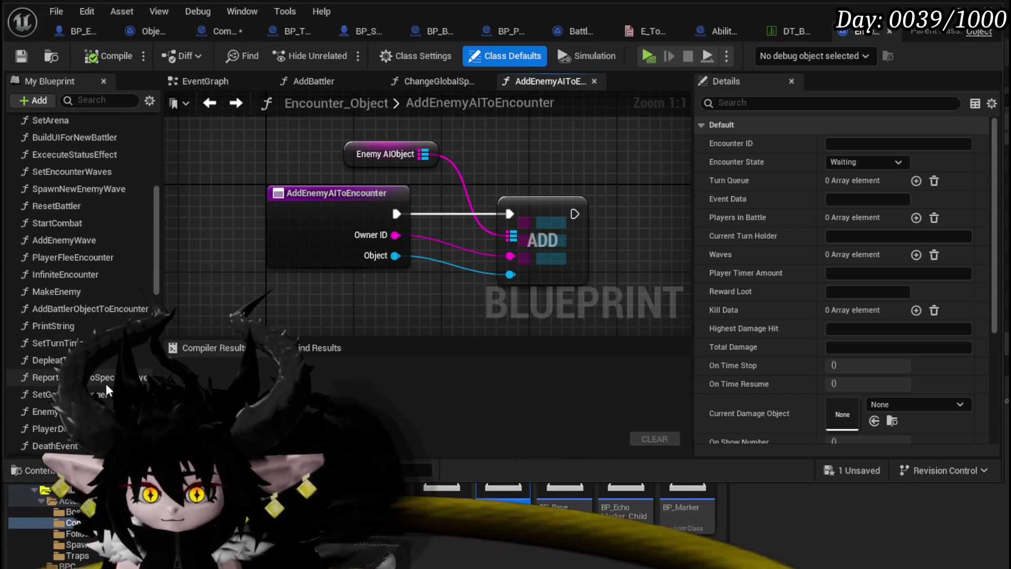
pyautogui.scroll(-4, 106, 384)
pyautogui.scroll(-3, 105, 383)
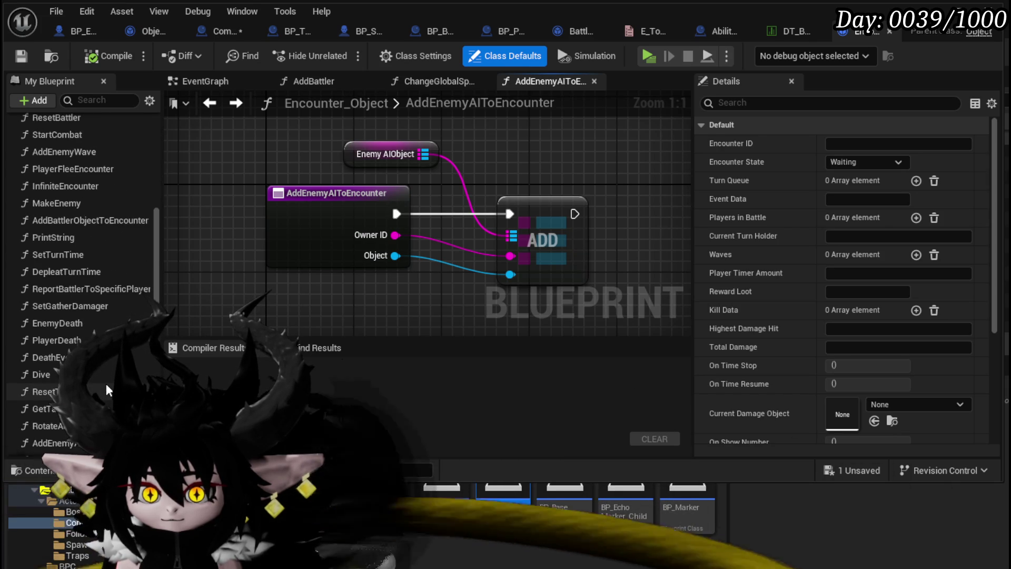
pyautogui.scroll(-5, 106, 384)
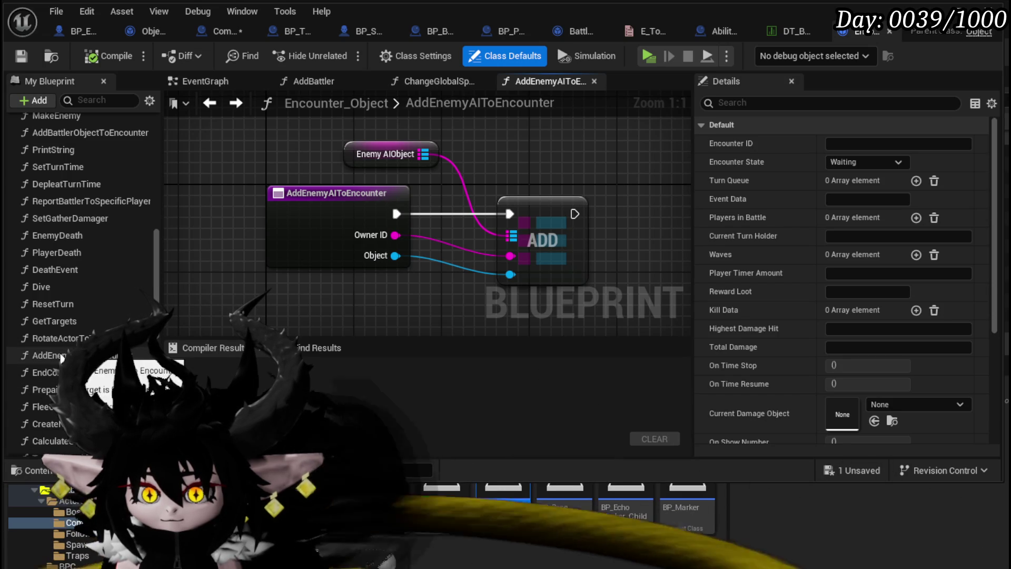
# - Save Combat_Manager, search Find Results for 'StartEncounter' and jump to the AddBattlerObject function
pyautogui.click(214, 32)
pyautogui.click(21, 56)
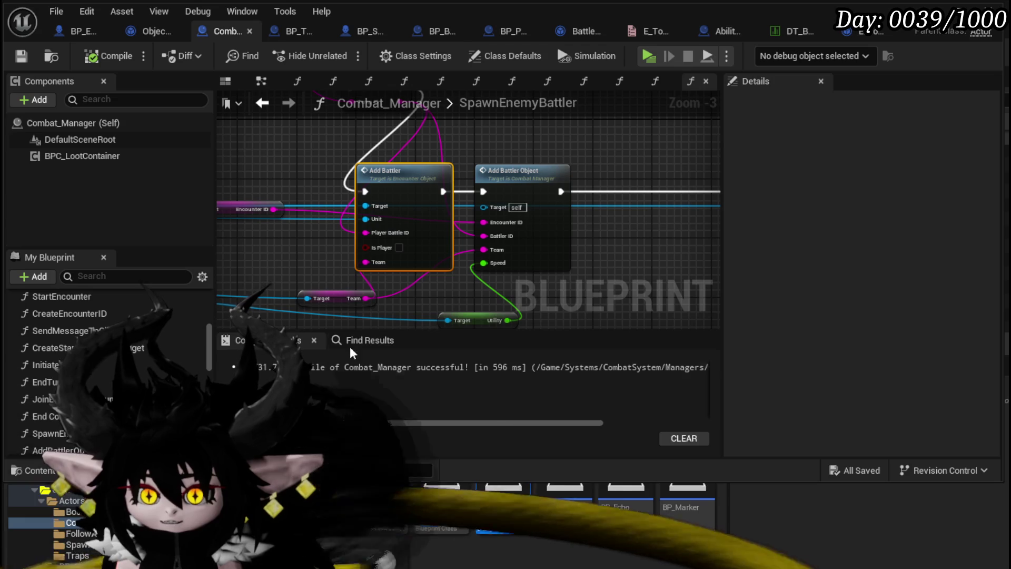
pyautogui.click(351, 344)
pyautogui.write('StartEncounter')
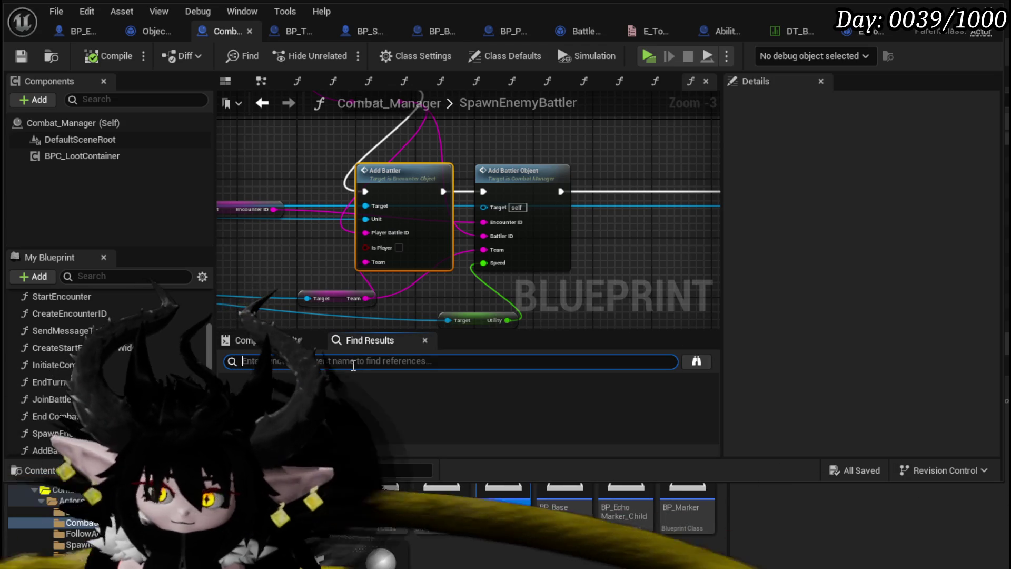
pyautogui.press('Return')
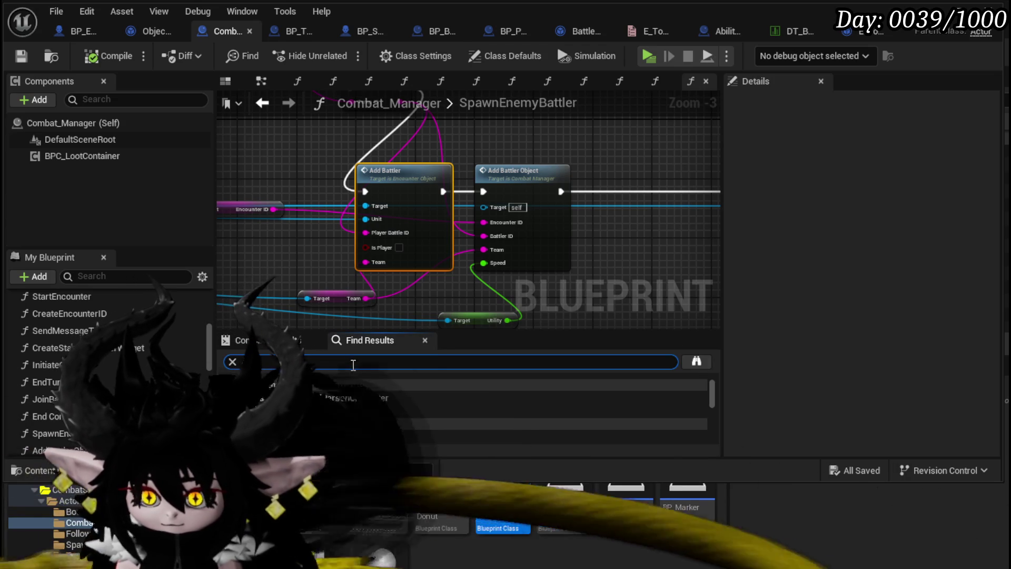
pyautogui.scroll(-1, 357, 407)
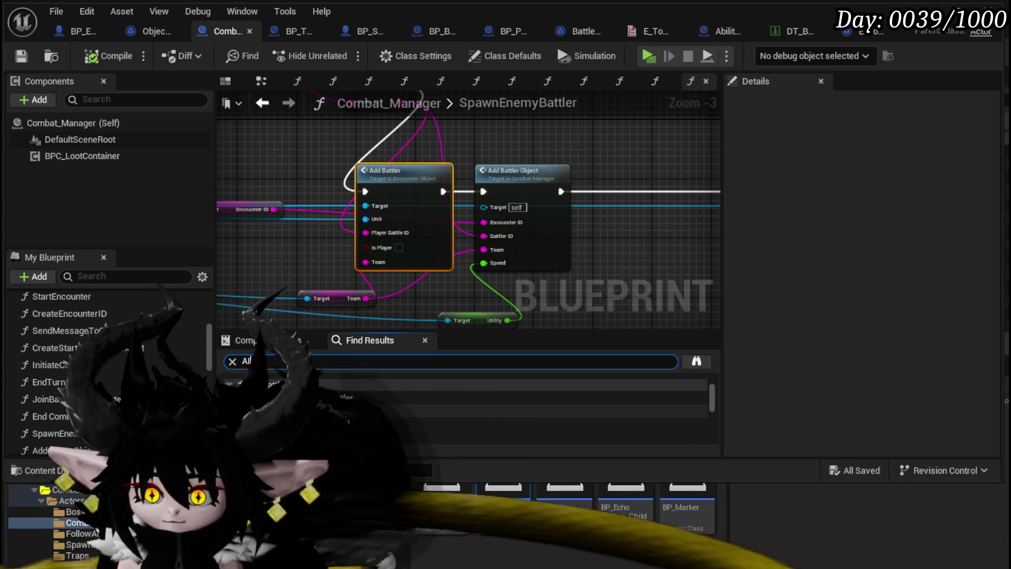
pyautogui.click(390, 385)
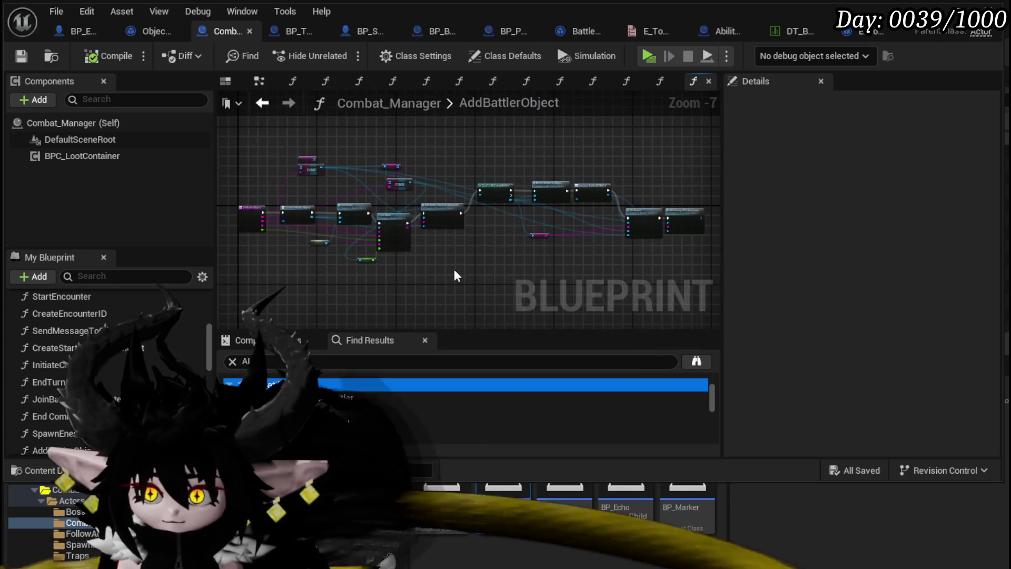
# - Pan through the AddBattlerObject graph to the Construct Battler AI Object nodes
pyautogui.scroll(5, 438, 268)
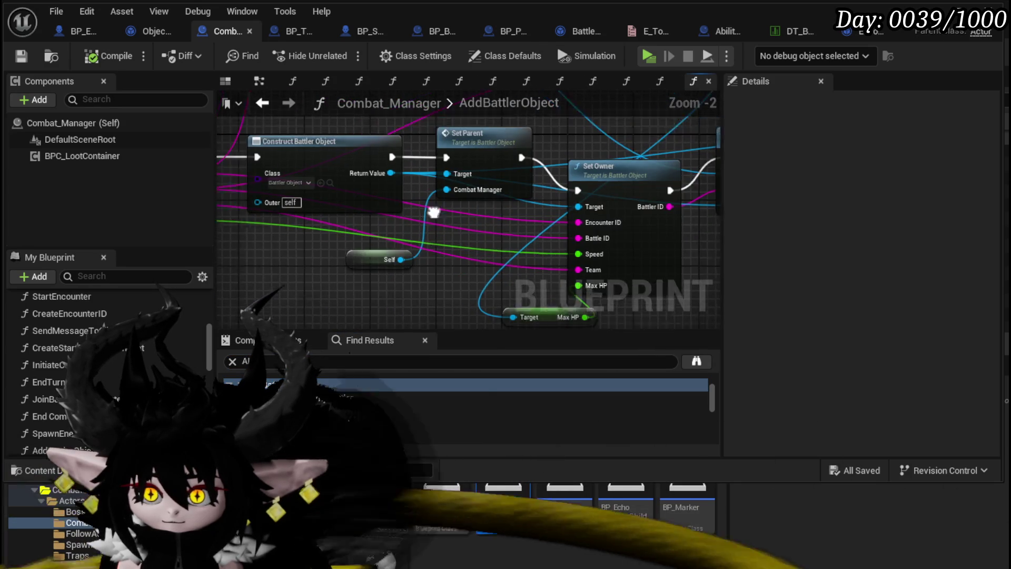
pyautogui.moveTo(410, 200)
pyautogui.mouseDown()
pyautogui.moveTo(516, 236)
pyautogui.moveTo(331, 250)
pyautogui.mouseUp()
pyautogui.scroll(-2, 331, 250)
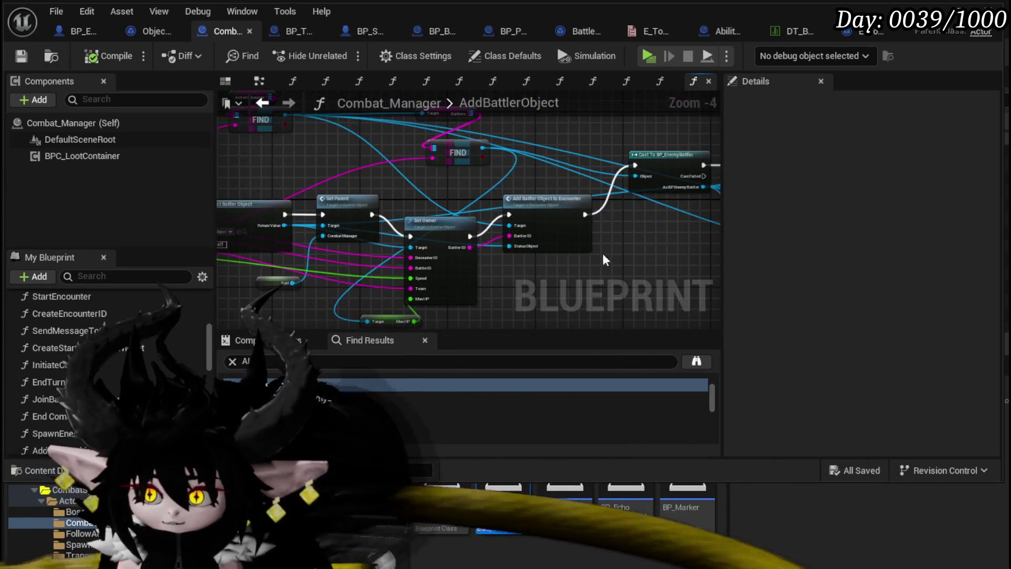
pyautogui.moveTo(659, 295); pyautogui.dragTo(231, 285)
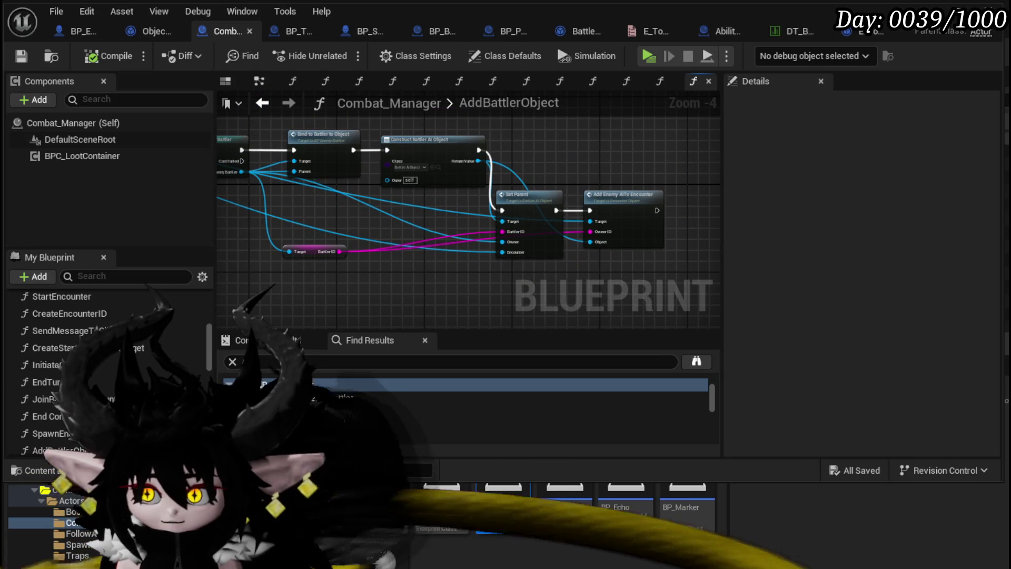
pyautogui.scroll(3, 602, 249)
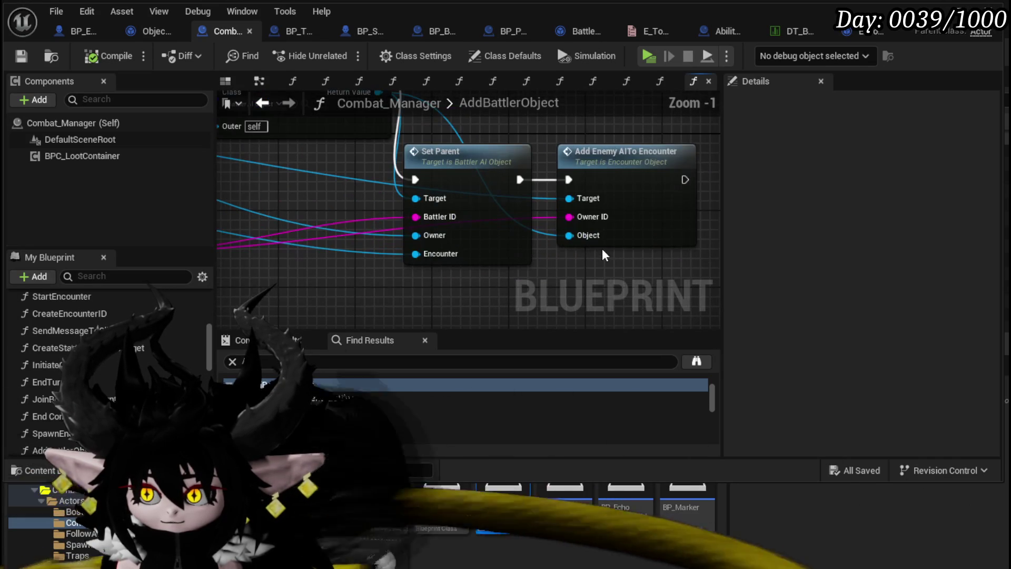
pyautogui.scroll(-1, 602, 249)
pyautogui.scroll(-1, 602, 249)
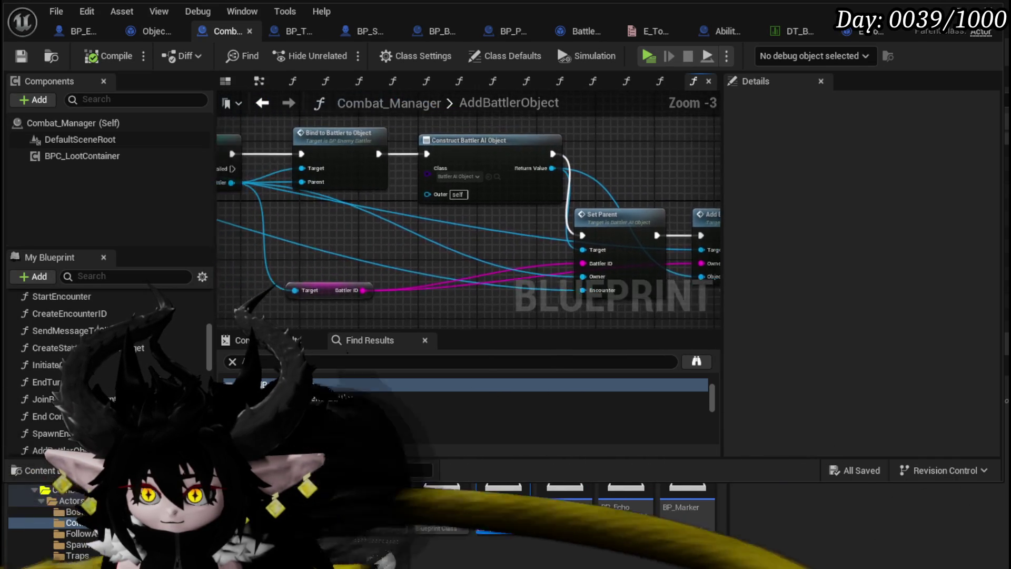
pyautogui.moveTo(602, 250)
pyautogui.mouseDown()
pyautogui.moveTo(578, 267)
pyautogui.moveTo(659, 281)
pyautogui.mouseUp()
pyautogui.scroll(2, 426, 211)
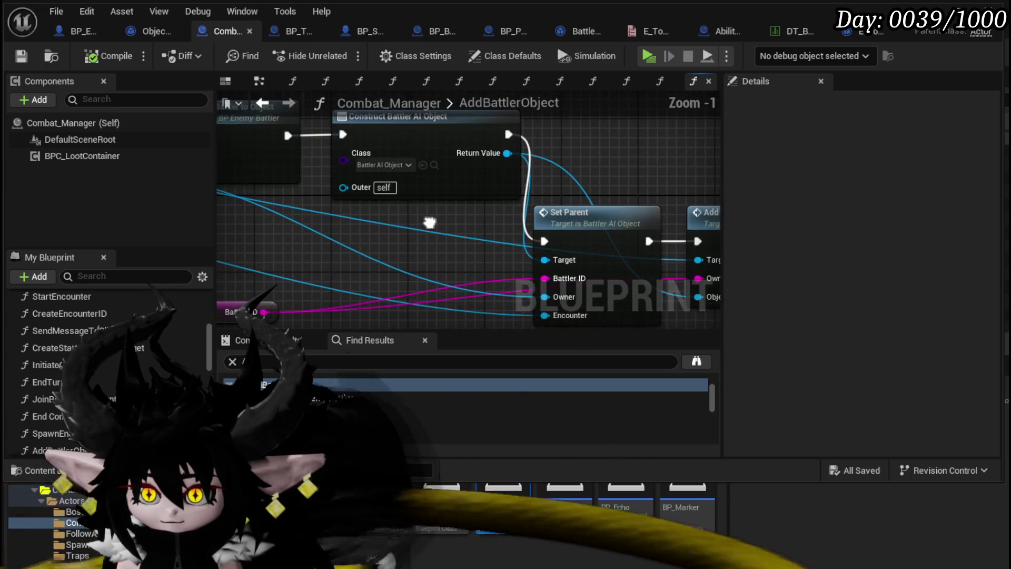
# - Check the Bind to Battler to Object and Cast To BP_EnemyBattler nodes, then select the entry node to view EncounterID, BattlerID, Team and Speed
pyautogui.moveTo(425, 210); pyautogui.dragTo(642, 240)
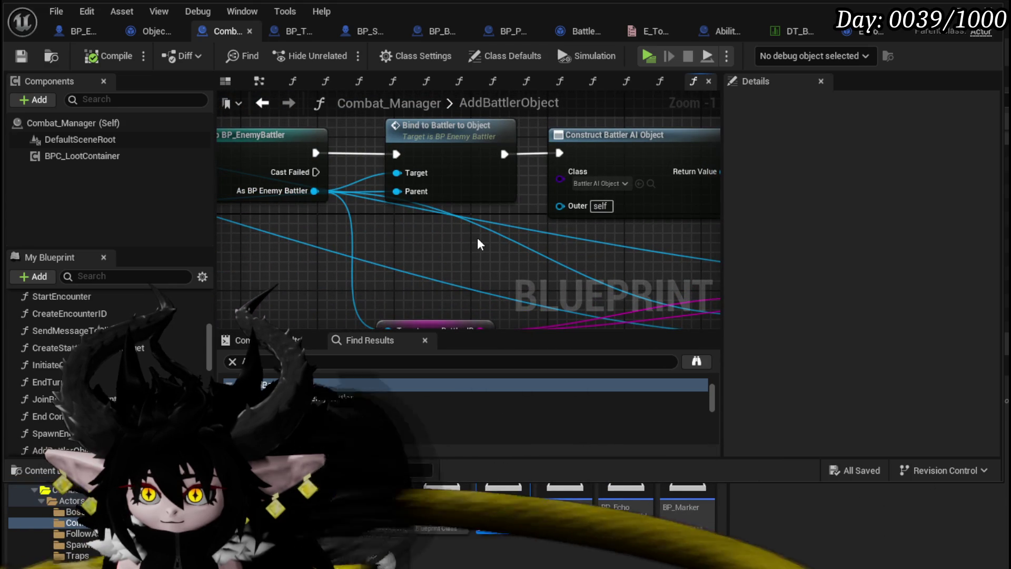
pyautogui.scroll(-1, 477, 238)
pyautogui.moveTo(245, 165); pyautogui.dragTo(386, 171)
pyautogui.scroll(-3, 394, 207)
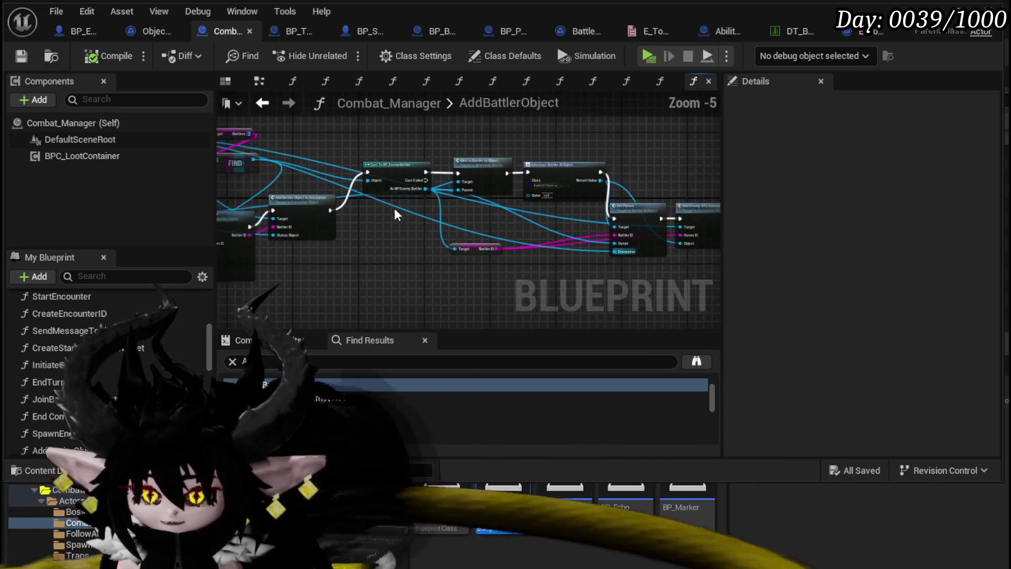
pyautogui.scroll(3, 255, 210)
pyautogui.moveTo(255, 210); pyautogui.dragTo(325, 180)
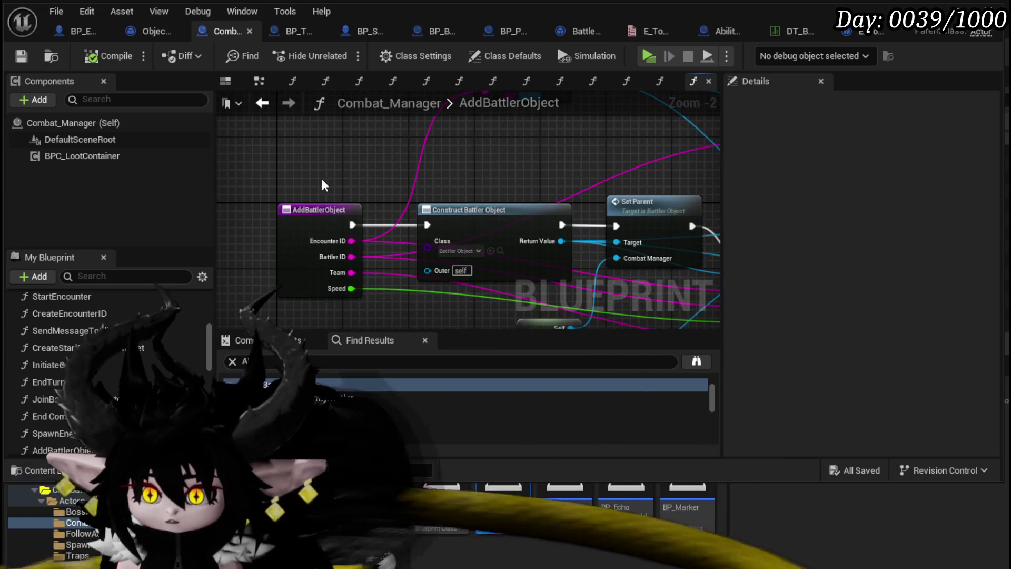
pyautogui.moveTo(267, 165); pyautogui.dragTo(305, 274)
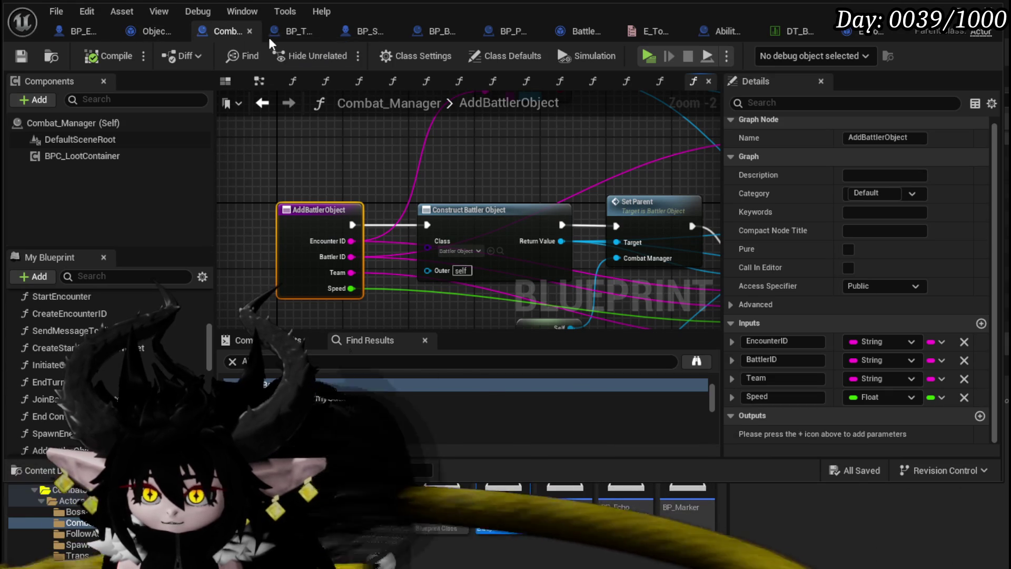
# - In BP_Summon_Base, open the AddBattlerToEncounter graph and select its Add Battler Object node
pyautogui.click(372, 36)
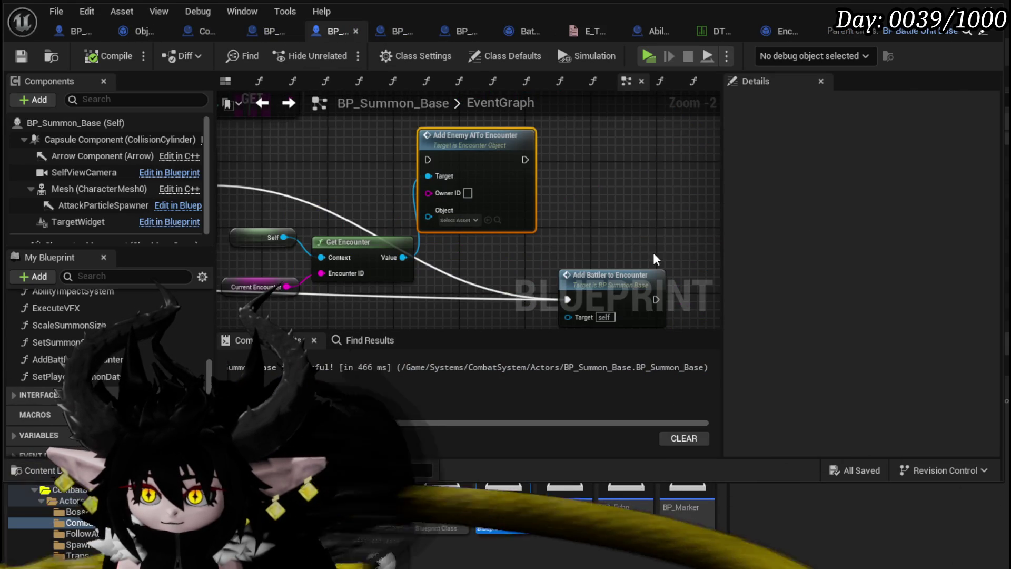
pyautogui.doubleClick(503, 202)
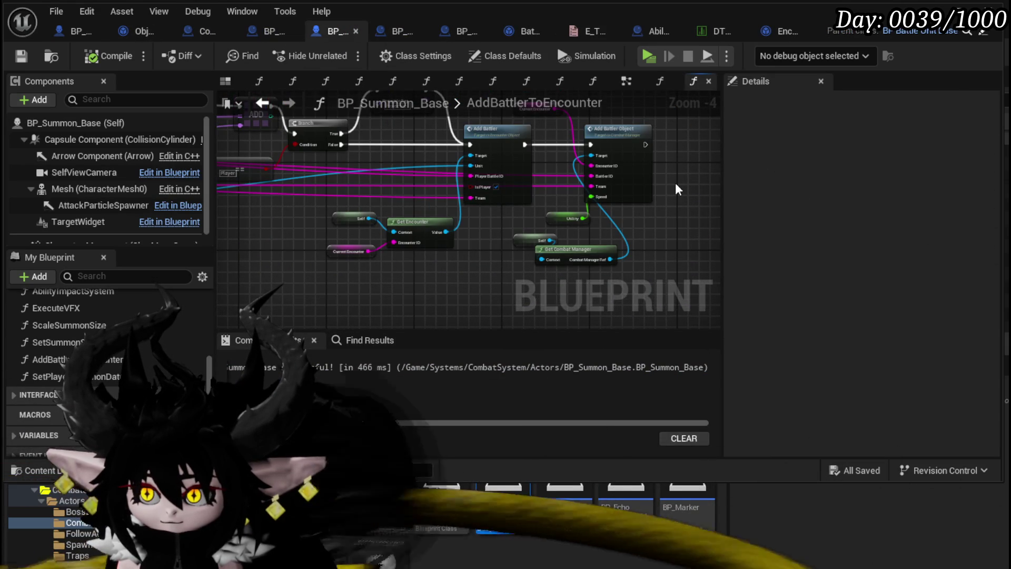
pyautogui.scroll(1, 598, 224)
pyautogui.click(559, 232)
pyautogui.moveTo(607, 235)
pyautogui.mouseDown()
pyautogui.moveTo(515, 188)
pyautogui.moveTo(581, 260)
pyautogui.mouseUp()
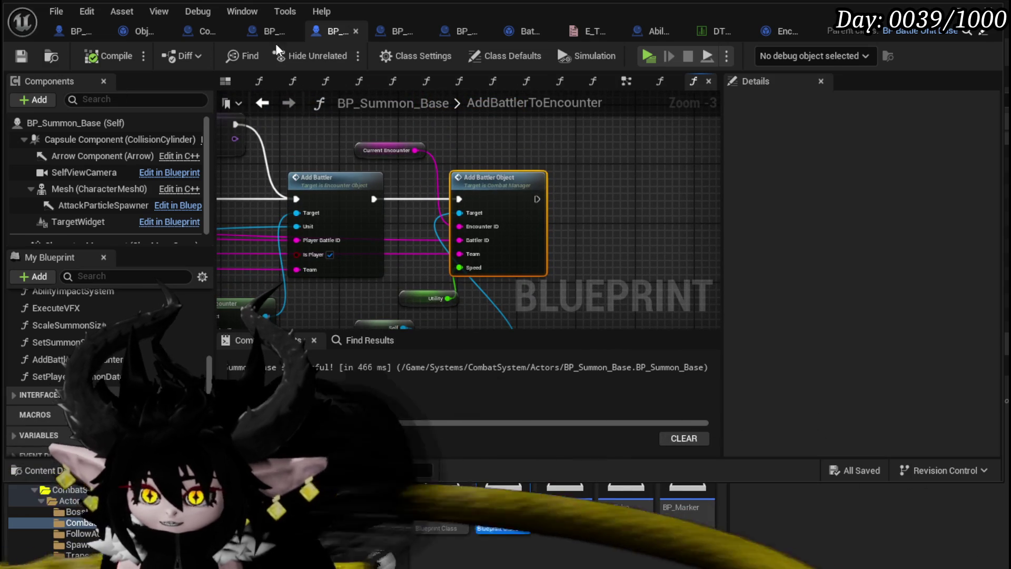
# - Delete the unused Add Enemy AI To Encounter nodes from the summon's EventGraph and save BP_Summon_Base
pyautogui.click(271, 33)
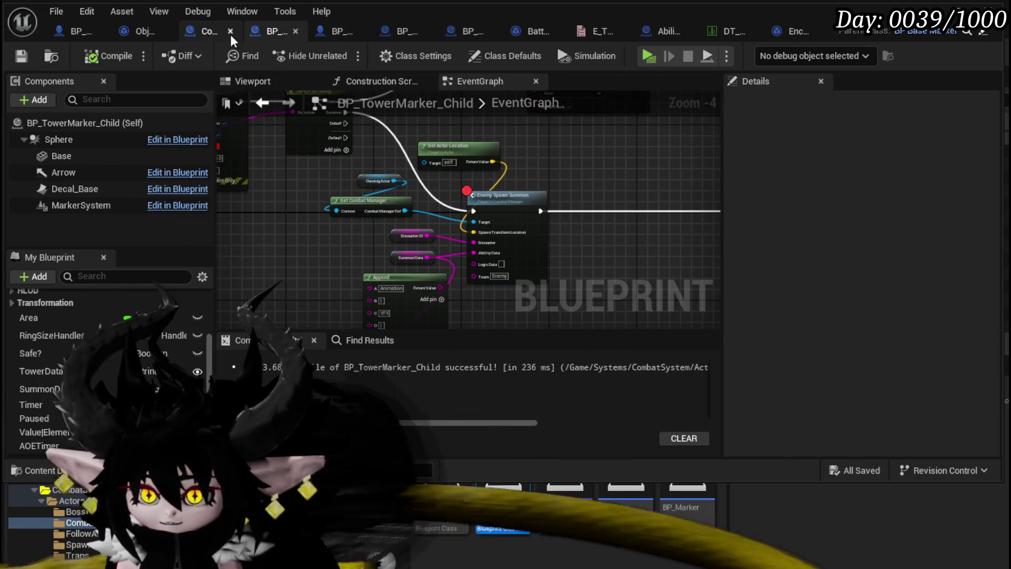
pyautogui.click(336, 31)
pyautogui.scroll(-2, 371, 120)
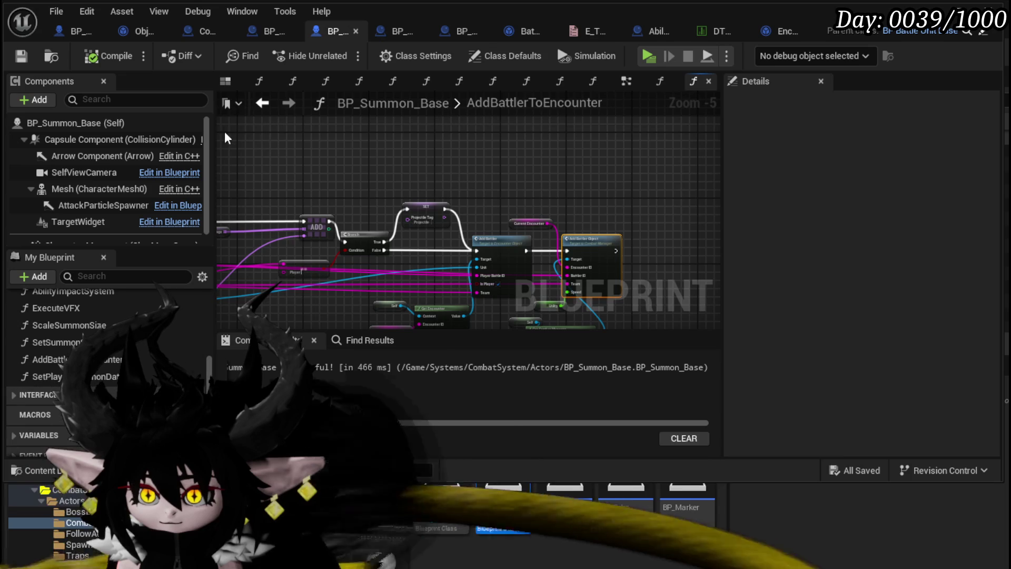
pyautogui.click(263, 103)
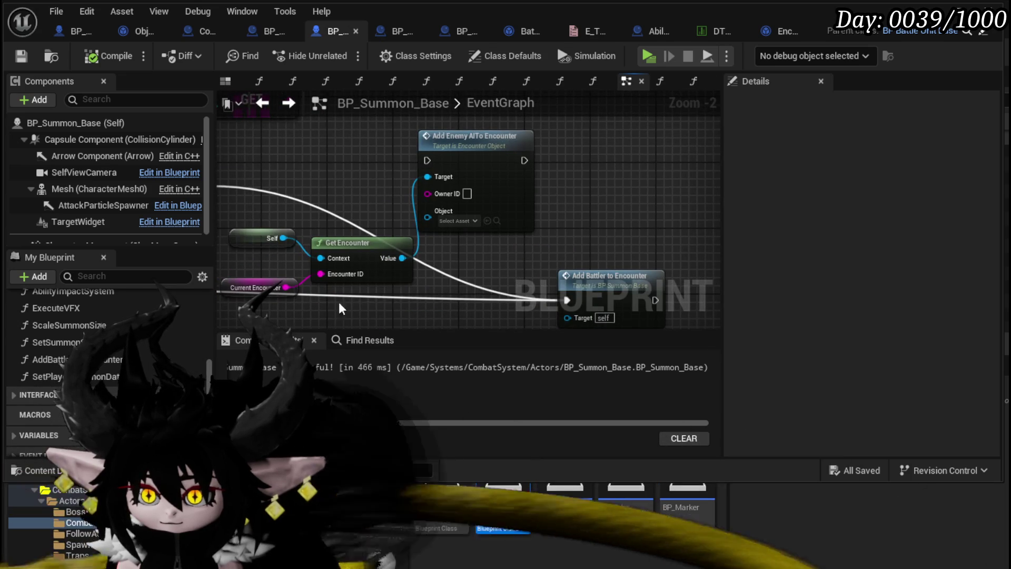
pyautogui.press('Delete')
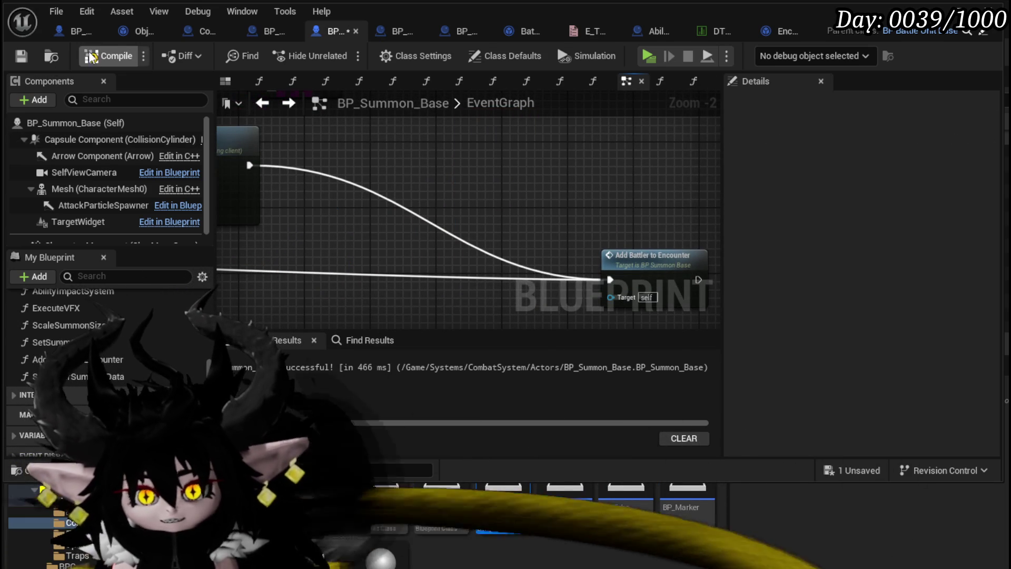
pyautogui.click(21, 56)
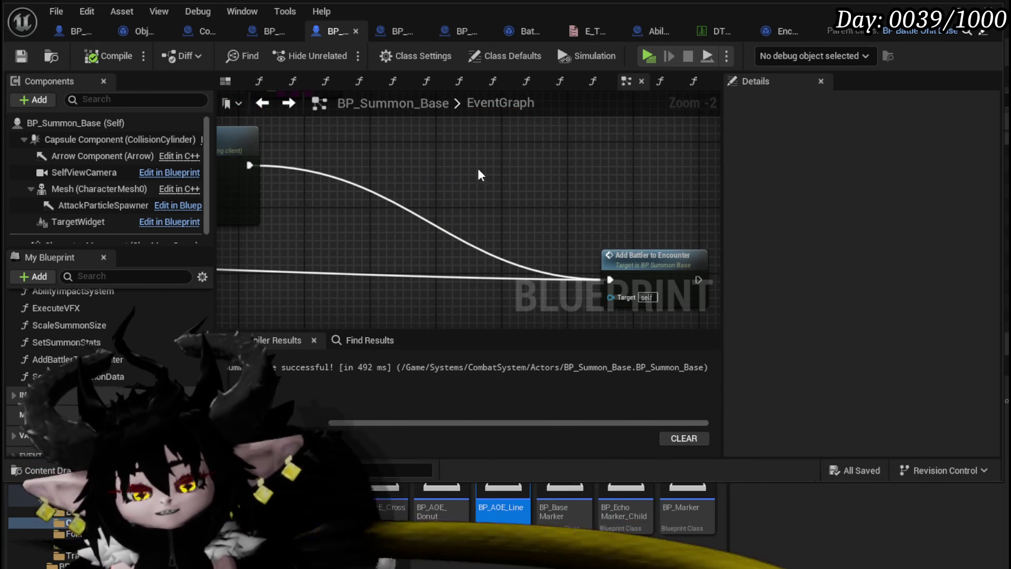
# - Reopen AddBattlerToEncounter, move the Get Combat Manager node up-left, and save
pyautogui.moveTo(479, 174); pyautogui.dragTo(303, 195)
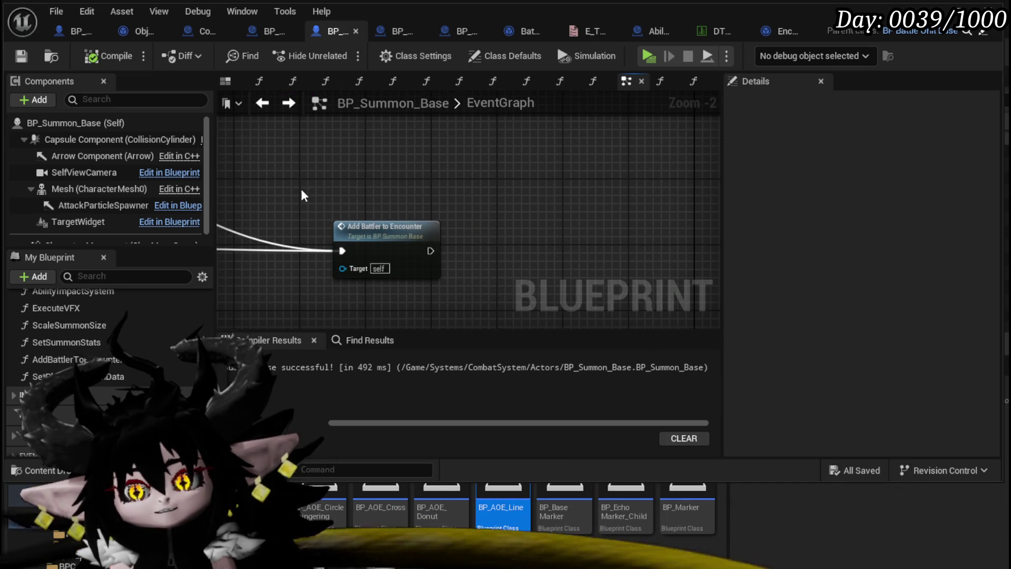
pyautogui.moveTo(490, 265); pyautogui.dragTo(497, 242)
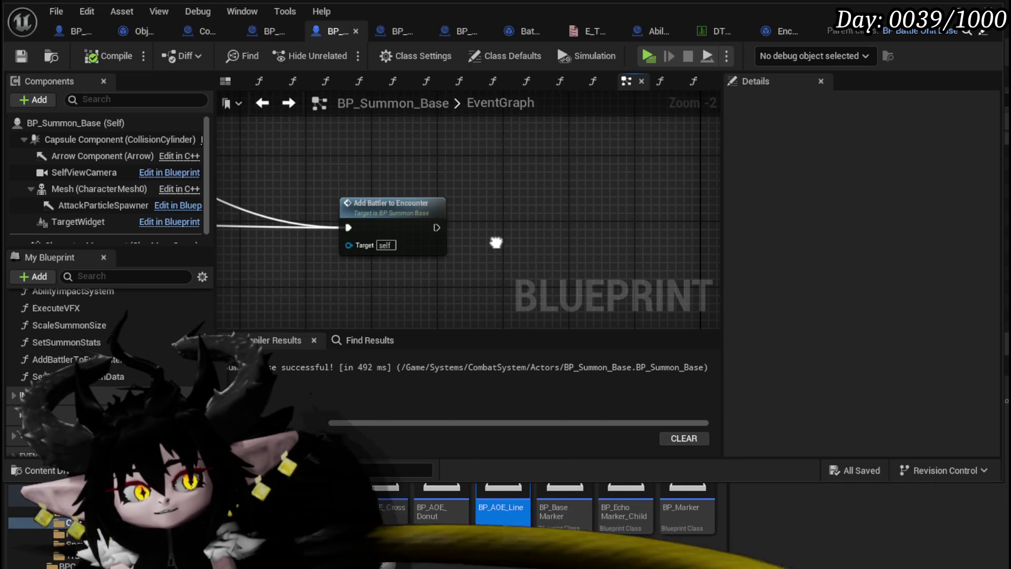
pyautogui.doubleClick(357, 205)
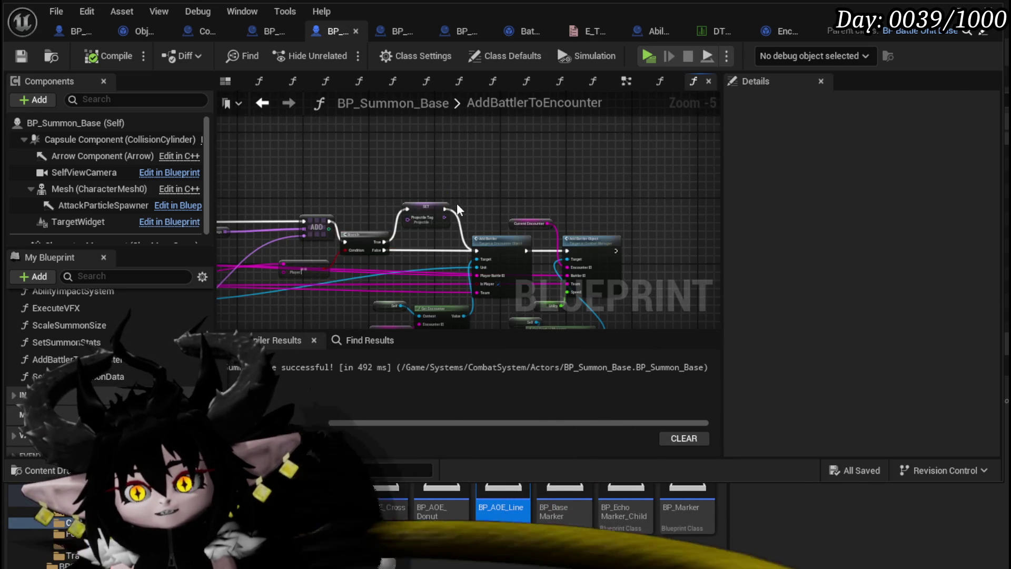
pyautogui.moveTo(576, 220); pyautogui.dragTo(387, 214)
pyautogui.scroll(3, 514, 220)
pyautogui.moveTo(513, 220)
pyautogui.mouseDown()
pyautogui.moveTo(630, 178)
pyautogui.moveTo(577, 119)
pyautogui.mouseUp()
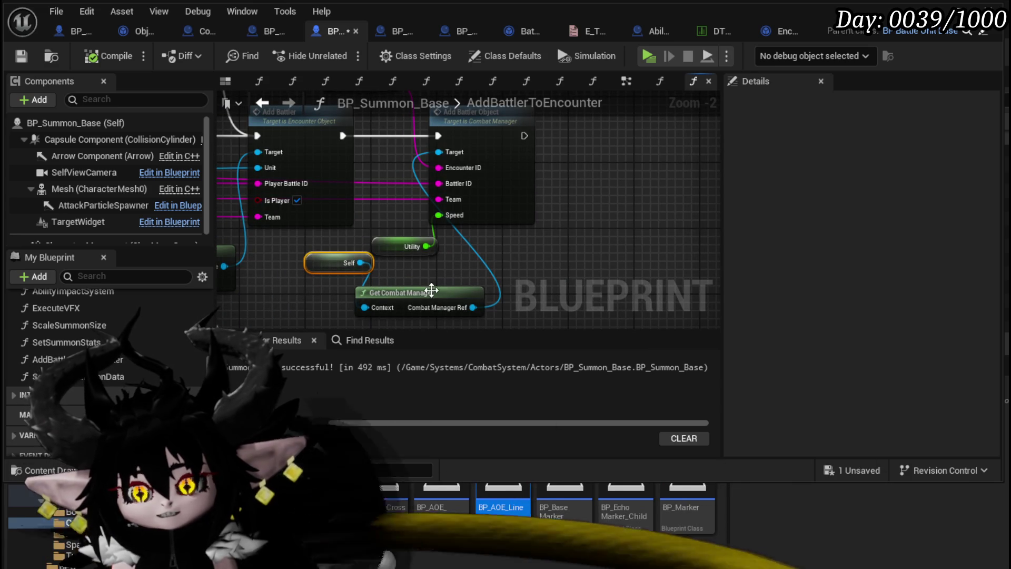
pyautogui.moveTo(431, 290); pyautogui.dragTo(382, 282)
pyautogui.hotkey('ctrl', 's')
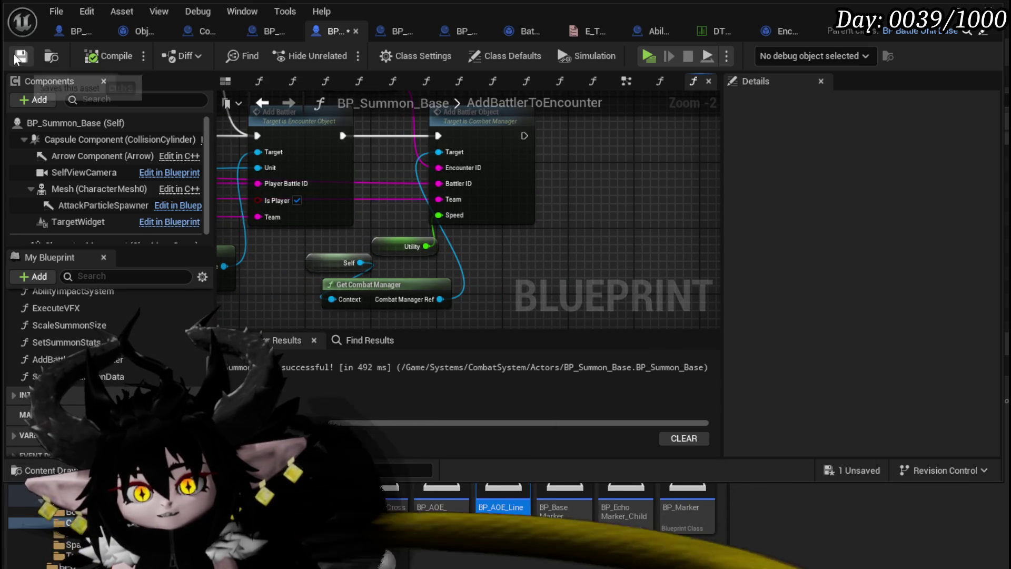
# - Select the Current Encounter node and open the Add Battler Object function graph
pyautogui.moveTo(553, 107); pyautogui.dragTo(549, 158)
pyautogui.click(327, 126)
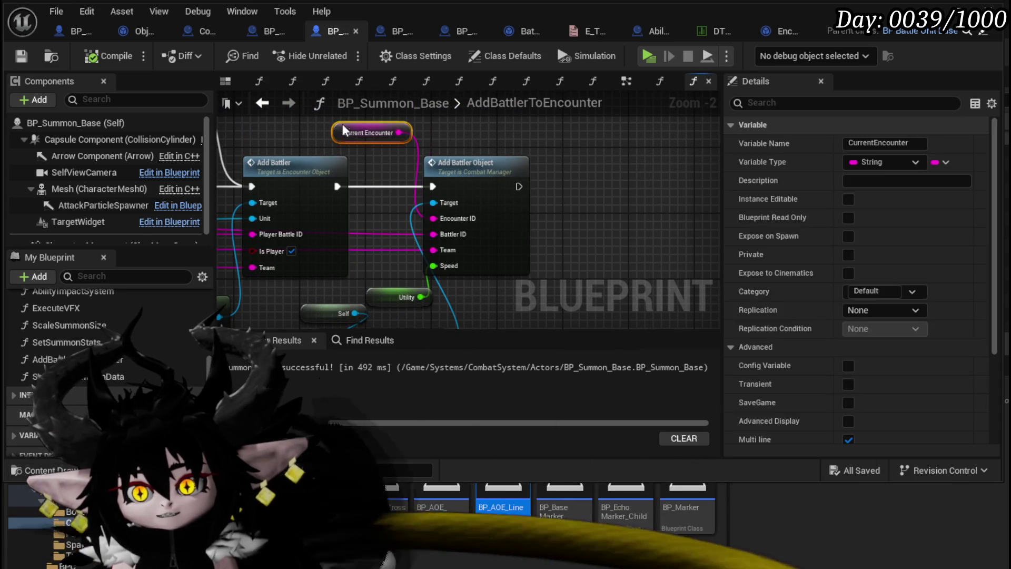
pyautogui.doubleClick(477, 163)
pyautogui.scroll(-2, 361, 162)
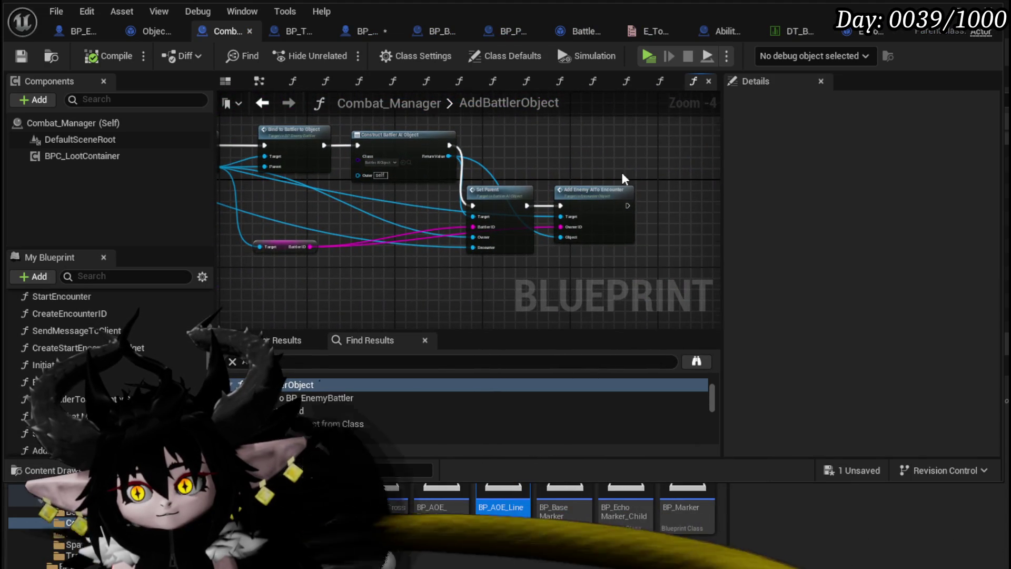
# - Open the Add Enemy AI To Encounter function, then switch back to the L_DungeonCreationTest level editor
pyautogui.scroll(3, 590, 181)
pyautogui.doubleClick(544, 195)
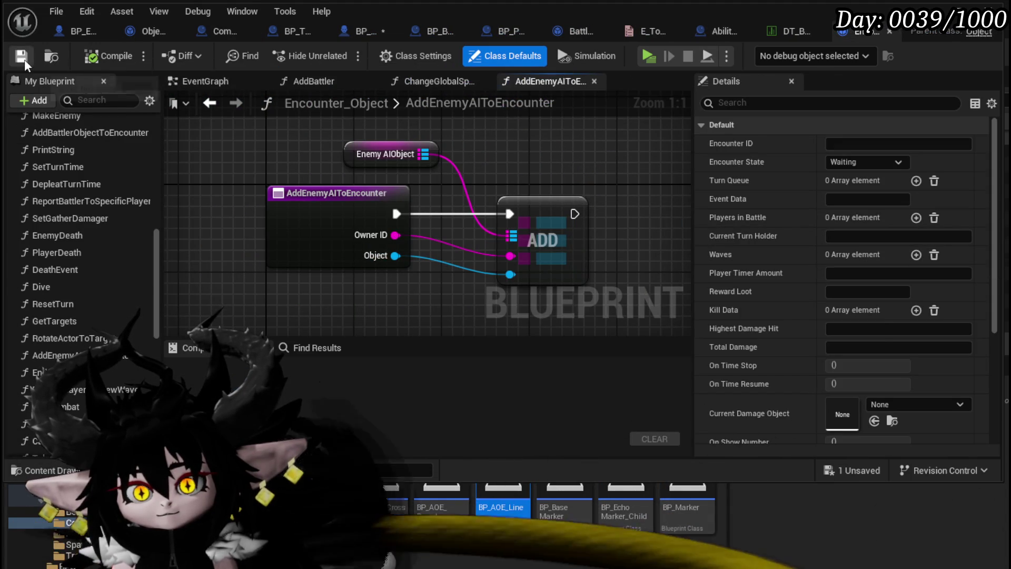
pyautogui.hotkey('alt', 'Tab')
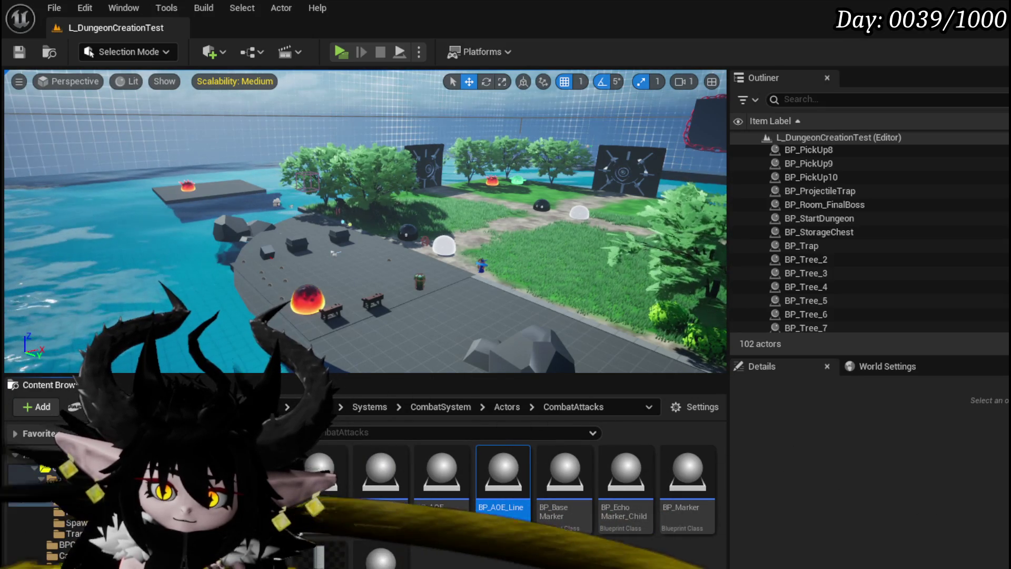
# - Browse through Enemys to CombatSystem > Object and open BattlerAI_Object in the Blueprint editor
pyautogui.click(64, 500)
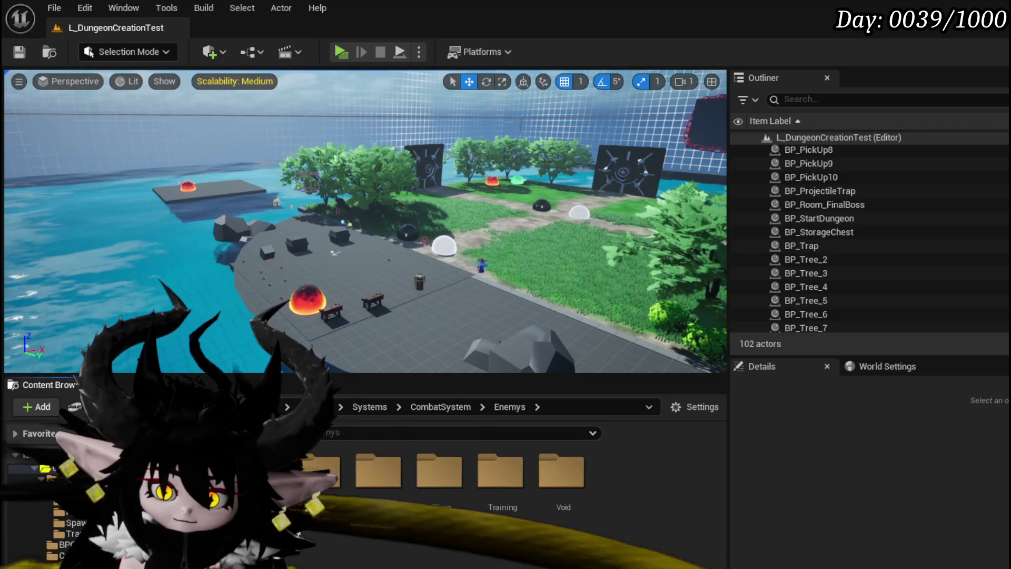
pyautogui.click(58, 490)
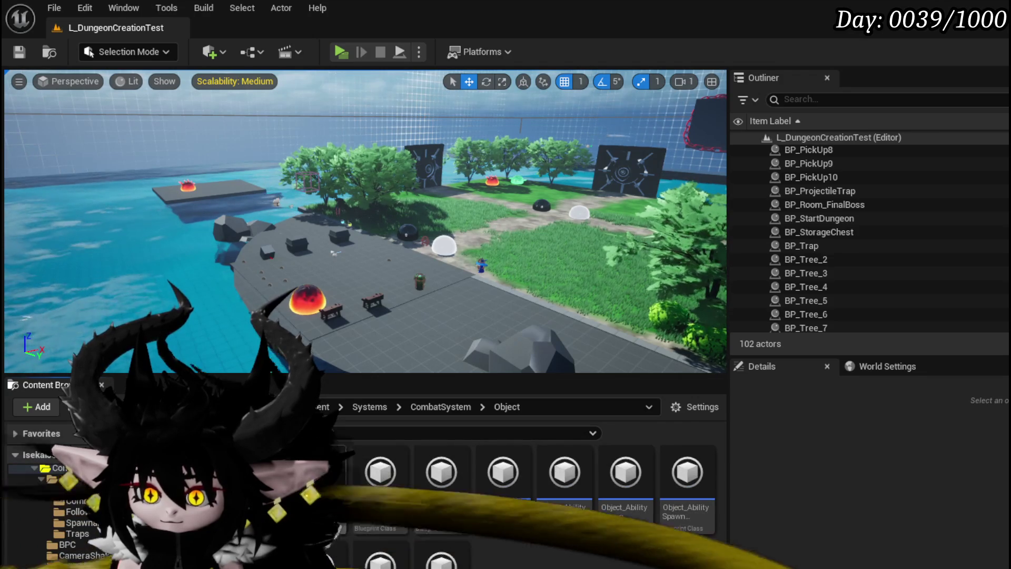
pyautogui.doubleClick(412, 515)
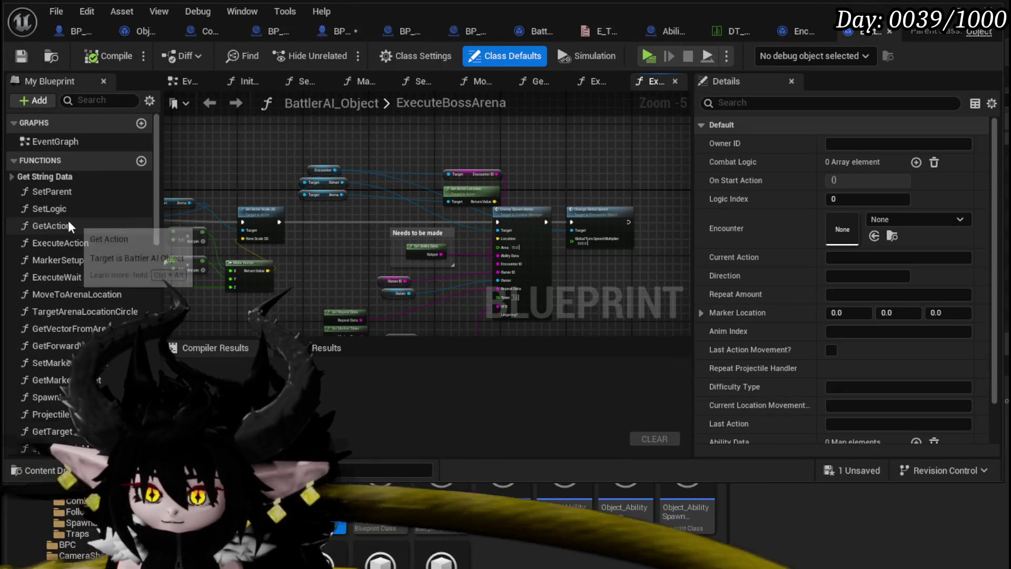
# - Look over the start of ExecuteBossArena, save BP_Summon_Base, and return to the level editor
pyautogui.moveTo(324, 254); pyautogui.dragTo(549, 247)
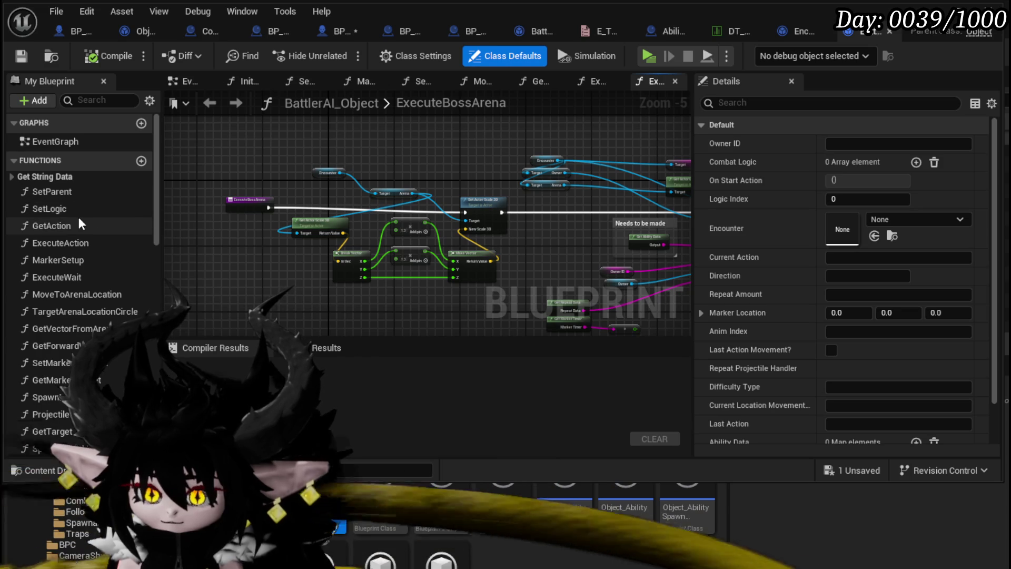
pyautogui.scroll(-10, 79, 220)
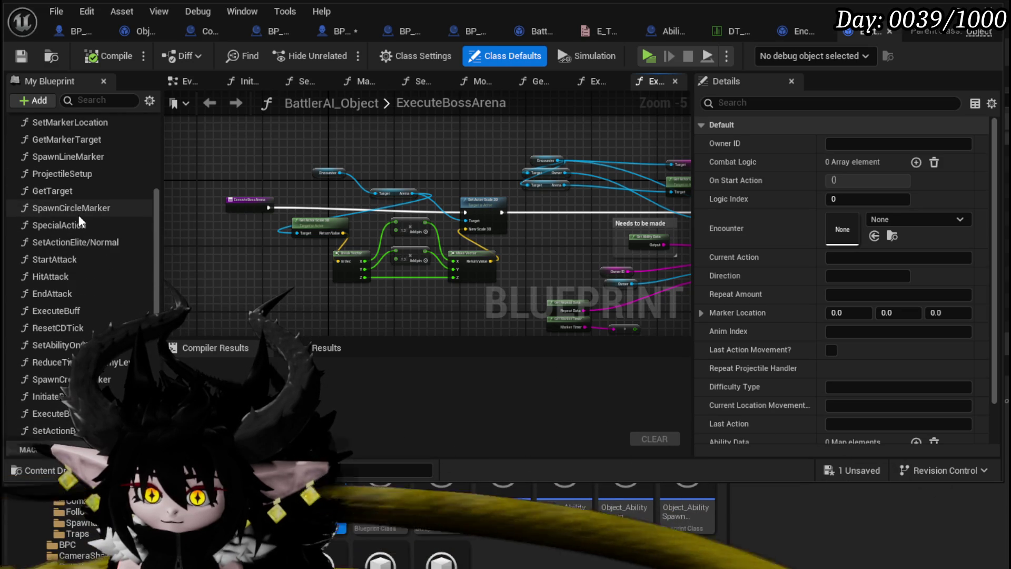
pyautogui.scroll(3, 79, 221)
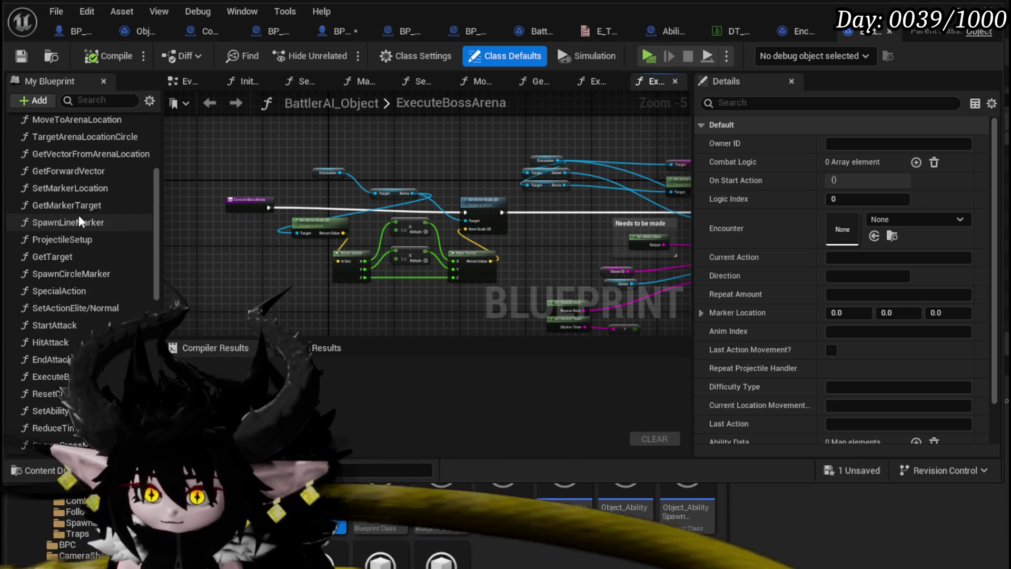
pyautogui.click(341, 30)
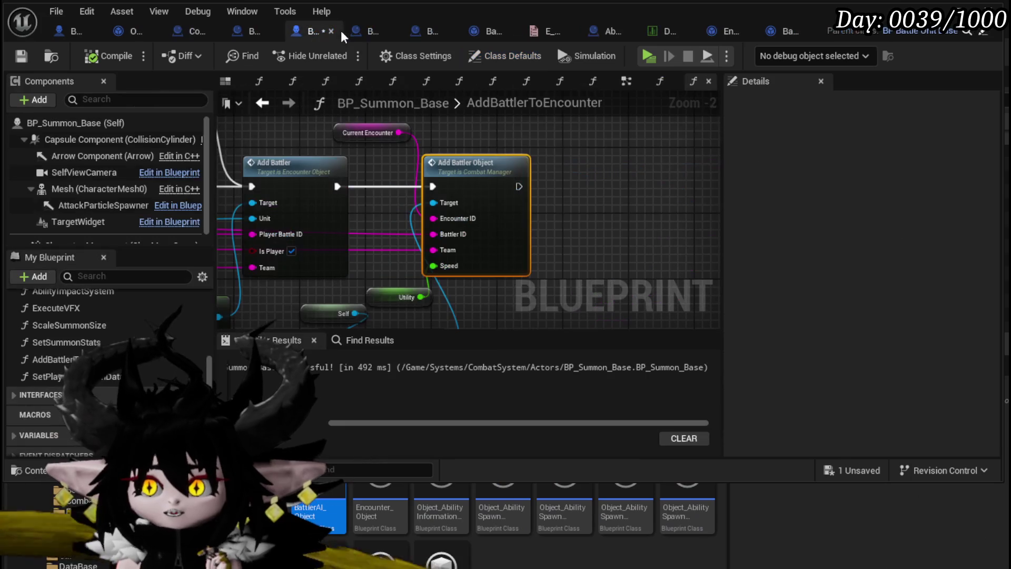
pyautogui.click(23, 60)
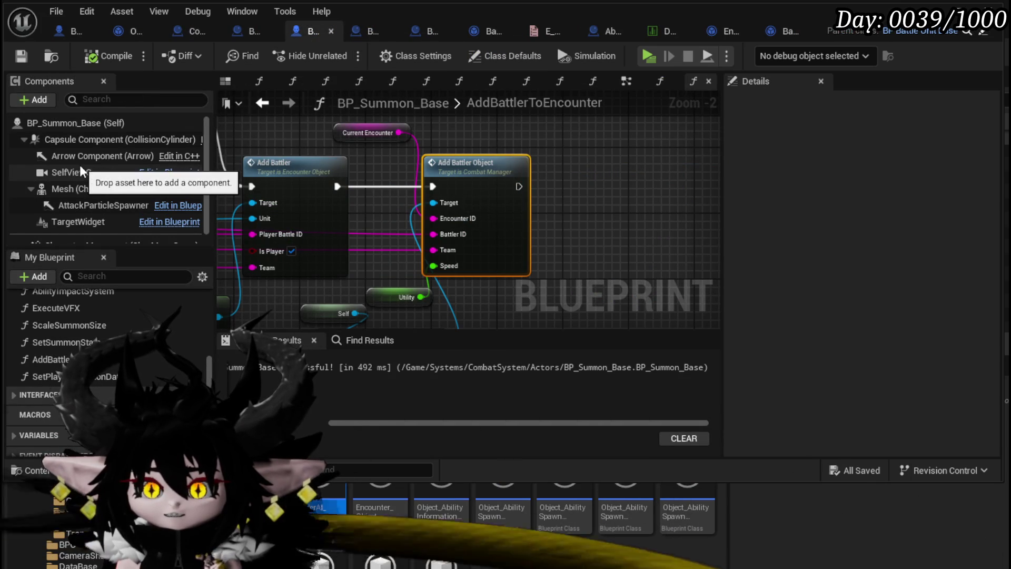
pyautogui.scroll(-1, 80, 169)
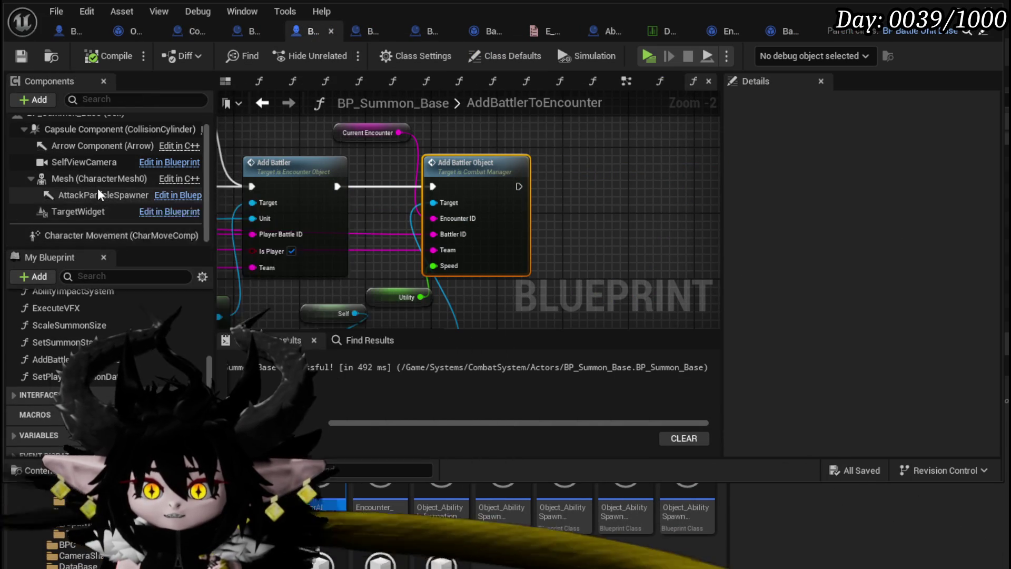
pyautogui.scroll(1, 97, 188)
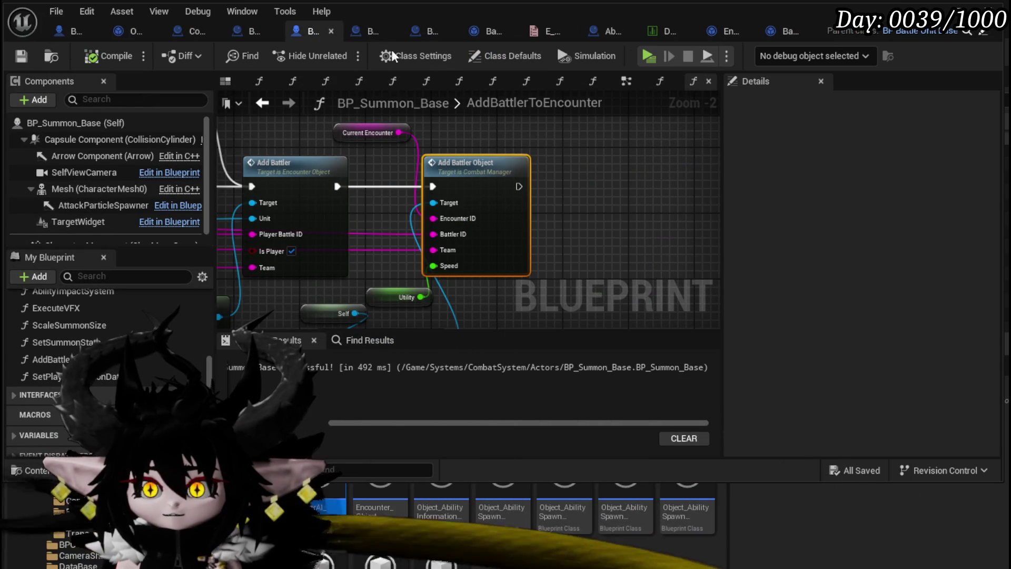
pyautogui.hotkey('alt', 'Tab')
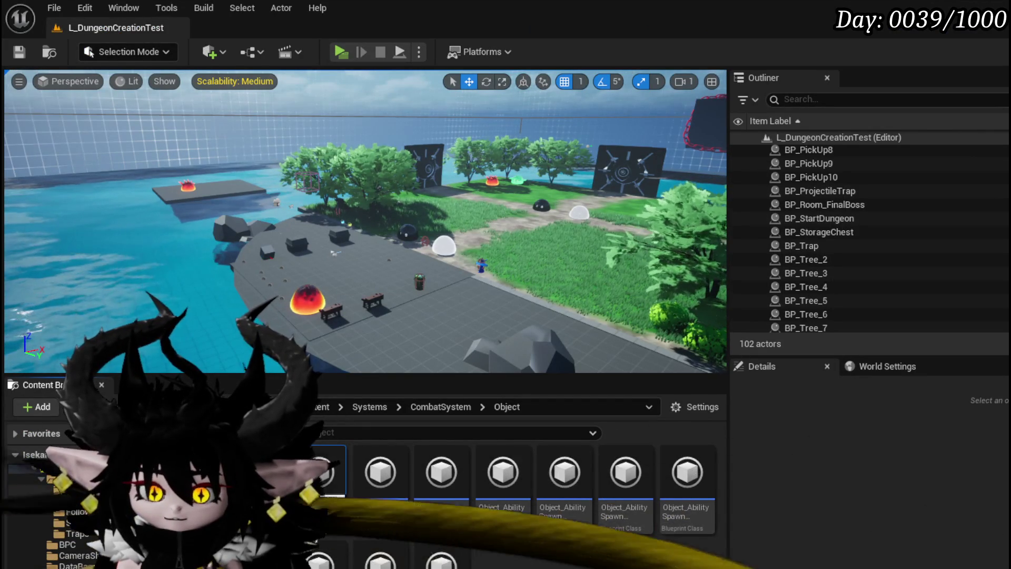
# - In CombatSystem > Actors, look over BP_EnemyActor's EventGraph, then open BP_EnemyBattler
pyautogui.click(63, 478)
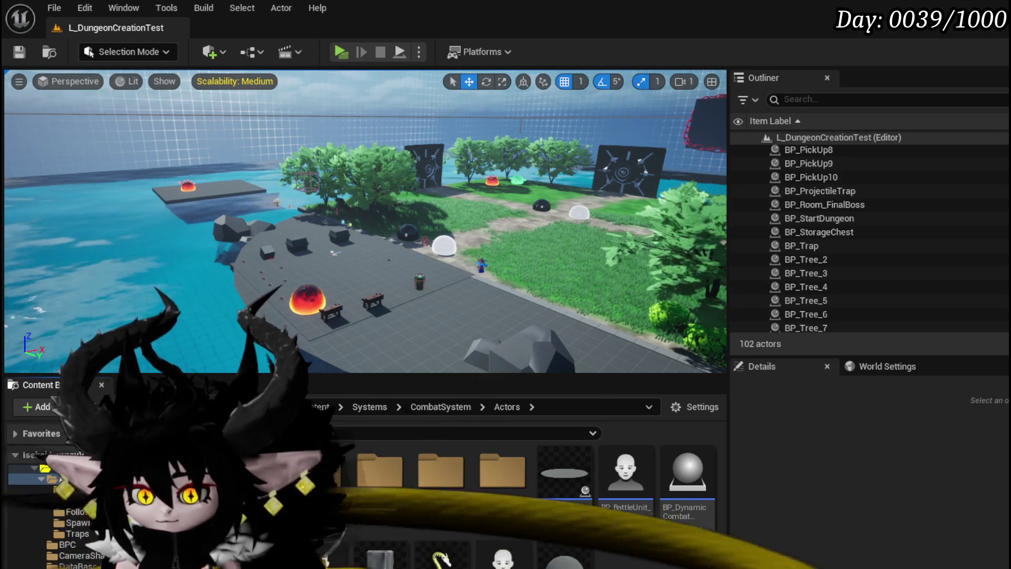
pyautogui.doubleClick(316, 553)
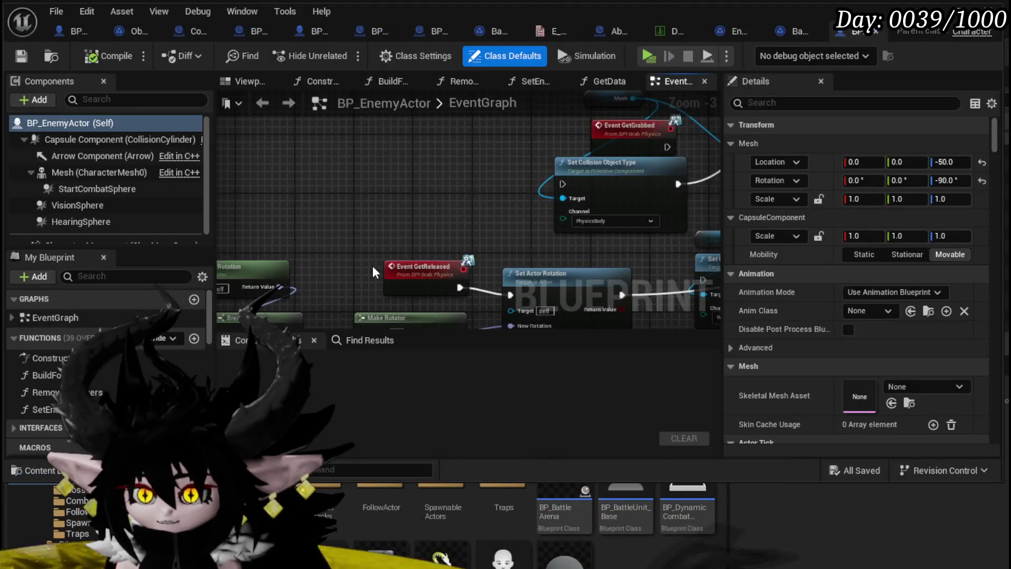
pyautogui.scroll(-3, 372, 266)
pyautogui.moveTo(241, 236)
pyautogui.mouseDown()
pyautogui.moveTo(448, 186)
pyautogui.moveTo(368, 251)
pyautogui.mouseUp()
pyautogui.scroll(3, 368, 251)
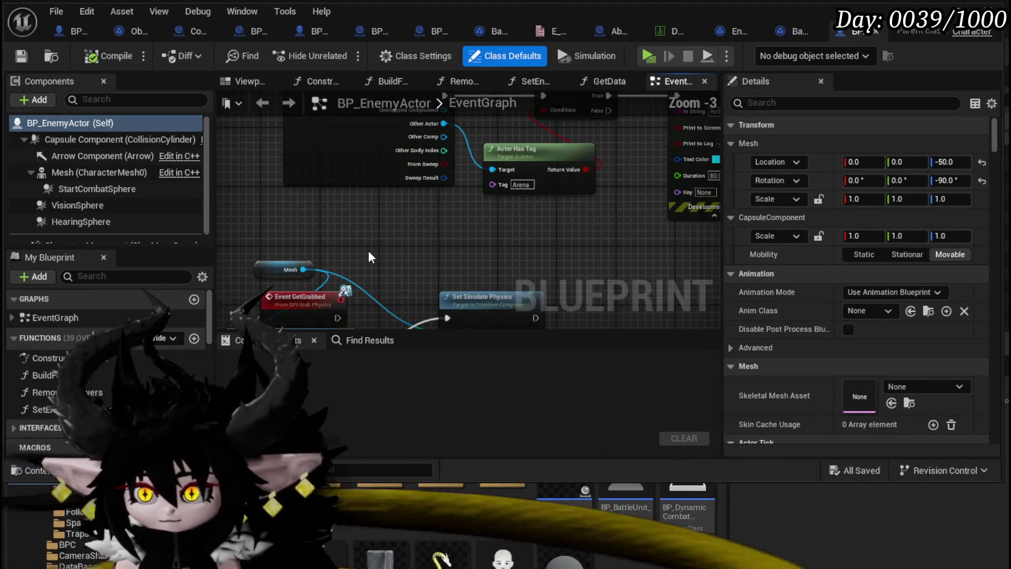
pyautogui.scroll(-1, 130, 194)
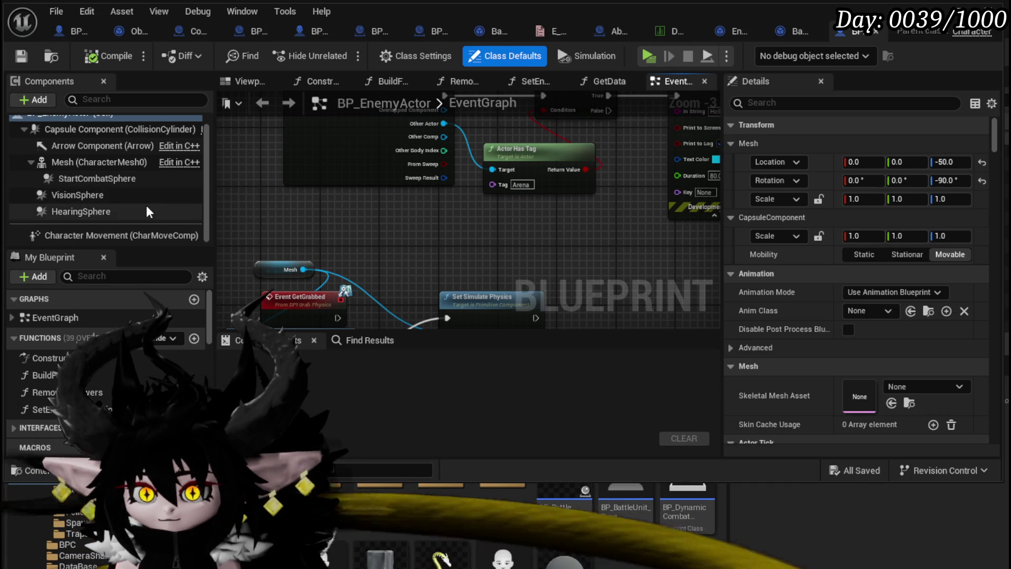
pyautogui.scroll(1, 146, 204)
pyautogui.scroll(-1, 146, 205)
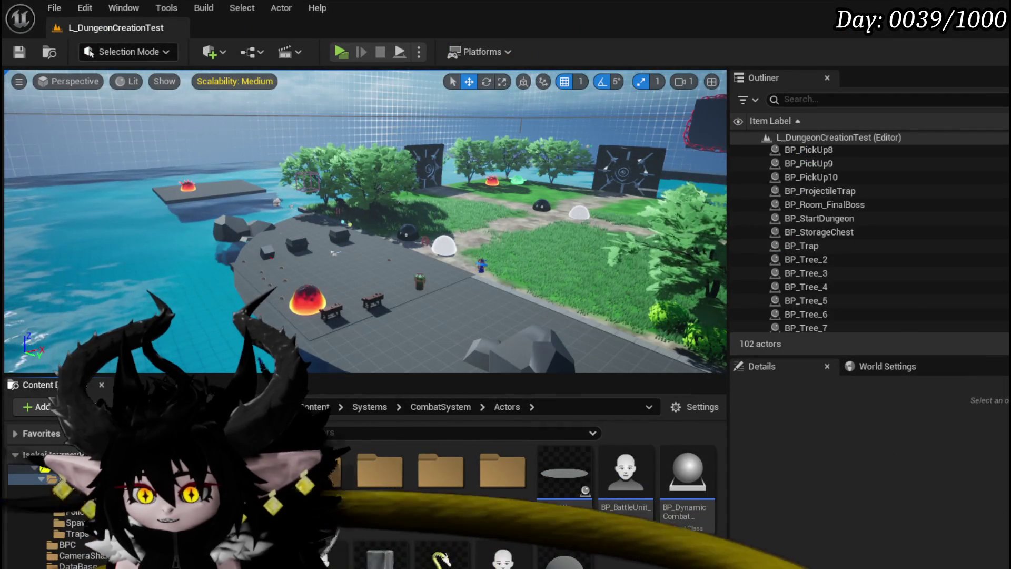
pyautogui.doubleClick(338, 546)
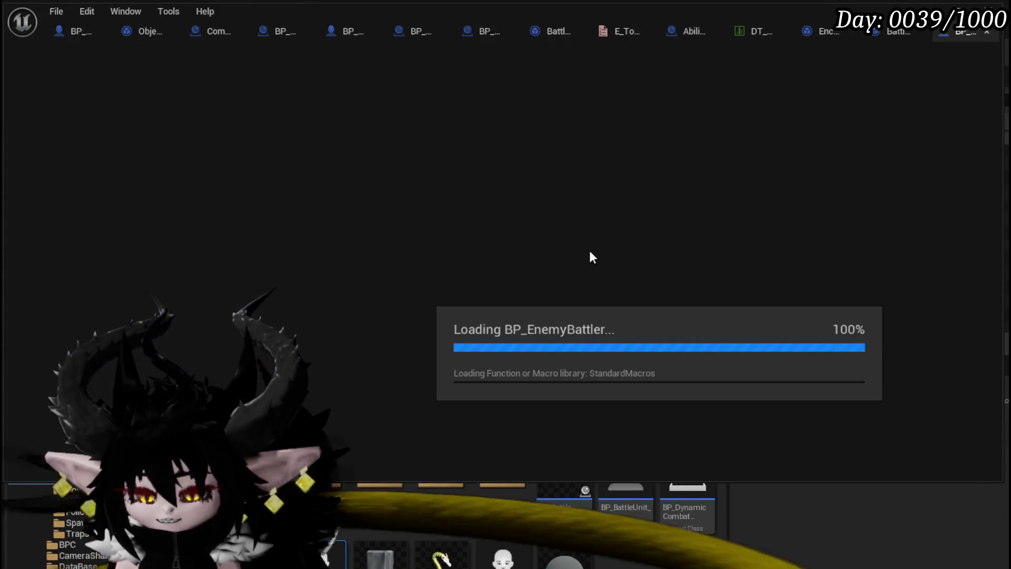
# - Select BP_EnemyBattler's BPC_EnemyMovement component, then switch to the EventGraph
pyautogui.scroll(-2, 84, 179)
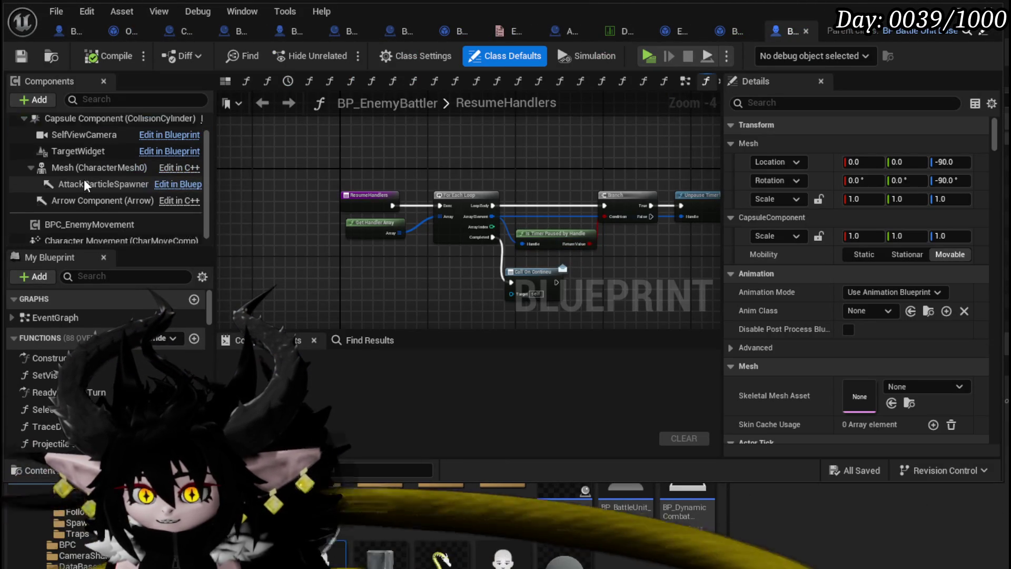
pyautogui.click(98, 219)
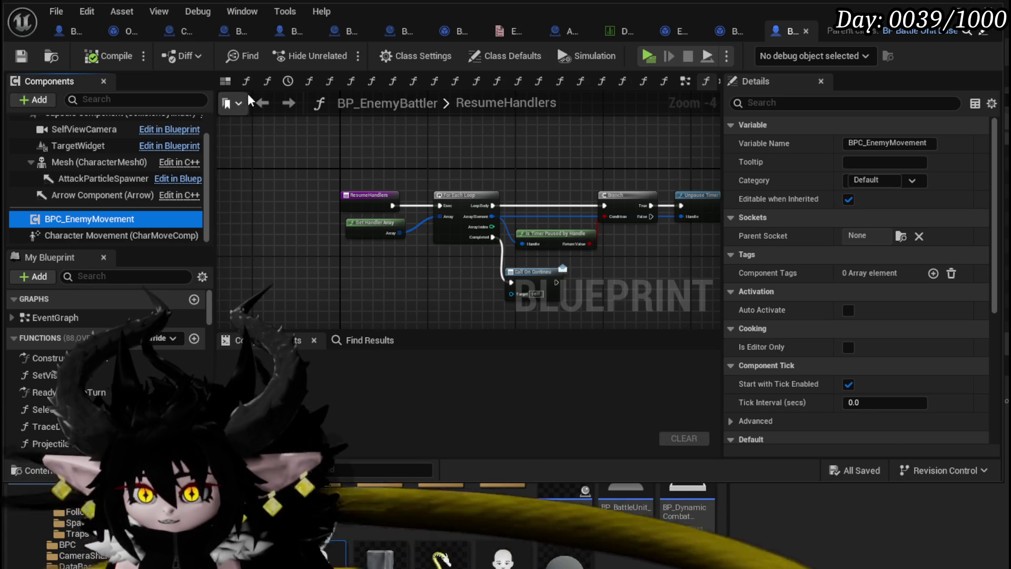
pyautogui.click(686, 82)
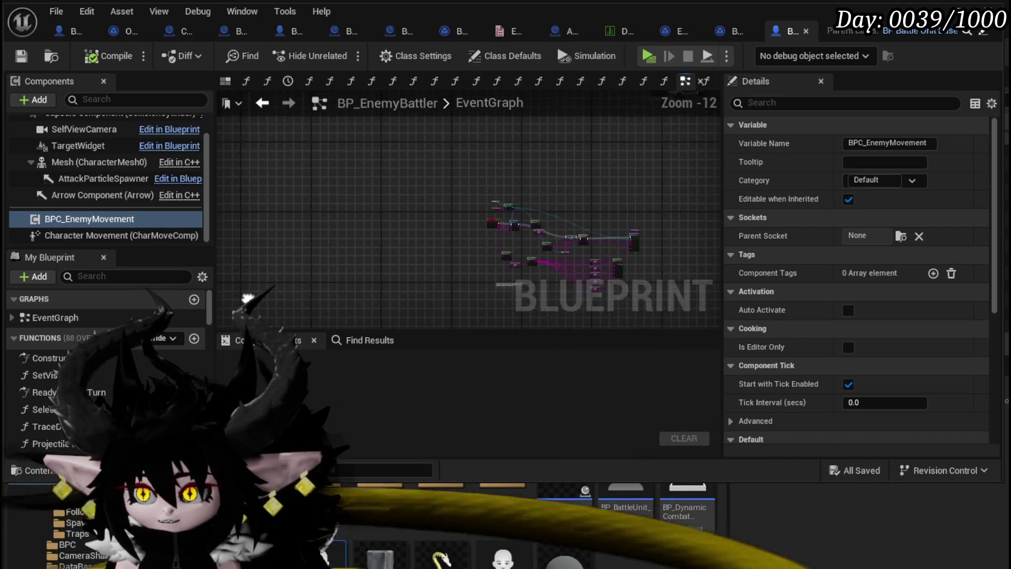
# - Pull the comment box's left edge in so it tightly encloses the Server_CombatSequence_Enemy event
pyautogui.scroll(8, 482, 170)
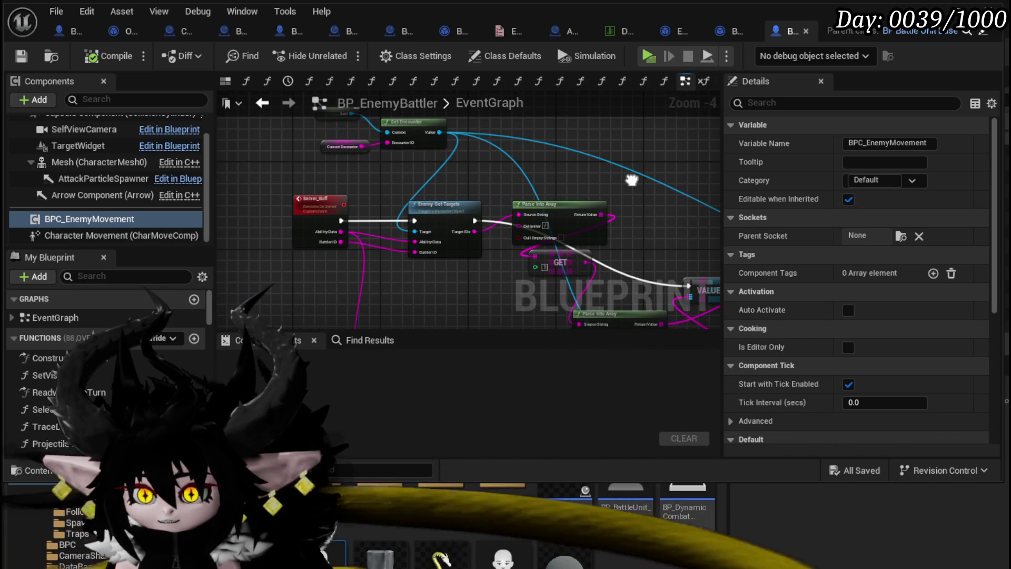
pyautogui.scroll(-3, 339, 129)
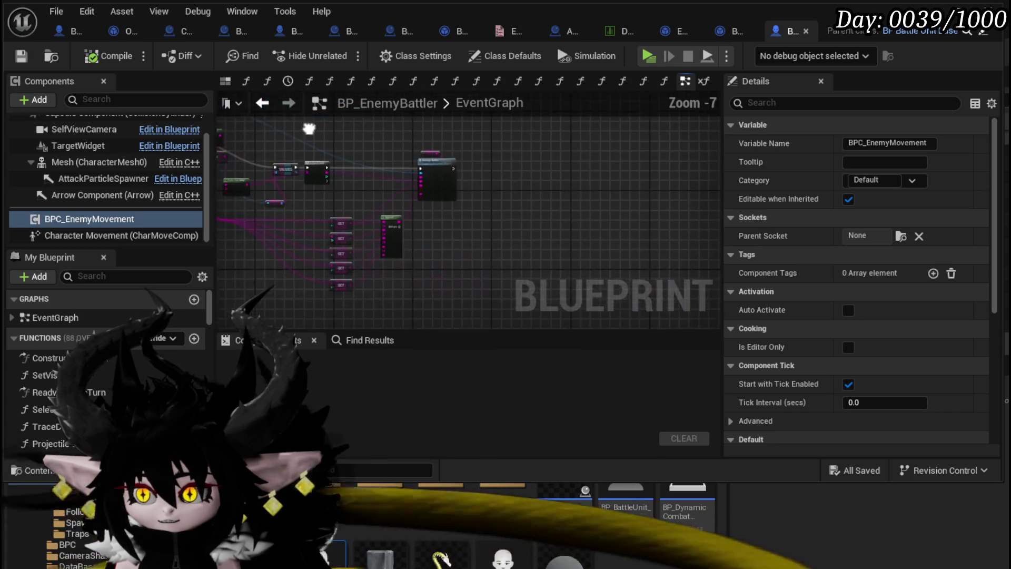
pyautogui.scroll(5, 391, 151)
pyautogui.scroll(-10, 390, 148)
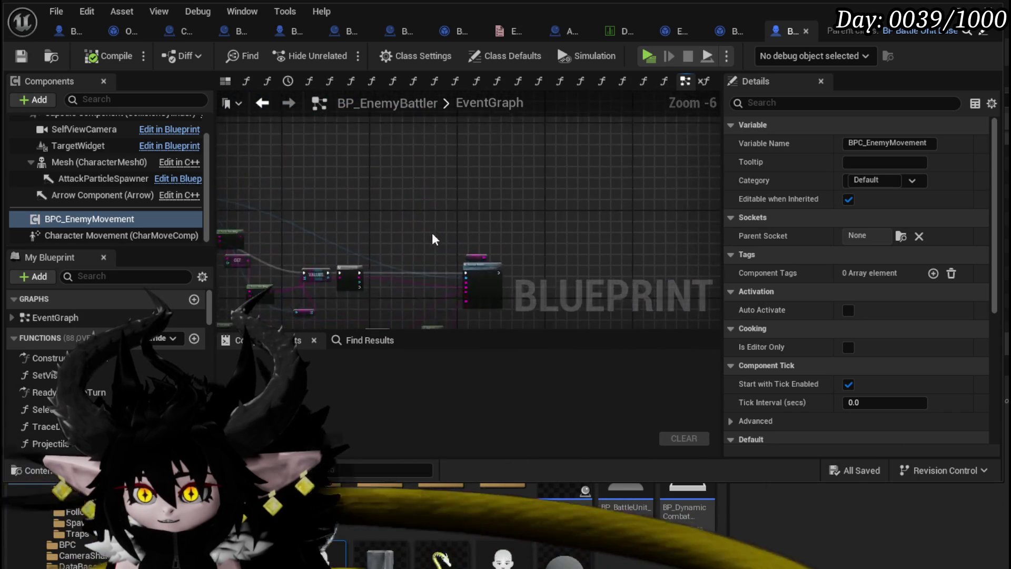
pyautogui.scroll(9, 434, 205)
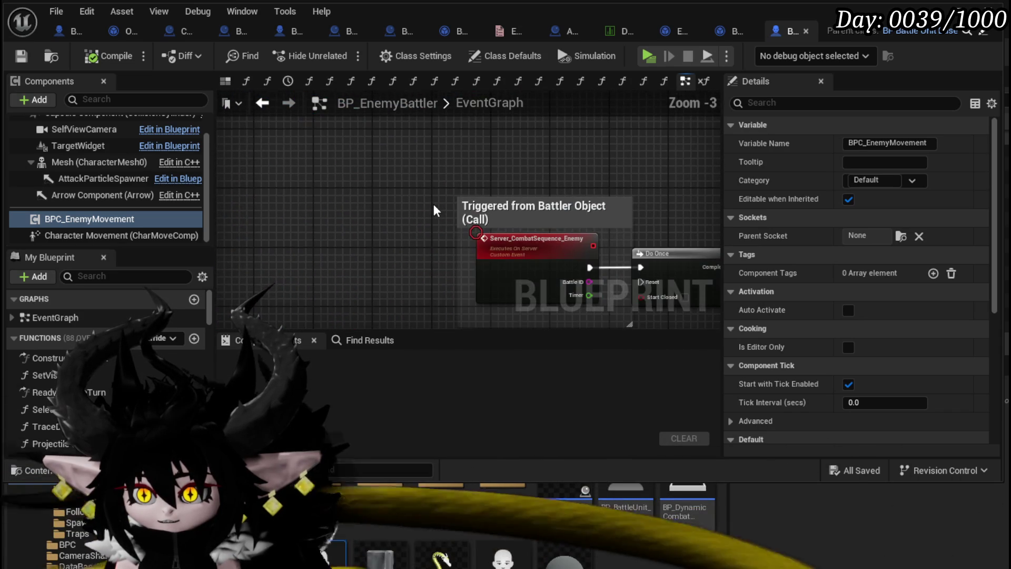
pyautogui.moveTo(434, 210); pyautogui.dragTo(228, 144)
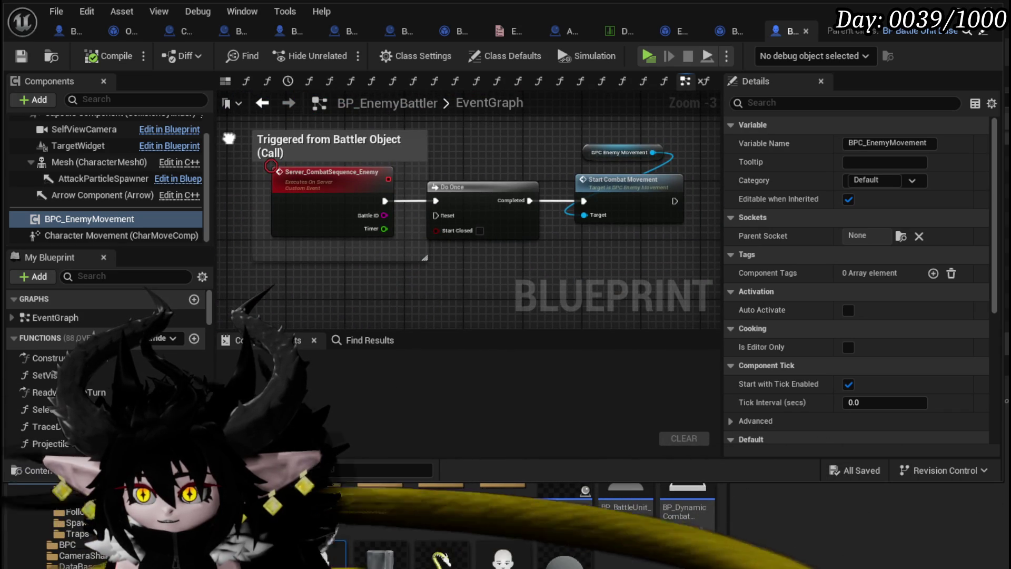
pyautogui.moveTo(643, 261)
pyautogui.mouseDown()
pyautogui.moveTo(591, 266)
pyautogui.moveTo(662, 275)
pyautogui.mouseUp()
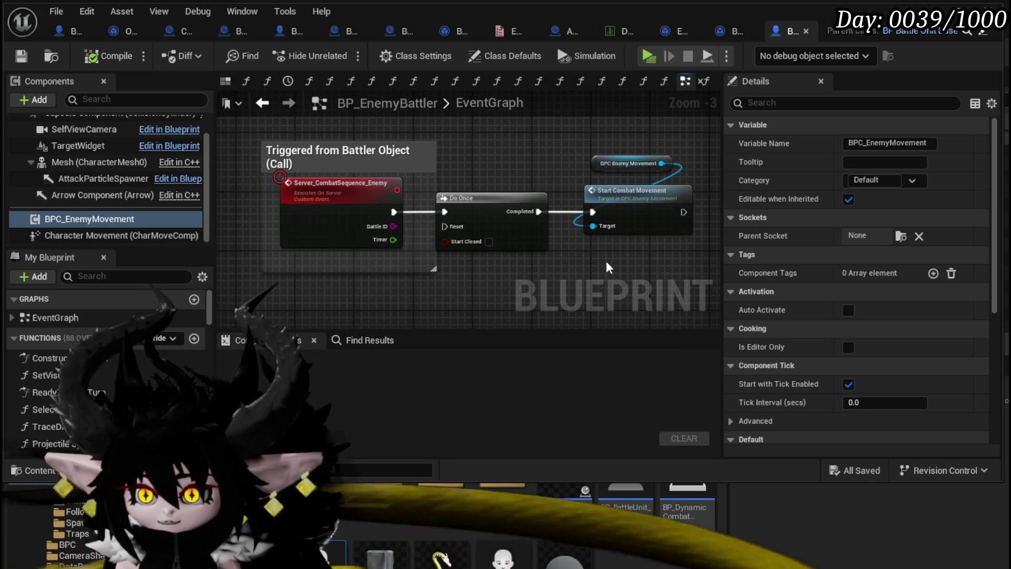
pyautogui.moveTo(235, 193); pyautogui.dragTo(242, 193)
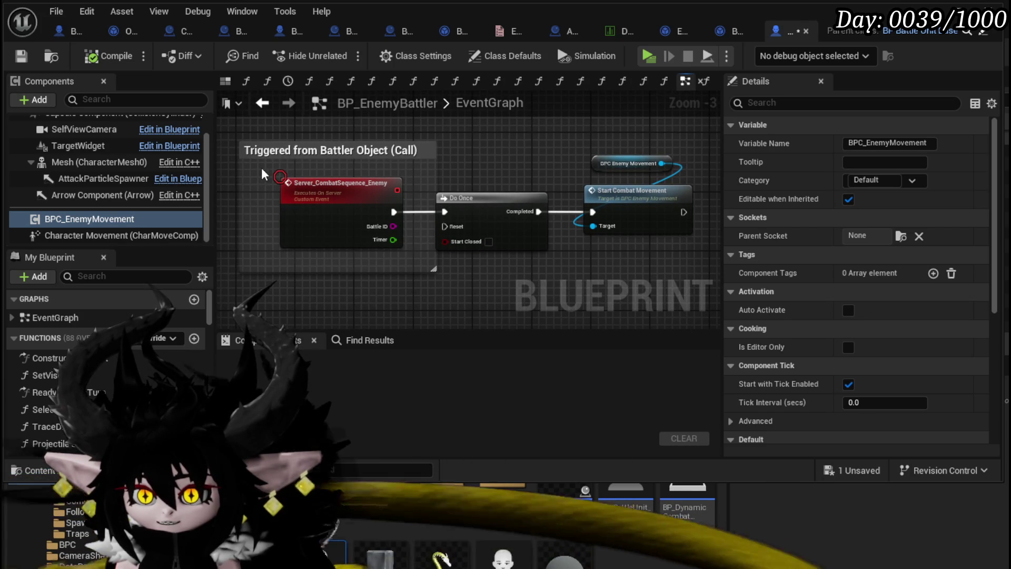
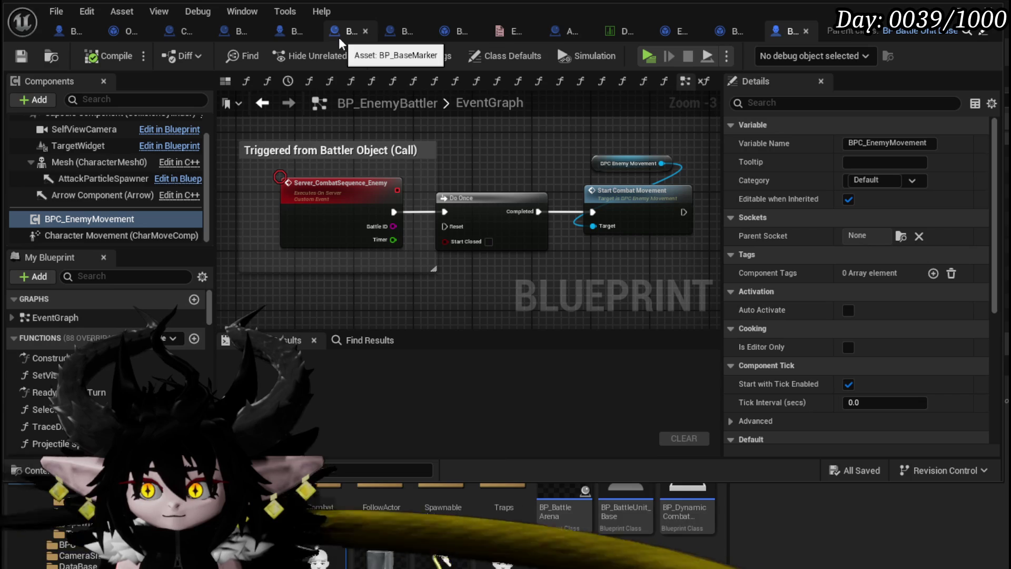
# - In BP_Summon_Base, add a Server Combat Sequence call node, then delete it
pyautogui.click(298, 33)
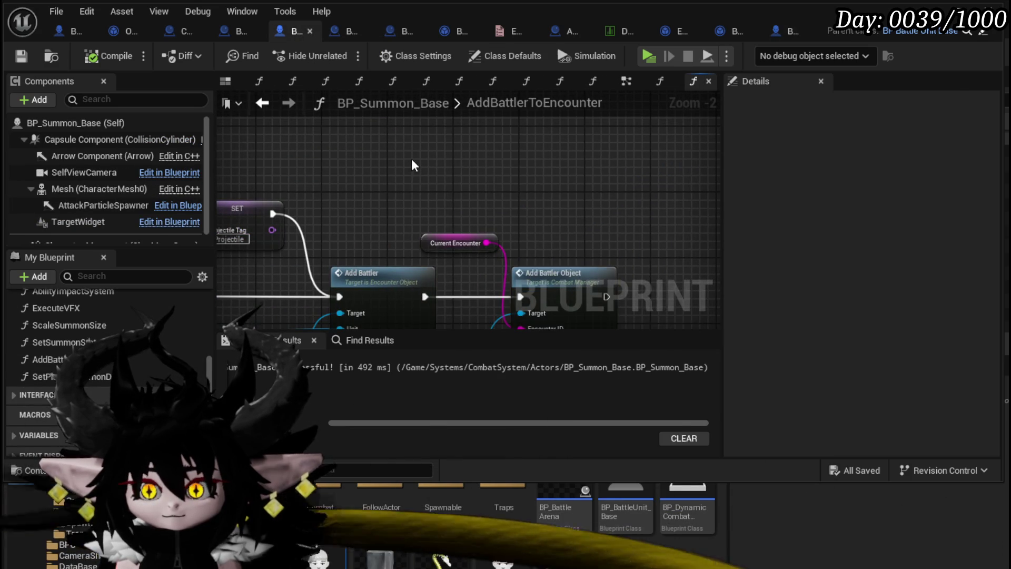
pyautogui.rightClick(412, 159)
pyautogui.write('server')
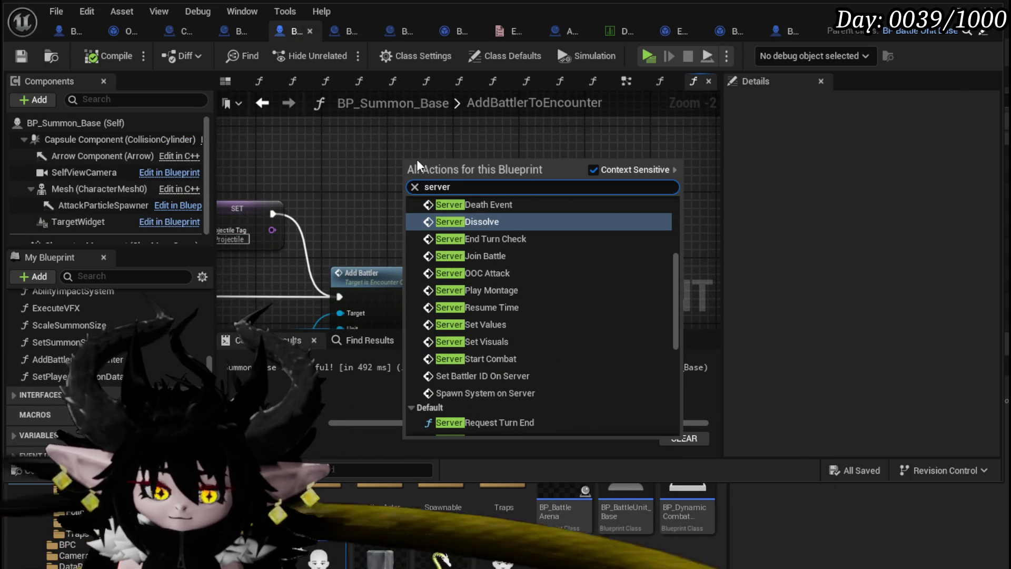
pyautogui.write(' comb')
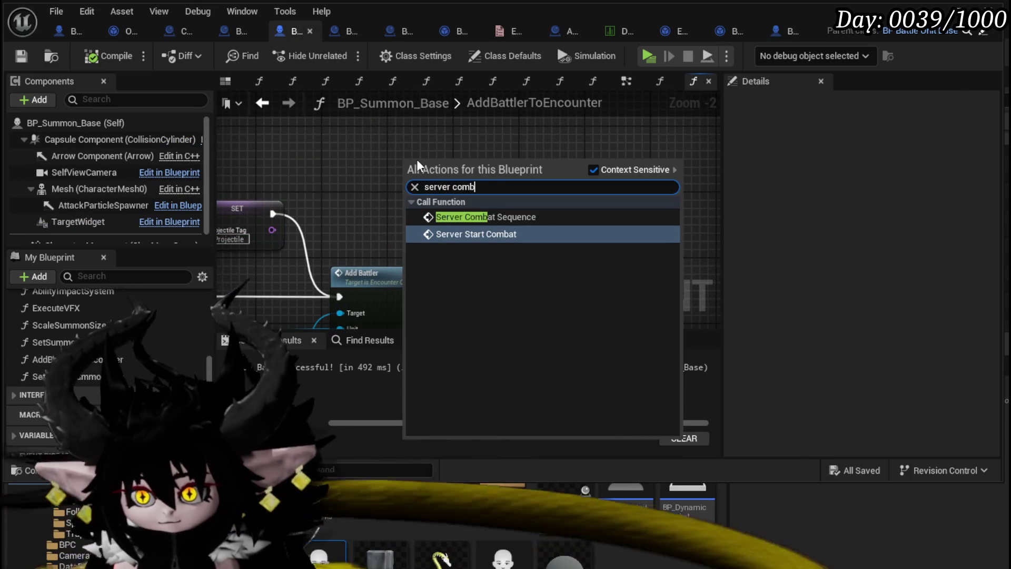
pyautogui.click(476, 217)
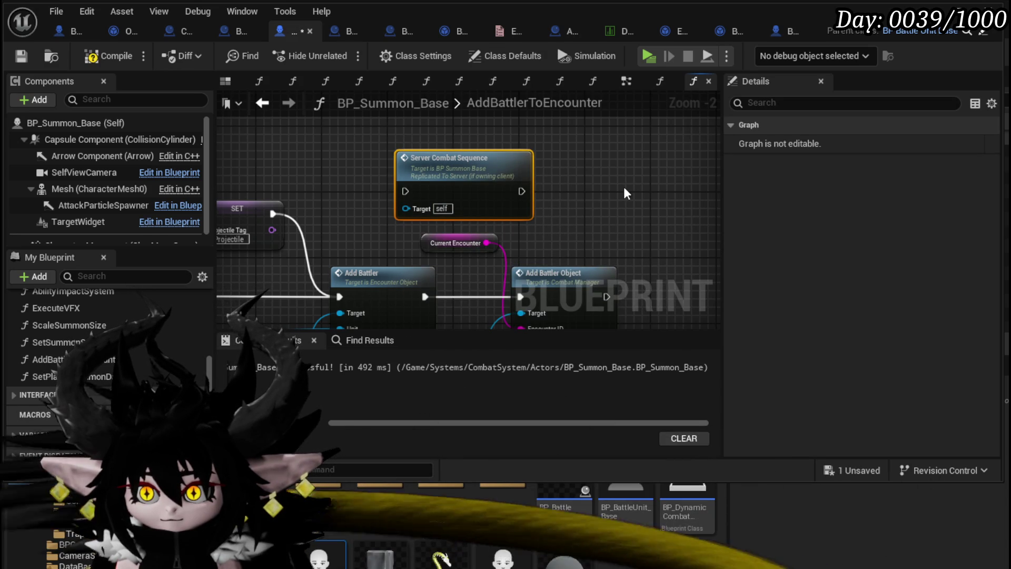
pyautogui.press('Delete')
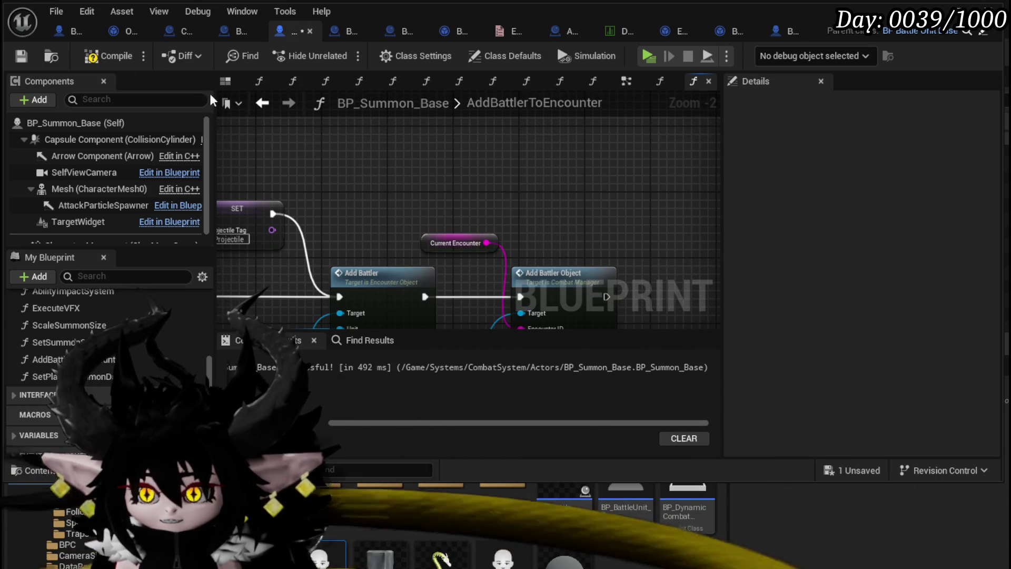
# - Compile the blueprint and bring Server_CombatSequence and Switch on String into view in the EventGraph
pyautogui.click(9, 55)
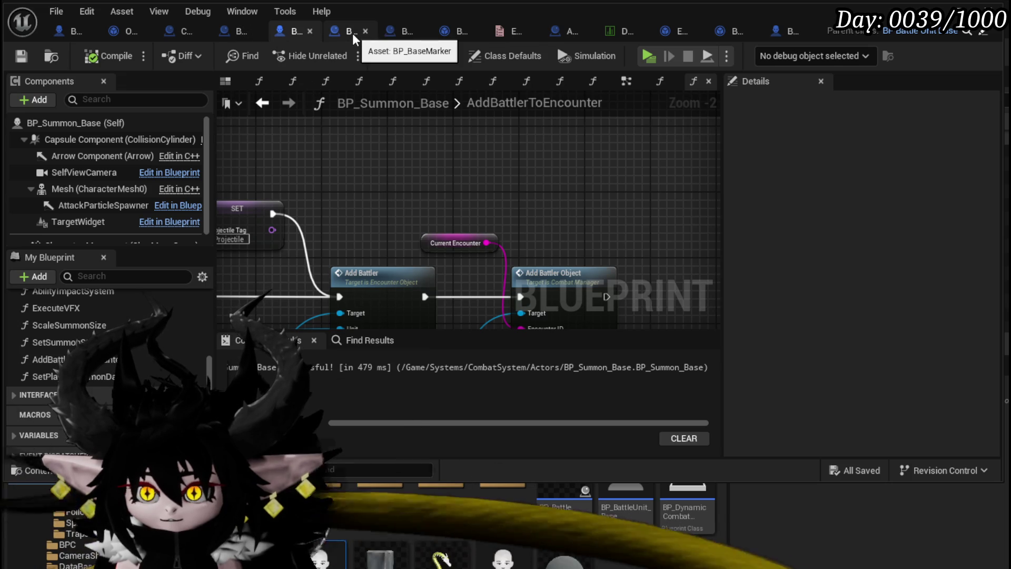
pyautogui.scroll(-10, 393, 190)
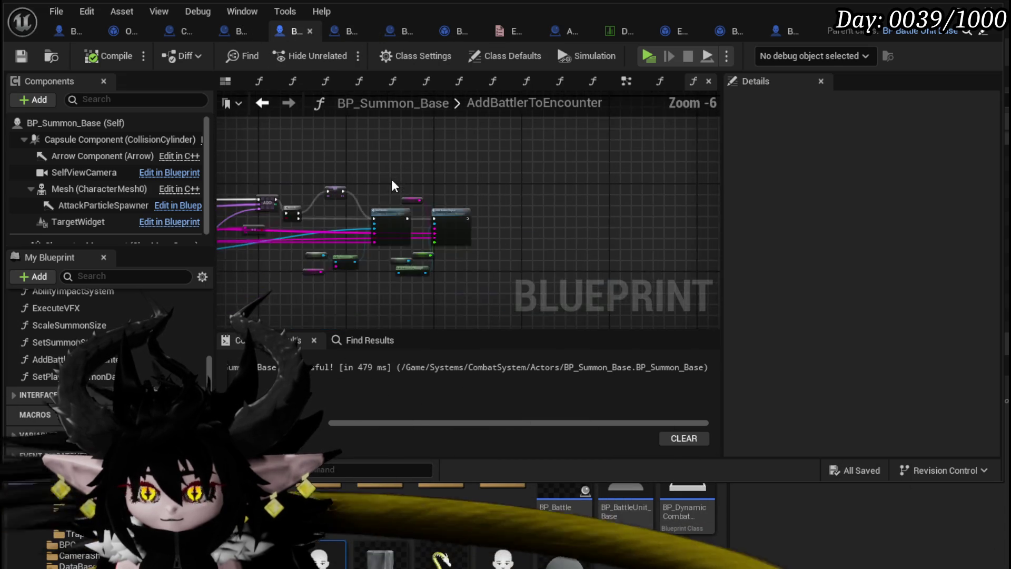
pyautogui.scroll(1, 394, 240)
pyautogui.scroll(4, 394, 240)
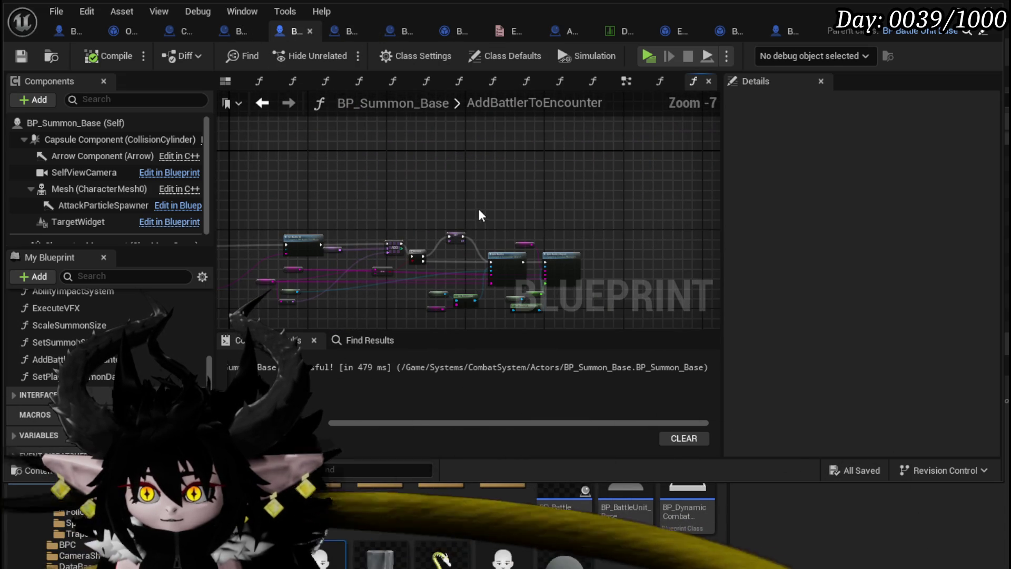
pyautogui.scroll(3, 579, 126)
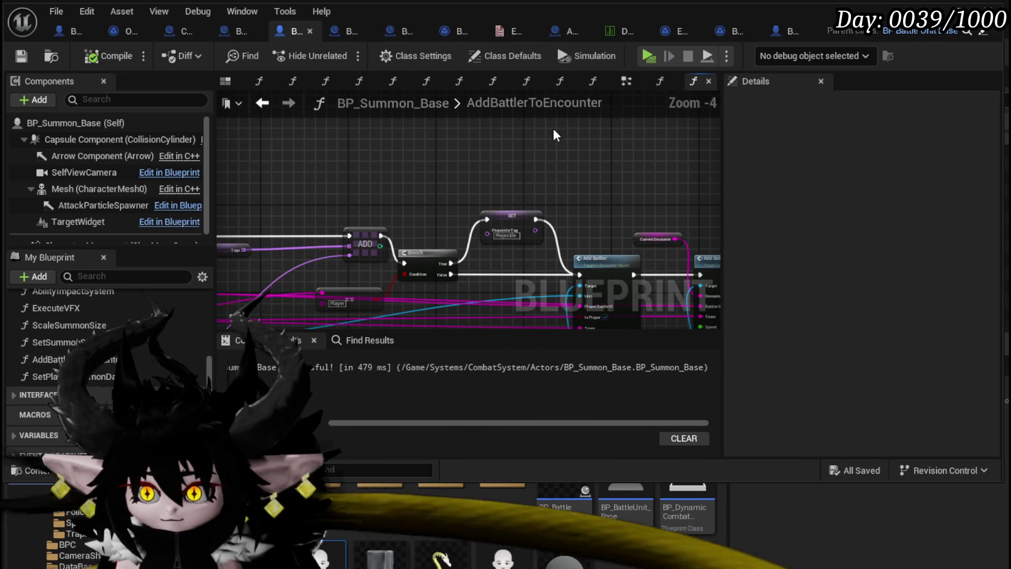
pyautogui.click(627, 81)
pyautogui.scroll(-5, 416, 179)
pyautogui.moveTo(416, 179)
pyautogui.mouseDown()
pyautogui.moveTo(369, 228)
pyautogui.moveTo(337, 189)
pyautogui.mouseUp()
pyautogui.scroll(6, 337, 190)
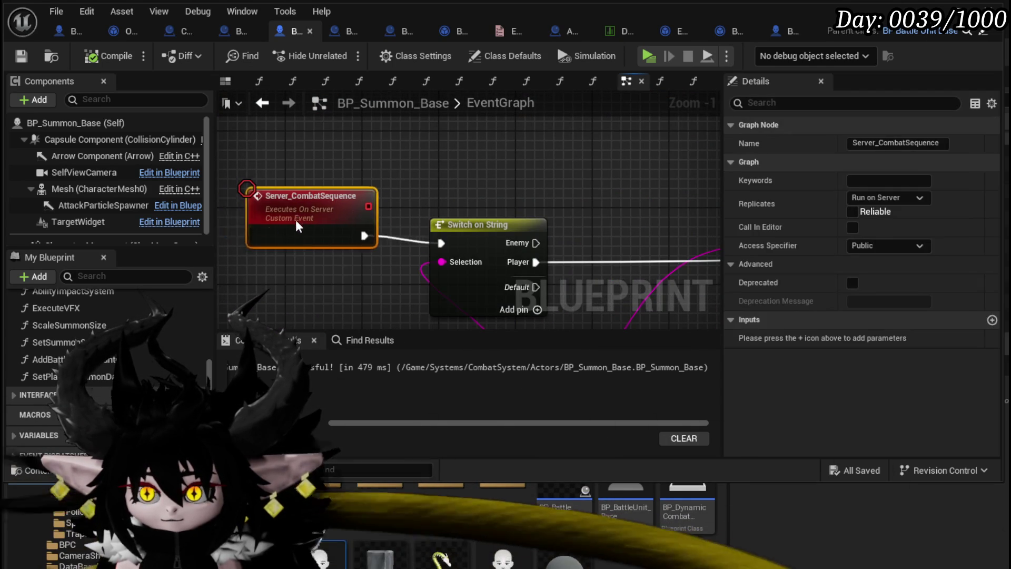
# - Nudge the Server_CombatSequence event up-left and add a breakpoint on it
pyautogui.moveTo(296, 220); pyautogui.dragTo(283, 210)
pyautogui.scroll(-1, 351, 200)
pyautogui.rightClick(291, 208)
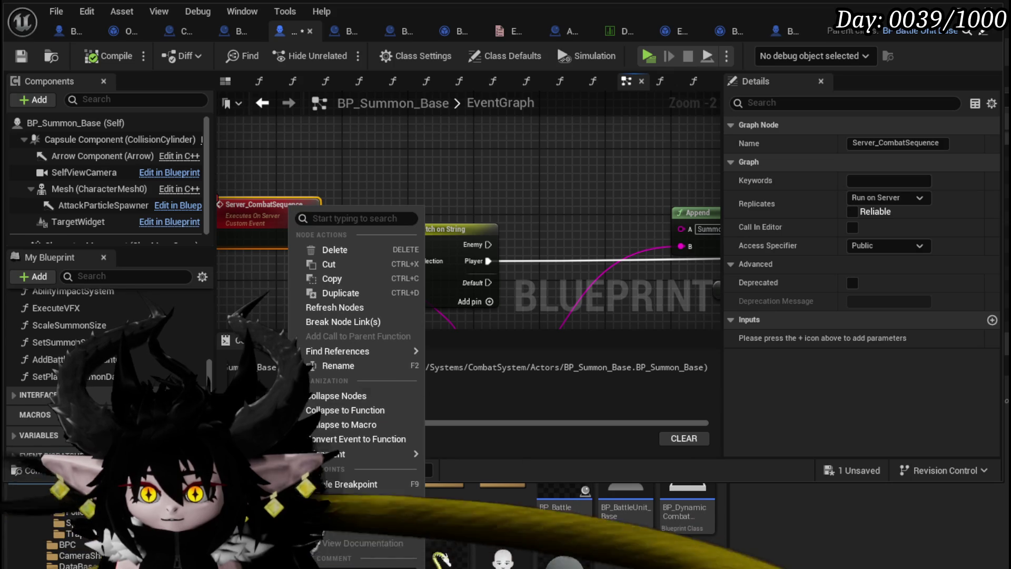
pyautogui.click(327, 514)
# - Save BP_Summon_Base with the new breakpoint
pyautogui.moveTo(345, 173); pyautogui.dragTo(503, 161)
pyautogui.click(400, 201)
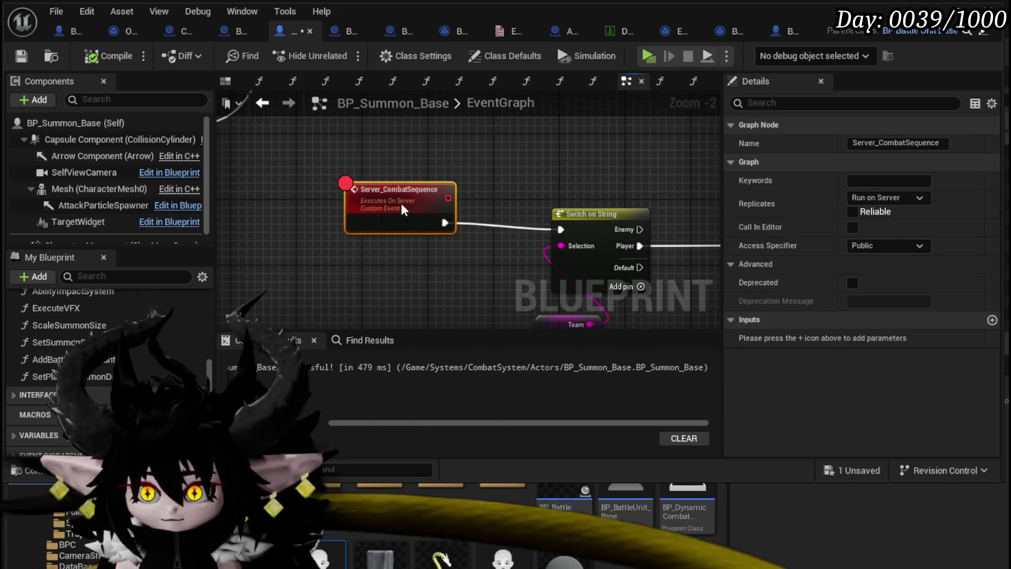
pyautogui.click(442, 172)
pyautogui.scroll(-3, 443, 172)
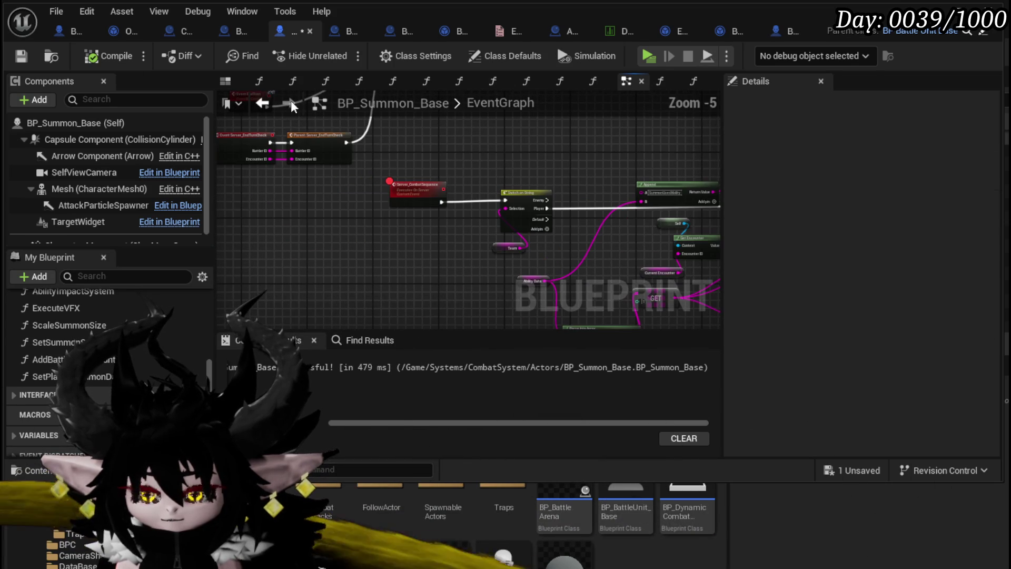
pyautogui.click(14, 56)
# - Box-select a group of EventGraph nodes and move them down and left
pyautogui.scroll(2, 583, 179)
pyautogui.moveTo(583, 179); pyautogui.dragTo(272, 182)
pyautogui.scroll(-5, 272, 183)
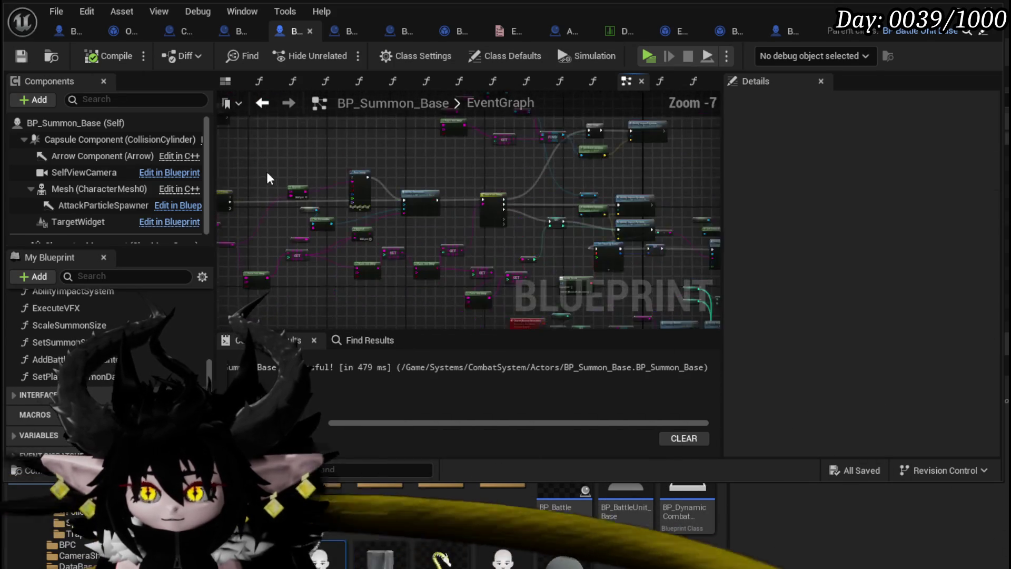
pyautogui.moveTo(338, 172); pyautogui.dragTo(465, 167)
pyautogui.scroll(-2, 465, 167)
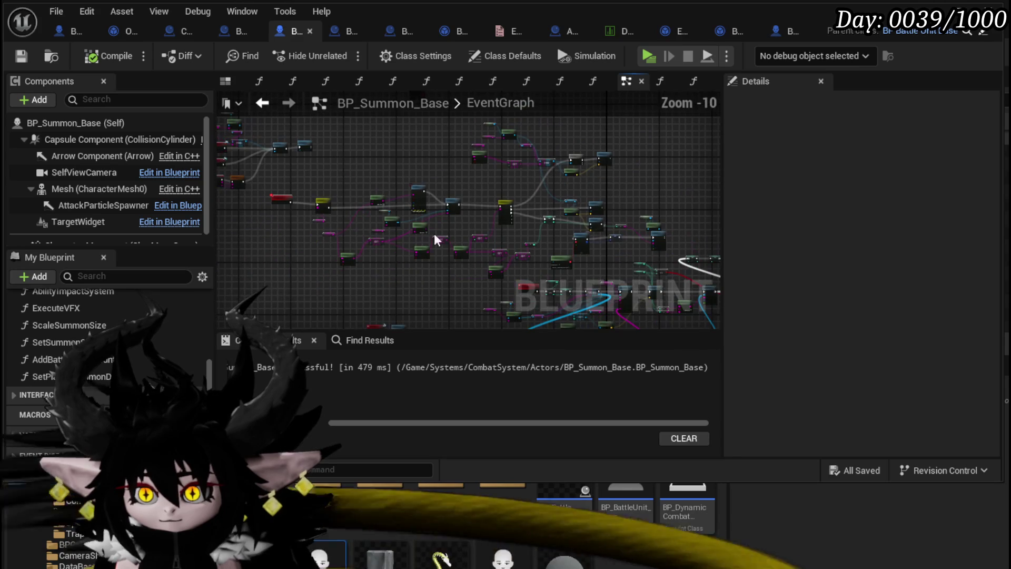
pyautogui.moveTo(384, 224); pyautogui.dragTo(385, 222)
pyautogui.scroll(-2, 446, 197)
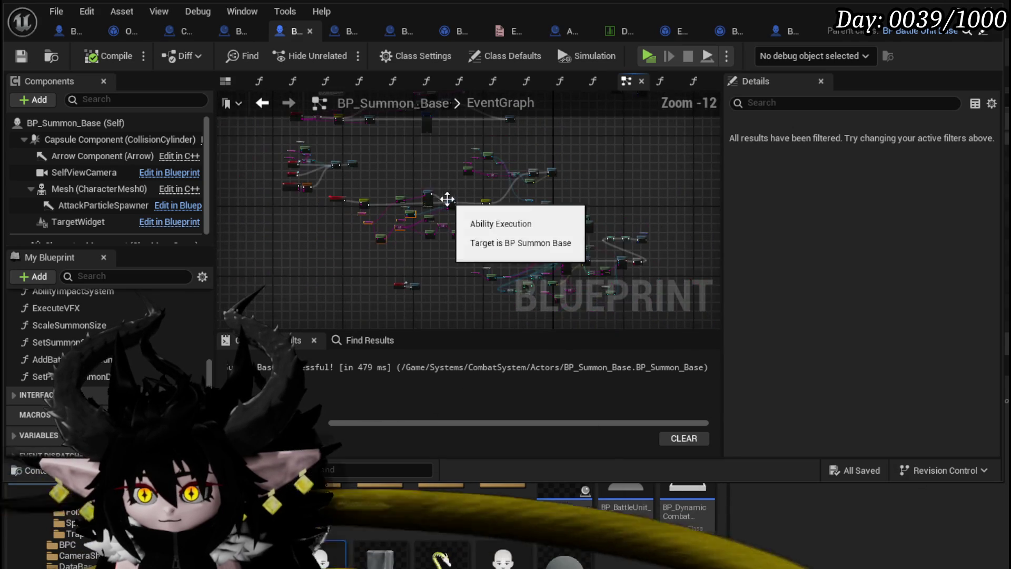
pyautogui.moveTo(571, 252); pyautogui.dragTo(665, 306)
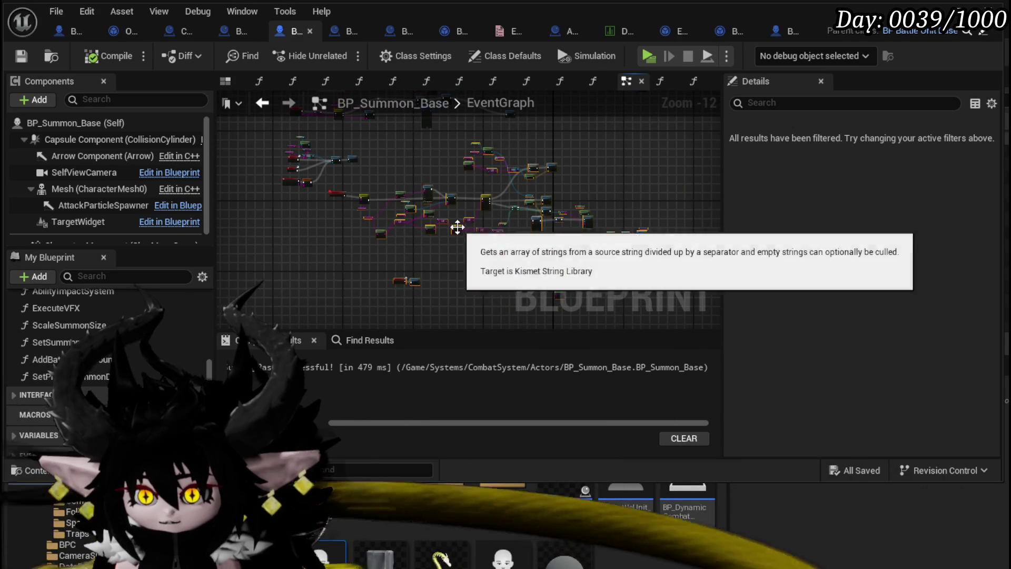
pyautogui.moveTo(456, 227); pyautogui.dragTo(436, 256)
# - Bring Switch on String into view, dismiss a stray actions list, and save with Ctrl+S
pyautogui.scroll(5, 393, 179)
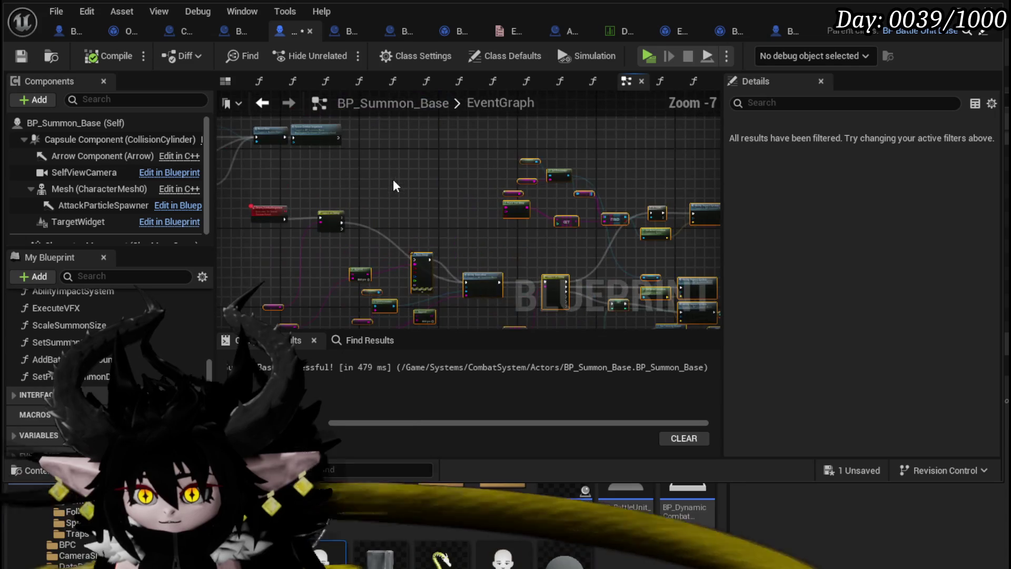
pyautogui.scroll(4, 453, 160)
pyautogui.moveTo(462, 191); pyautogui.dragTo(551, 221)
pyautogui.moveTo(387, 228); pyautogui.dragTo(441, 149)
pyautogui.press('Escape')
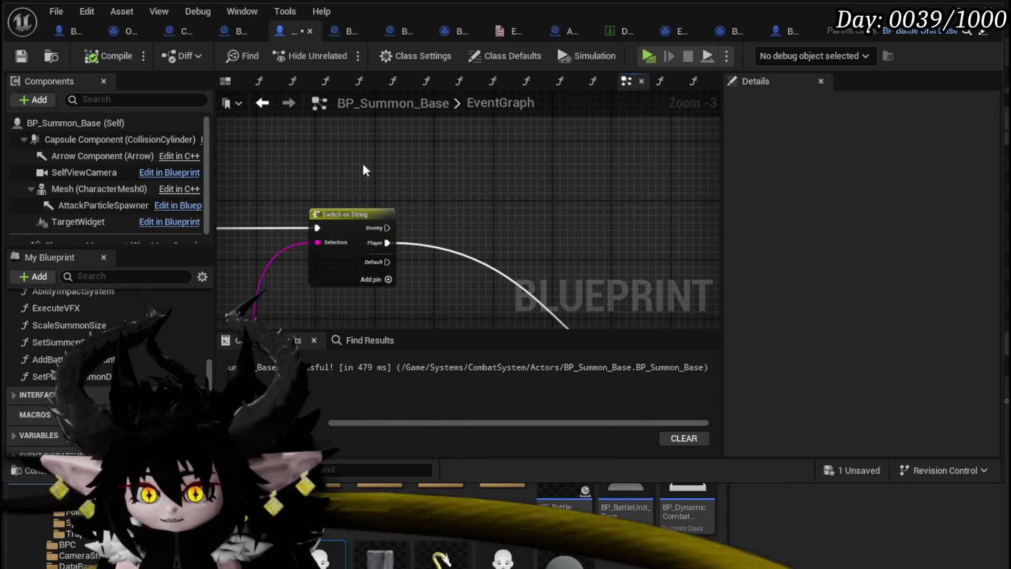
pyautogui.scroll(-5, 298, 148)
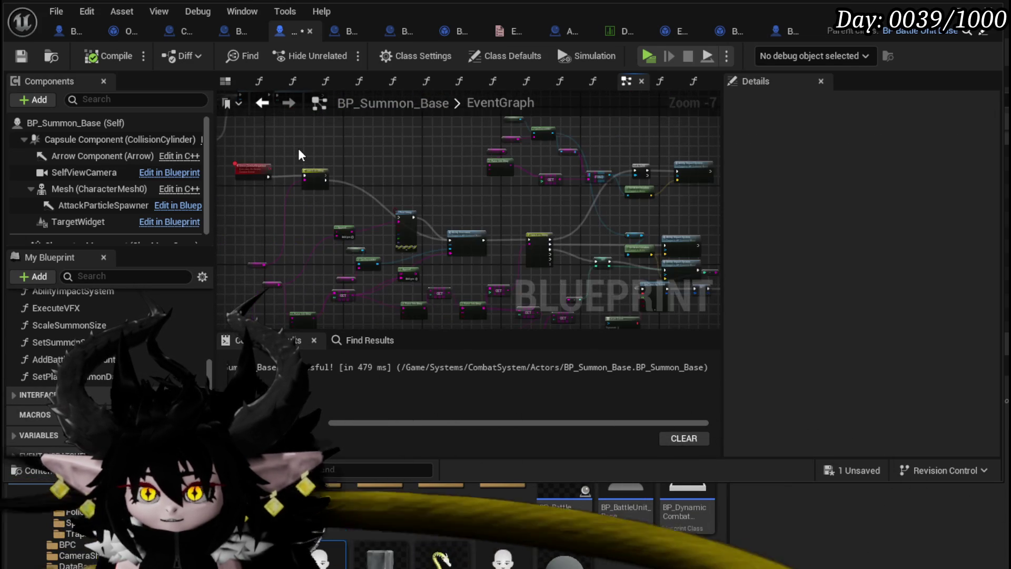
pyautogui.scroll(4, 298, 148)
pyautogui.hotkey('ctrl', 's')
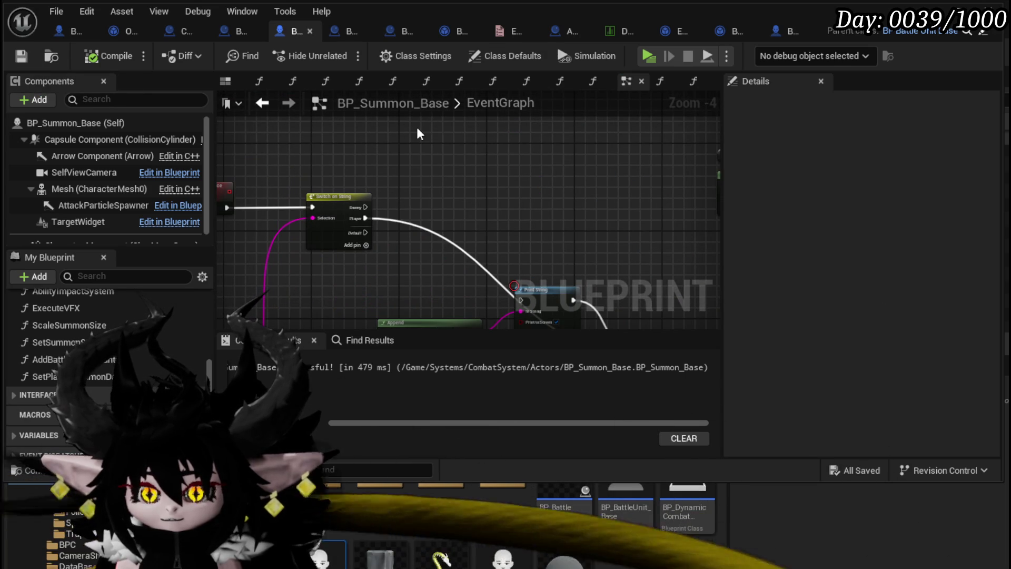
# - Pan past Add Battler to Encounter and jump to the Server_SetVisuals event
pyautogui.scroll(2, 106, 363)
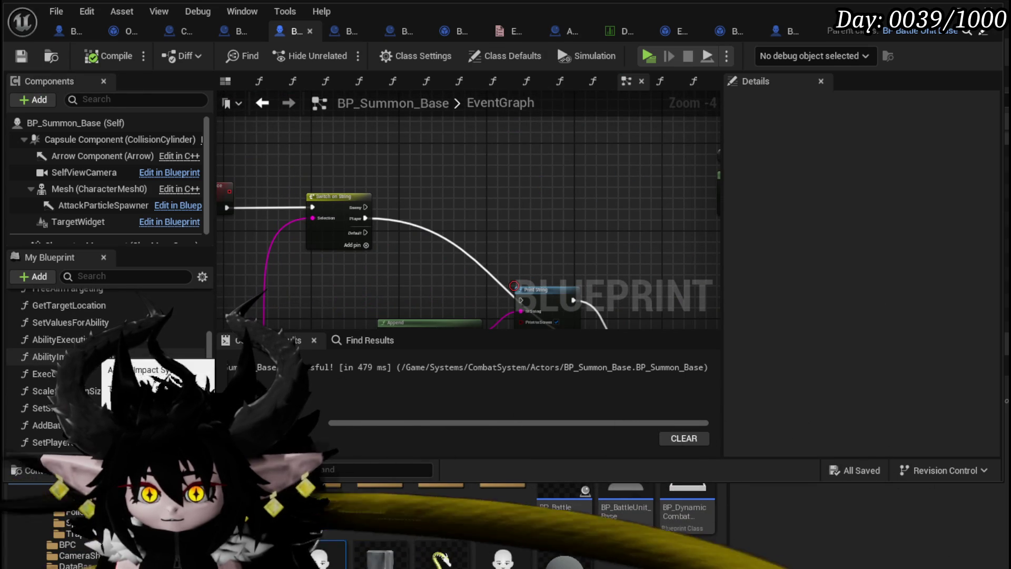
pyautogui.moveTo(369, 195)
pyautogui.mouseDown()
pyautogui.moveTo(511, 228)
pyautogui.moveTo(449, 293)
pyautogui.mouseUp()
pyautogui.scroll(-4, 511, 228)
pyautogui.scroll(4, 429, 277)
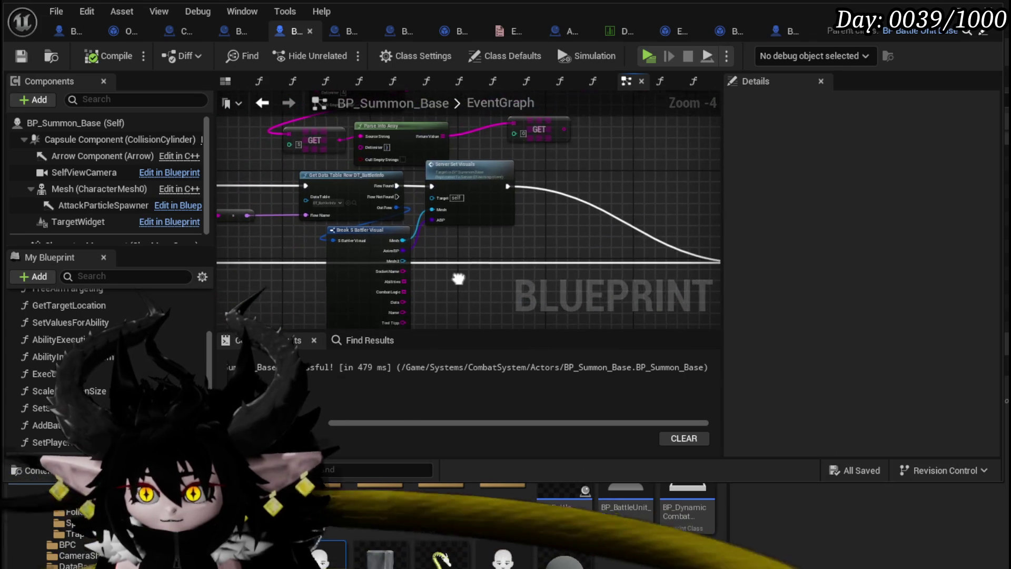
pyautogui.moveTo(501, 233); pyautogui.dragTo(272, 186)
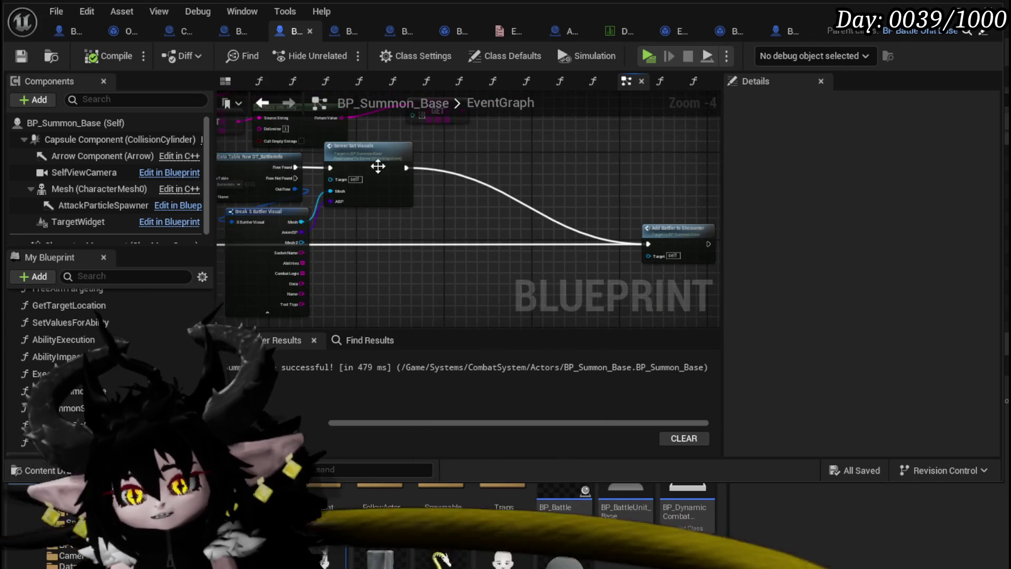
pyautogui.click(405, 195)
pyautogui.moveTo(343, 195); pyautogui.dragTo(236, 178)
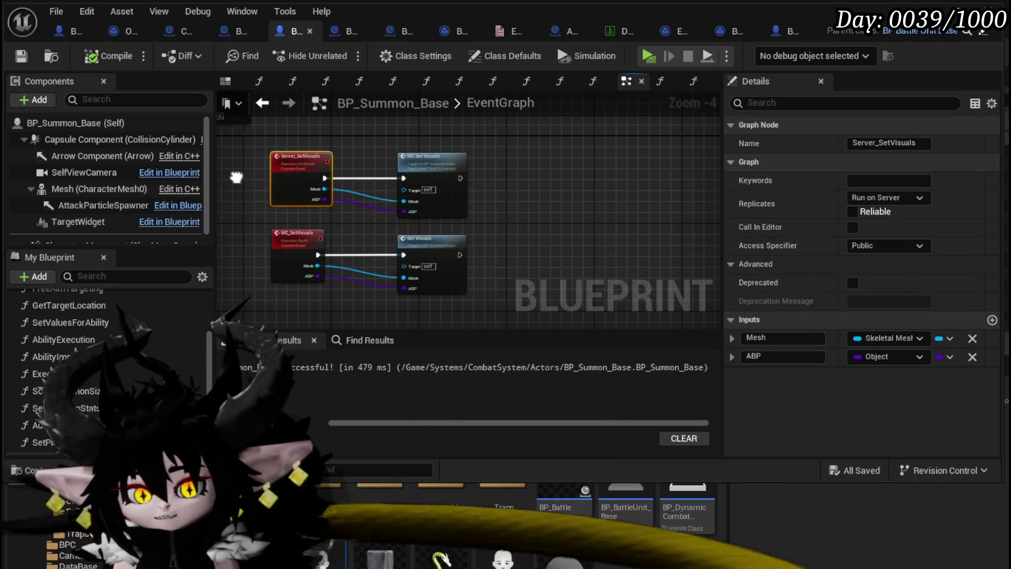
pyautogui.click(237, 178)
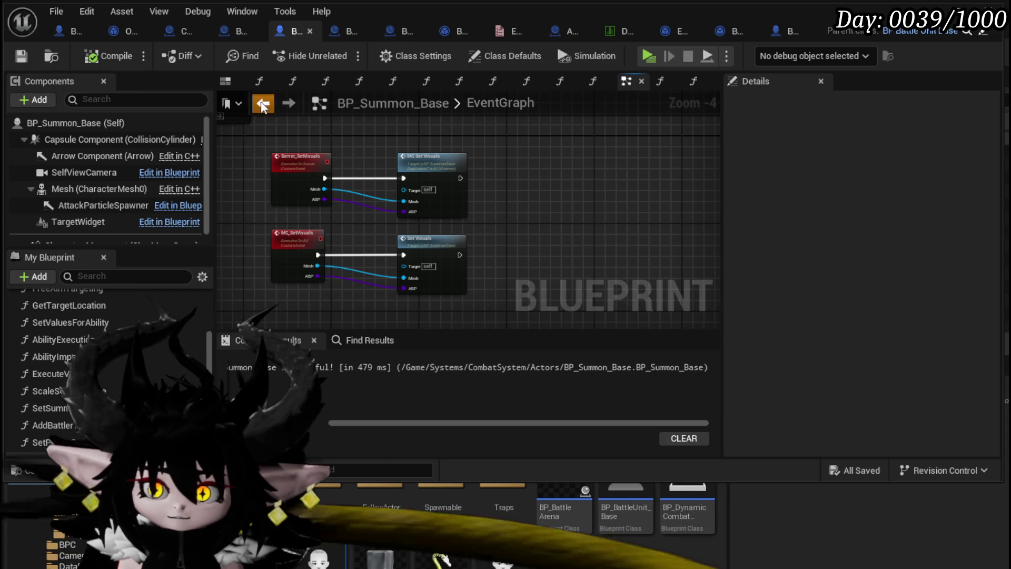
pyautogui.click(263, 106)
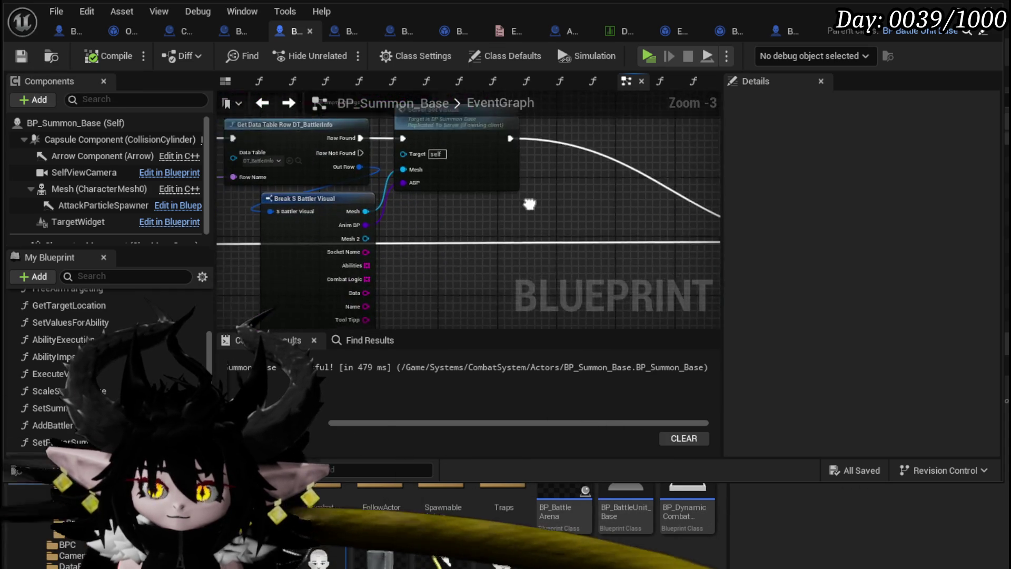
pyautogui.moveTo(529, 204); pyautogui.dragTo(550, 191)
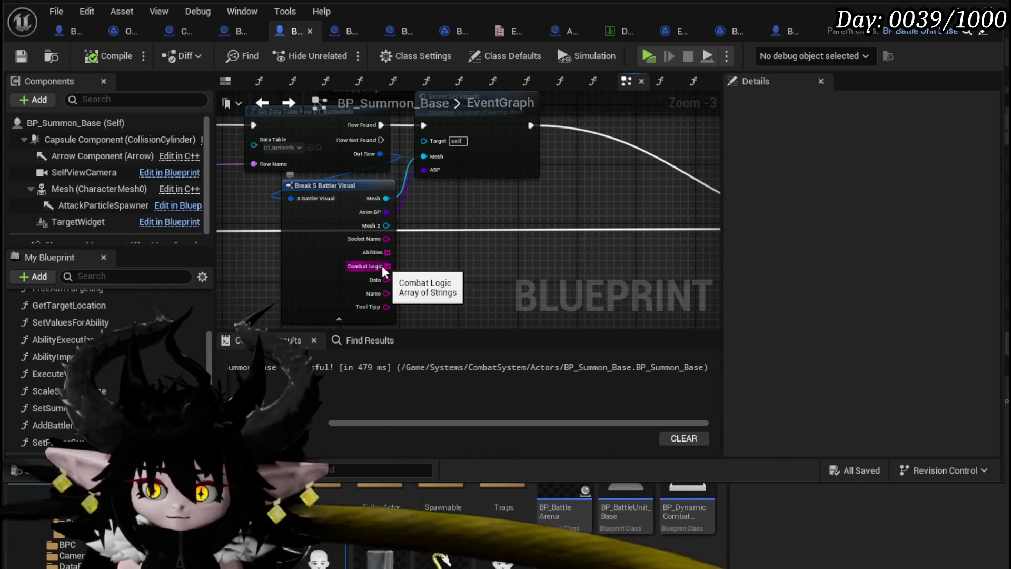
pyautogui.moveTo(387, 266)
pyautogui.mouseDown()
pyautogui.moveTo(508, 276)
pyautogui.moveTo(384, 219)
pyautogui.mouseUp()
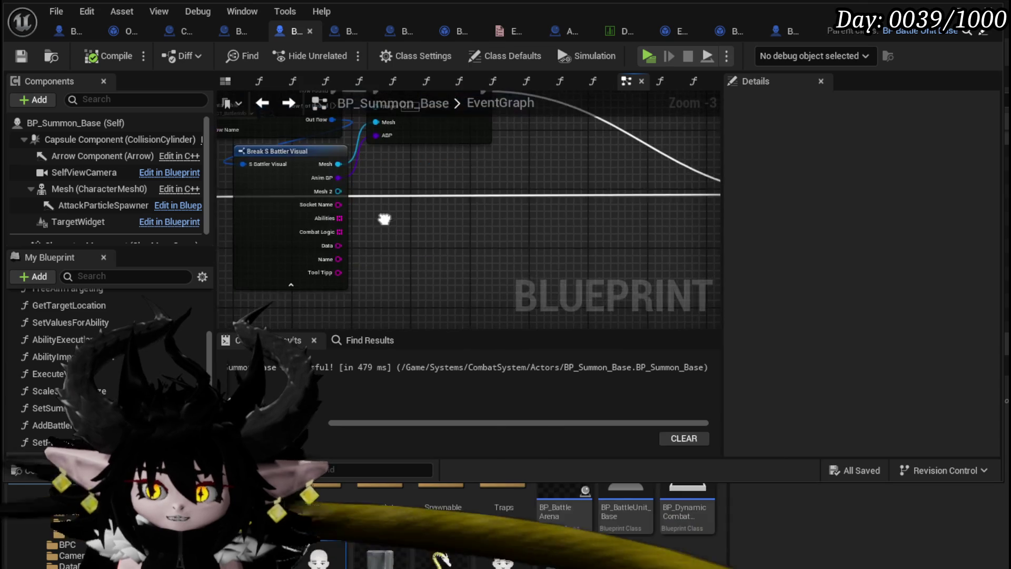
pyautogui.moveTo(479, 239); pyautogui.dragTo(480, 237)
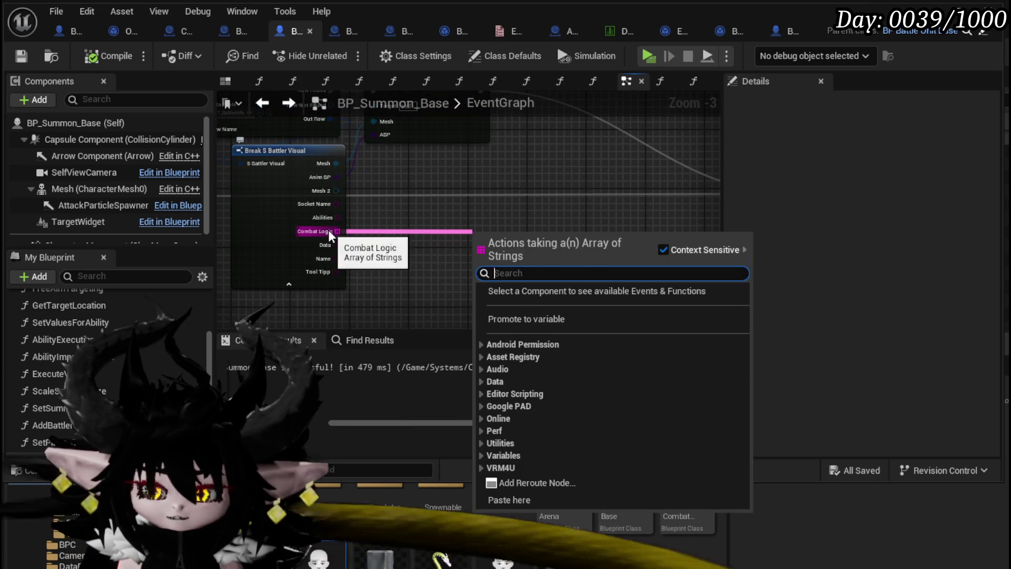
pyautogui.moveTo(330, 231)
pyautogui.mouseDown()
pyautogui.moveTo(470, 232)
pyautogui.moveTo(361, 229)
pyautogui.mouseUp()
pyautogui.moveTo(460, 240)
pyautogui.mouseDown()
pyautogui.moveTo(334, 232)
pyautogui.moveTo(503, 240)
pyautogui.mouseUp()
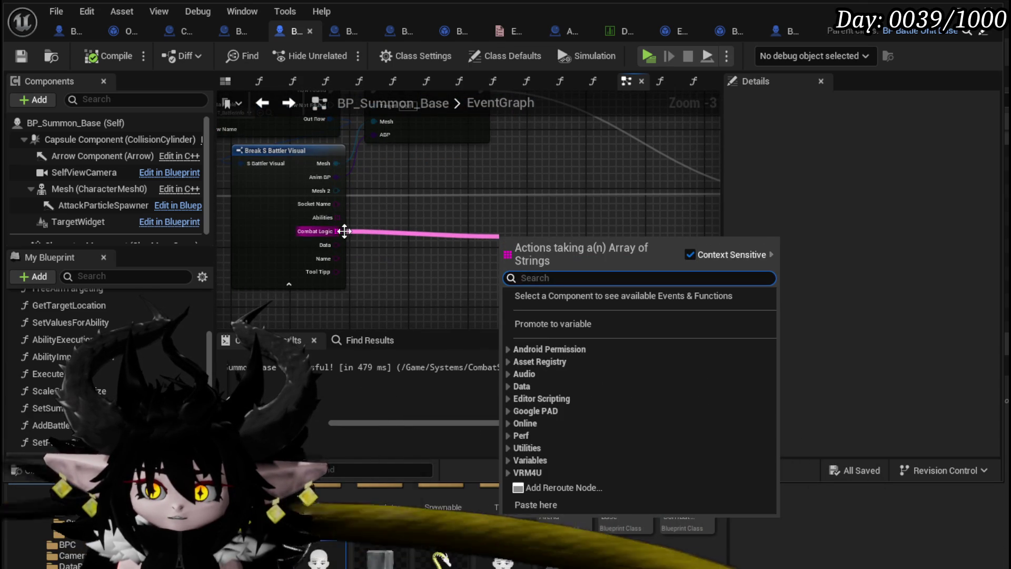
pyautogui.moveTo(338, 231)
pyautogui.mouseDown()
pyautogui.moveTo(474, 232)
pyautogui.moveTo(267, 245)
pyautogui.moveTo(299, 240)
pyautogui.mouseUp()
pyautogui.click(427, 231)
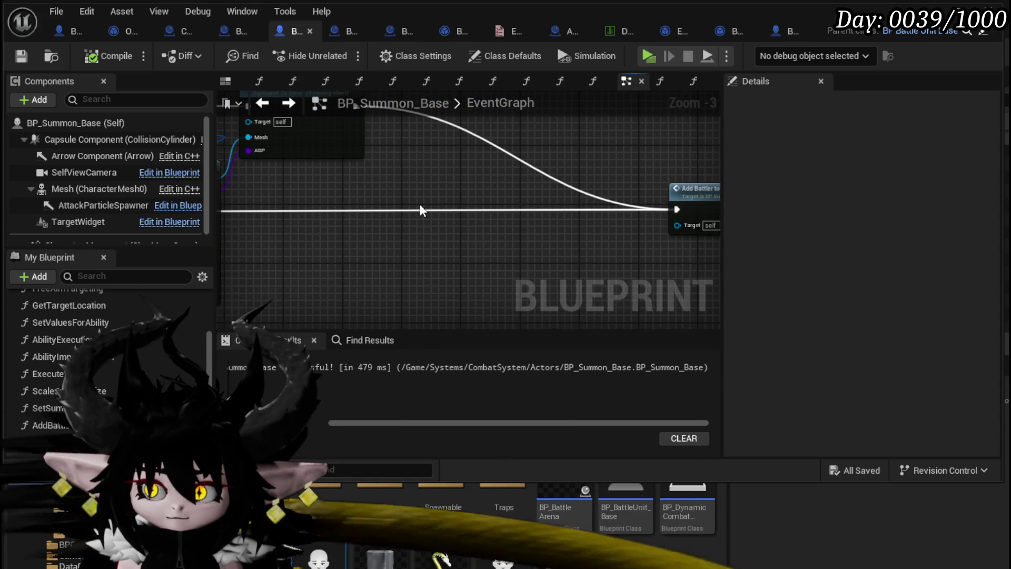
pyautogui.scroll(-3, 421, 210)
pyautogui.scroll(-1, 94, 388)
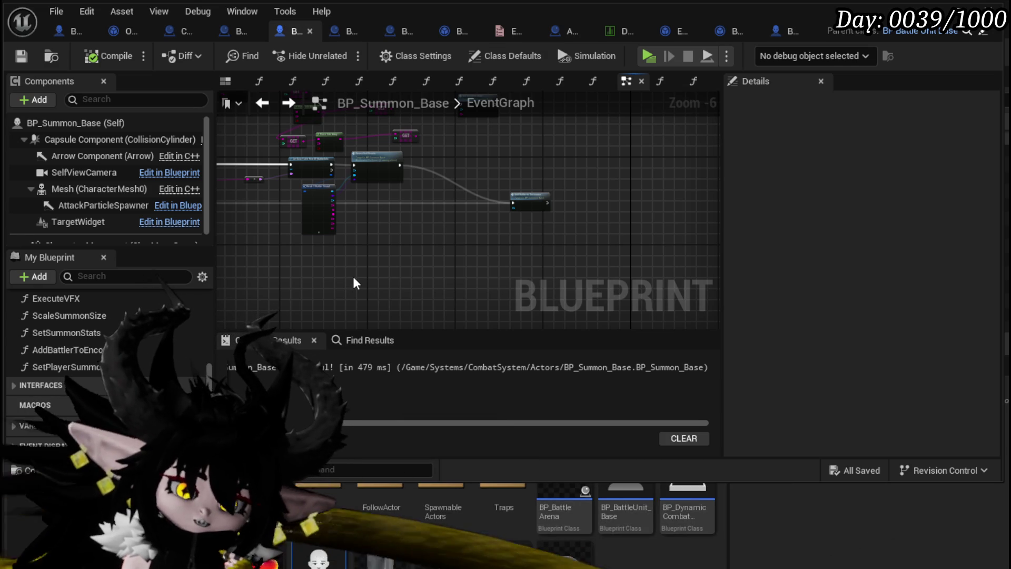
pyautogui.moveTo(353, 283); pyautogui.dragTo(386, 223)
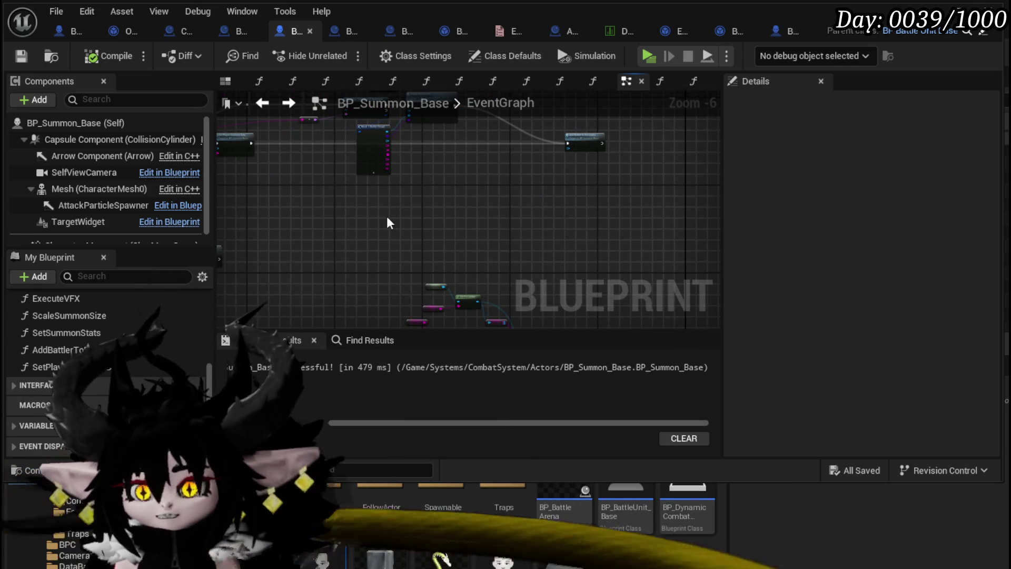
pyautogui.scroll(4, 485, 172)
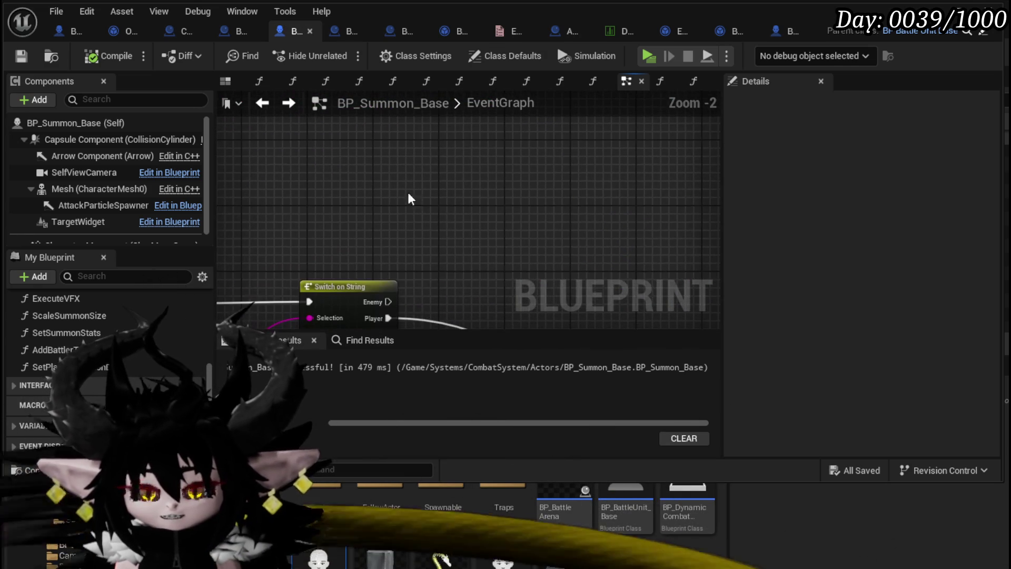
# - Add a Get Encounter node with a Self reference as its context
pyautogui.rightClick(378, 167)
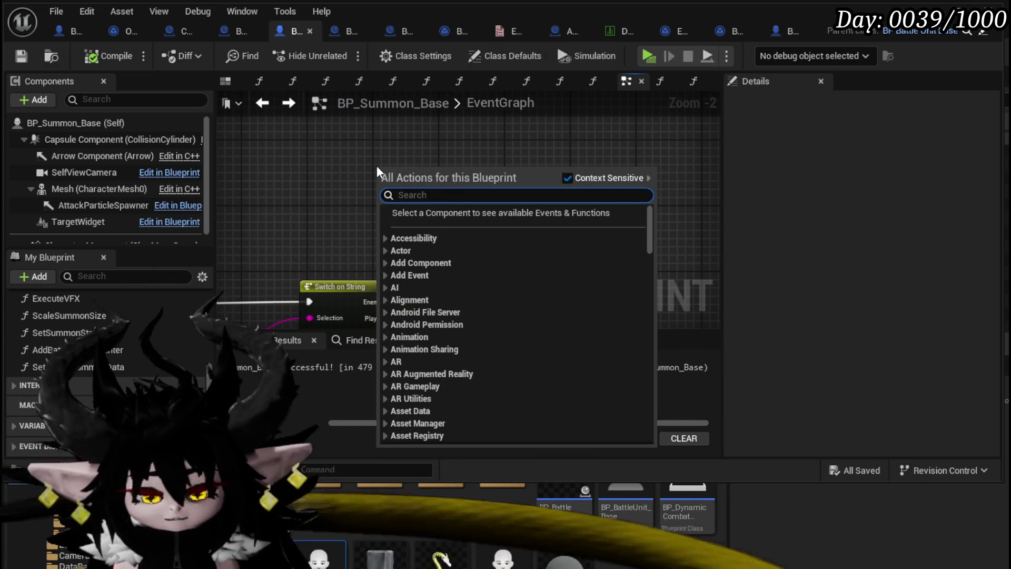
pyautogui.write('get encoun')
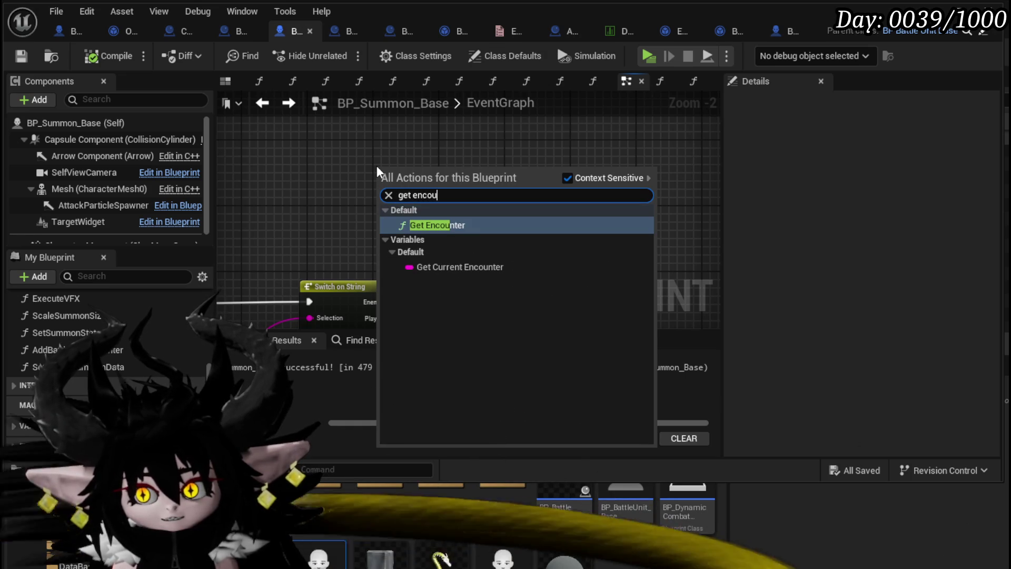
pyautogui.click(418, 228)
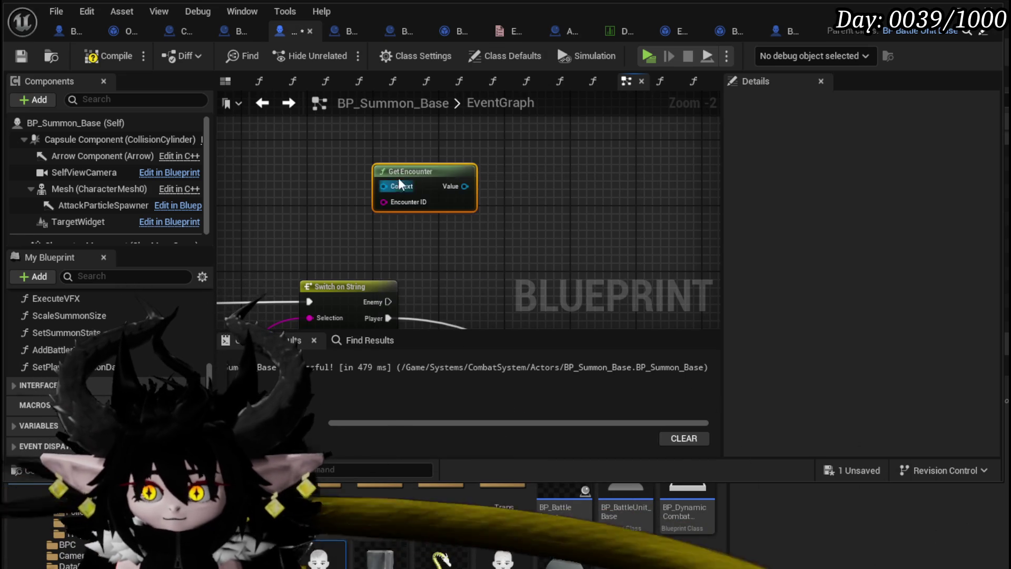
pyautogui.moveTo(399, 178)
pyautogui.mouseDown()
pyautogui.moveTo(384, 140)
pyautogui.moveTo(443, 194)
pyautogui.moveTo(293, 182)
pyautogui.mouseUp()
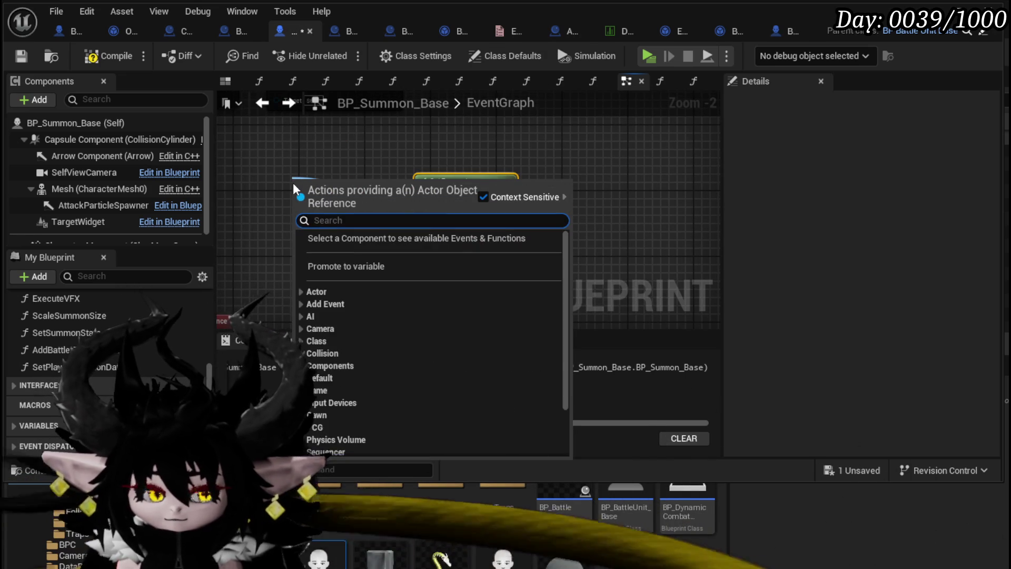
pyautogui.write('self')
pyautogui.press('Return')
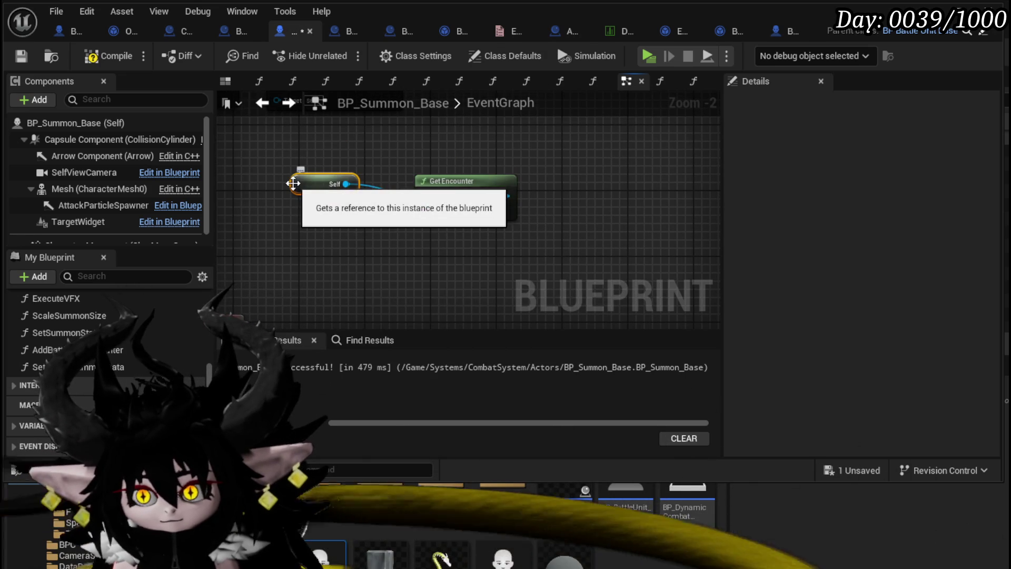
# - Feed a Current Encounter getter into Get Encounter's Encounter ID input
pyautogui.rightClick(301, 239)
pyautogui.write('get')
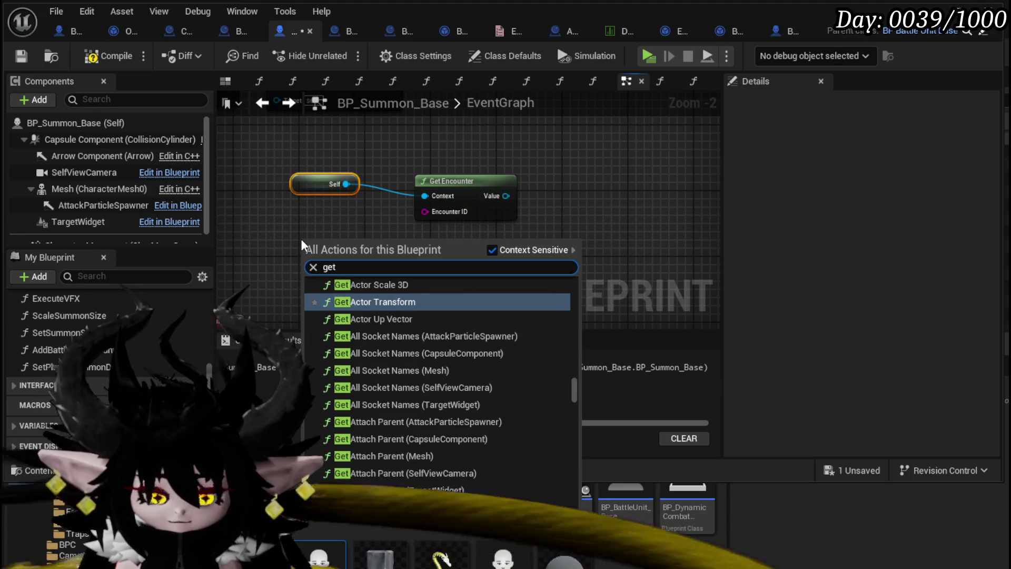
pyautogui.write(' current encou')
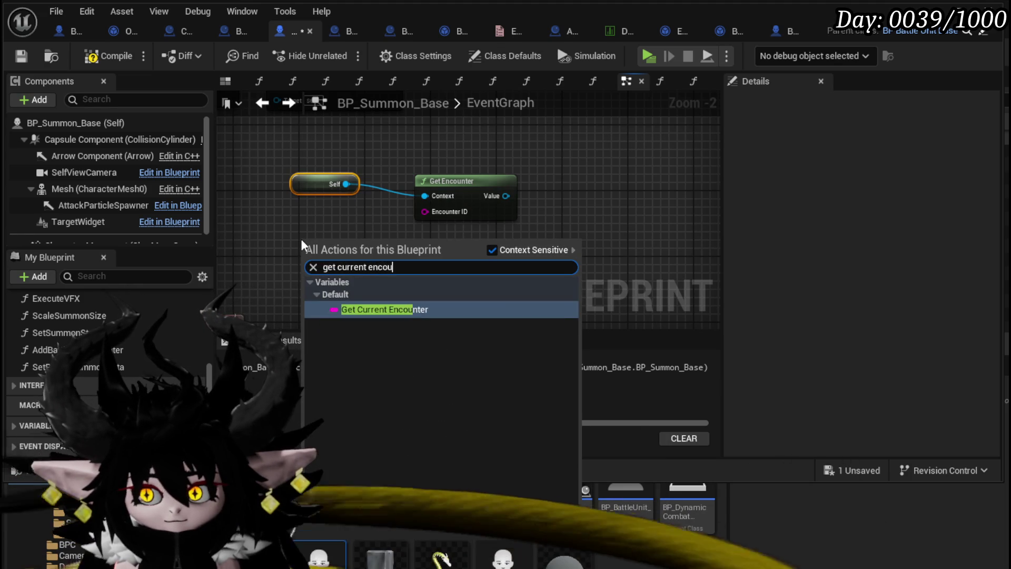
pyautogui.press('Return')
pyautogui.moveTo(365, 242); pyautogui.dragTo(423, 212)
pyautogui.moveTo(328, 247); pyautogui.dragTo(312, 225)
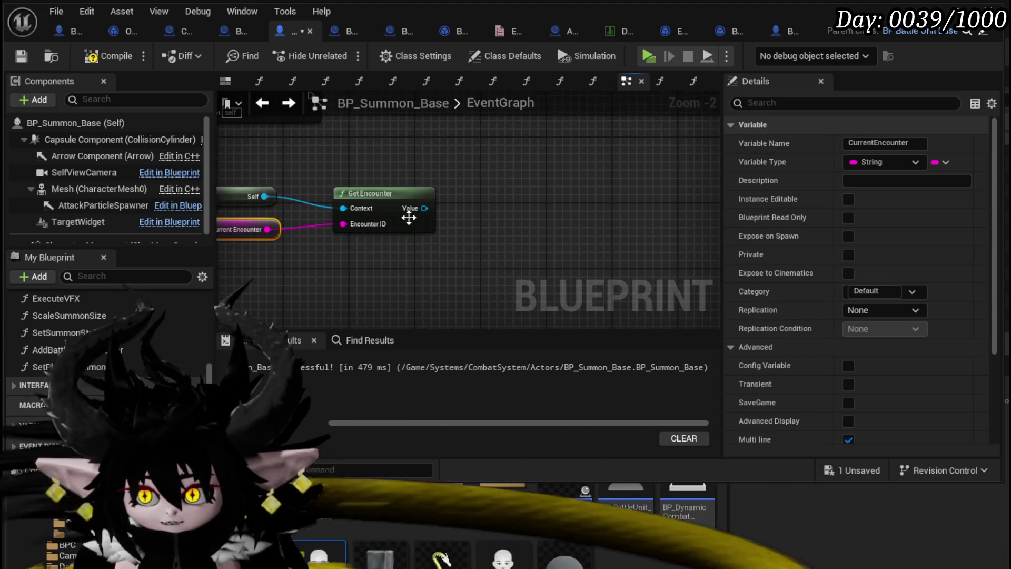
# - Get the Enemy AIObject map from Get Encounter's Value and add a Find node on it
pyautogui.moveTo(424, 208); pyautogui.dragTo(489, 211)
pyautogui.write('ai')
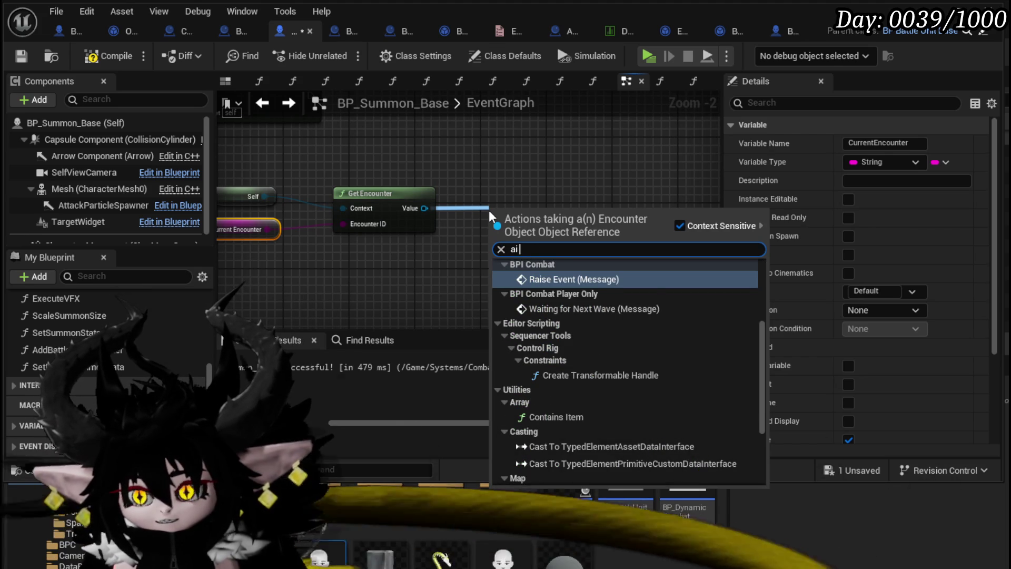
pyautogui.write(' ob')
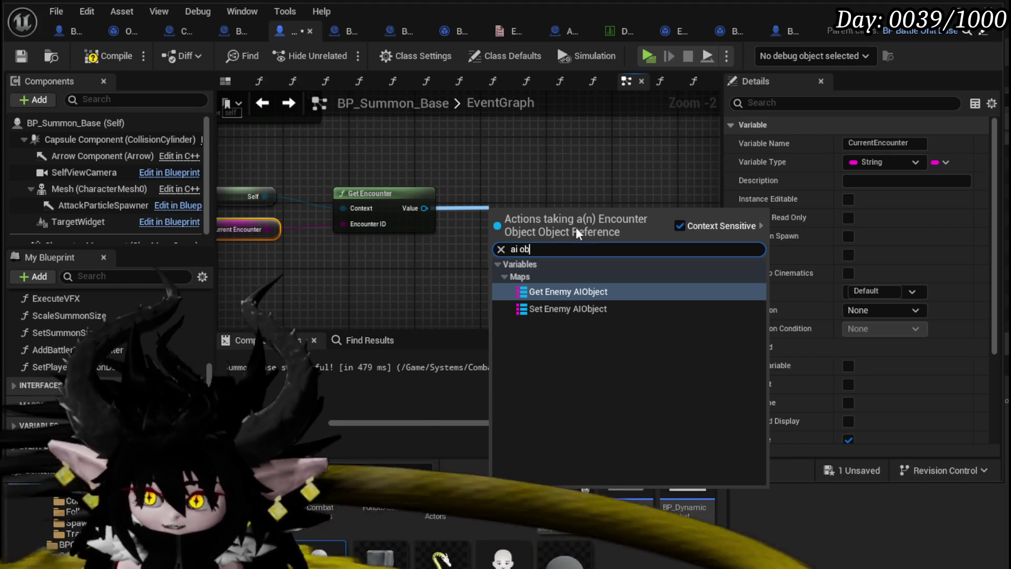
pyautogui.click(533, 293)
pyautogui.moveTo(541, 221)
pyautogui.mouseDown()
pyautogui.moveTo(457, 261)
pyautogui.moveTo(362, 248)
pyautogui.mouseUp()
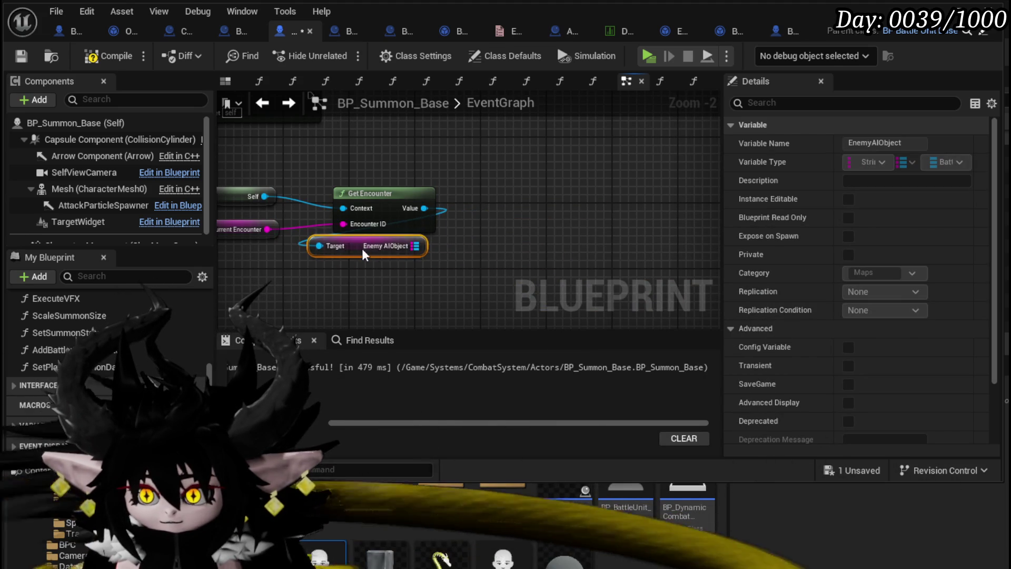
pyautogui.moveTo(423, 246); pyautogui.dragTo(500, 240)
pyautogui.write('Find')
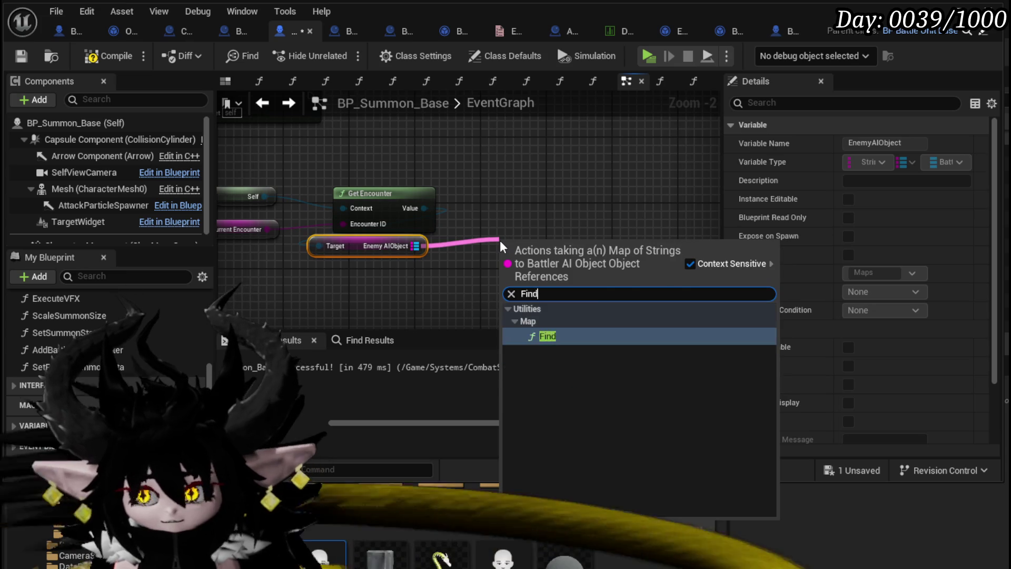
pyautogui.press('Return')
# - Wire a Battler ID getter into Find's key, then compile and save
pyautogui.rightClick(392, 288)
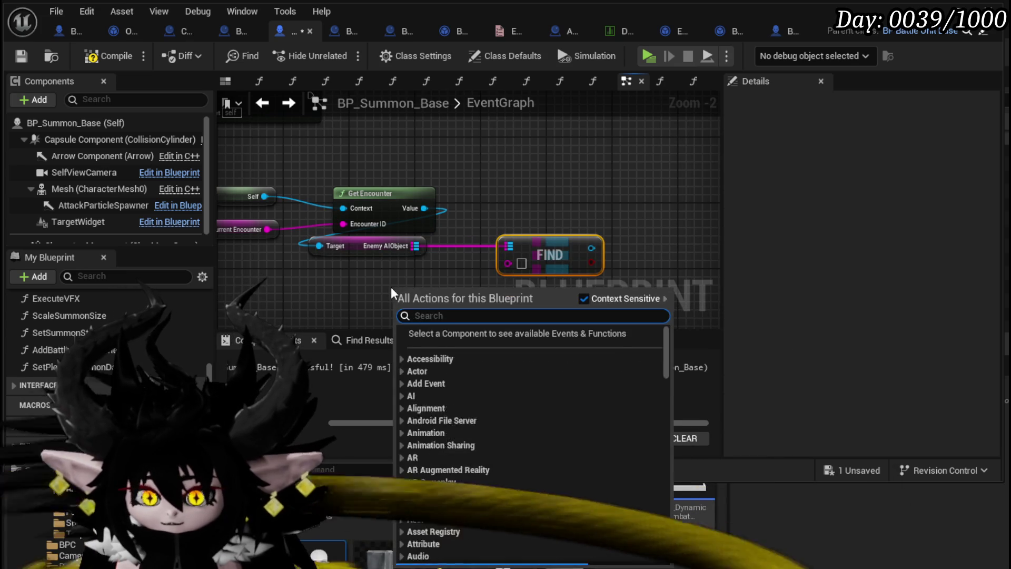
pyautogui.write('battle')
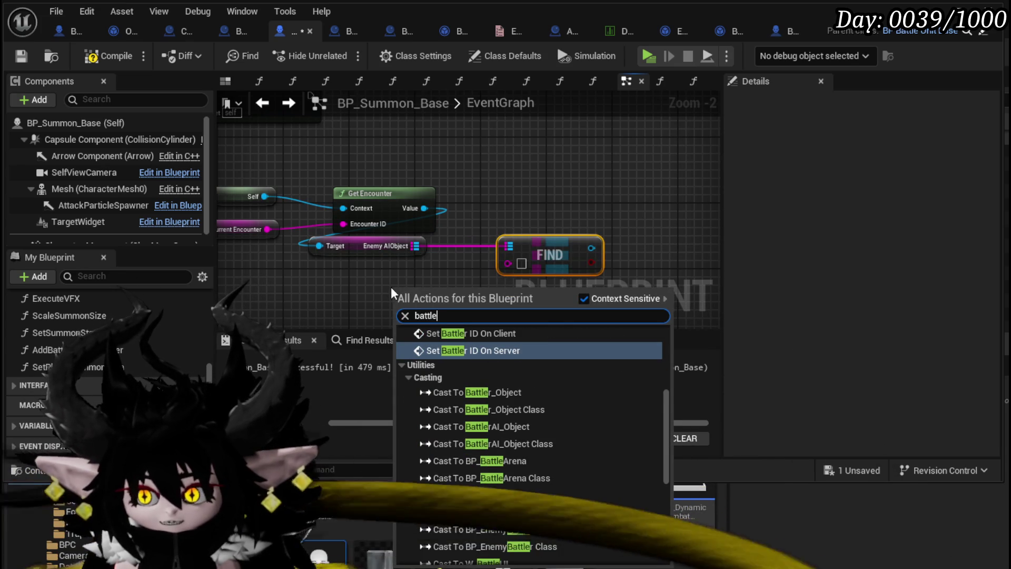
pyautogui.write(' id')
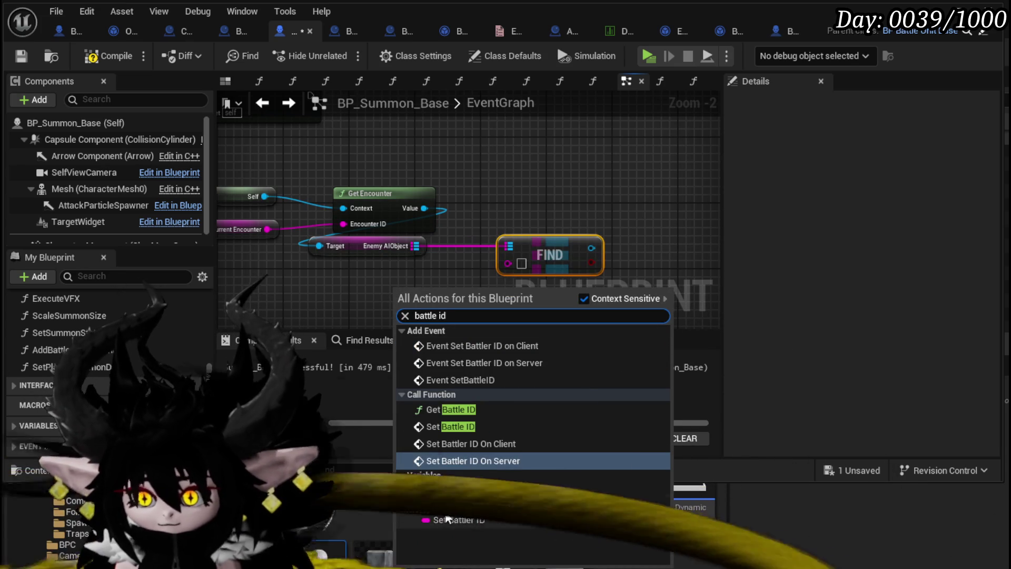
pyautogui.click(459, 503)
pyautogui.moveTo(445, 295); pyautogui.dragTo(514, 266)
pyautogui.moveTo(532, 254); pyautogui.dragTo(479, 252)
pyautogui.click(103, 56)
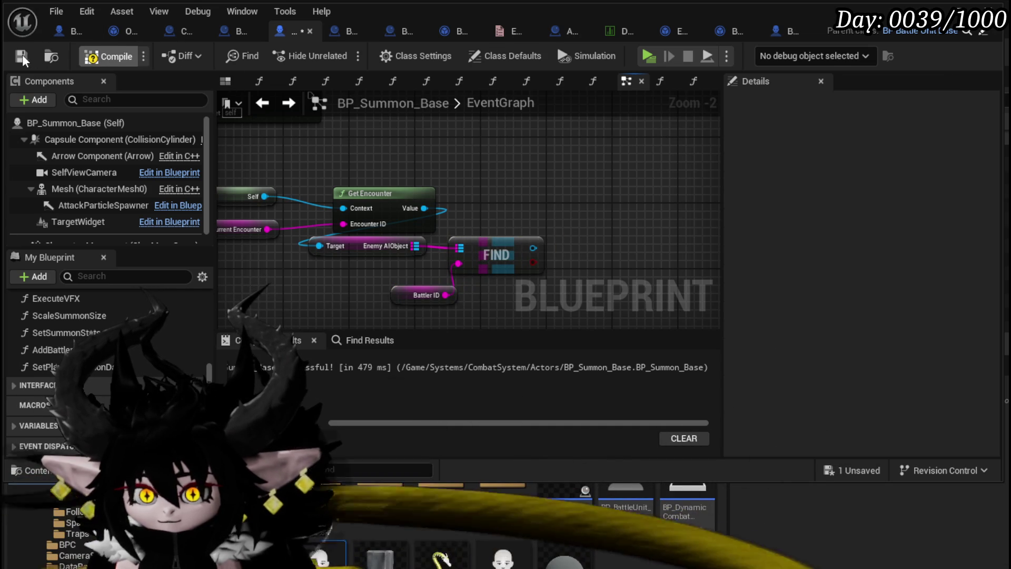
pyautogui.click(22, 55)
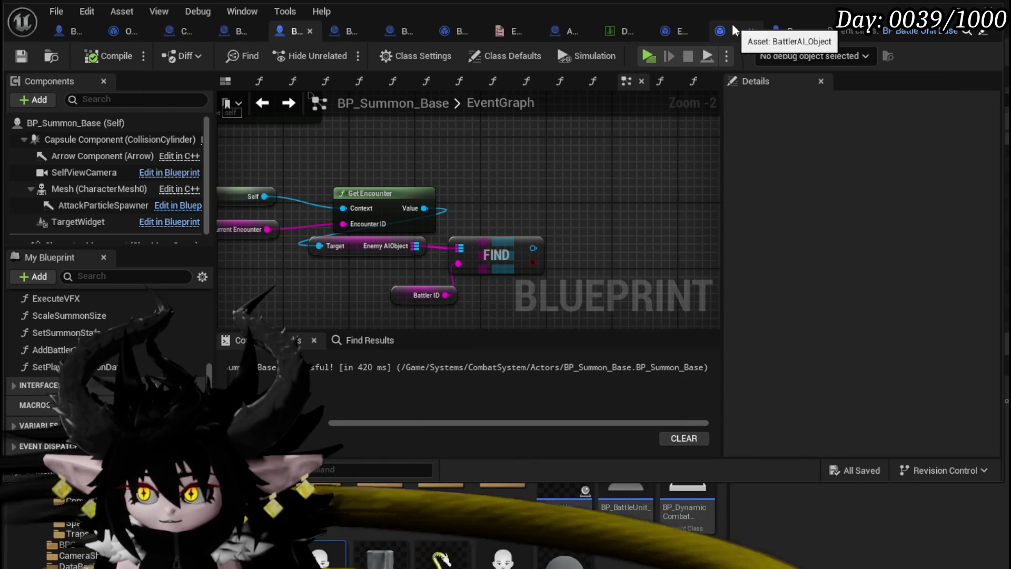
# - In BattlerAI_Object, open GetAction and inspect its Branch, Set Action Elite/Normal and Difficulty Type nodes
pyautogui.click(733, 26)
pyautogui.scroll(5, 91, 190)
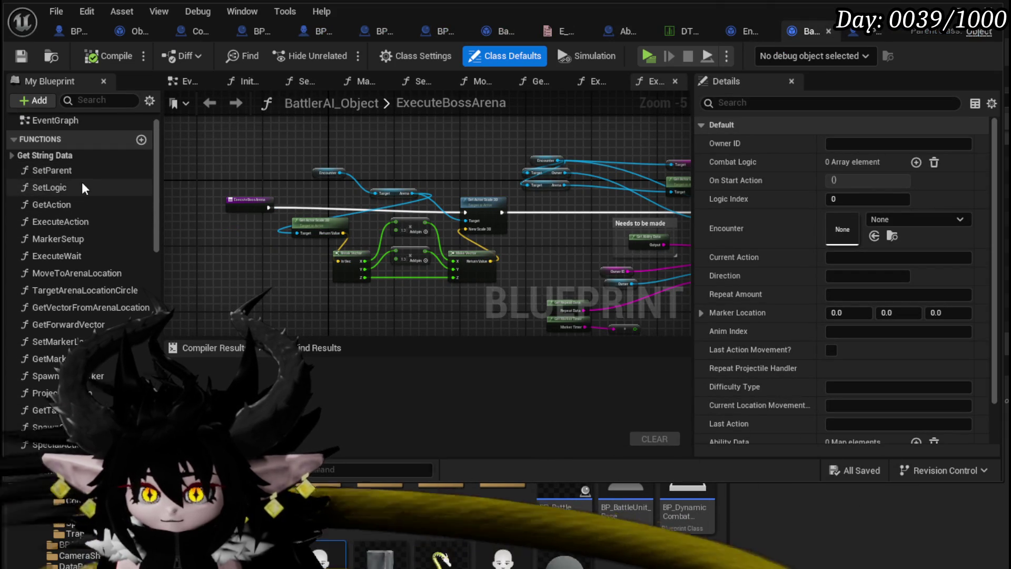
pyautogui.doubleClick(82, 205)
pyautogui.moveTo(180, 158)
pyautogui.mouseDown()
pyautogui.moveTo(461, 151)
pyautogui.moveTo(649, 179)
pyautogui.moveTo(451, 271)
pyautogui.moveTo(280, 203)
pyautogui.mouseUp()
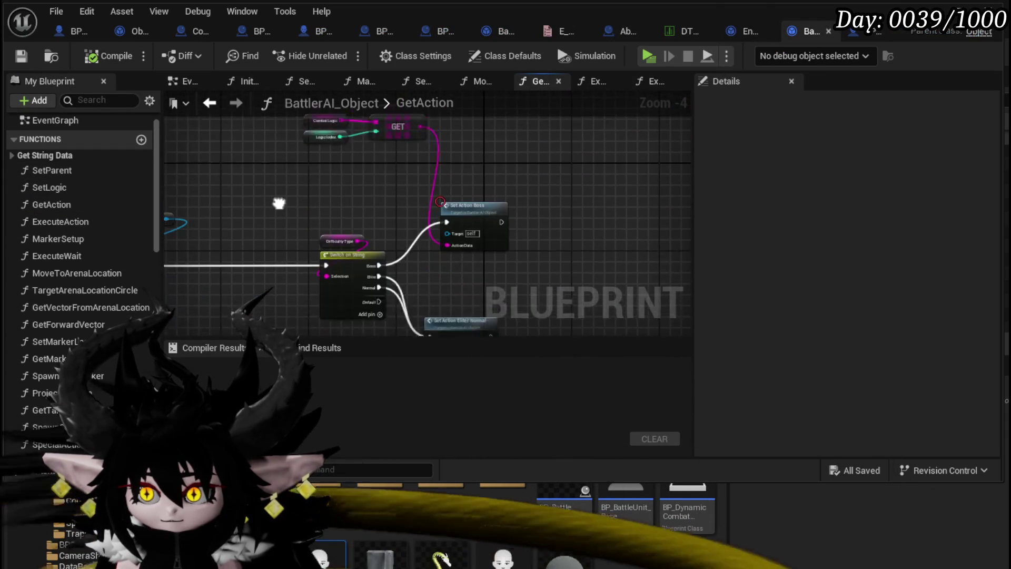
pyautogui.scroll(2, 333, 226)
pyautogui.moveTo(289, 287)
pyautogui.mouseDown()
pyautogui.moveTo(274, 210)
pyautogui.moveTo(275, 232)
pyautogui.mouseUp()
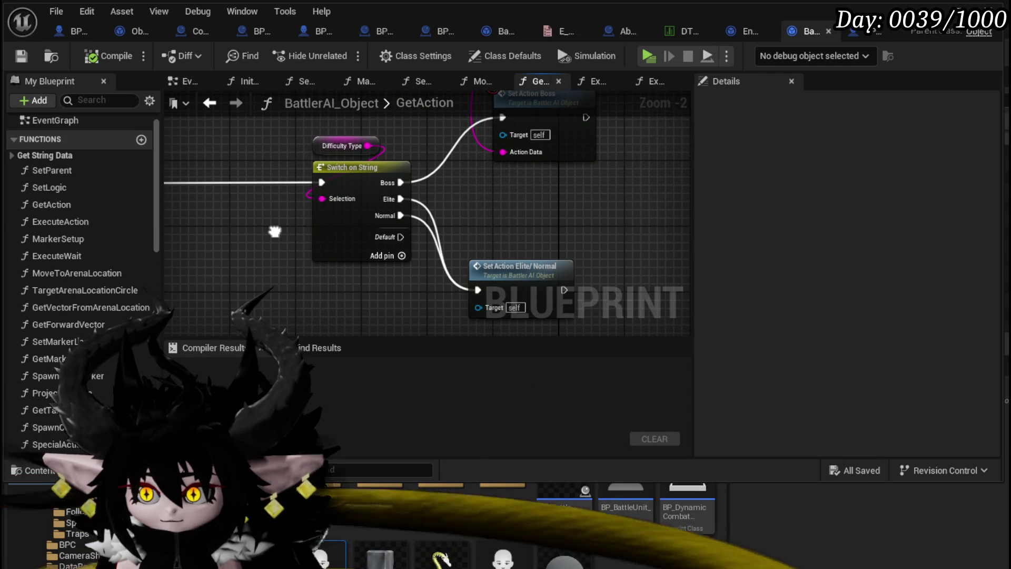
pyautogui.moveTo(275, 231); pyautogui.dragTo(356, 238)
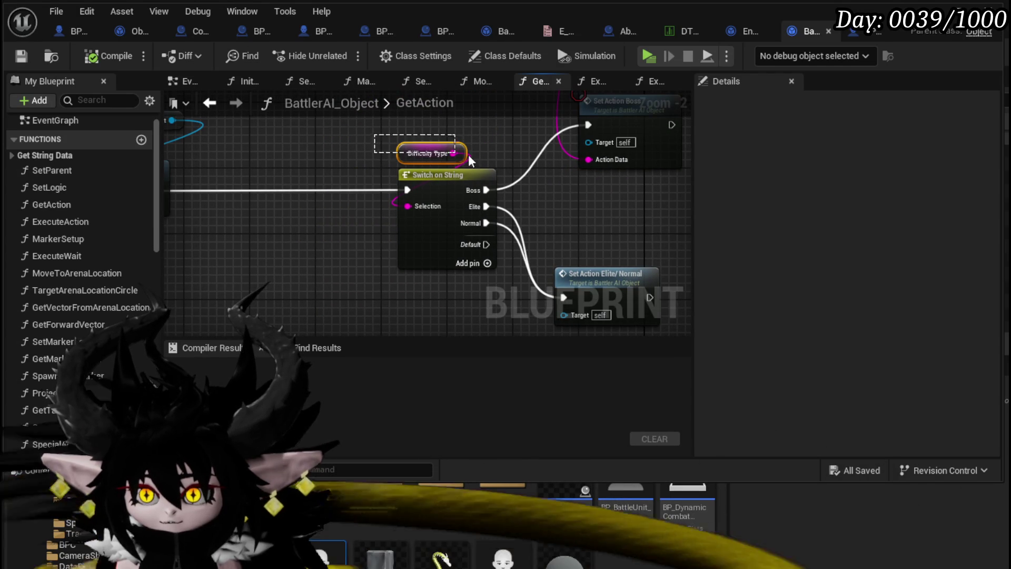
pyautogui.click(442, 154)
pyautogui.click(369, 216)
pyautogui.press('Home')
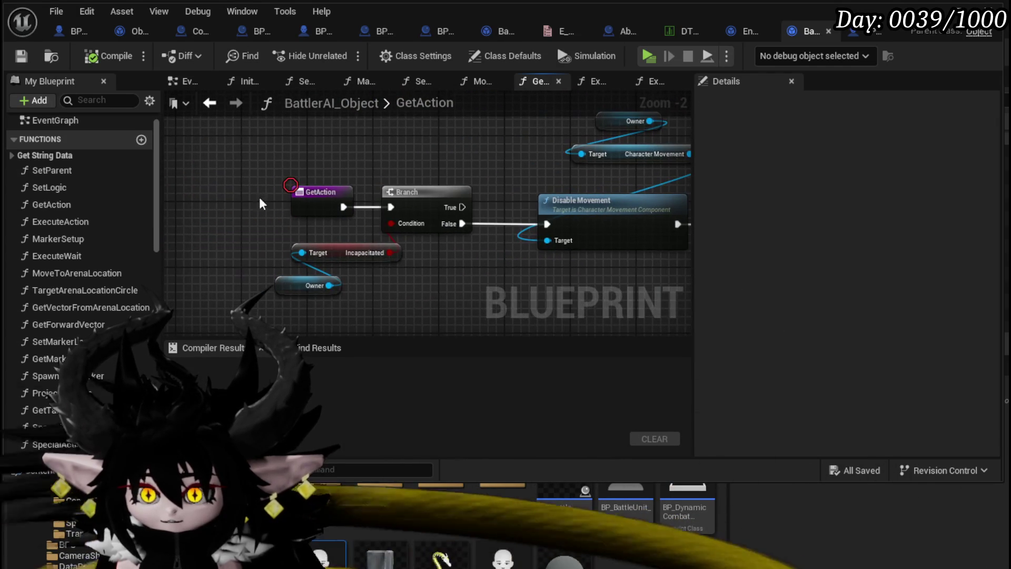
pyautogui.moveTo(371, 234); pyautogui.dragTo(369, 234)
pyautogui.scroll(-2, 369, 253)
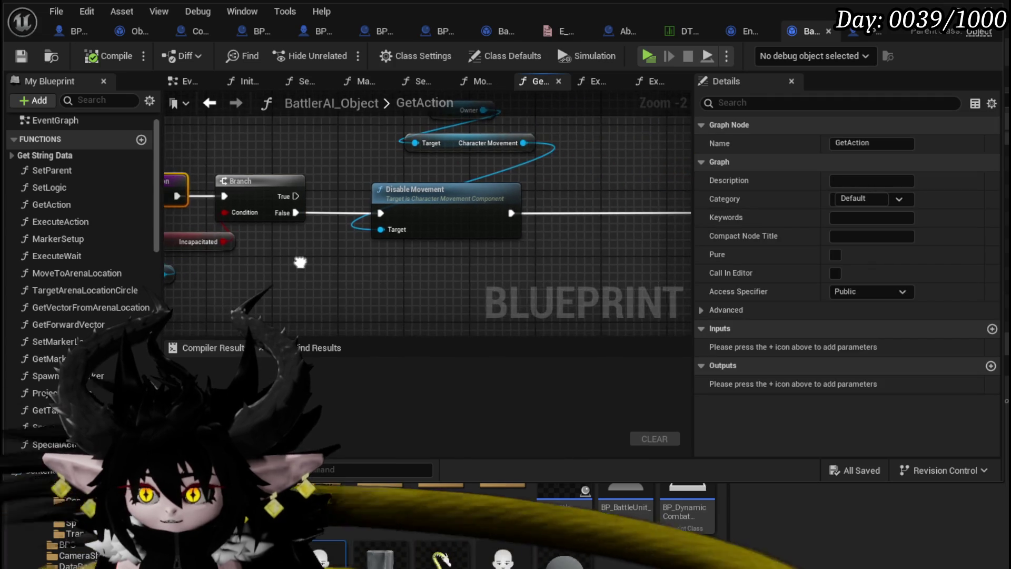
# - Open SetParent, check how Append and Parse Into Array set DifficultyType, and save
pyautogui.doubleClick(94, 171)
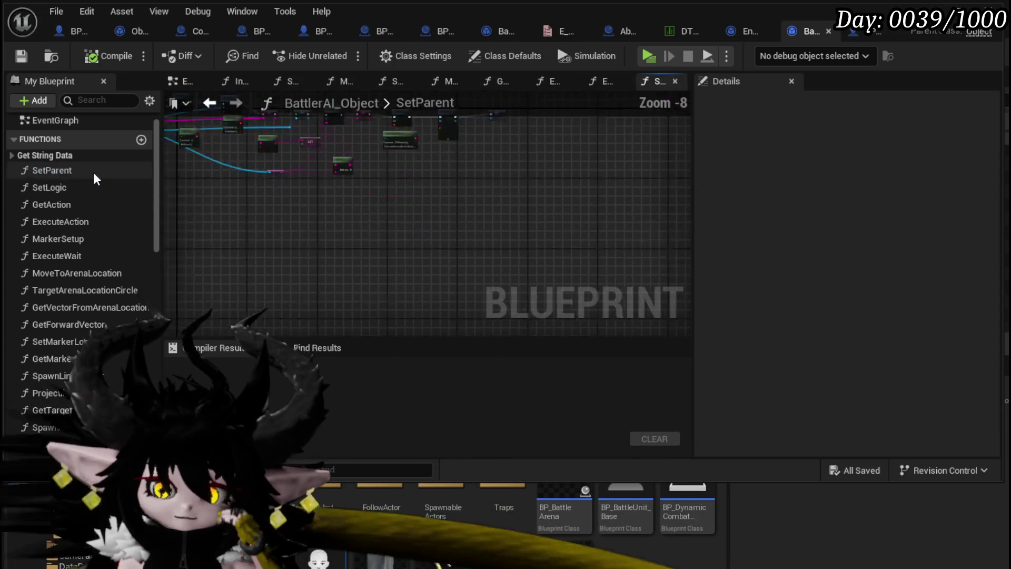
pyautogui.scroll(3, 464, 189)
pyautogui.moveTo(454, 178)
pyautogui.mouseDown()
pyautogui.moveTo(376, 229)
pyautogui.moveTo(376, 253)
pyautogui.moveTo(508, 250)
pyautogui.moveTo(394, 262)
pyautogui.mouseUp()
pyautogui.scroll(-3, 376, 258)
pyautogui.scroll(3, 376, 260)
pyautogui.moveTo(451, 241)
pyautogui.mouseDown()
pyautogui.moveTo(435, 210)
pyautogui.moveTo(440, 246)
pyautogui.moveTo(363, 218)
pyautogui.mouseUp()
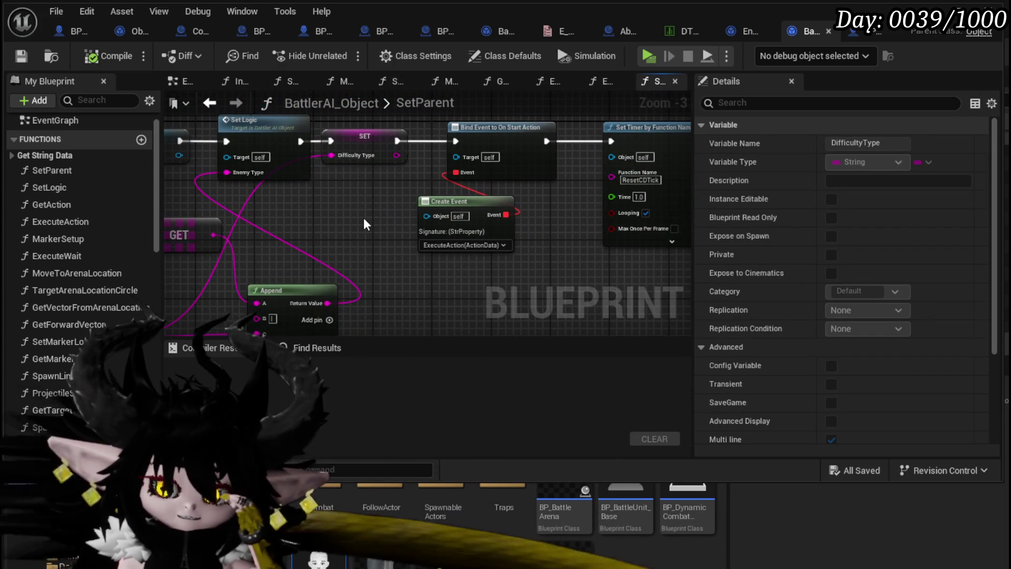
pyautogui.click(22, 55)
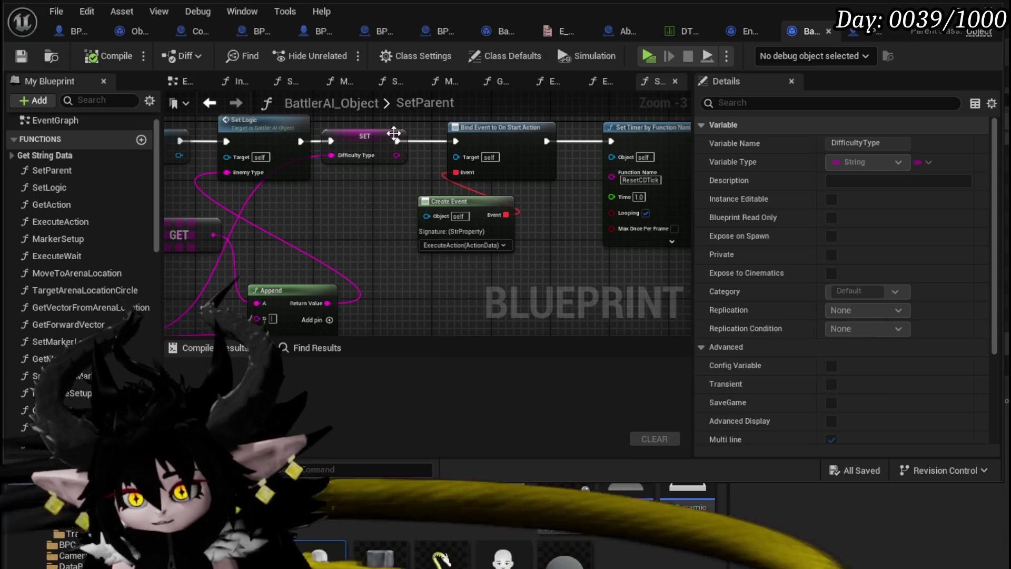
# - In DT_BattlerInfo, commit the pending Slime_Water|Normal row name
pyautogui.click(670, 32)
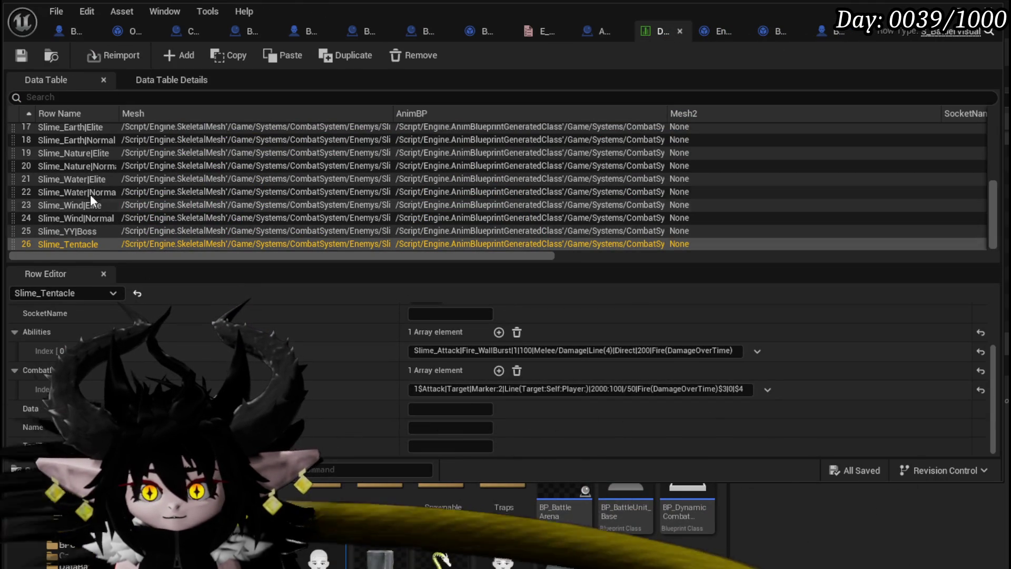
pyautogui.doubleClick(90, 192)
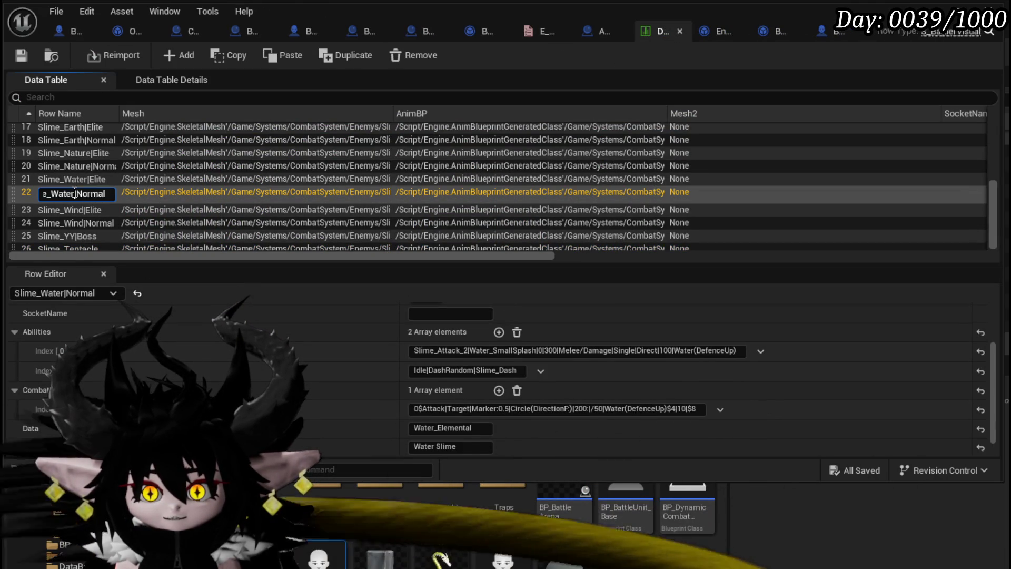
pyautogui.moveTo(74, 193); pyautogui.dragTo(147, 198)
pyautogui.click(71, 241)
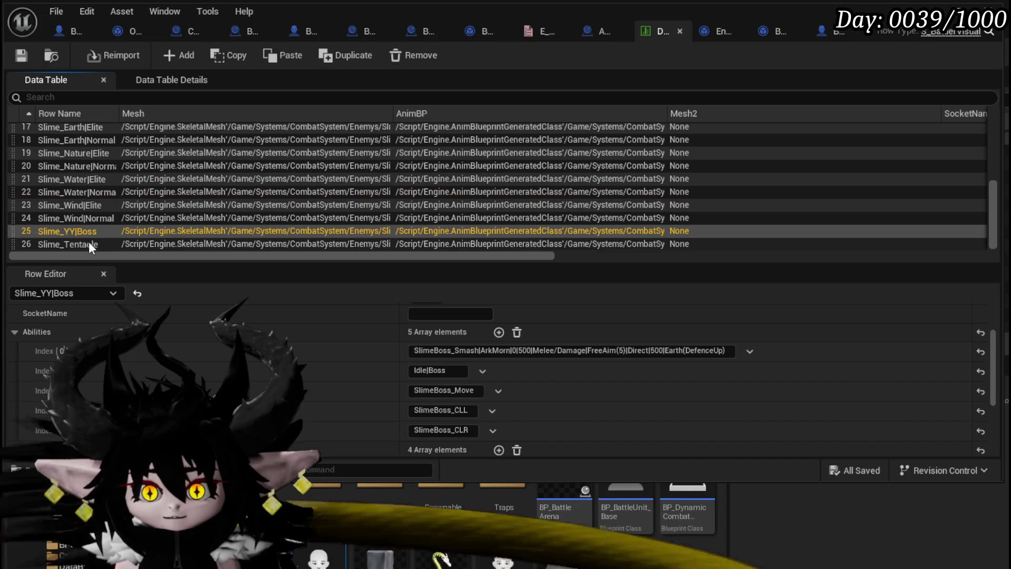
# - Rename the Slime_Tentacle row to Slime_Tentacle|Normal and save the data table
pyautogui.click(100, 244)
pyautogui.doubleClick(105, 243)
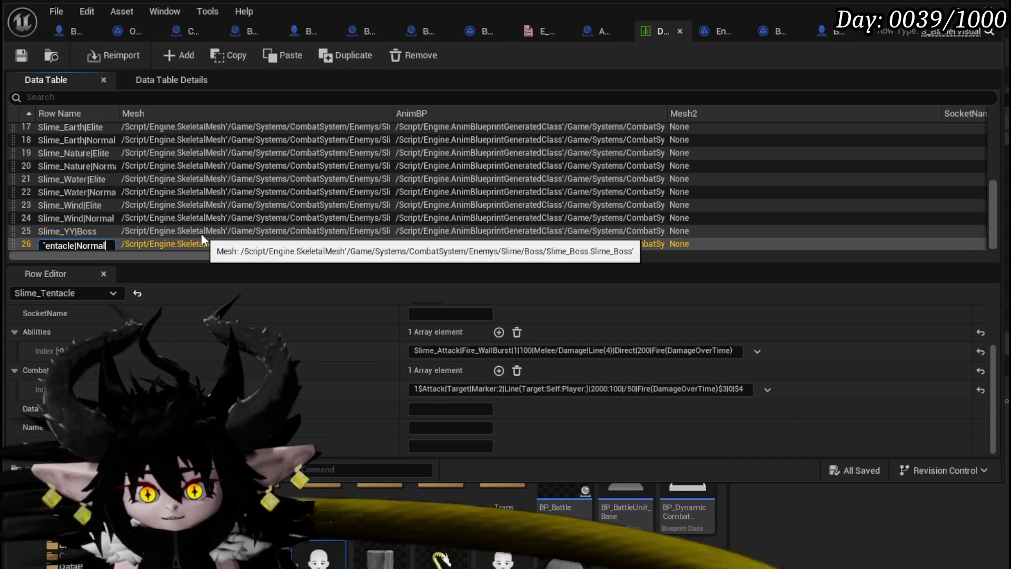
pyautogui.write('|Normal')
pyautogui.press('Return')
pyautogui.click(21, 55)
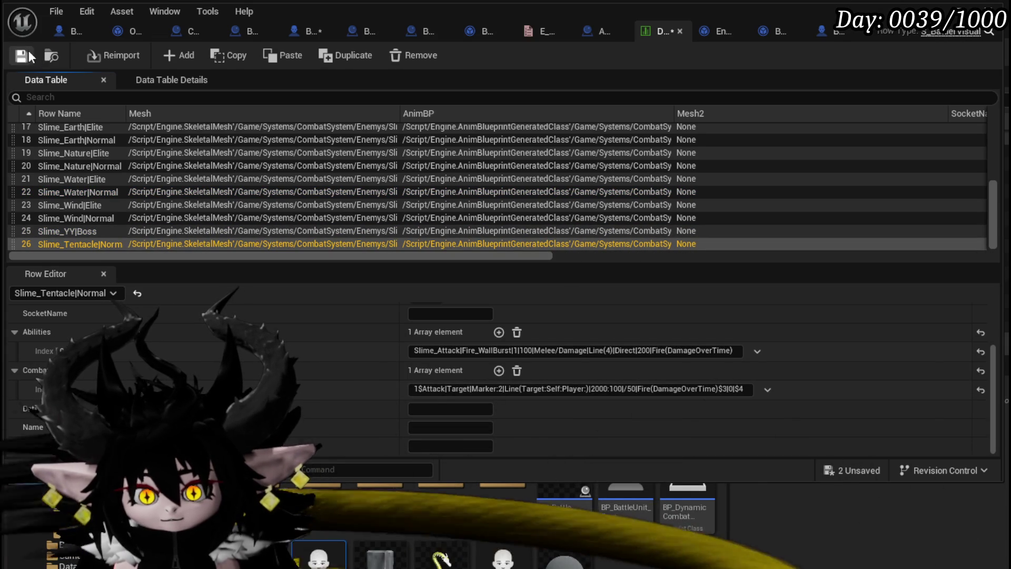
# - In BP_Summon_Base, call Get Action on FIND's output, driven by Switch on String's Enemy case
pyautogui.click(297, 30)
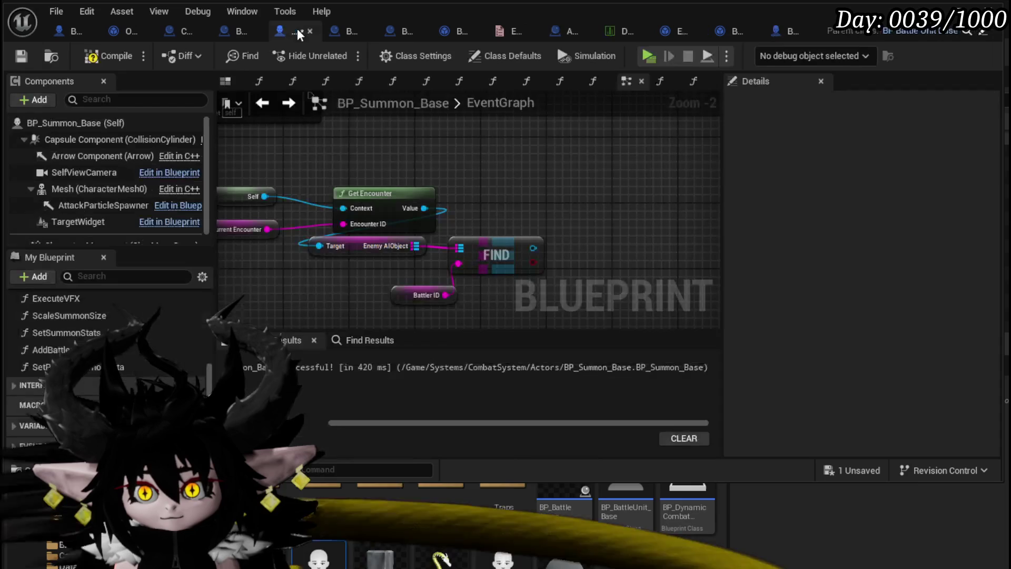
pyautogui.moveTo(332, 255); pyautogui.dragTo(238, 178)
pyautogui.moveTo(439, 171)
pyautogui.mouseDown()
pyautogui.moveTo(507, 204)
pyautogui.moveTo(516, 197)
pyautogui.mouseUp()
pyautogui.write('get ac')
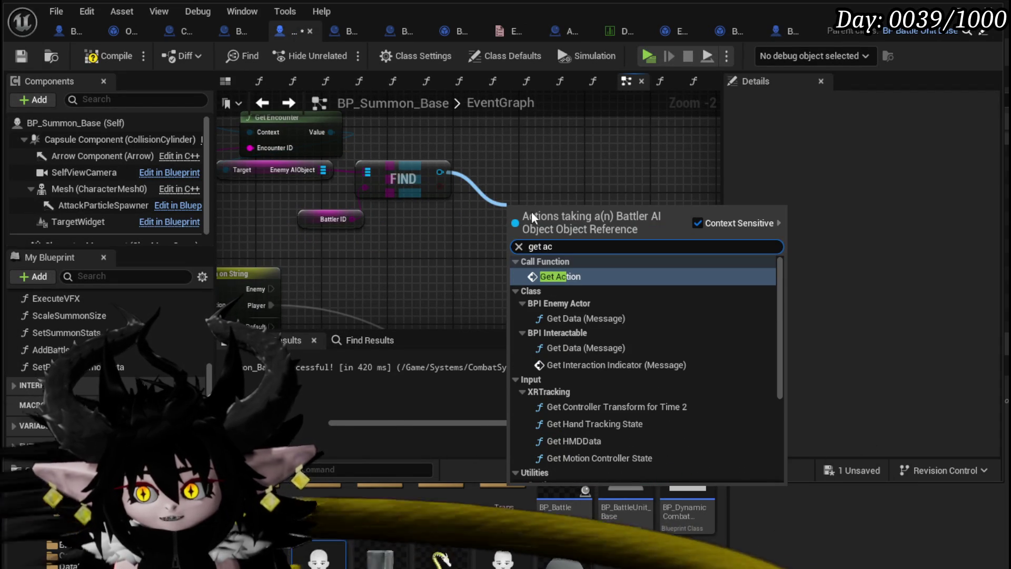
pyautogui.click(567, 277)
pyautogui.moveTo(271, 289); pyautogui.dragTo(519, 232)
pyautogui.click(548, 172)
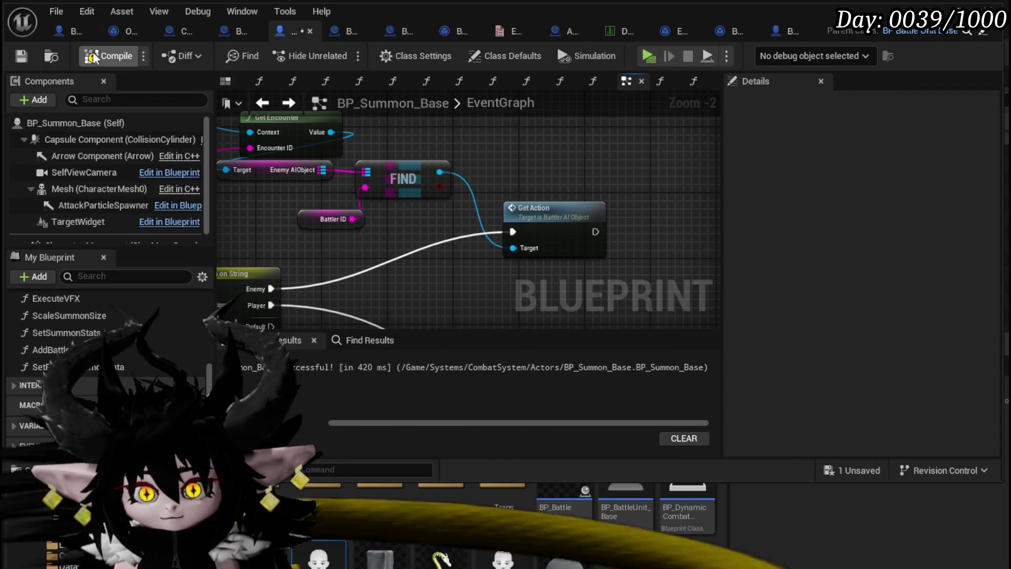
pyautogui.moveTo(420, 152)
pyautogui.mouseDown()
pyautogui.moveTo(452, 152)
pyautogui.moveTo(424, 154)
pyautogui.mouseUp()
pyautogui.scroll(10, 146, 301)
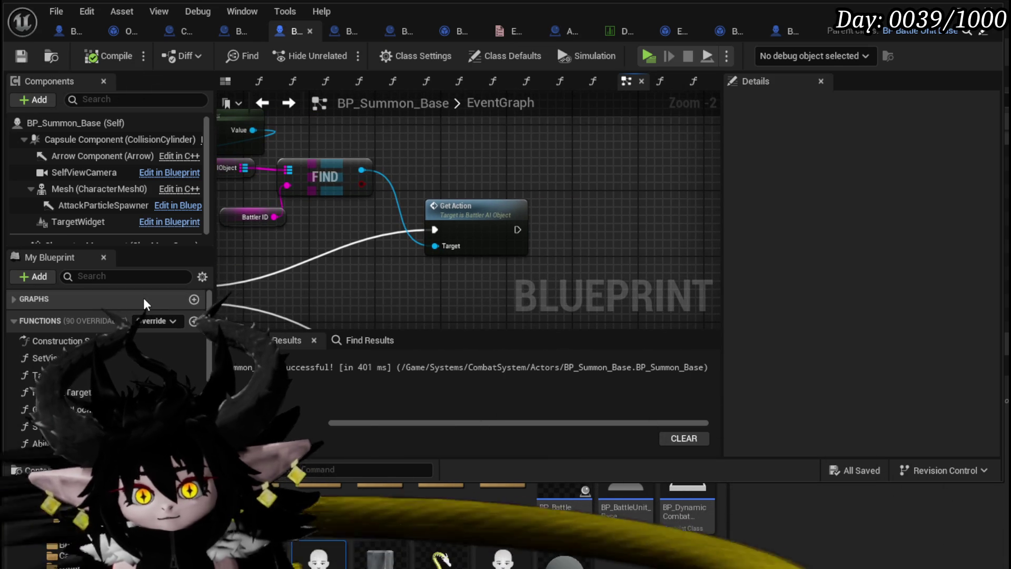
pyautogui.scroll(-5, 140, 297)
pyautogui.scroll(-2, 139, 294)
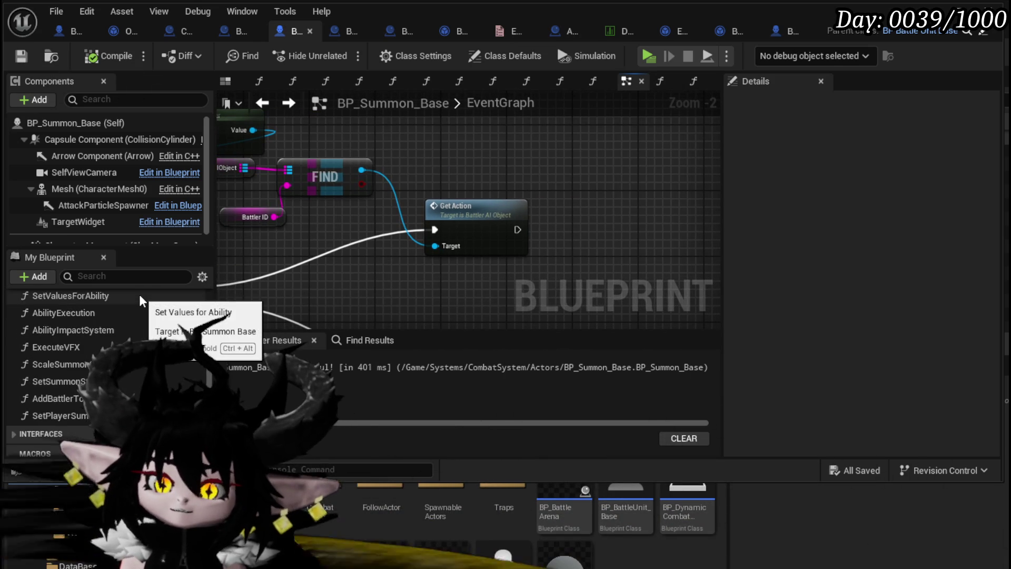
pyautogui.click(477, 222)
# - Open Get Action, then SetActionElite/Normal, and review its Contains, Branch, loop and SET nodes
pyautogui.doubleClick(477, 222)
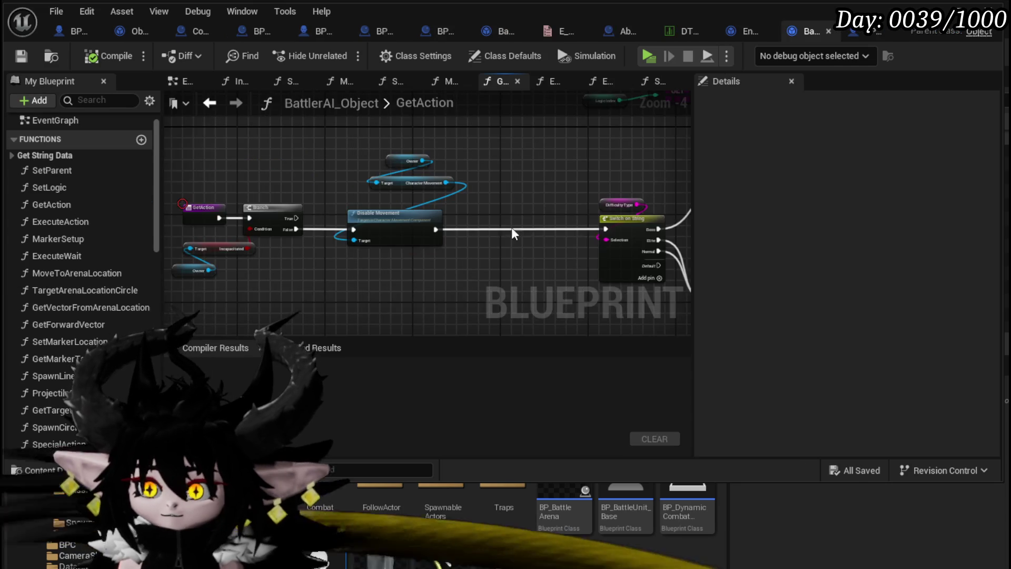
pyautogui.scroll(1, 510, 245)
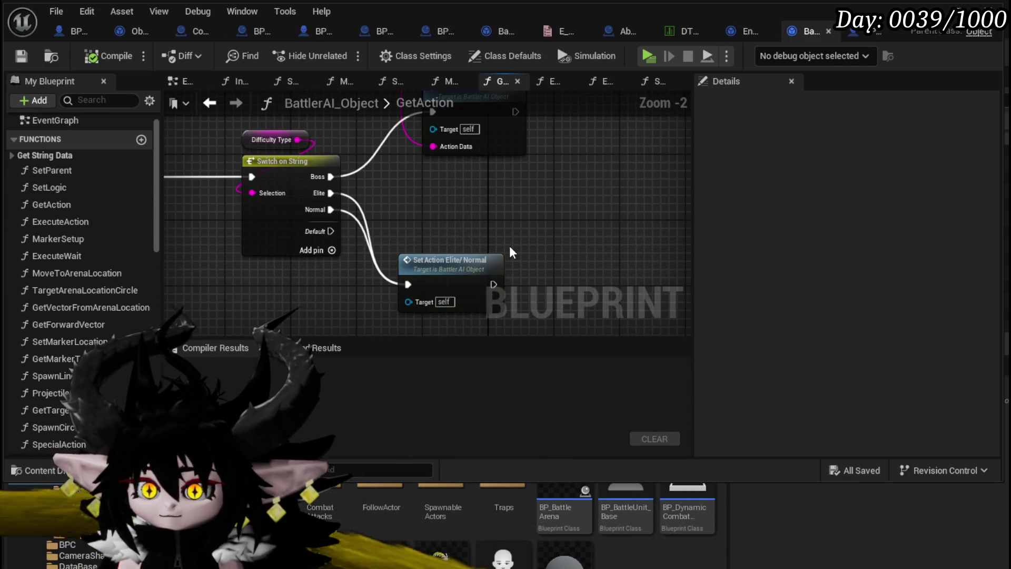
pyautogui.doubleClick(461, 261)
pyautogui.scroll(2, 542, 232)
pyautogui.scroll(-1, 557, 233)
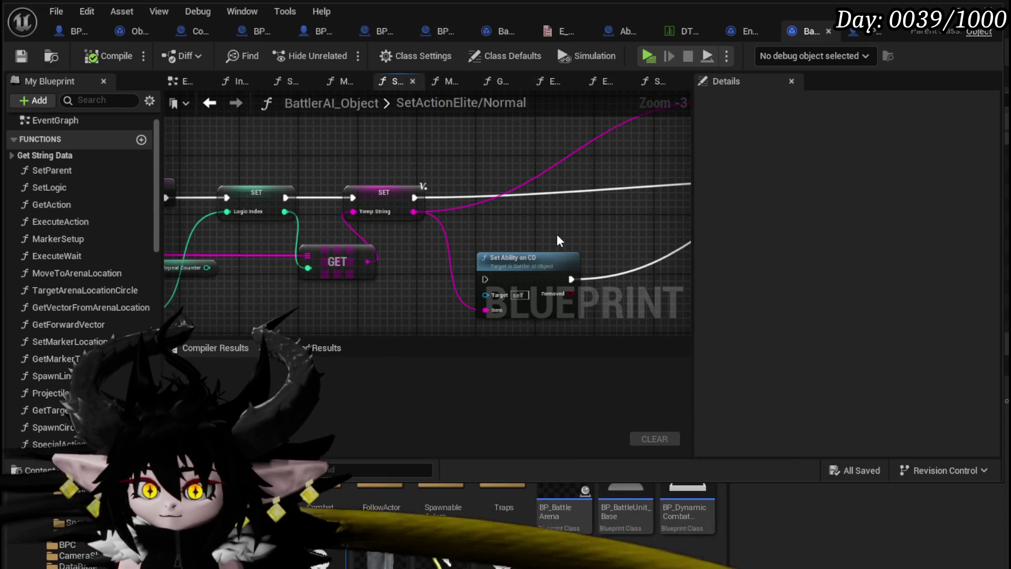
pyautogui.moveTo(558, 233)
pyautogui.mouseDown()
pyautogui.moveTo(606, 203)
pyautogui.moveTo(248, 254)
pyautogui.mouseUp()
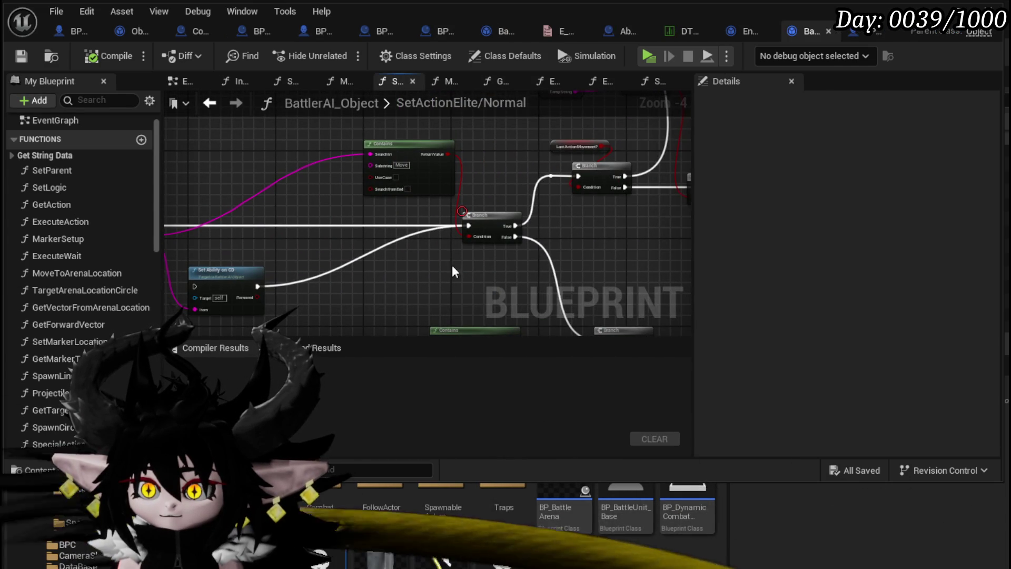
pyautogui.moveTo(454, 271)
pyautogui.mouseDown()
pyautogui.moveTo(322, 204)
pyautogui.moveTo(262, 287)
pyautogui.moveTo(652, 216)
pyautogui.mouseUp()
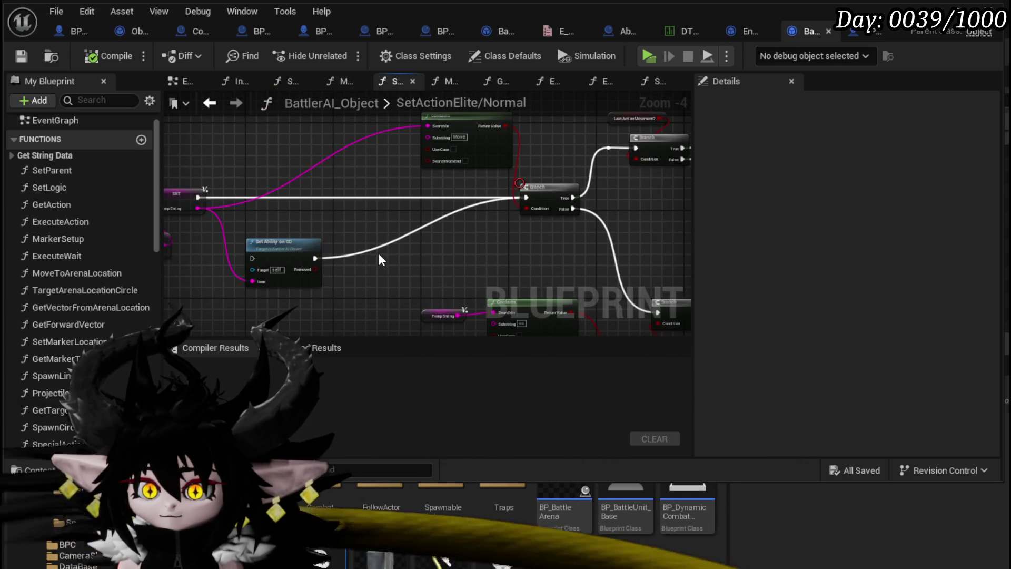
pyautogui.moveTo(382, 259); pyautogui.dragTo(673, 266)
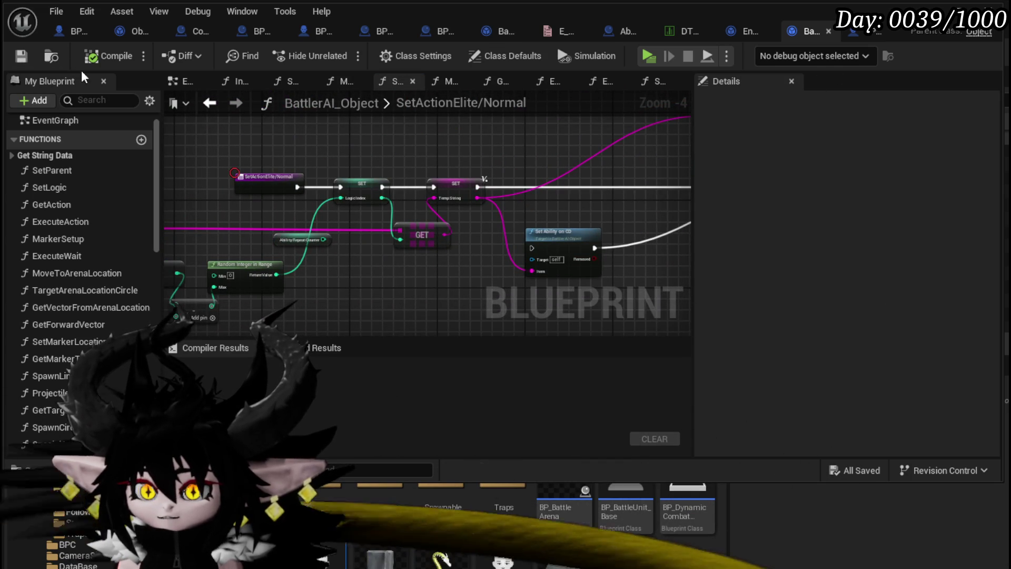
# - Go back to GetAction, centre its Switch on String, and return to BP_Summon_Base
pyautogui.click(210, 103)
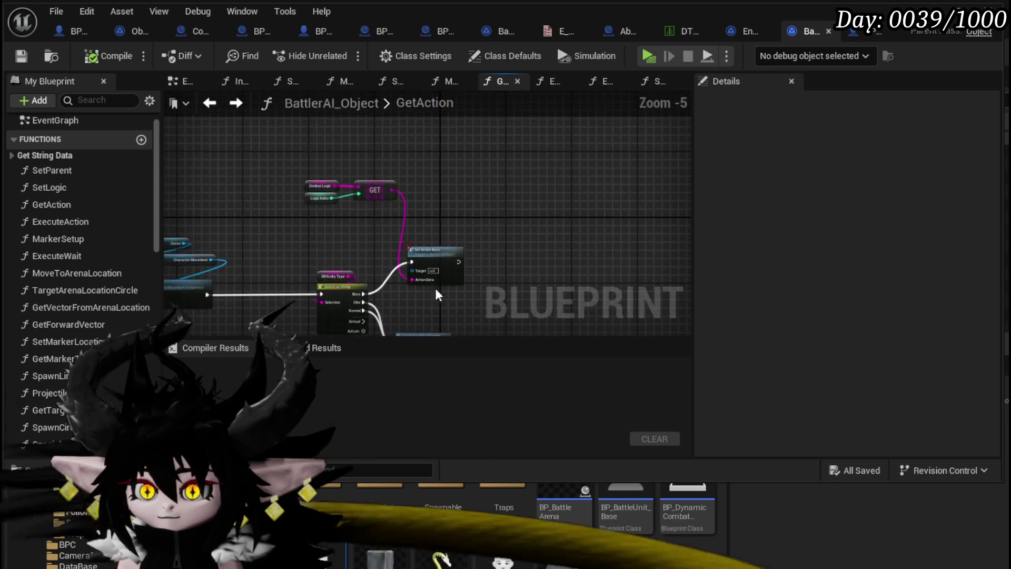
pyautogui.scroll(-1, 416, 274)
pyautogui.scroll(3, 405, 227)
pyautogui.scroll(1, 412, 209)
pyautogui.moveTo(412, 208)
pyautogui.mouseDown()
pyautogui.moveTo(207, 281)
pyautogui.moveTo(401, 293)
pyautogui.mouseUp()
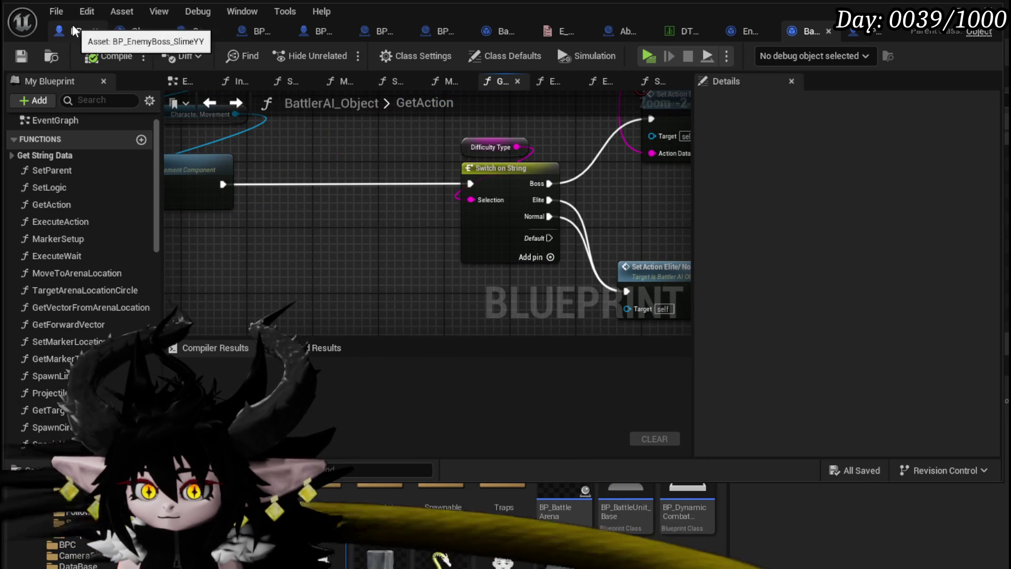
pyautogui.click(309, 31)
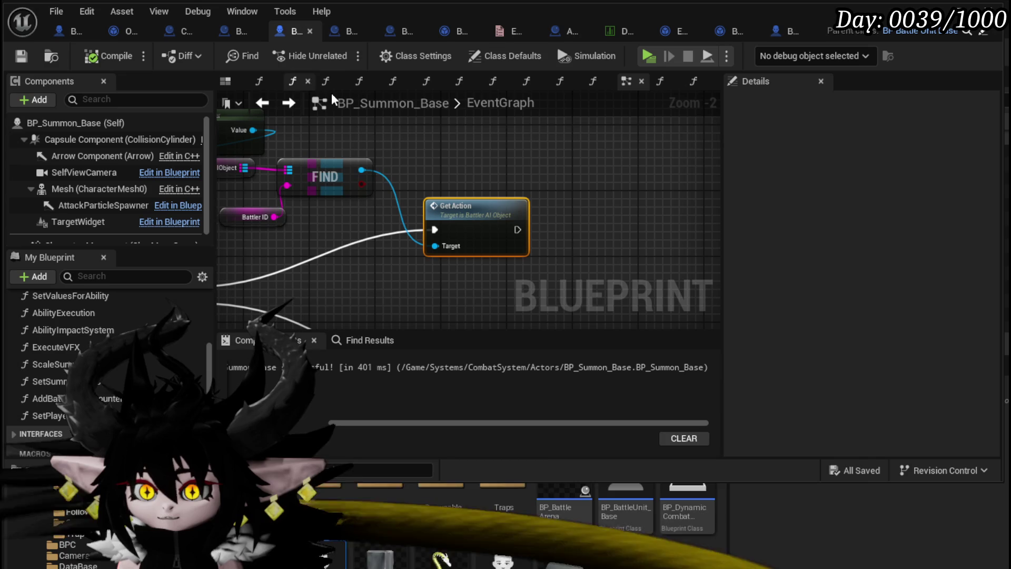
# - Show BP_Summon_Base's Class Settings and zoom out the EventGraph
pyautogui.click(79, 122)
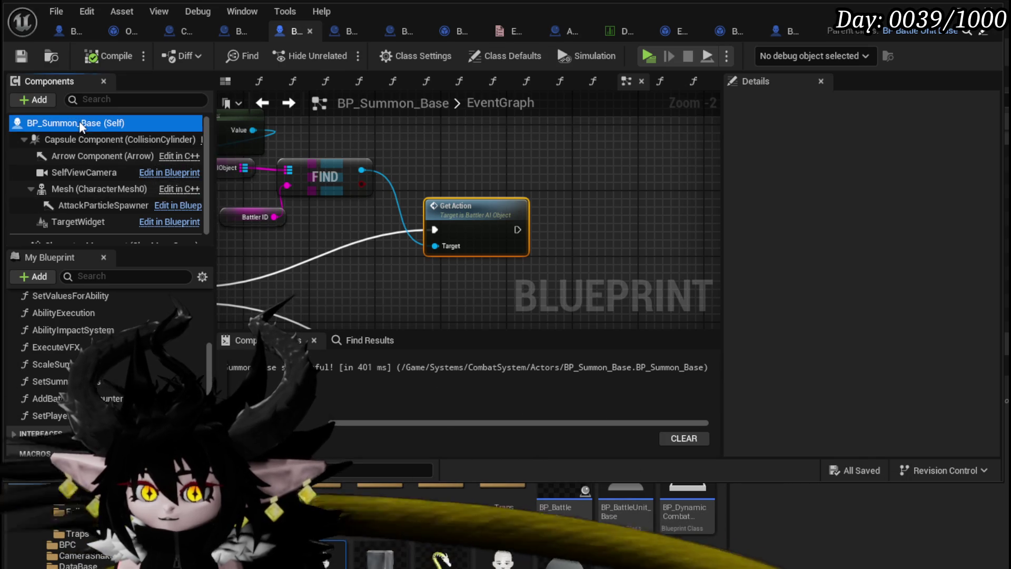
pyautogui.click(412, 52)
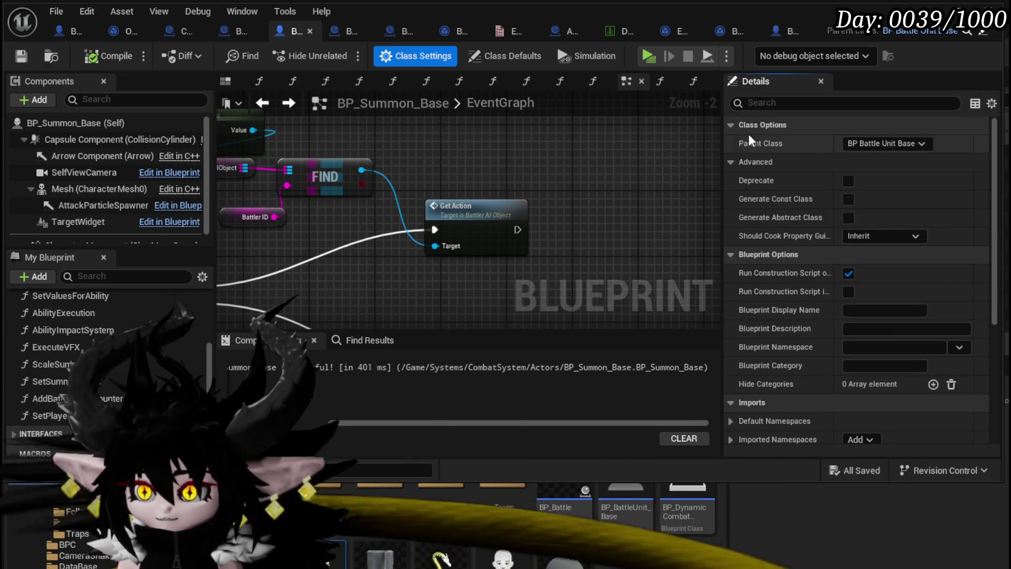
pyautogui.scroll(-3, 342, 163)
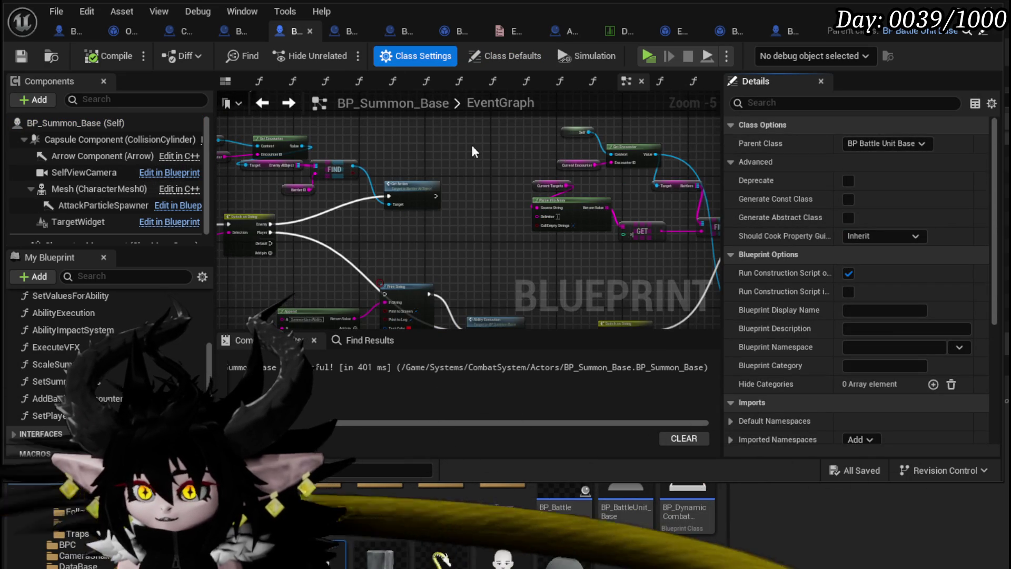
pyautogui.scroll(-5, 470, 143)
pyautogui.scroll(4, 478, 207)
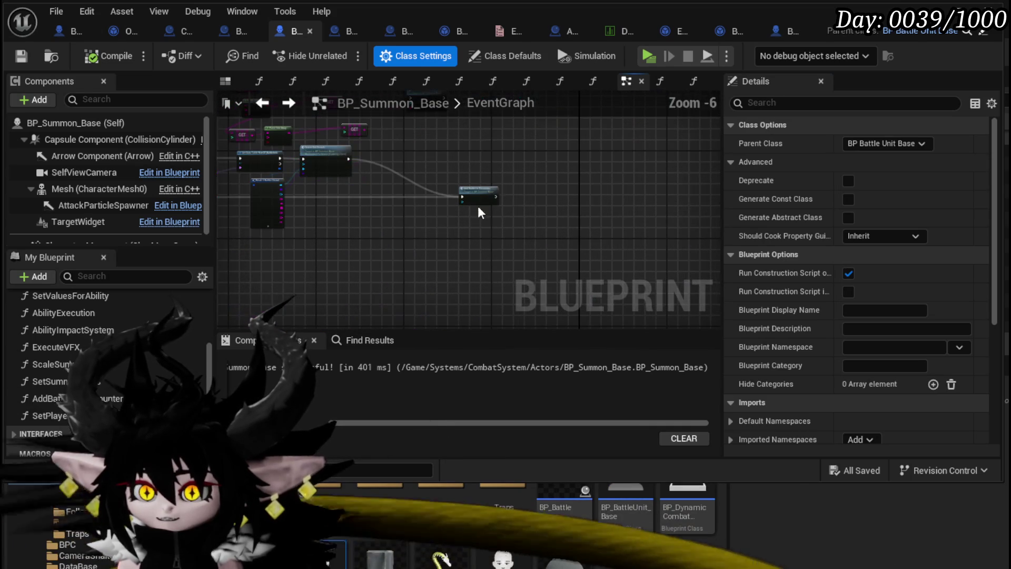
# - Open AddBattlerToEncounter, then its Add Battler Object function in Combat_Manager
pyautogui.doubleClick(477, 197)
pyautogui.scroll(4, 478, 245)
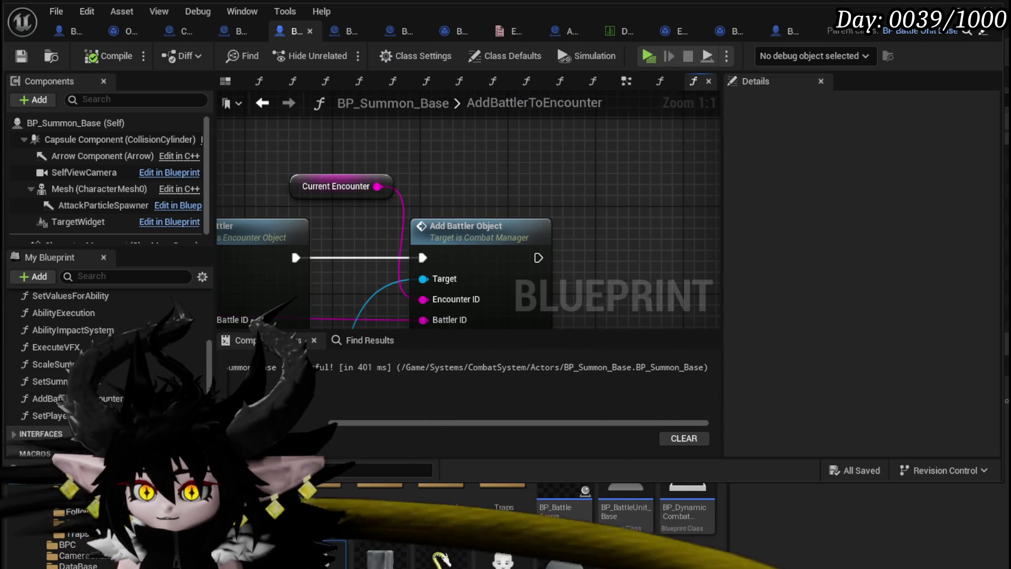
pyautogui.scroll(-2, 492, 176)
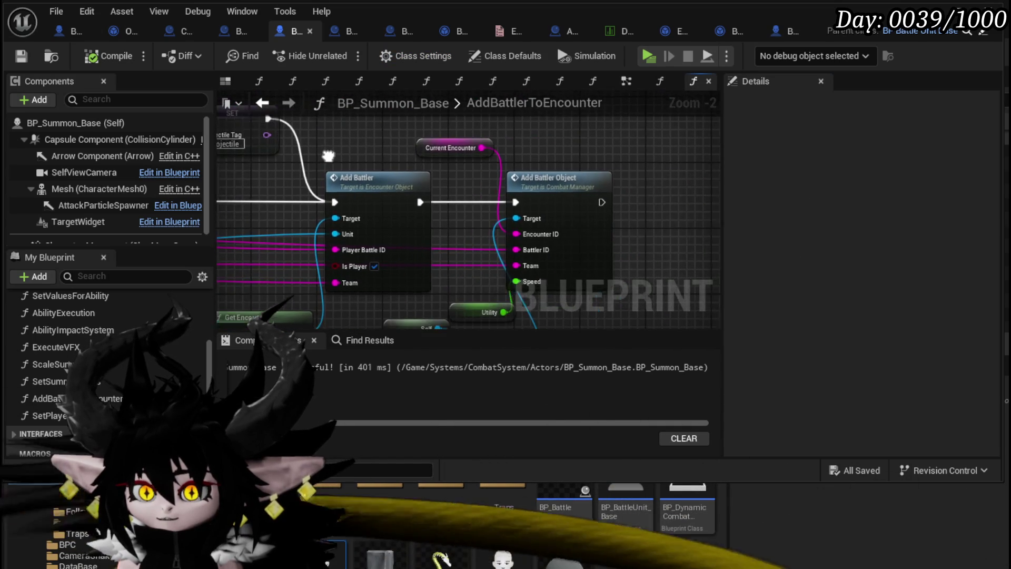
pyautogui.doubleClick(582, 194)
pyautogui.scroll(-3, 500, 184)
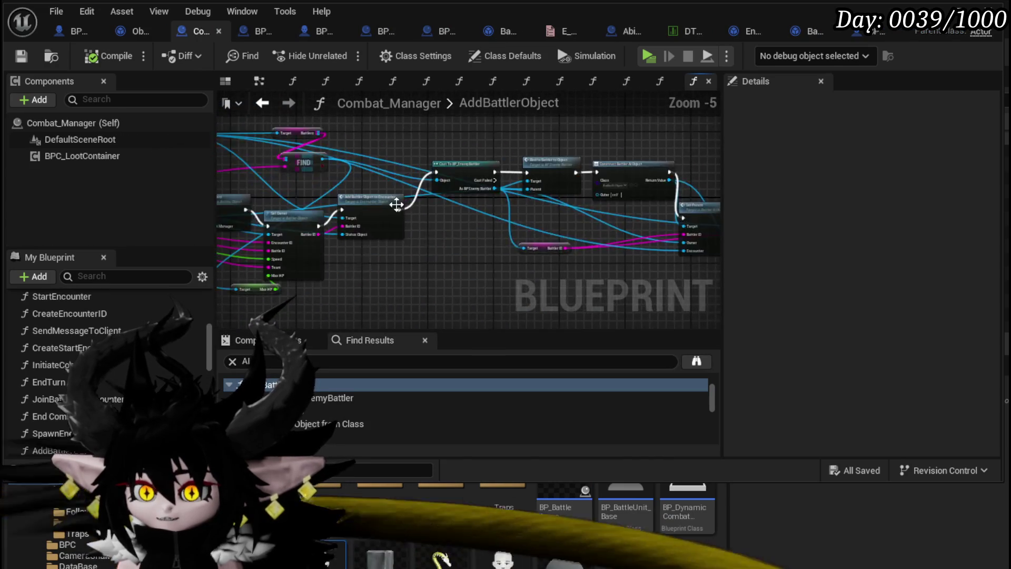
# - Review Combat_Manager's Construct Battler AI Object, Set Parent and Add Enemy AI To Encounter nodes, then save Combat_Manager
pyautogui.scroll(4, 403, 202)
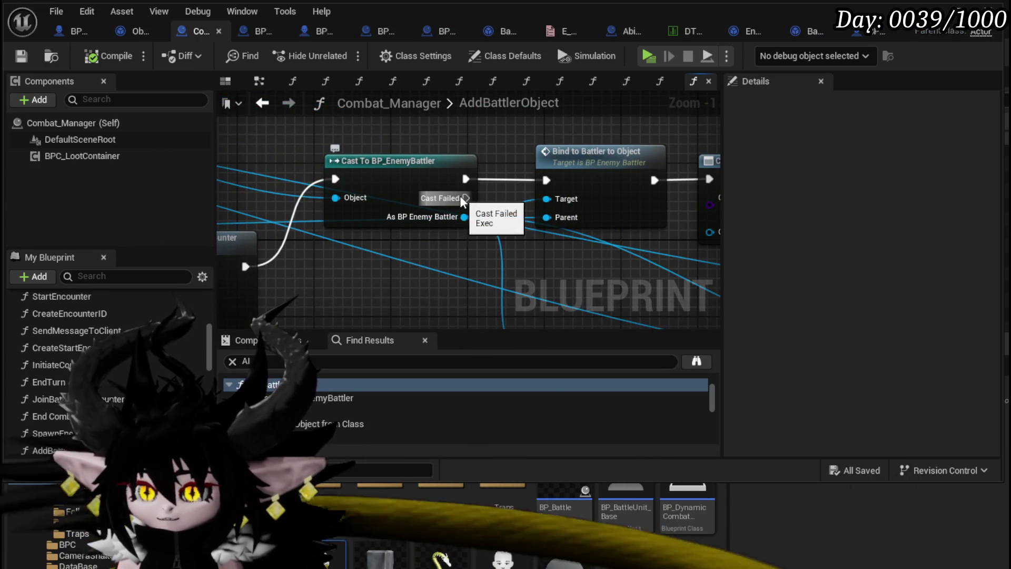
pyautogui.moveTo(523, 287); pyautogui.dragTo(500, 278)
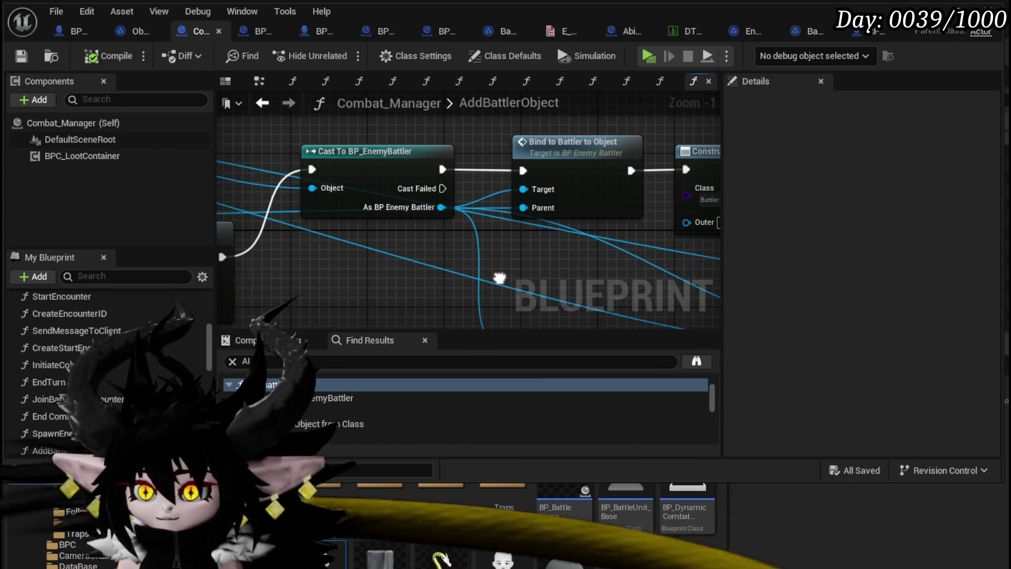
pyautogui.moveTo(499, 277); pyautogui.dragTo(254, 277)
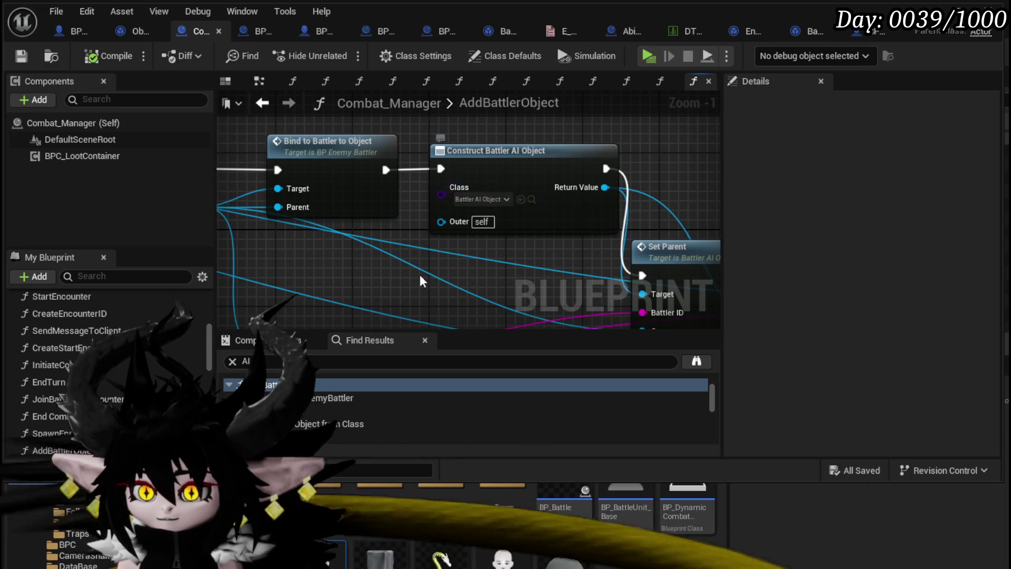
pyautogui.moveTo(422, 281)
pyautogui.mouseDown()
pyautogui.moveTo(267, 223)
pyautogui.moveTo(268, 274)
pyautogui.mouseUp()
pyautogui.moveTo(342, 200); pyautogui.dragTo(190, 176)
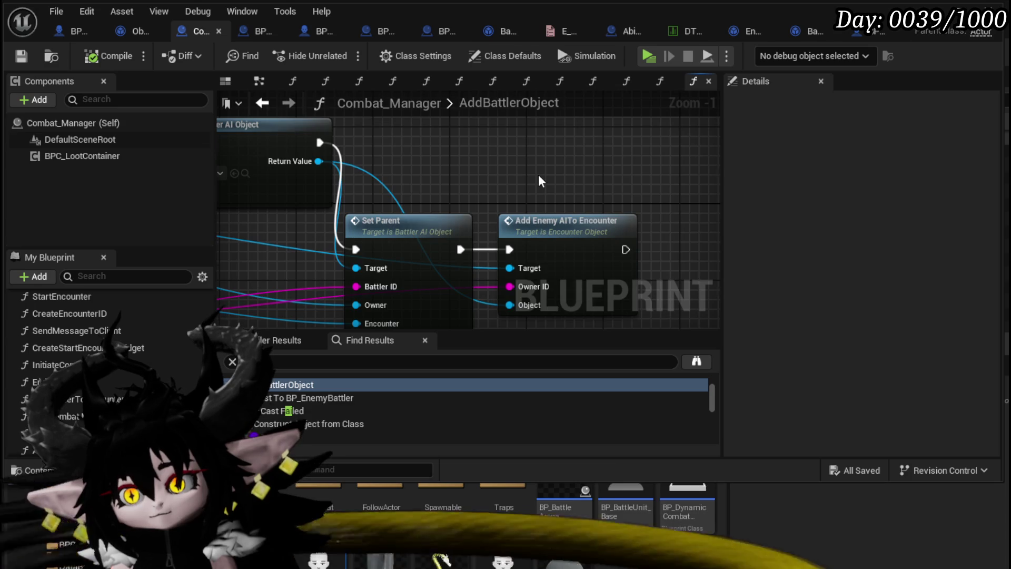
pyautogui.scroll(-2, 538, 174)
pyautogui.moveTo(539, 175); pyautogui.dragTo(569, 172)
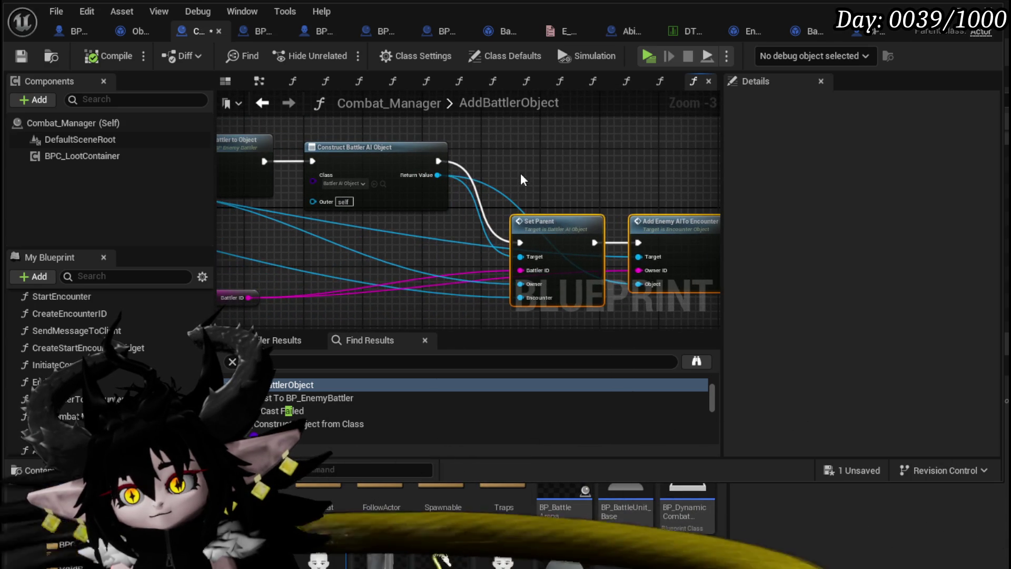
pyautogui.scroll(-3, 596, 210)
pyautogui.moveTo(597, 211)
pyautogui.mouseDown()
pyautogui.moveTo(618, 207)
pyautogui.moveTo(461, 205)
pyautogui.mouseUp()
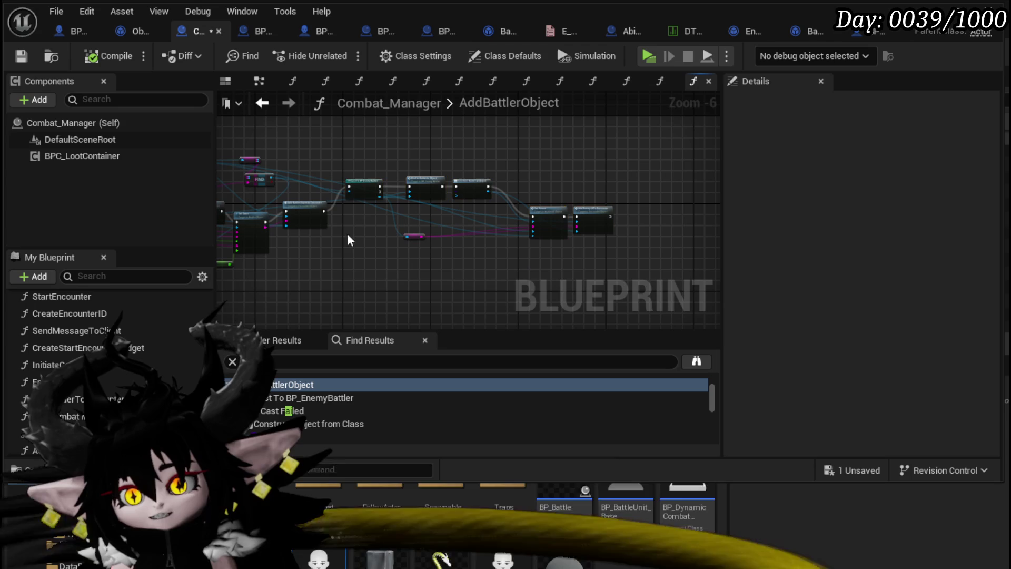
pyautogui.click(23, 57)
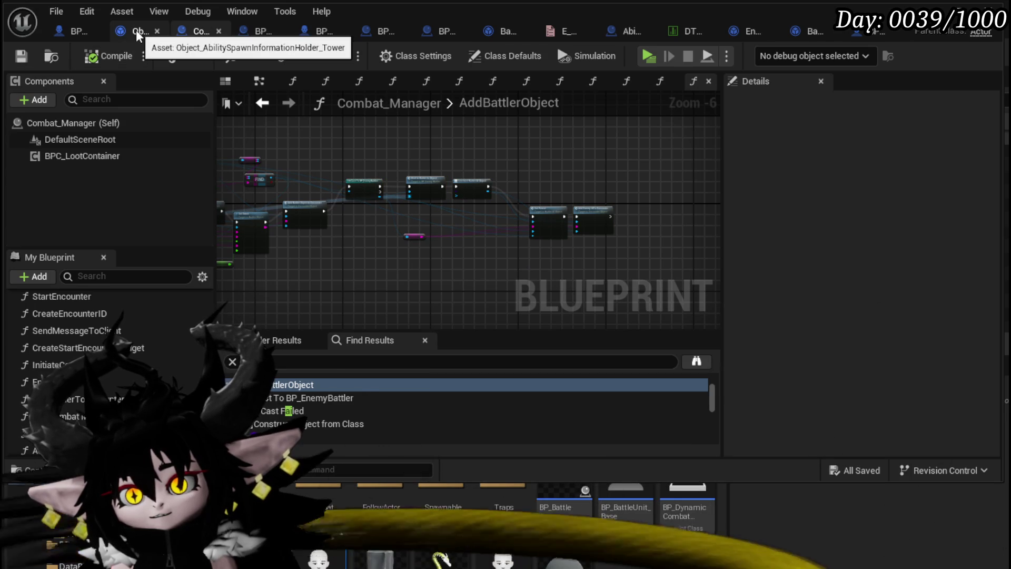
# - Return to the BP_Summon_Base blueprint's event graph, leaving all graph tabs open
pyautogui.click(311, 33)
pyautogui.scroll(-4, 416, 197)
pyautogui.moveTo(391, 181); pyautogui.dragTo(548, 125)
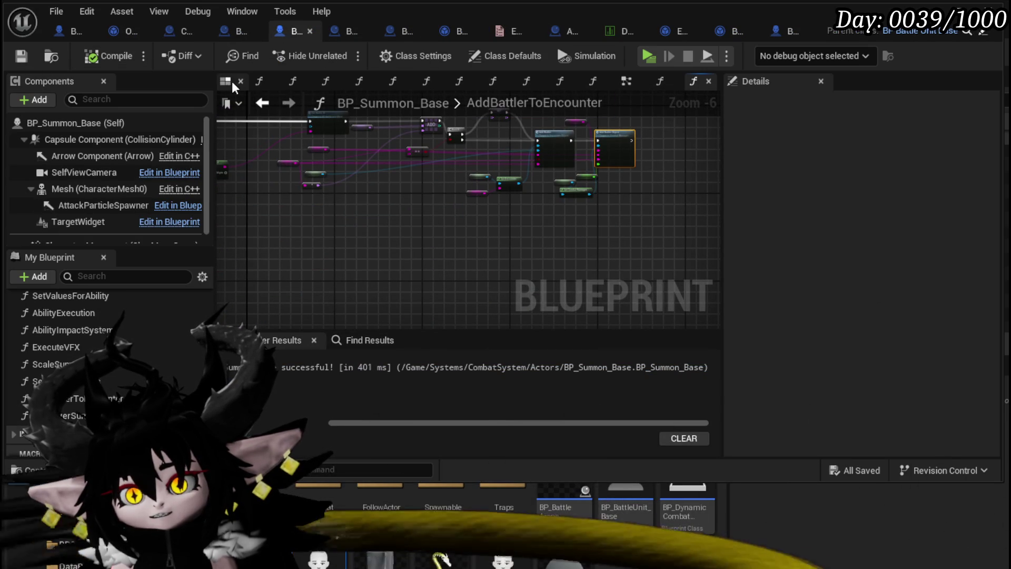
pyautogui.click(623, 83)
pyautogui.moveTo(626, 83); pyautogui.dragTo(269, 77)
pyautogui.rightClick(264, 83)
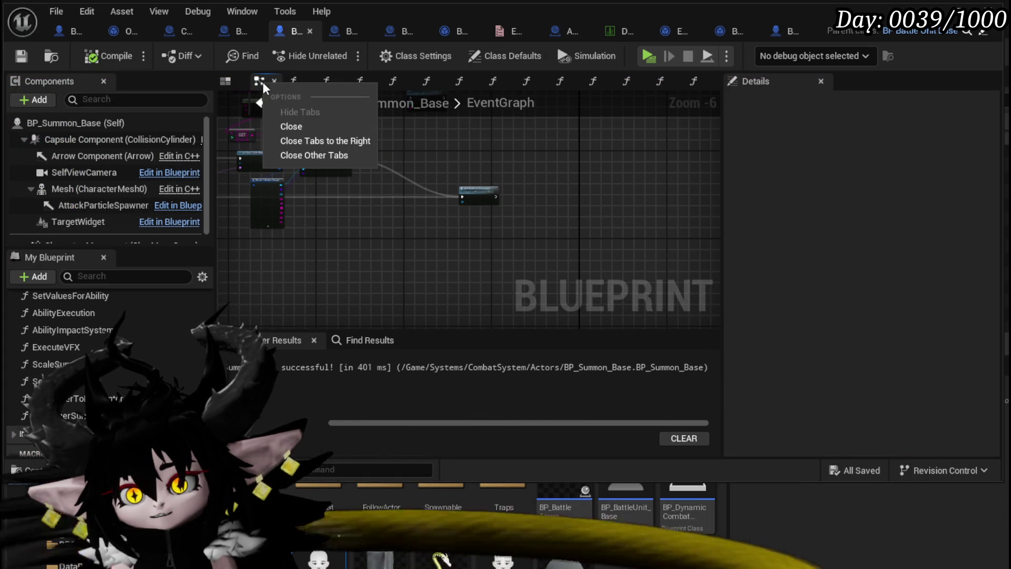
pyautogui.press('Escape')
# - Center the encounter and battler lookup nodes in the event graph
pyautogui.scroll(3, 393, 219)
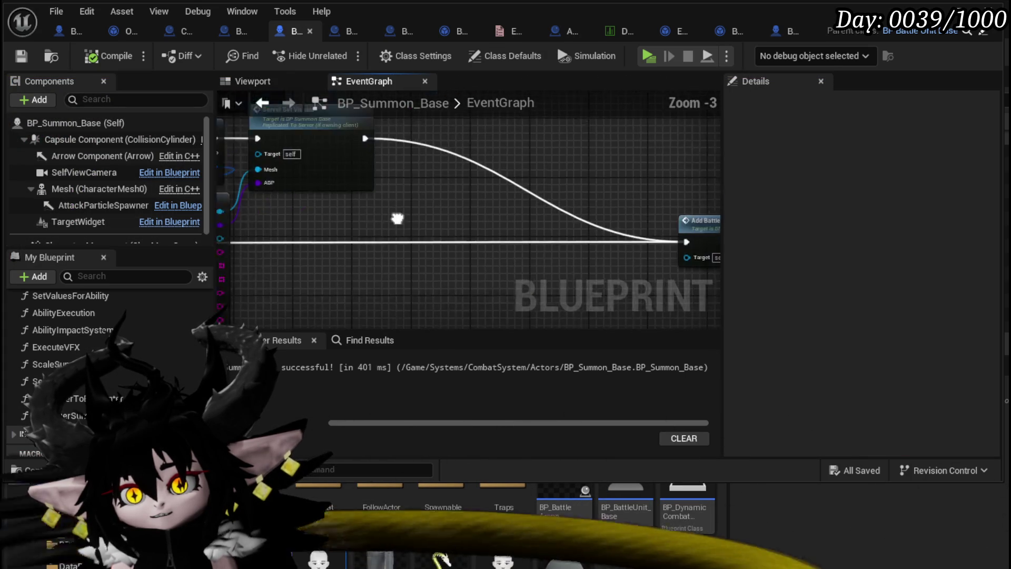
pyautogui.scroll(-9, 485, 298)
pyautogui.scroll(9, 514, 247)
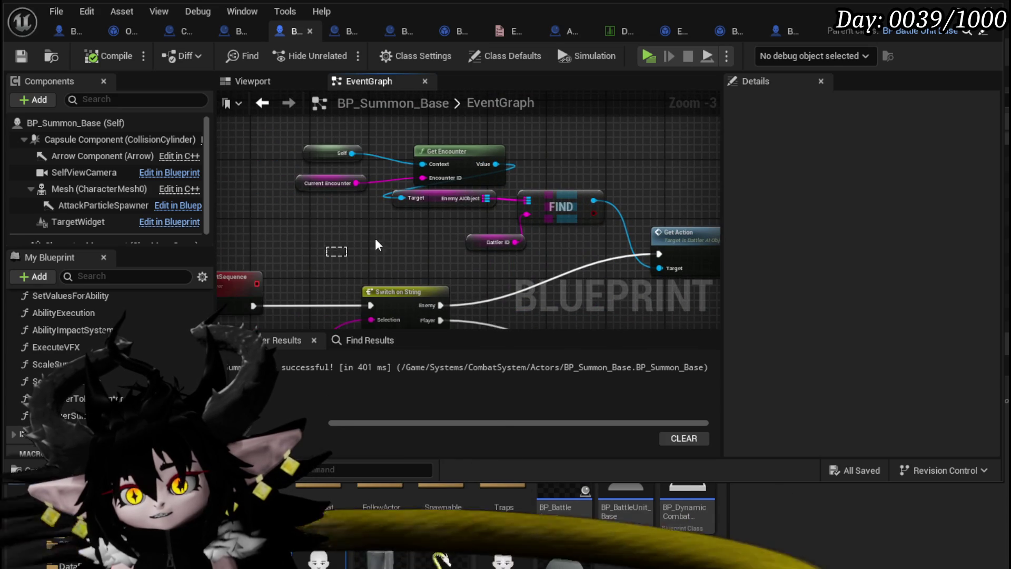
pyautogui.moveTo(375, 238); pyautogui.dragTo(625, 134)
pyautogui.moveTo(483, 167); pyautogui.dragTo(558, 143)
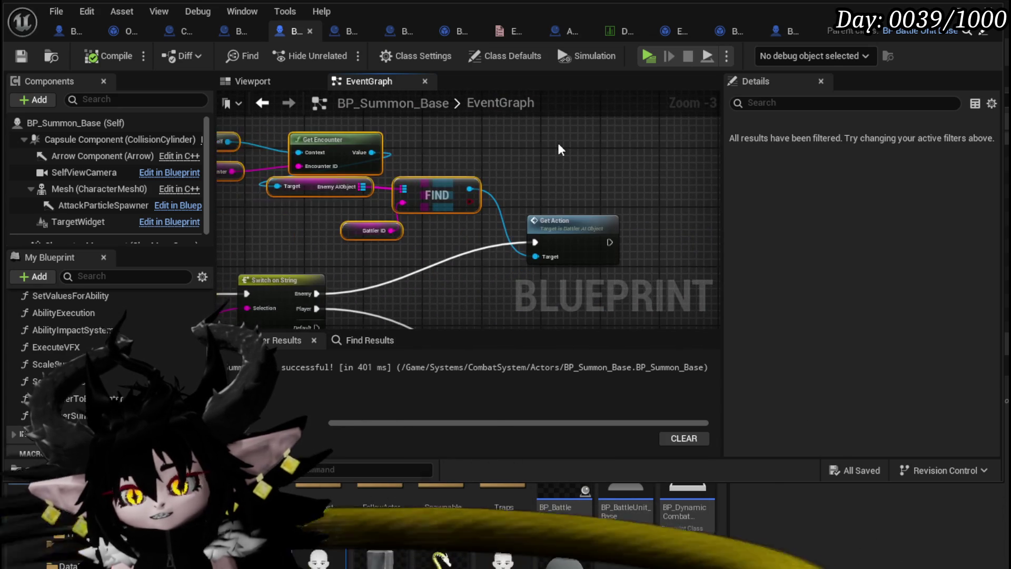
pyautogui.click(558, 143)
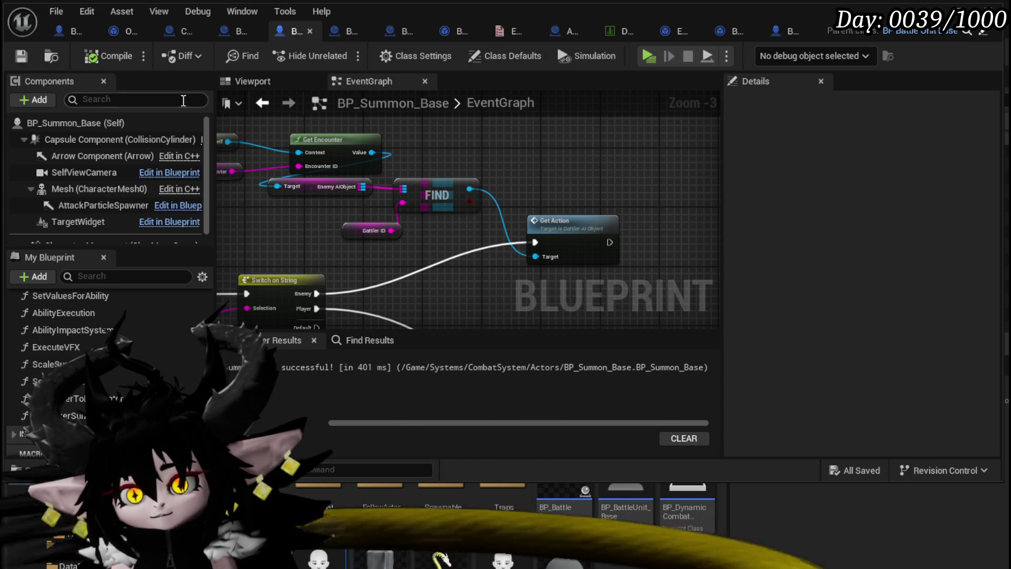
# - Locate the Get Action call node and double-click it into BattlerAI_Object's GetAction
pyautogui.scroll(-3, 555, 138)
pyautogui.moveTo(576, 153)
pyautogui.mouseDown()
pyautogui.moveTo(377, 181)
pyautogui.moveTo(560, 154)
pyautogui.mouseUp()
pyautogui.scroll(2, 494, 161)
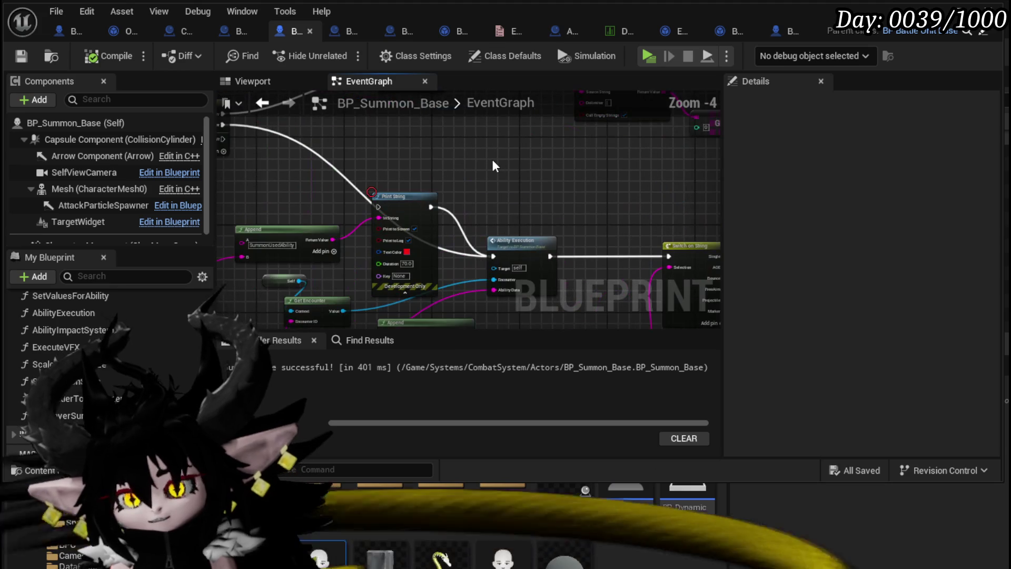
pyautogui.scroll(-1, 492, 156)
pyautogui.moveTo(492, 157); pyautogui.dragTo(515, 251)
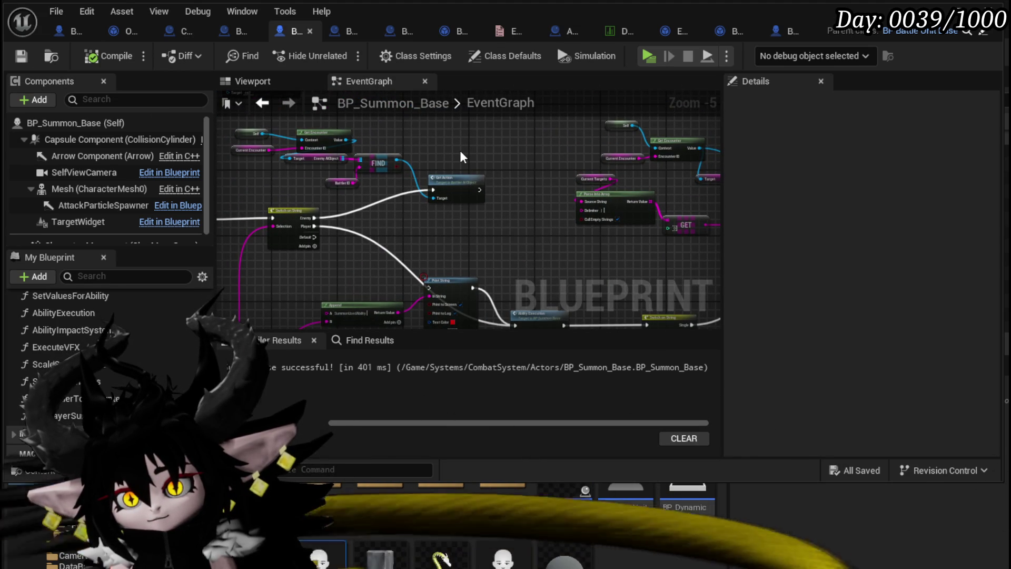
pyautogui.moveTo(461, 152); pyautogui.dragTo(519, 176)
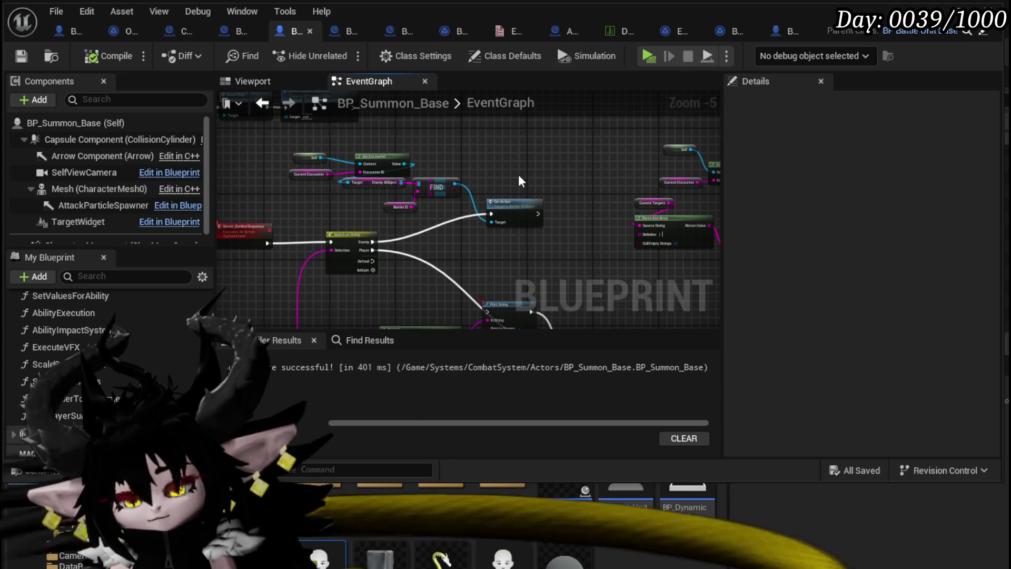
pyautogui.click(368, 190)
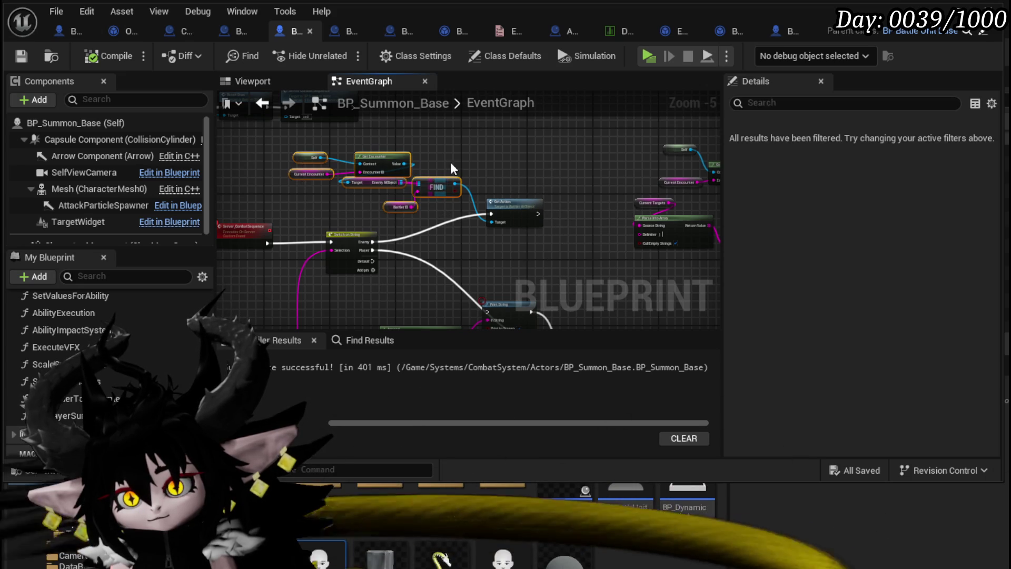
pyautogui.doubleClick(509, 200)
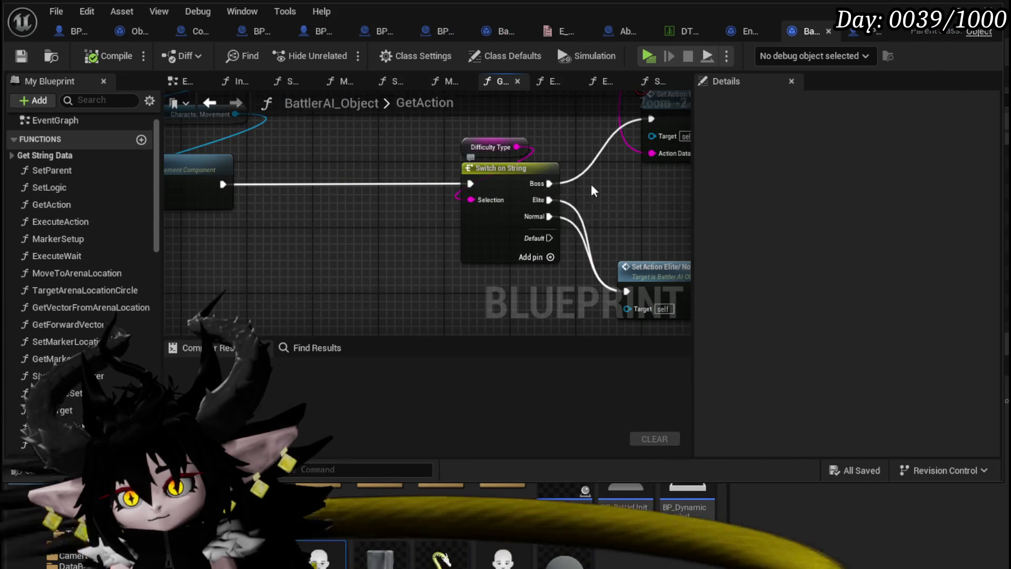
# - Open SetActionElite/Normal and look over its loop, Contains check, SET and Execute Action nodes
pyautogui.scroll(-2, 591, 184)
pyautogui.scroll(3, 443, 165)
pyautogui.doubleClick(466, 243)
pyautogui.moveTo(466, 244)
pyautogui.mouseDown()
pyautogui.moveTo(398, 237)
pyautogui.moveTo(369, 221)
pyautogui.moveTo(441, 240)
pyautogui.mouseUp()
pyautogui.scroll(-2, 441, 240)
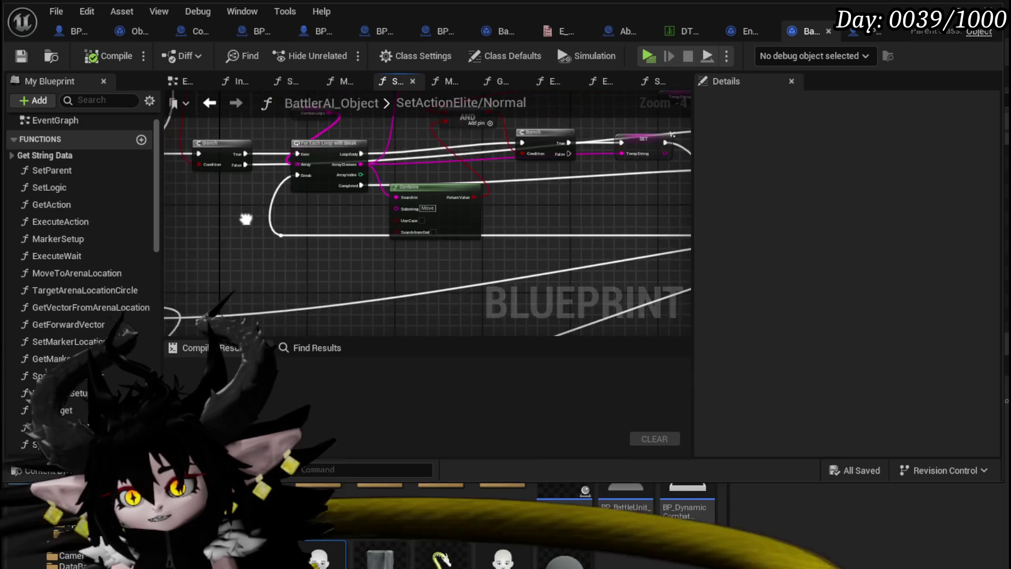
pyautogui.moveTo(510, 228); pyautogui.dragTo(345, 219)
pyautogui.scroll(3, 345, 219)
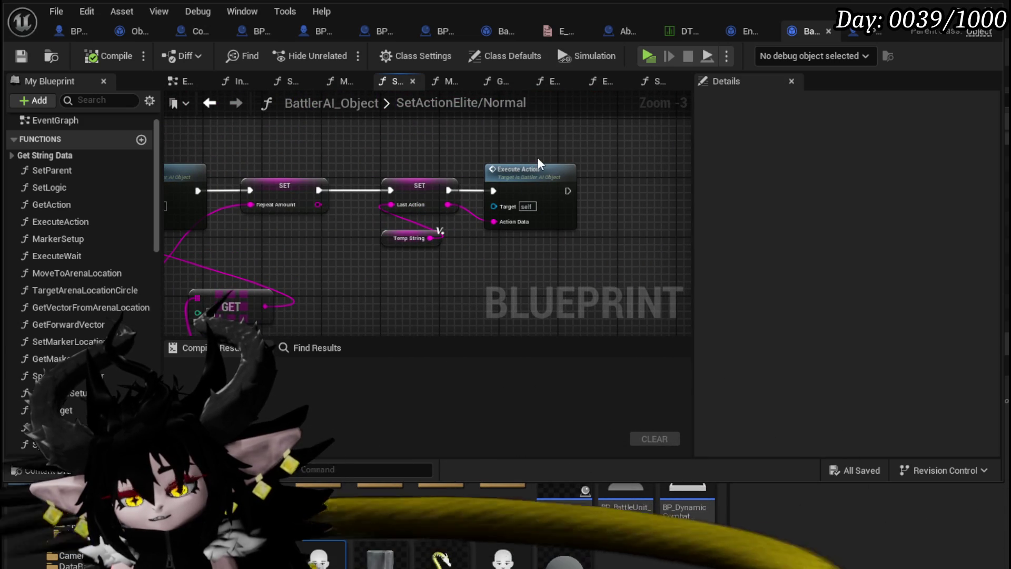
# - Open the ExecuteAction function and drill into its Marker Setup call
pyautogui.doubleClick(530, 193)
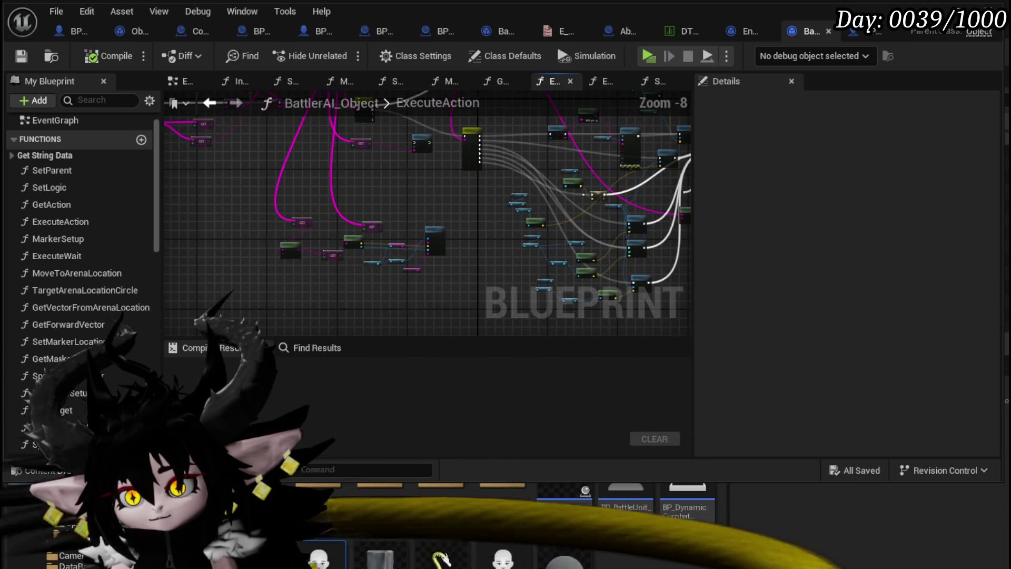
pyautogui.scroll(4, 318, 237)
pyautogui.scroll(-4, 281, 279)
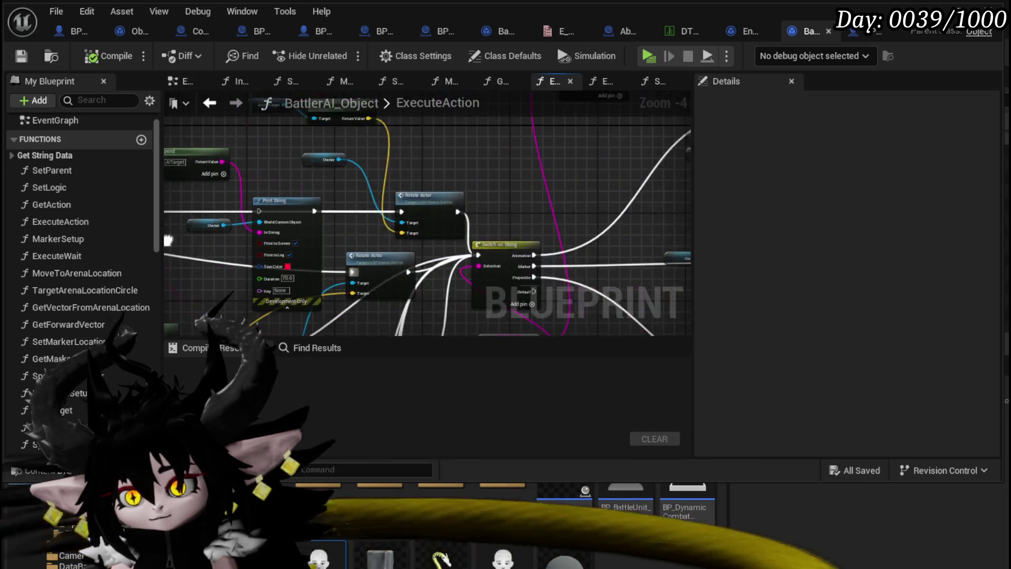
pyautogui.scroll(4, 355, 216)
pyautogui.scroll(4, 507, 180)
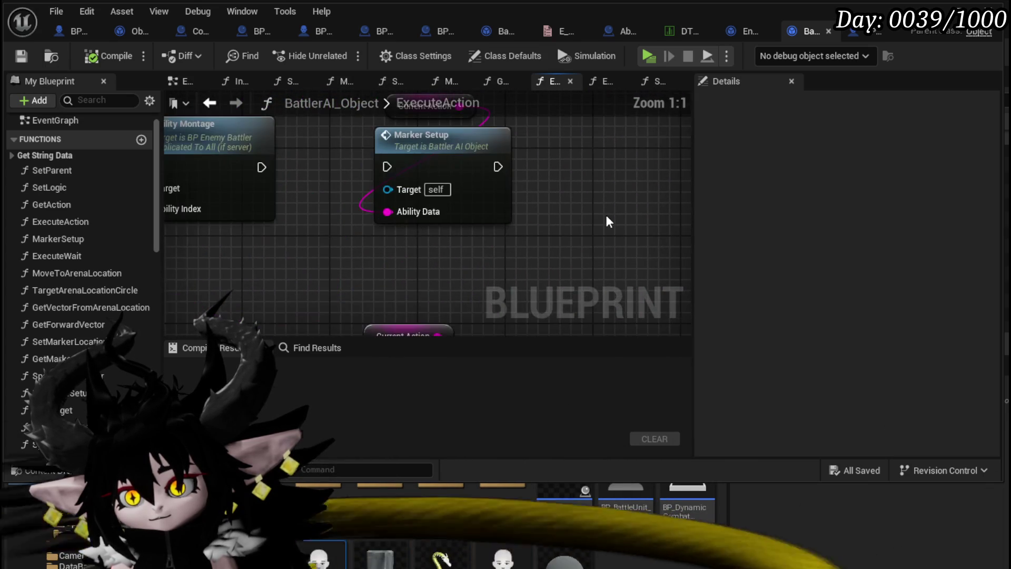
pyautogui.scroll(-3, 606, 215)
pyautogui.click(505, 184)
pyautogui.doubleClick(505, 184)
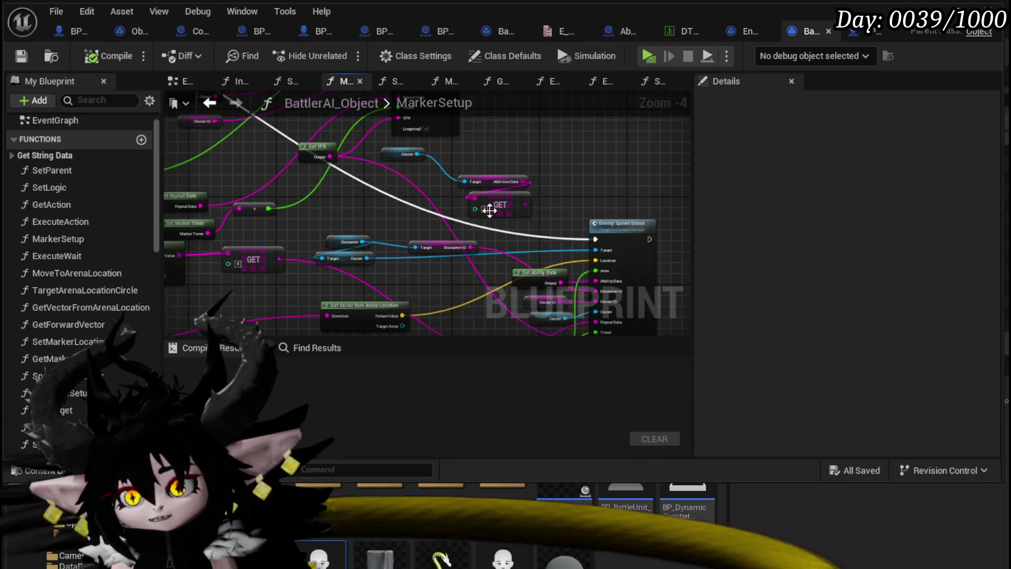
# - In MarkerSetup, find the Spawn Line Marker case of the marker-shape switch and open SpawnLineMarker
pyautogui.scroll(4, 383, 193)
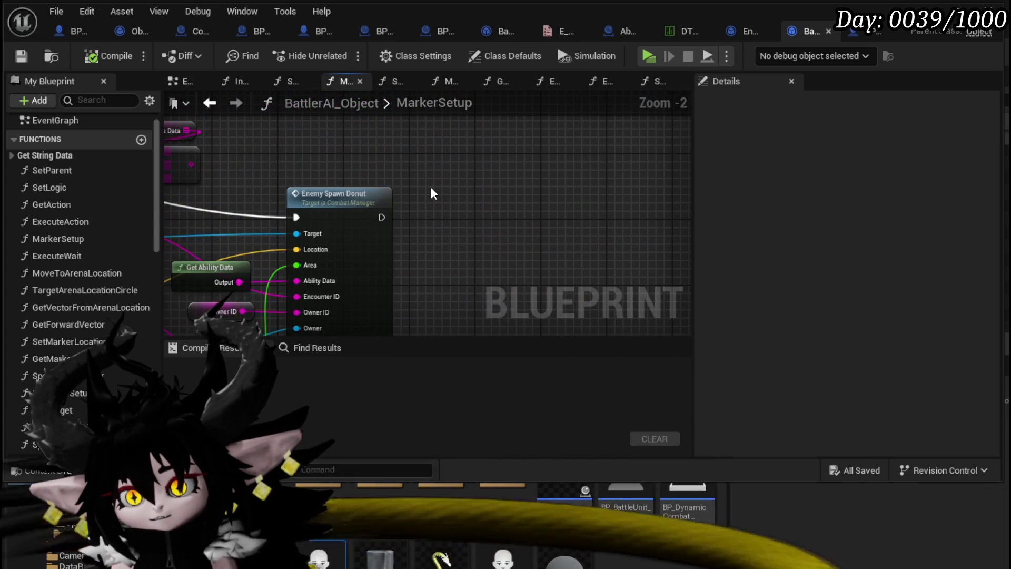
pyautogui.moveTo(430, 187); pyautogui.dragTo(604, 131)
pyautogui.scroll(-8, 603, 135)
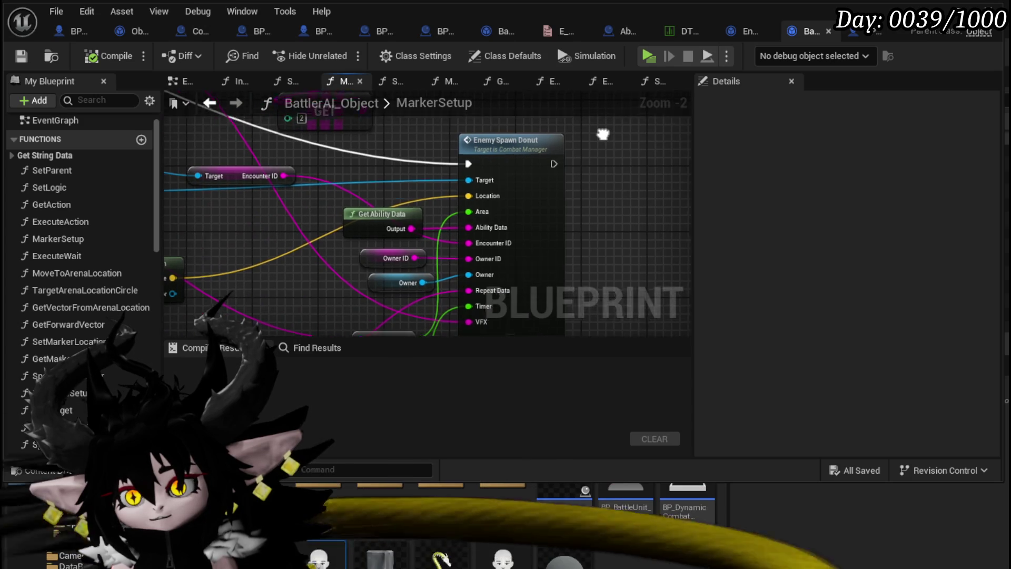
pyautogui.scroll(4, 369, 192)
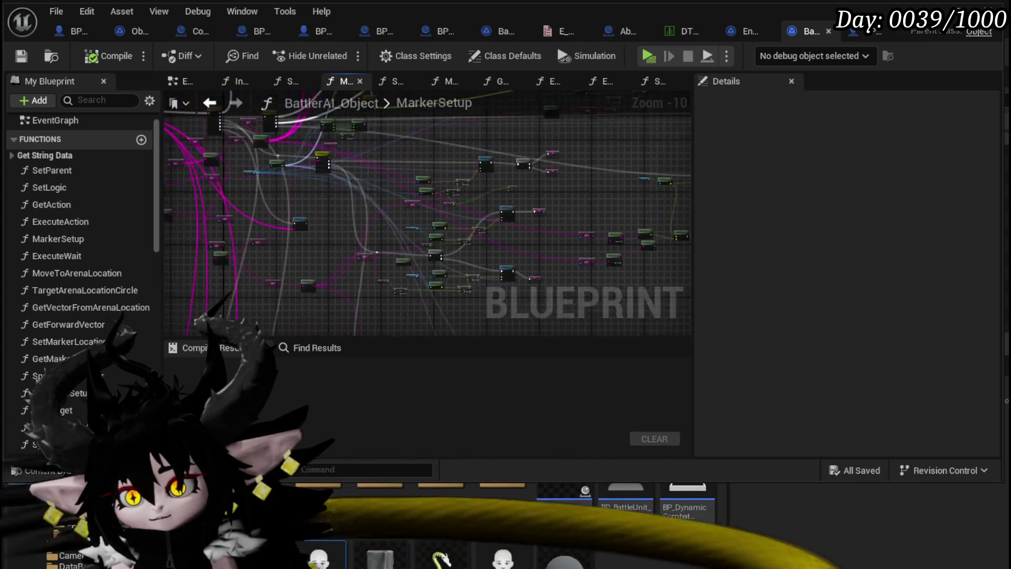
pyautogui.moveTo(383, 169); pyautogui.dragTo(448, 301)
pyautogui.scroll(2, 337, 237)
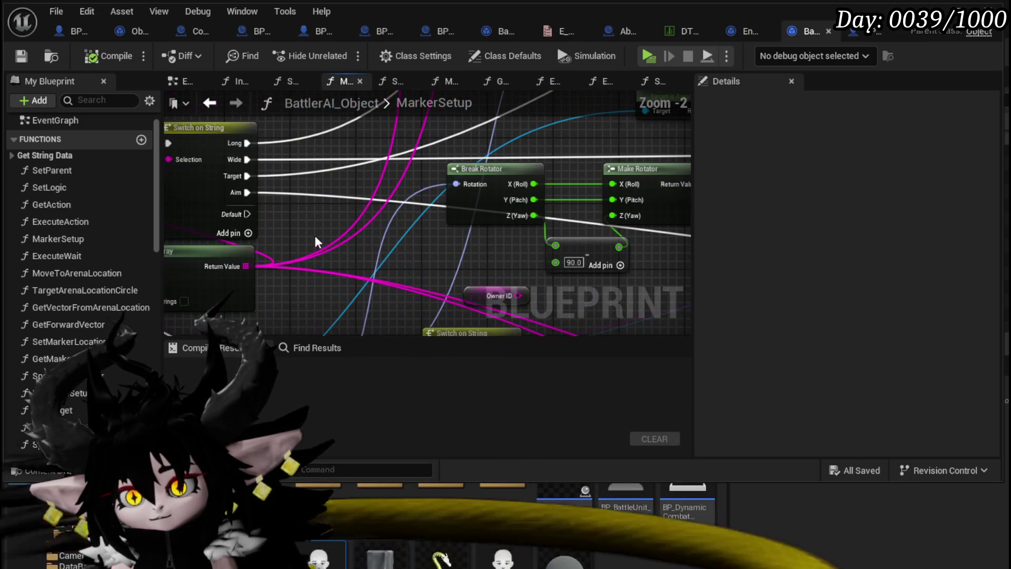
pyautogui.scroll(1, 323, 230)
pyautogui.moveTo(329, 234); pyautogui.dragTo(448, 224)
pyautogui.scroll(1, 447, 224)
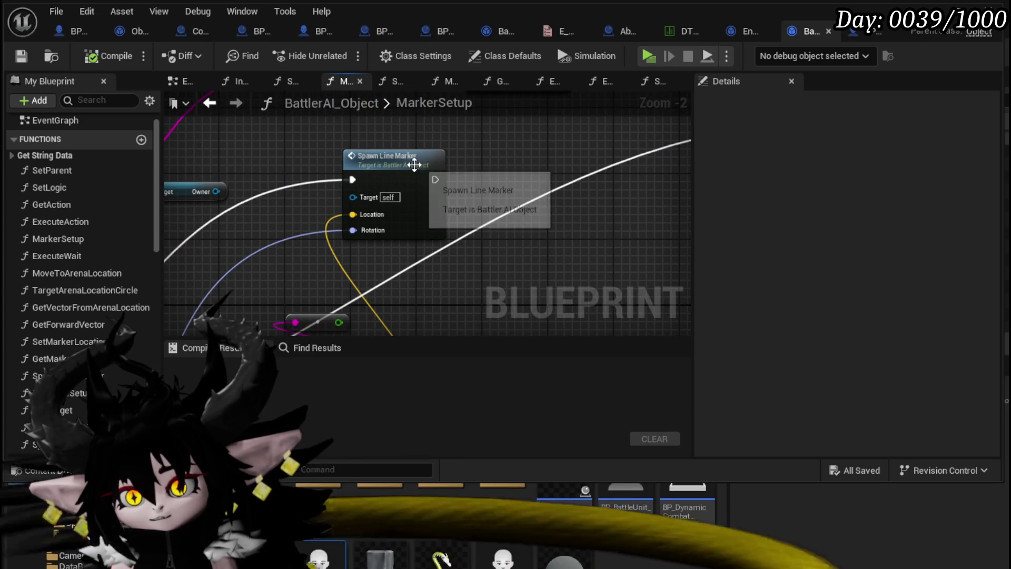
pyautogui.doubleClick(400, 156)
# - Follow the wires into Combat_Manager's Enemy_SpawnLineAOE and center its entry inputs
pyautogui.scroll(1, 274, 270)
pyautogui.scroll(3, 274, 270)
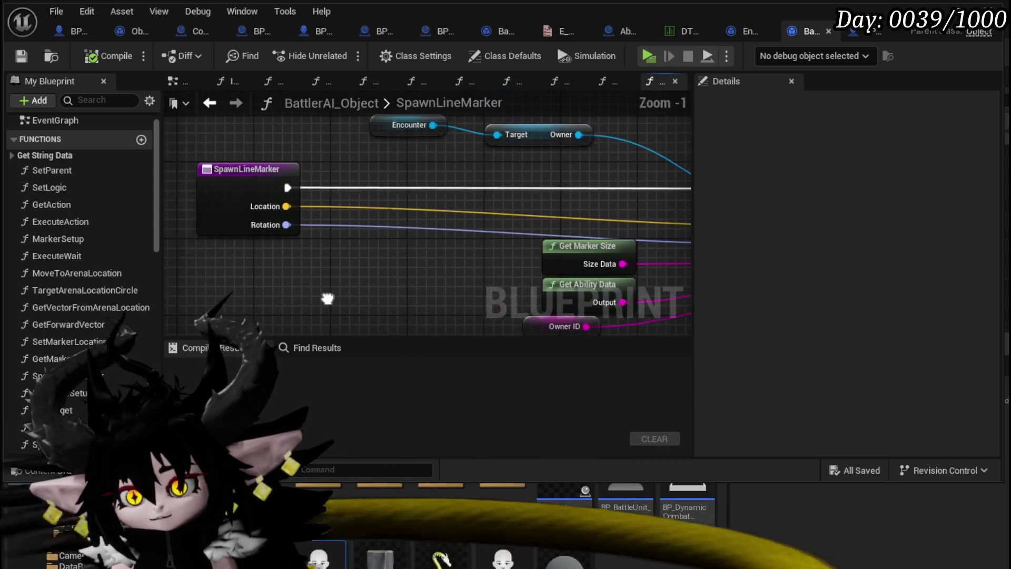
pyautogui.moveTo(368, 262); pyautogui.dragTo(472, 156)
pyautogui.scroll(-2, 473, 156)
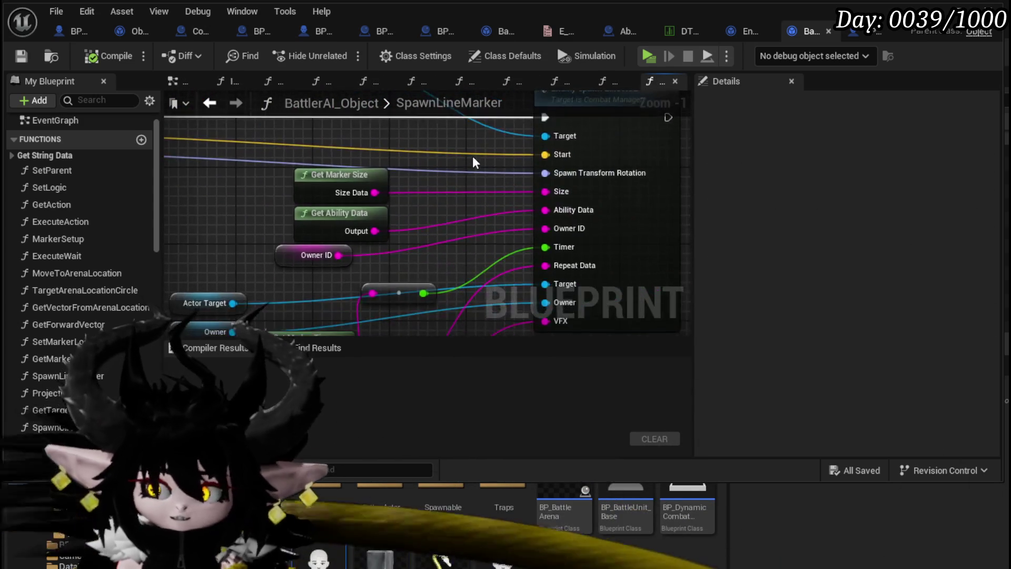
pyautogui.doubleClick(490, 178)
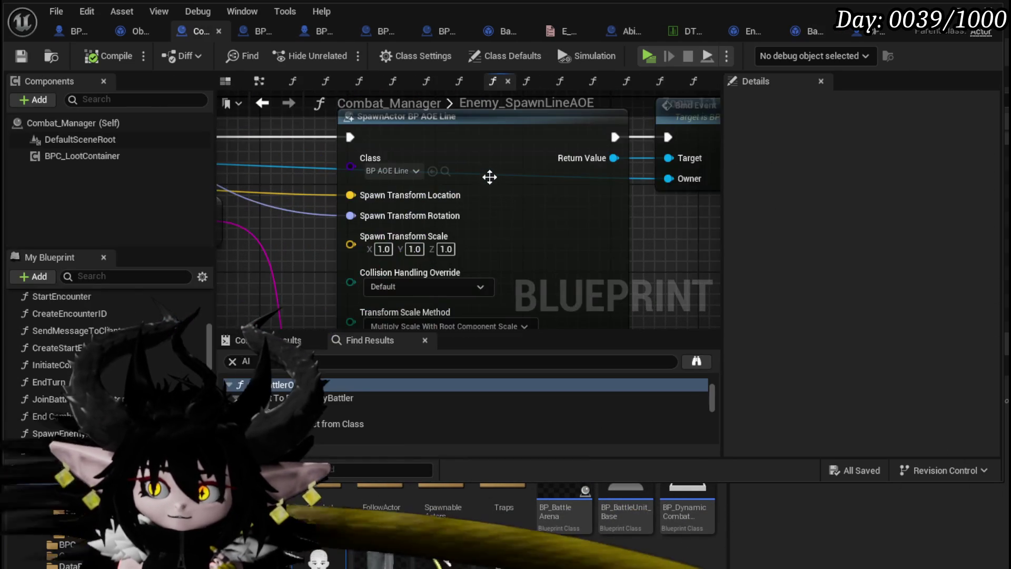
pyautogui.scroll(-3, 494, 179)
pyautogui.moveTo(497, 181)
pyautogui.mouseDown()
pyautogui.moveTo(512, 233)
pyautogui.moveTo(443, 230)
pyautogui.mouseUp()
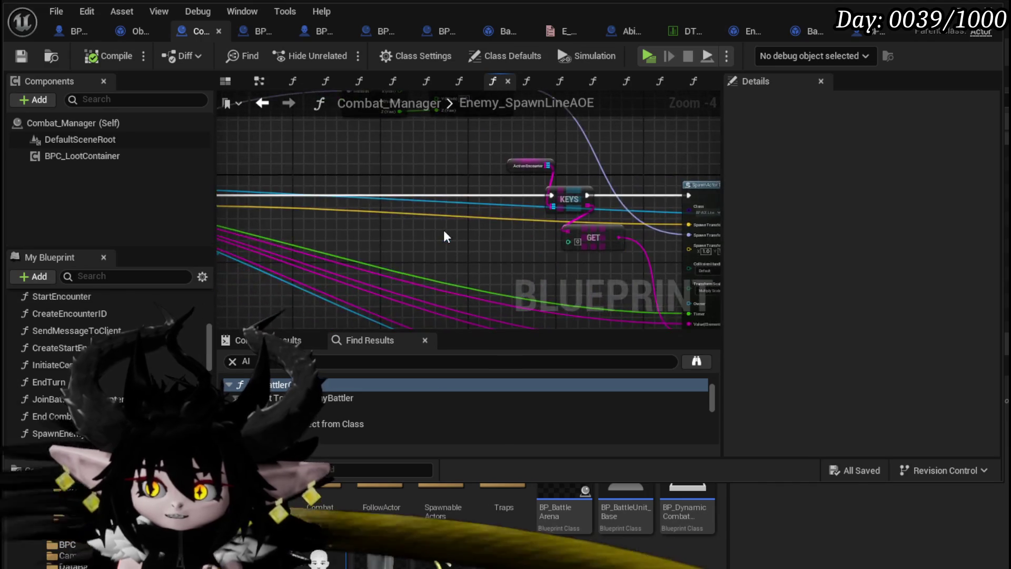
pyautogui.scroll(-2, 444, 230)
pyautogui.scroll(4, 444, 230)
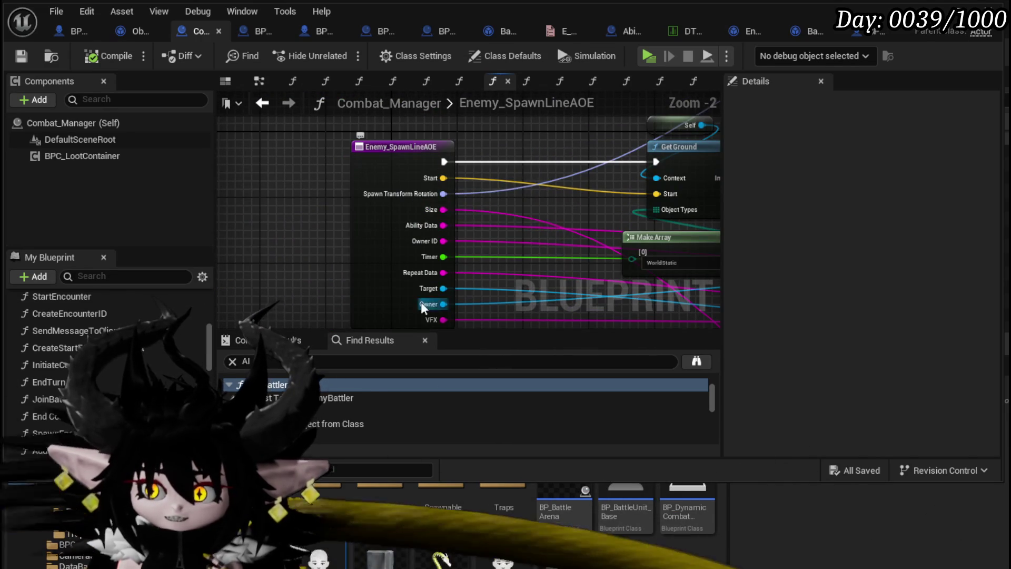
pyautogui.moveTo(422, 302)
pyautogui.mouseDown()
pyautogui.moveTo(316, 214)
pyautogui.moveTo(304, 251)
pyautogui.mouseUp()
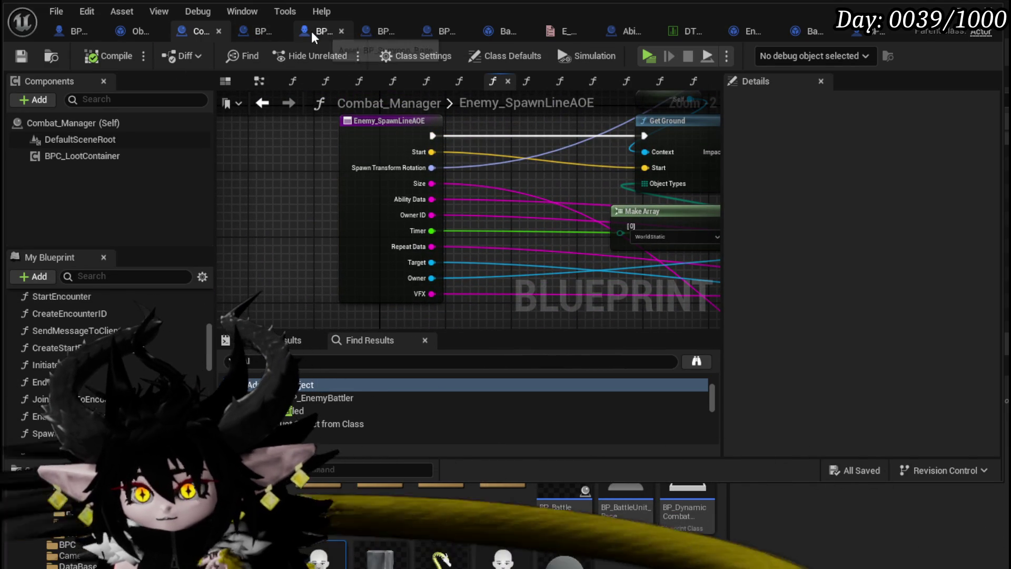
# - In BP_Summon_Base's event graph, delete the Get Action call and the encounter and battler lookup nodes
pyautogui.click(311, 30)
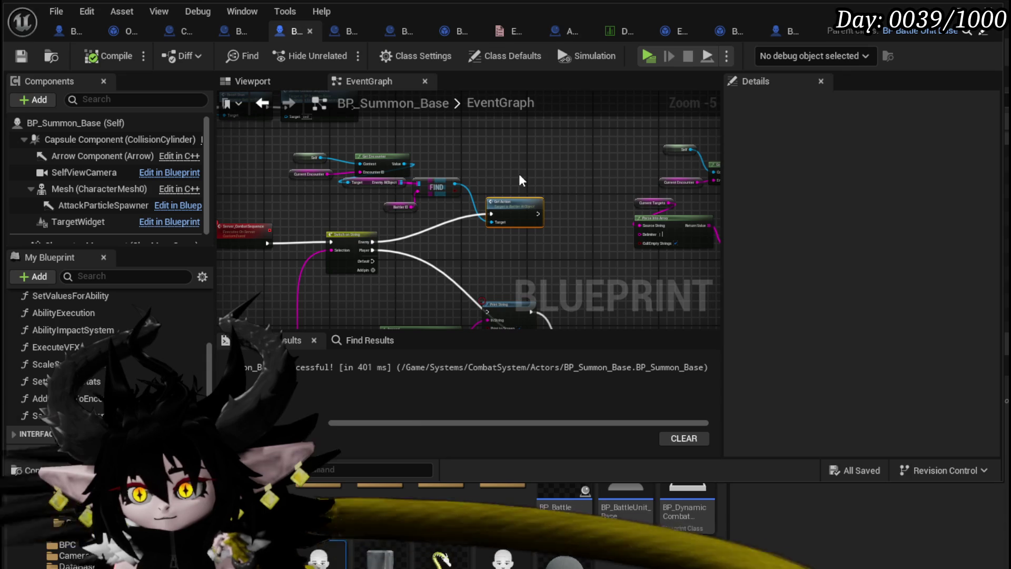
pyautogui.scroll(3, 519, 174)
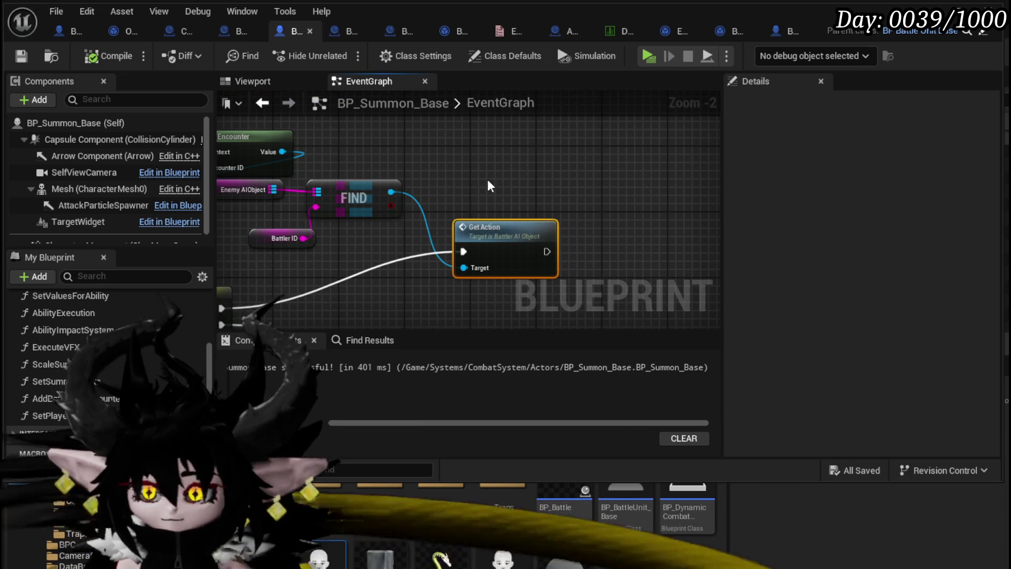
pyautogui.press('Delete')
pyautogui.moveTo(466, 170)
pyautogui.mouseDown()
pyautogui.moveTo(434, 264)
pyautogui.moveTo(322, 286)
pyautogui.moveTo(615, 135)
pyautogui.mouseUp()
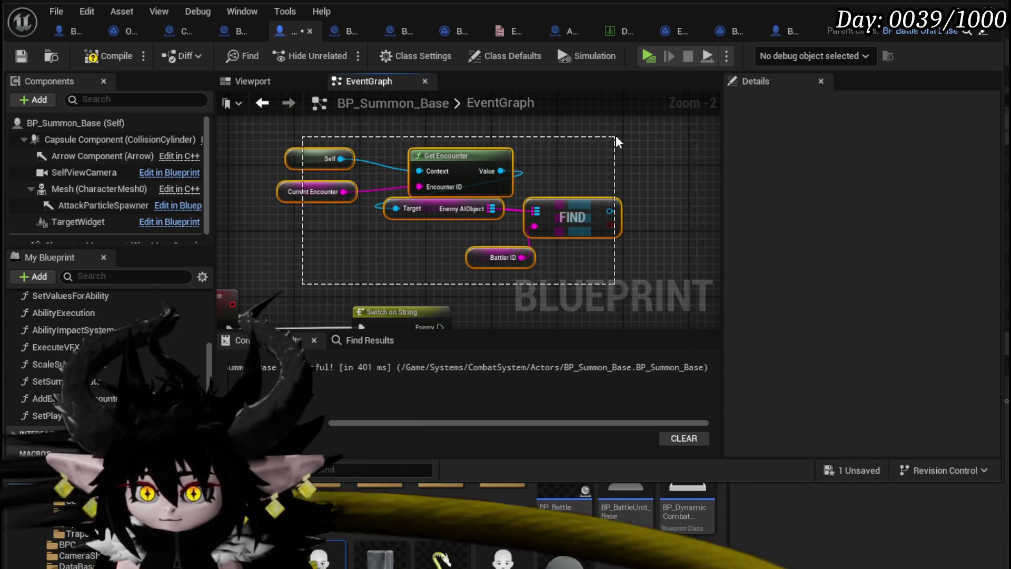
pyautogui.press('Delete')
# - Add a Get Combat Manager node with a Self reference feeding its Context input
pyautogui.rightClick(415, 166)
pyautogui.write('get ')
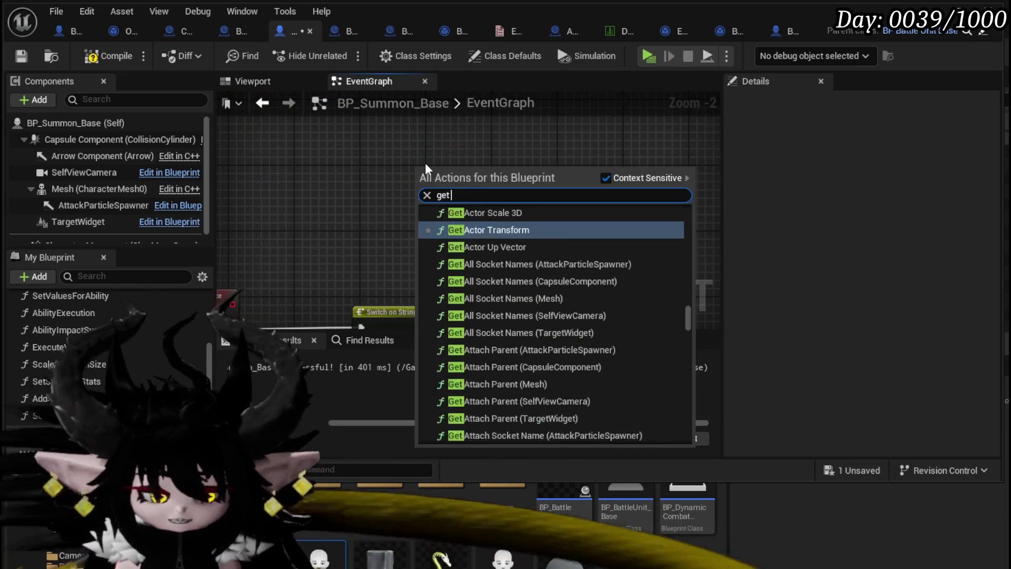
pyautogui.write('combat manager')
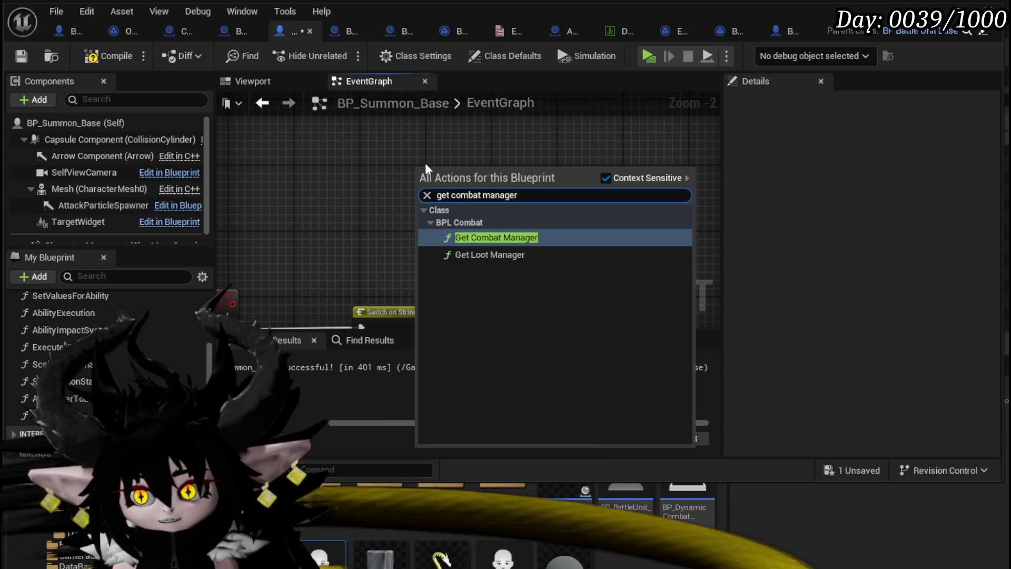
pyautogui.click(474, 237)
pyautogui.moveTo(419, 188); pyautogui.dragTo(328, 184)
pyautogui.write('Self')
pyautogui.press('Return')
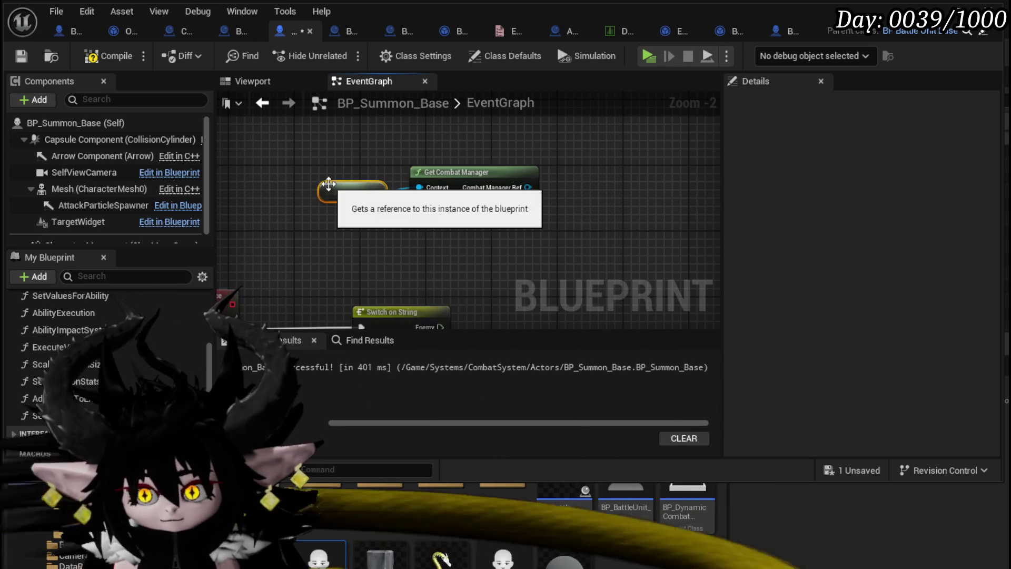
# - Add an Enemy Spawn Line AOE call targeting the combat manager reference
pyautogui.moveTo(527, 188); pyautogui.dragTo(587, 194)
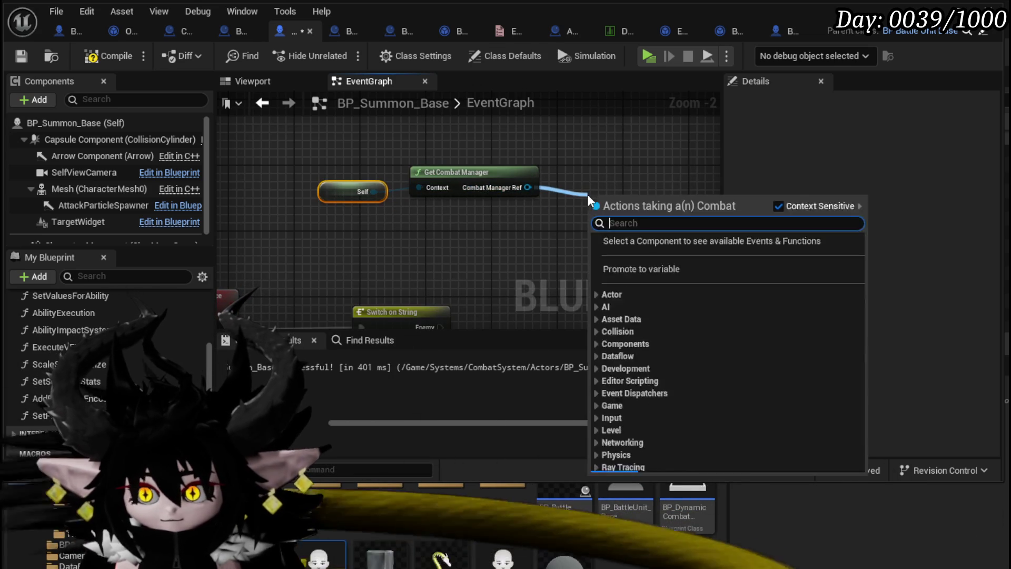
pyautogui.write('Spawn line')
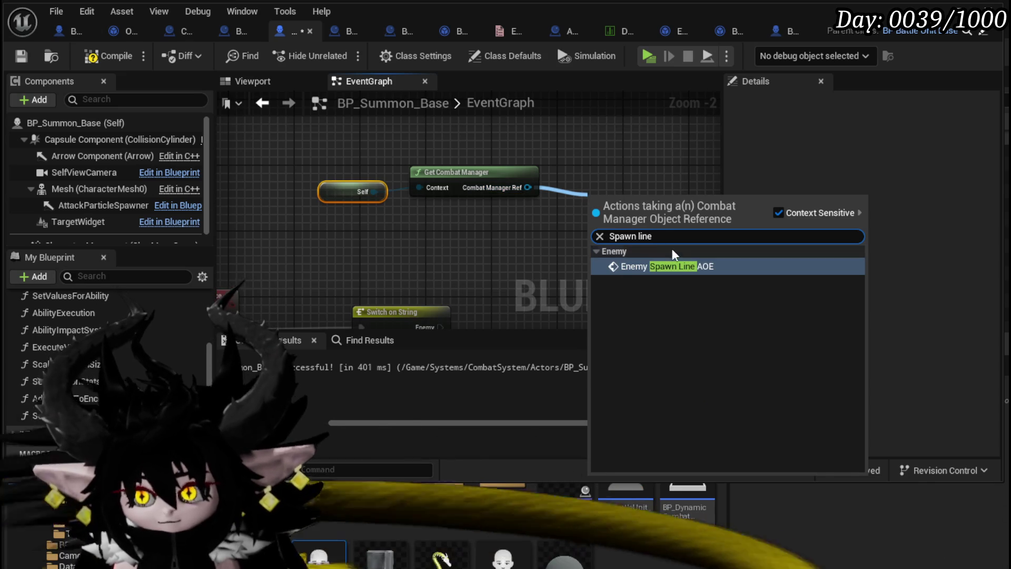
pyautogui.click(669, 266)
pyautogui.scroll(-3, 447, 232)
pyautogui.moveTo(425, 236)
pyautogui.mouseDown()
pyautogui.moveTo(471, 164)
pyautogui.moveTo(479, 174)
pyautogui.mouseUp()
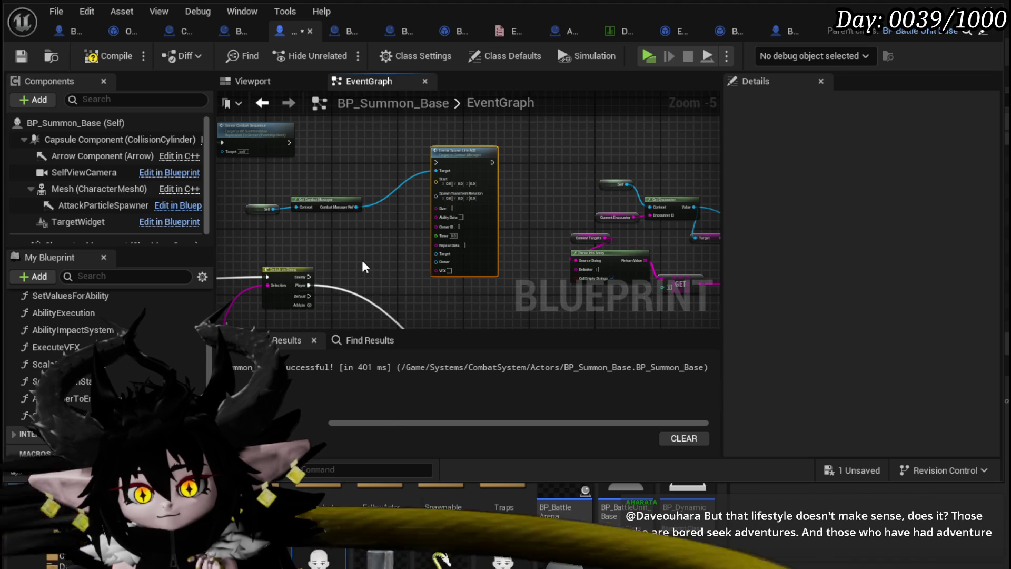
# - Wire Switch on String's Enemy case into Enemy Spawn Line AOE and place Self above Get Combat Manager
pyautogui.scroll(1, 381, 262)
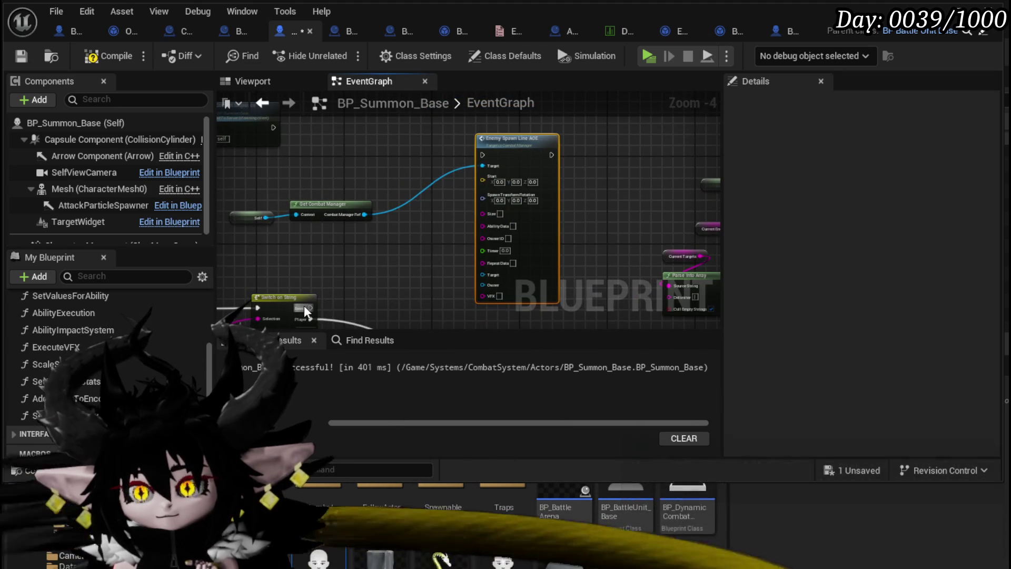
pyautogui.moveTo(310, 307); pyautogui.dragTo(488, 153)
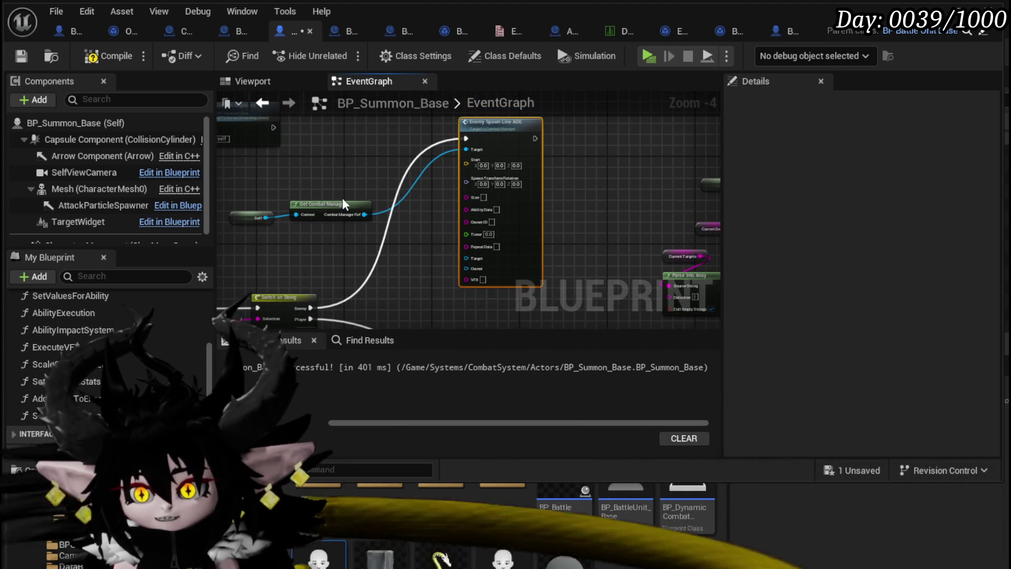
pyautogui.moveTo(431, 183)
pyautogui.mouseDown()
pyautogui.moveTo(501, 152)
pyautogui.moveTo(495, 138)
pyautogui.mouseUp()
pyautogui.click(342, 232)
pyautogui.moveTo(350, 217)
pyautogui.mouseDown()
pyautogui.moveTo(407, 173)
pyautogui.moveTo(415, 185)
pyautogui.mouseUp()
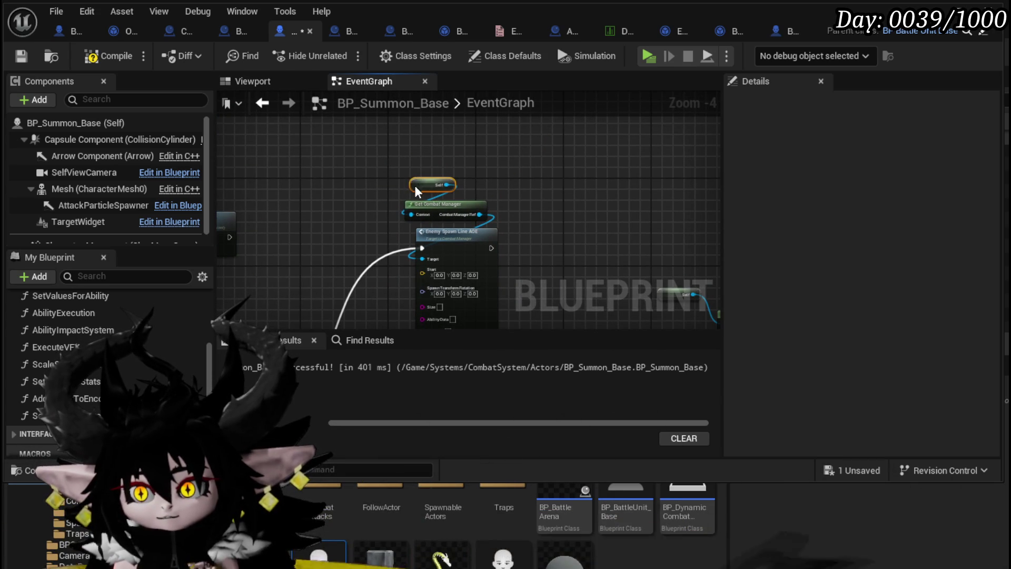
# - Compile the blueprint and line up the Self and Get Combat Manager nodes
pyautogui.click(94, 58)
pyautogui.scroll(1, 316, 210)
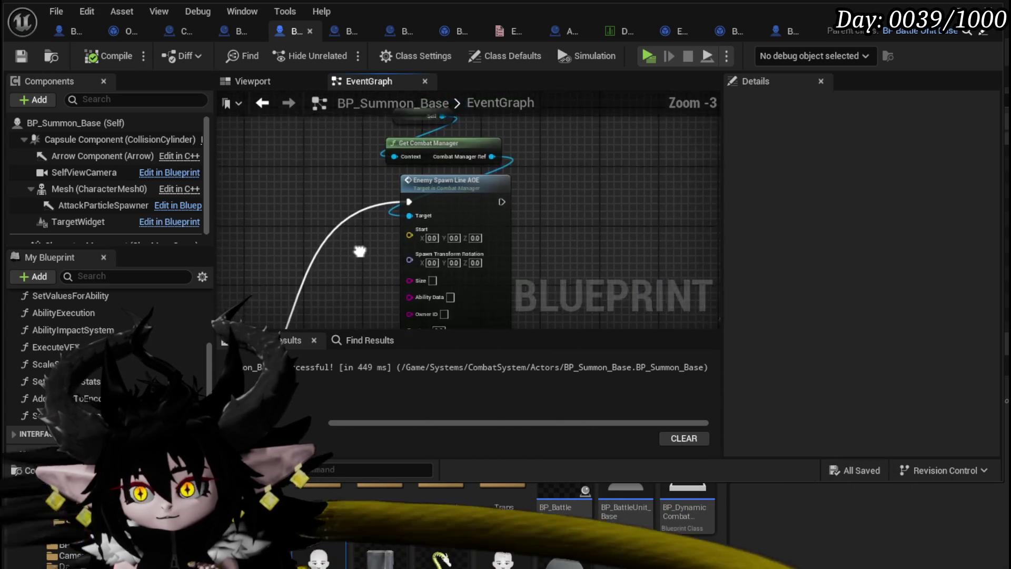
pyautogui.click(385, 194)
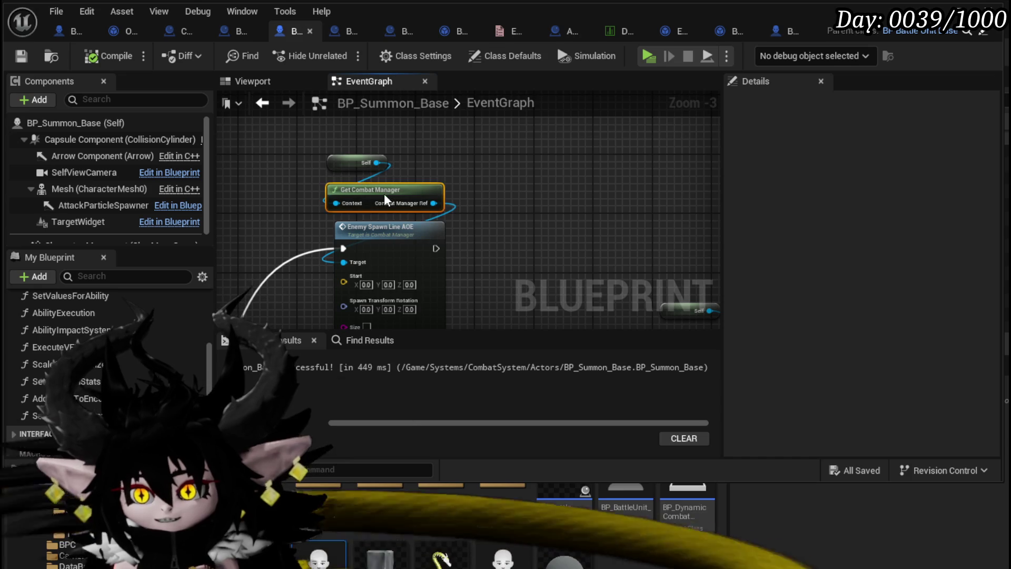
pyautogui.moveTo(384, 194); pyautogui.dragTo(385, 201)
pyautogui.click(416, 170)
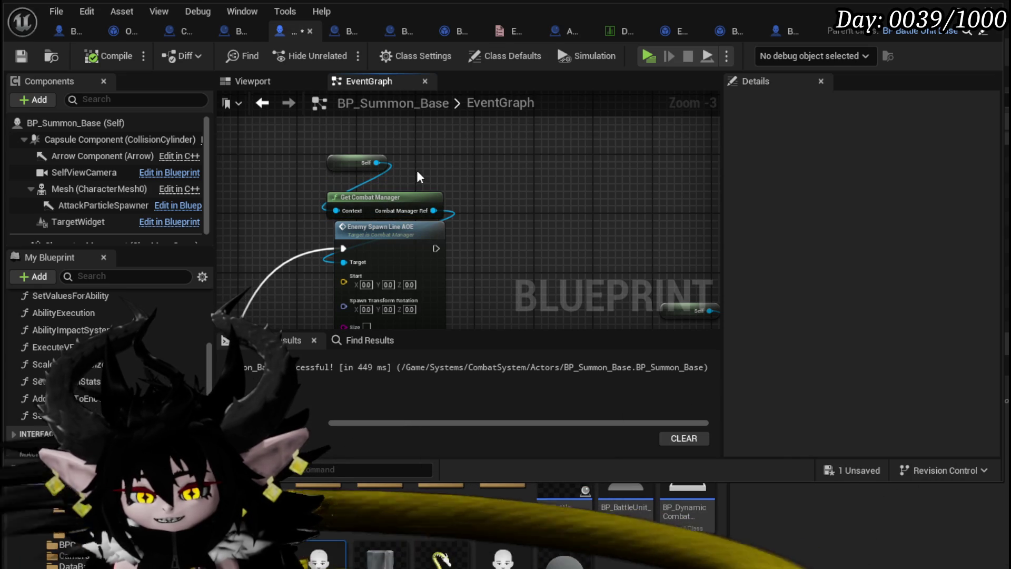
pyautogui.moveTo(332, 161); pyautogui.dragTo(338, 205)
pyautogui.click(288, 176)
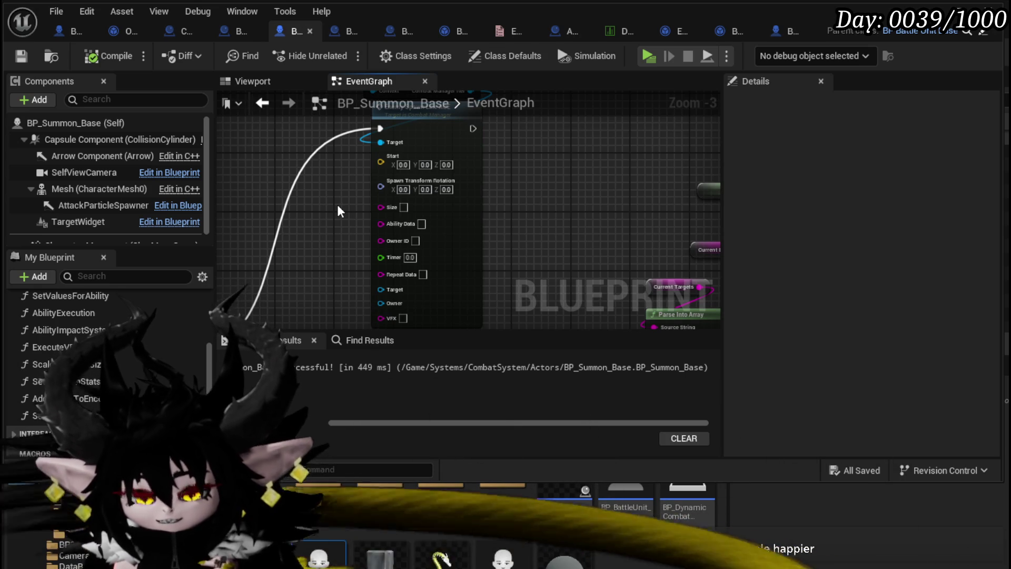
# - Survey the event graph and inspect the Add Battler to Encounter node
pyautogui.scroll(-2, 337, 205)
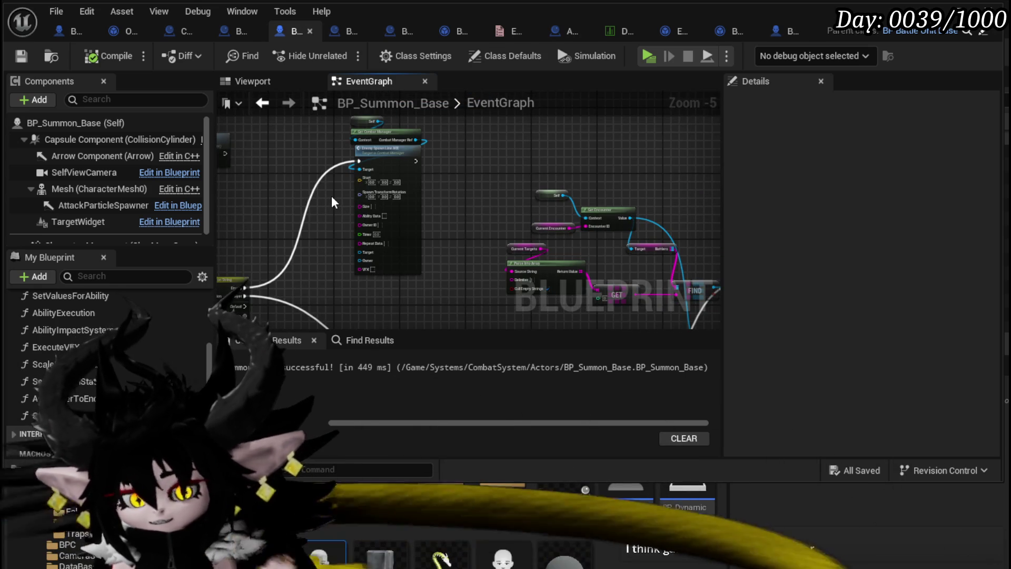
pyautogui.moveTo(332, 201)
pyautogui.mouseDown()
pyautogui.moveTo(463, 251)
pyautogui.moveTo(457, 236)
pyautogui.moveTo(526, 197)
pyautogui.moveTo(442, 254)
pyautogui.mouseUp()
pyautogui.scroll(-3, 380, 227)
pyautogui.moveTo(380, 227); pyautogui.dragTo(423, 250)
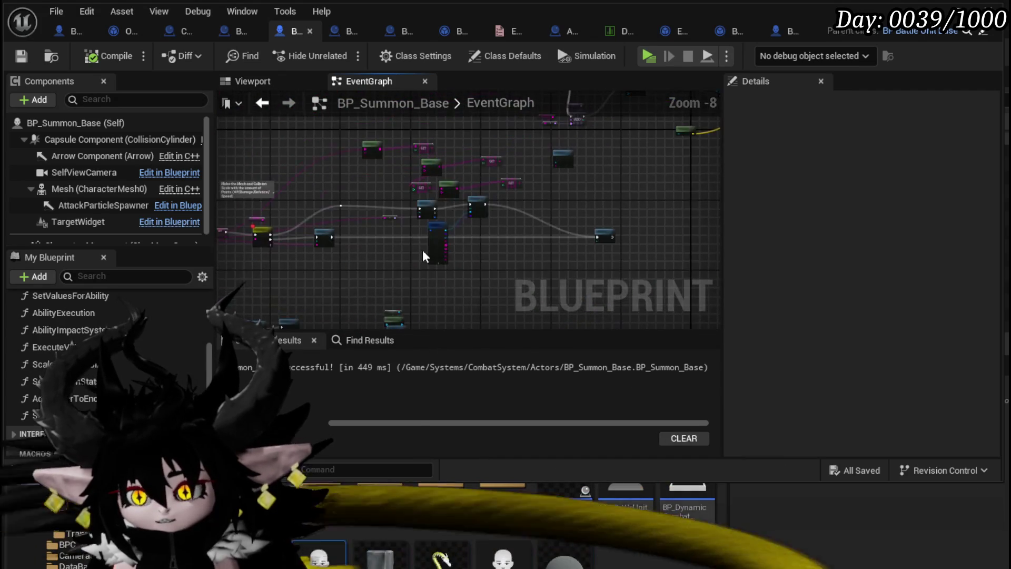
pyautogui.scroll(4, 349, 191)
pyautogui.moveTo(350, 191); pyautogui.dragTo(254, 222)
pyautogui.moveTo(558, 211)
pyautogui.mouseDown()
pyautogui.moveTo(528, 208)
pyautogui.moveTo(675, 189)
pyautogui.moveTo(493, 182)
pyautogui.moveTo(414, 202)
pyautogui.moveTo(457, 214)
pyautogui.moveTo(382, 220)
pyautogui.moveTo(470, 214)
pyautogui.moveTo(324, 209)
pyautogui.mouseUp()
pyautogui.click(526, 206)
# - Delete the GET and Parse nodes in the data table lookup area
pyautogui.scroll(2, 298, 230)
pyautogui.scroll(1, 463, 235)
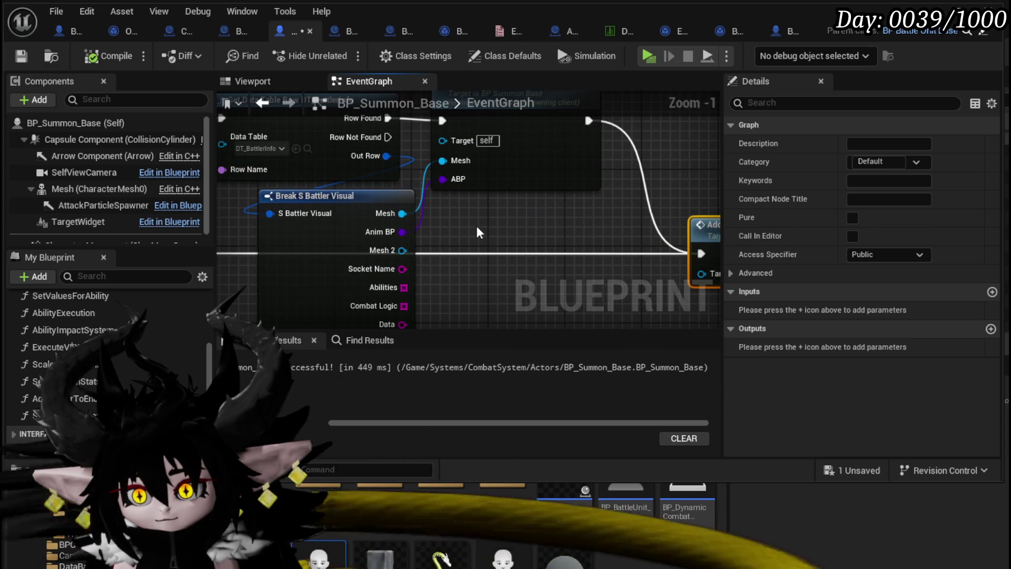
pyautogui.scroll(-2, 426, 210)
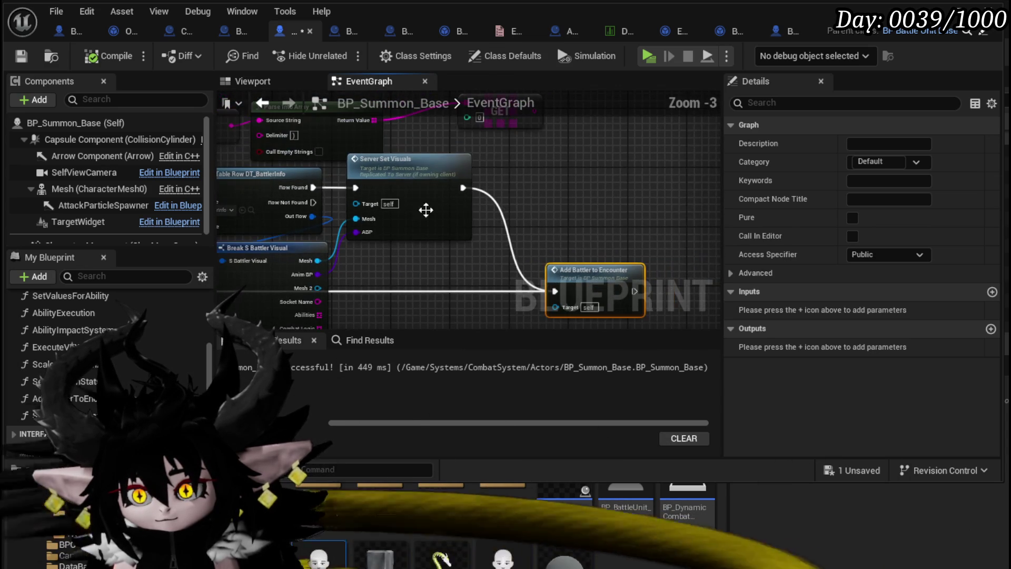
pyautogui.scroll(-2, 504, 169)
pyautogui.moveTo(316, 132)
pyautogui.mouseDown()
pyautogui.moveTo(456, 193)
pyautogui.moveTo(272, 195)
pyautogui.mouseUp()
pyautogui.moveTo(547, 249); pyautogui.dragTo(545, 250)
pyautogui.press('Delete')
# - Move the data table lookup group, reroute included, up and to the left
pyautogui.scroll(3, 527, 239)
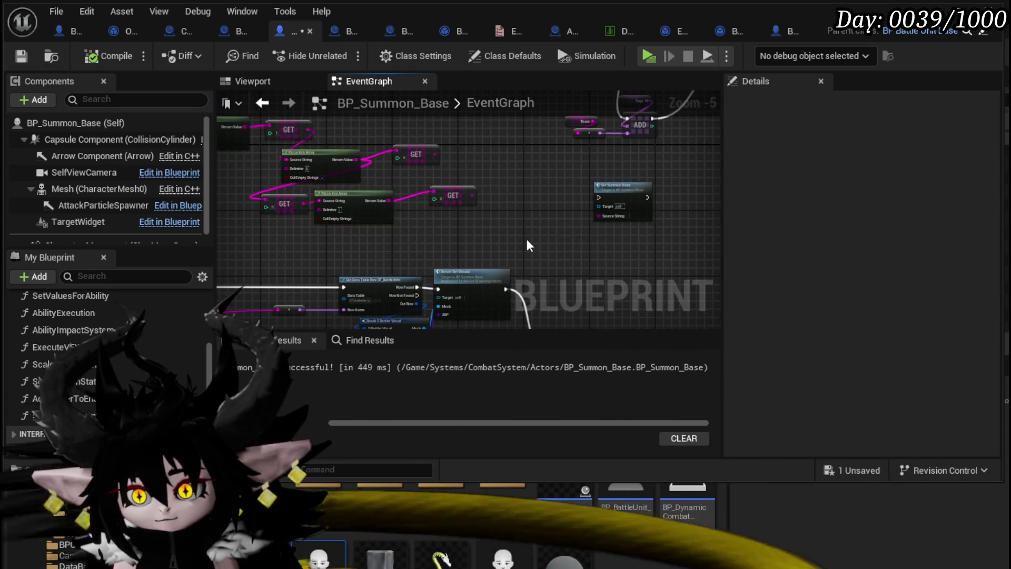
pyautogui.scroll(-2, 435, 231)
pyautogui.moveTo(435, 231); pyautogui.dragTo(539, 200)
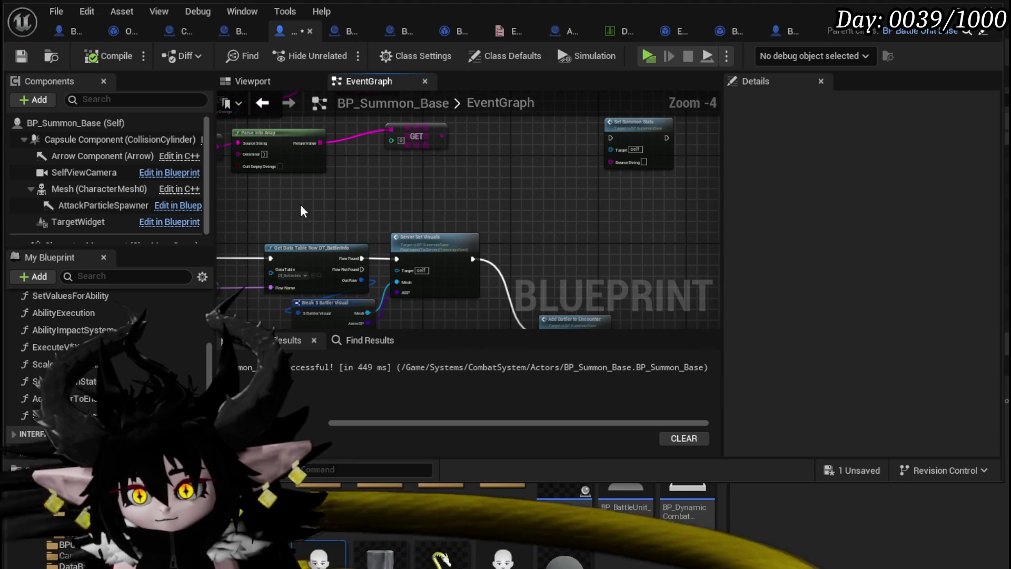
pyautogui.moveTo(302, 211); pyautogui.dragTo(419, 302)
pyautogui.moveTo(258, 232)
pyautogui.mouseDown()
pyautogui.moveTo(471, 181)
pyautogui.moveTo(397, 177)
pyautogui.mouseUp()
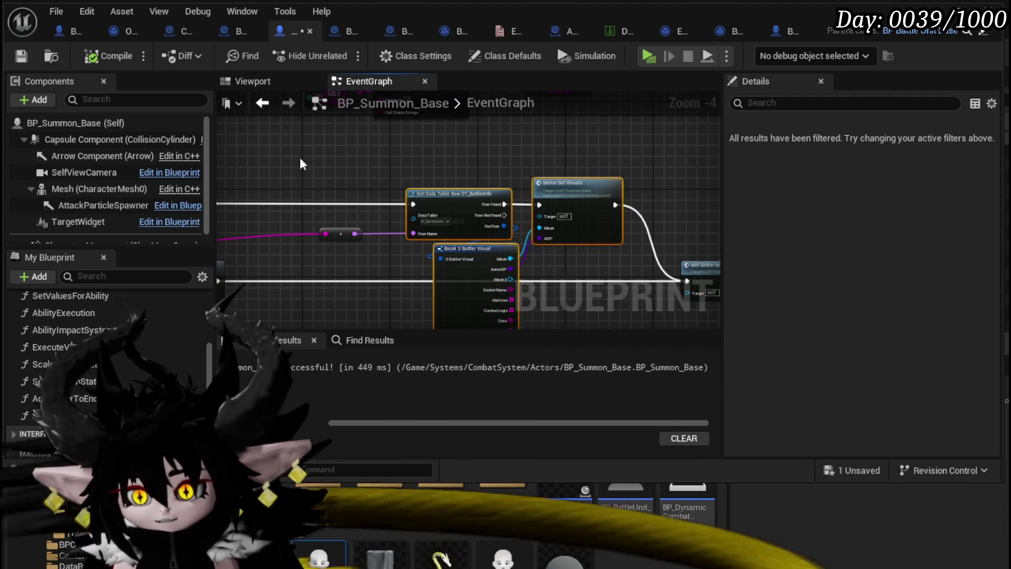
pyautogui.moveTo(300, 164); pyautogui.dragTo(563, 265)
pyautogui.moveTo(565, 184)
pyautogui.mouseDown()
pyautogui.moveTo(560, 166)
pyautogui.moveTo(532, 152)
pyautogui.mouseUp()
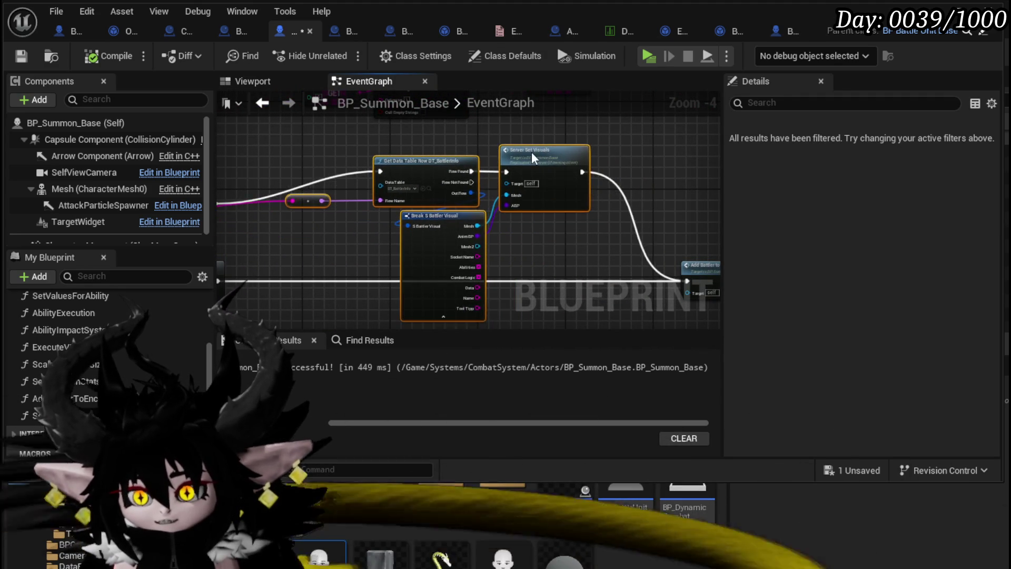
# - Raise the left reroute node to straighten its wire toward Get Data Table Row and Server Set Visuals
pyautogui.moveTo(321, 145); pyautogui.dragTo(487, 163)
pyautogui.click(383, 221)
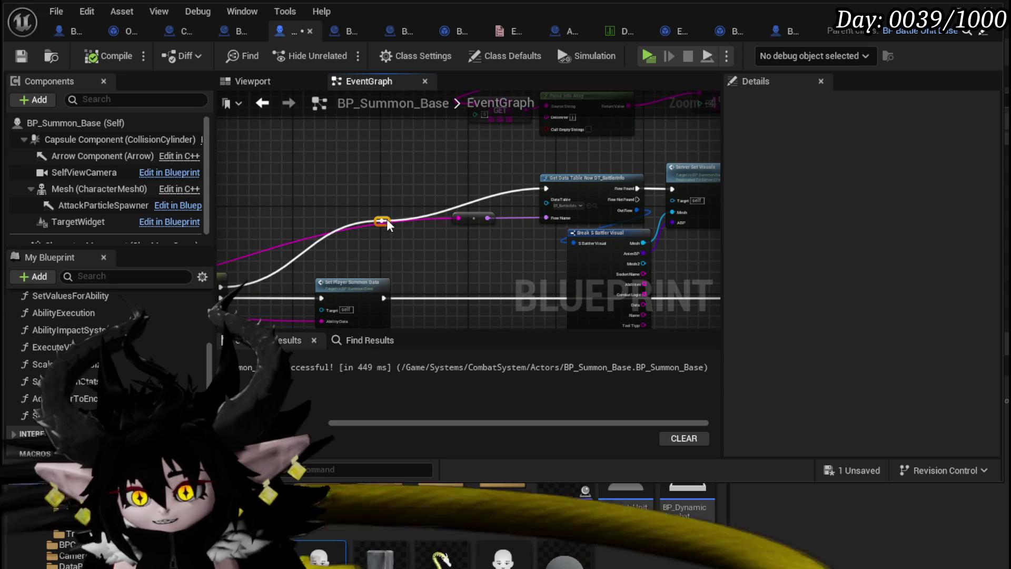
pyautogui.moveTo(386, 219); pyautogui.dragTo(388, 186)
pyautogui.moveTo(407, 118); pyautogui.dragTo(254, 113)
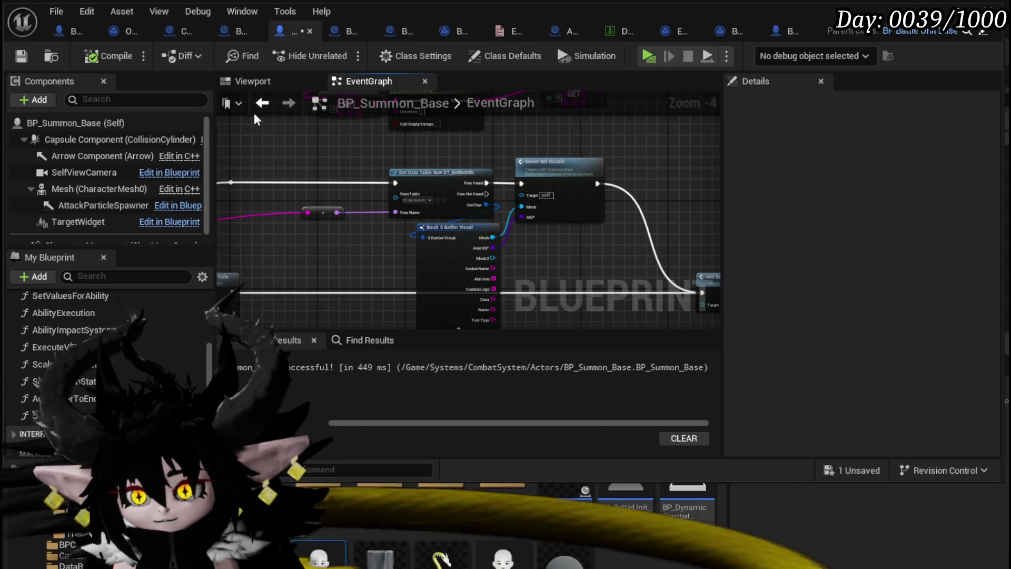
pyautogui.scroll(3, 538, 162)
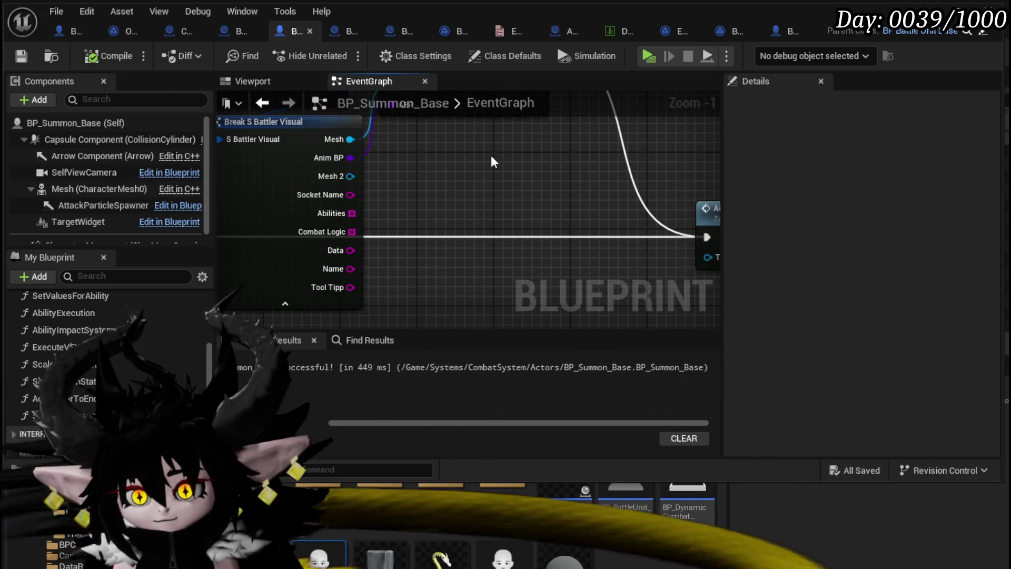
pyautogui.scroll(-2, 491, 154)
pyautogui.moveTo(491, 155)
pyautogui.mouseDown()
pyautogui.moveTo(525, 256)
pyautogui.moveTo(705, 235)
pyautogui.moveTo(599, 233)
pyautogui.moveTo(644, 233)
pyautogui.moveTo(688, 212)
pyautogui.moveTo(363, 252)
pyautogui.moveTo(339, 251)
pyautogui.moveTo(285, 211)
pyautogui.moveTo(299, 250)
pyautogui.mouseUp()
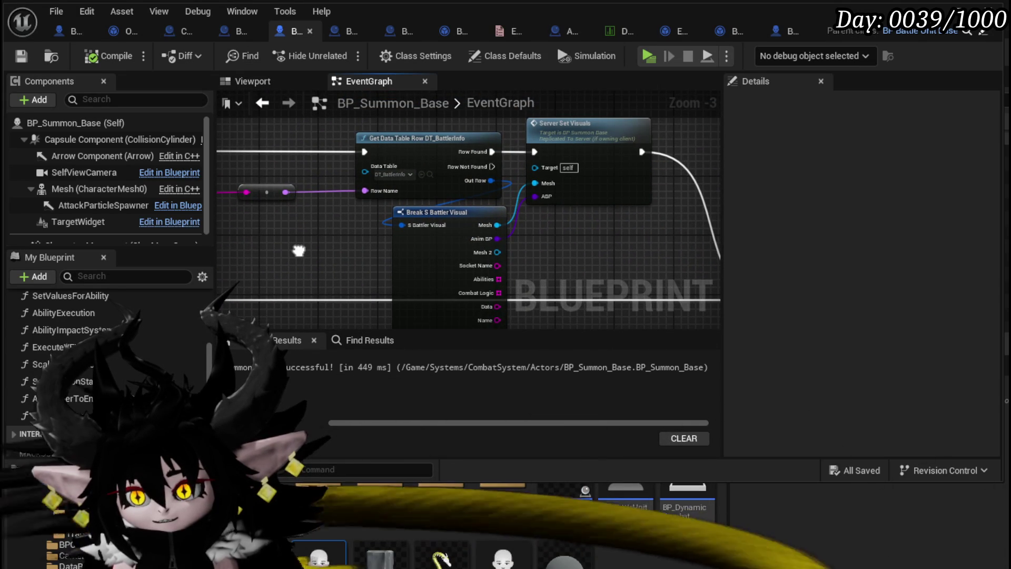
# - Paste the copied lookup nodes beside Enemy Spawn Line AOE and arrange the group
pyautogui.scroll(-2, 299, 251)
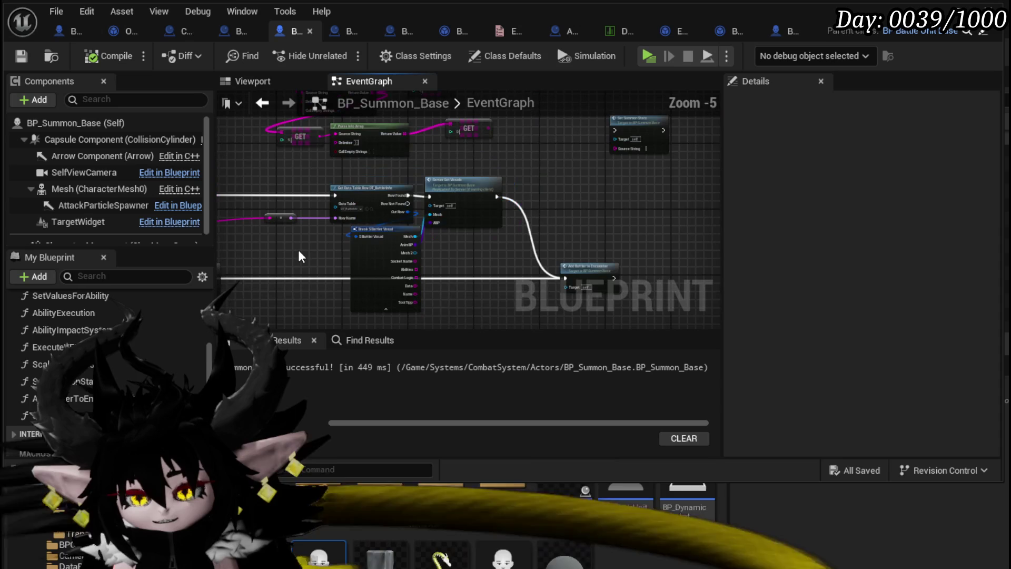
pyautogui.moveTo(299, 241); pyautogui.dragTo(458, 176)
pyautogui.moveTo(432, 280)
pyautogui.mouseDown()
pyautogui.moveTo(401, 174)
pyautogui.moveTo(369, 221)
pyautogui.moveTo(351, 146)
pyautogui.mouseUp()
pyautogui.click(351, 146)
pyautogui.hotkey('ctrl', 'v')
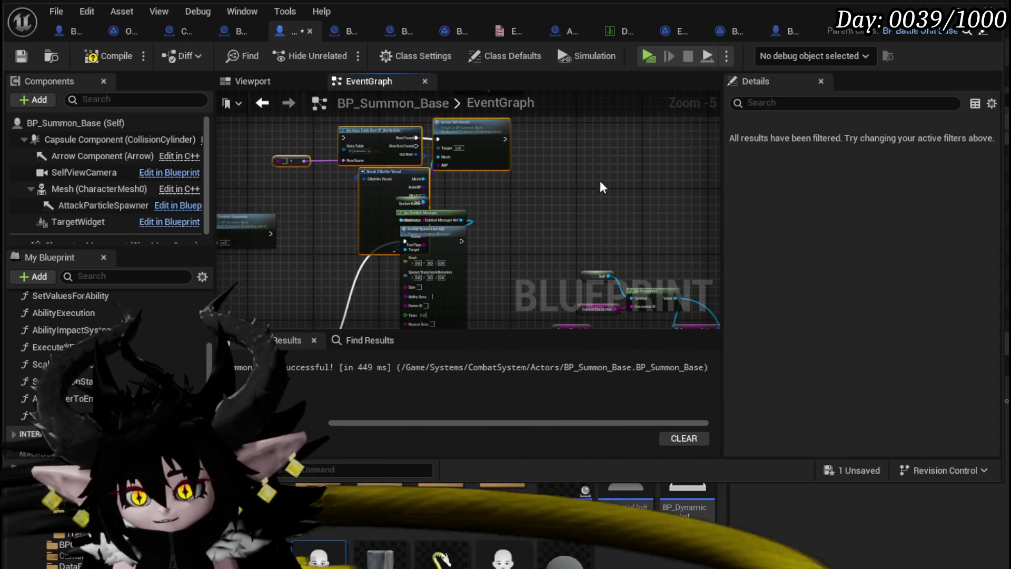
pyautogui.moveTo(464, 206)
pyautogui.mouseDown()
pyautogui.moveTo(393, 166)
pyautogui.moveTo(546, 217)
pyautogui.moveTo(574, 199)
pyautogui.mouseUp()
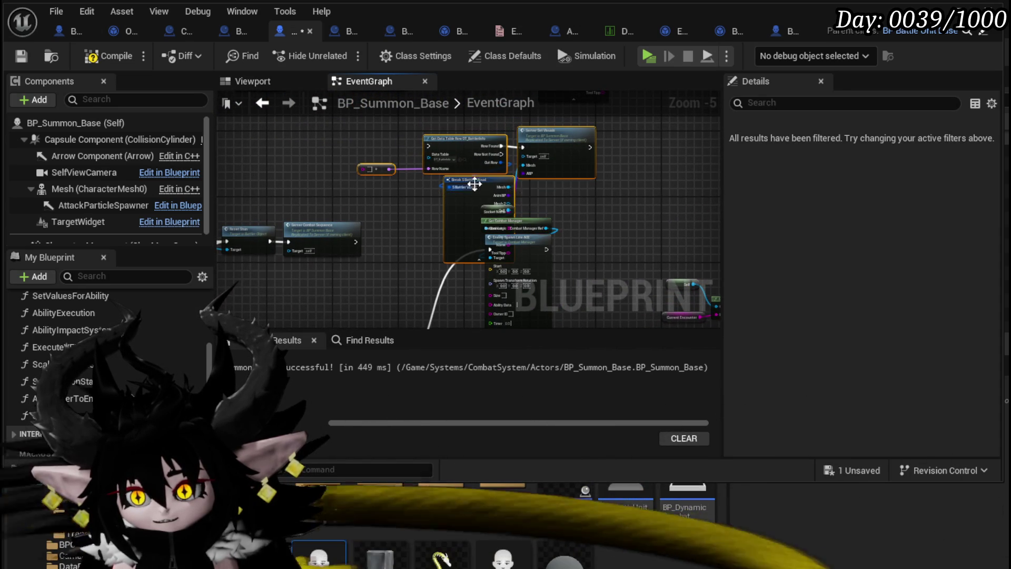
pyautogui.moveTo(474, 180)
pyautogui.mouseDown()
pyautogui.moveTo(406, 178)
pyautogui.moveTo(428, 179)
pyautogui.mouseUp()
pyautogui.moveTo(598, 212); pyautogui.dragTo(510, 211)
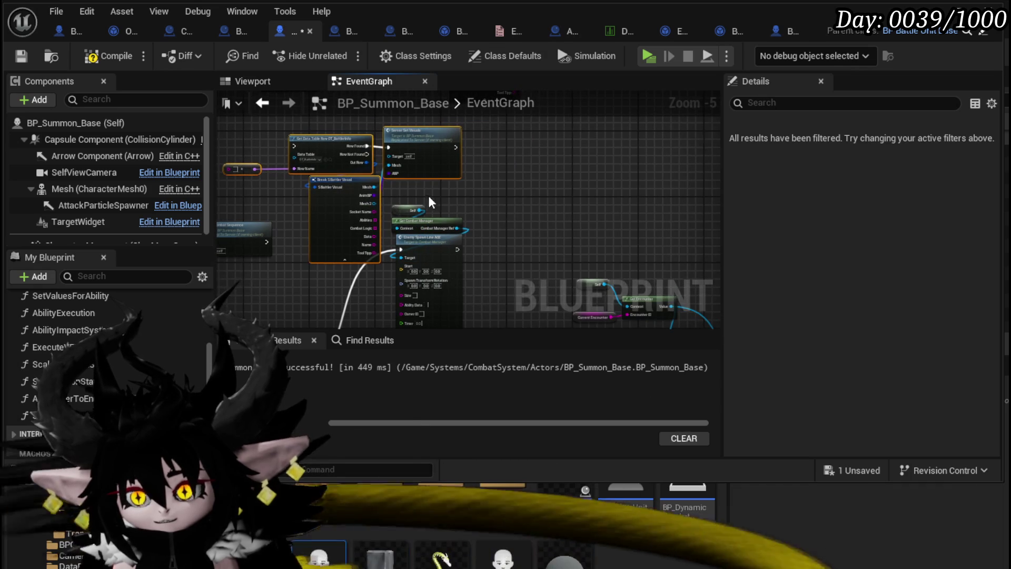
pyautogui.moveTo(437, 251)
pyautogui.mouseDown()
pyautogui.moveTo(586, 176)
pyautogui.moveTo(565, 153)
pyautogui.moveTo(630, 147)
pyautogui.mouseUp()
pyautogui.moveTo(259, 199)
pyautogui.mouseDown()
pyautogui.moveTo(429, 141)
pyautogui.moveTo(557, 142)
pyautogui.moveTo(539, 142)
pyautogui.mouseUp()
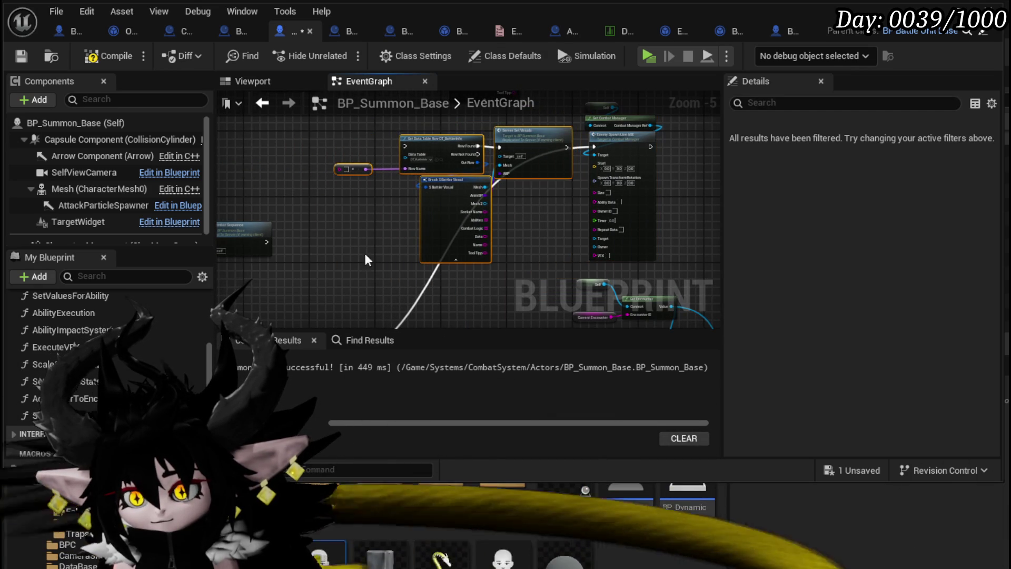
pyautogui.moveTo(365, 250)
pyautogui.mouseDown()
pyautogui.moveTo(378, 213)
pyautogui.moveTo(369, 248)
pyautogui.moveTo(327, 284)
pyautogui.moveTo(319, 257)
pyautogui.moveTo(328, 270)
pyautogui.mouseUp()
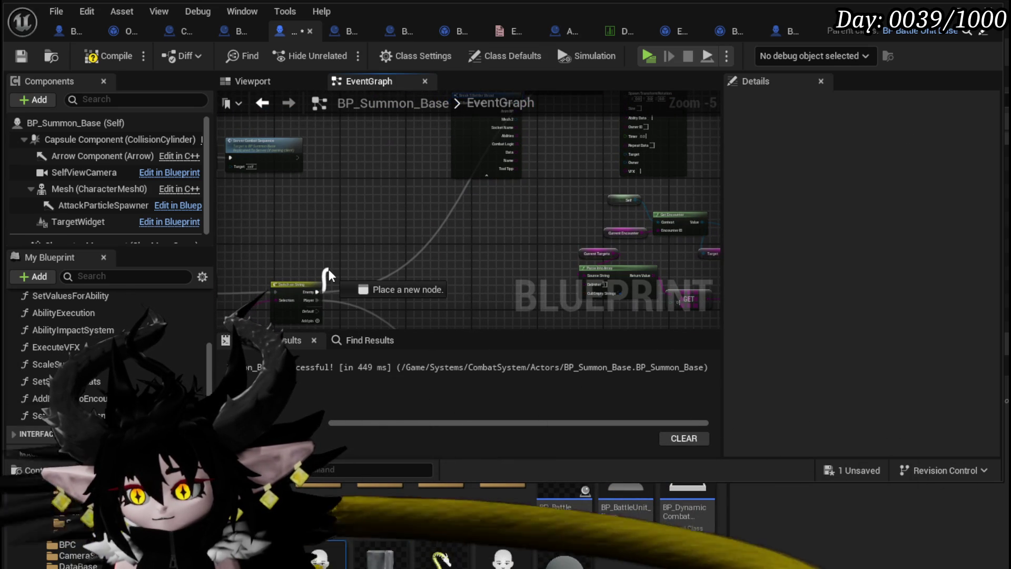
# - Route the Switch on String's Enemy case into Get Data Table Row, then compile the blueprint
pyautogui.moveTo(328, 270)
pyautogui.mouseDown()
pyautogui.moveTo(445, 88)
pyautogui.moveTo(441, 227)
pyautogui.moveTo(347, 223)
pyautogui.moveTo(466, 188)
pyautogui.moveTo(446, 150)
pyautogui.moveTo(491, 124)
pyautogui.moveTo(464, 158)
pyautogui.mouseUp()
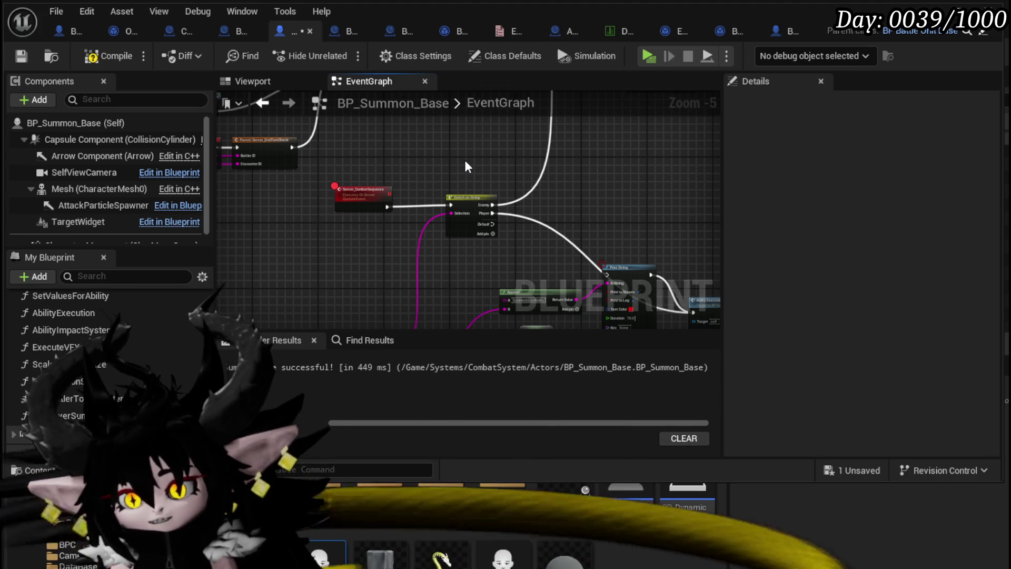
pyautogui.moveTo(457, 166); pyautogui.dragTo(248, 284)
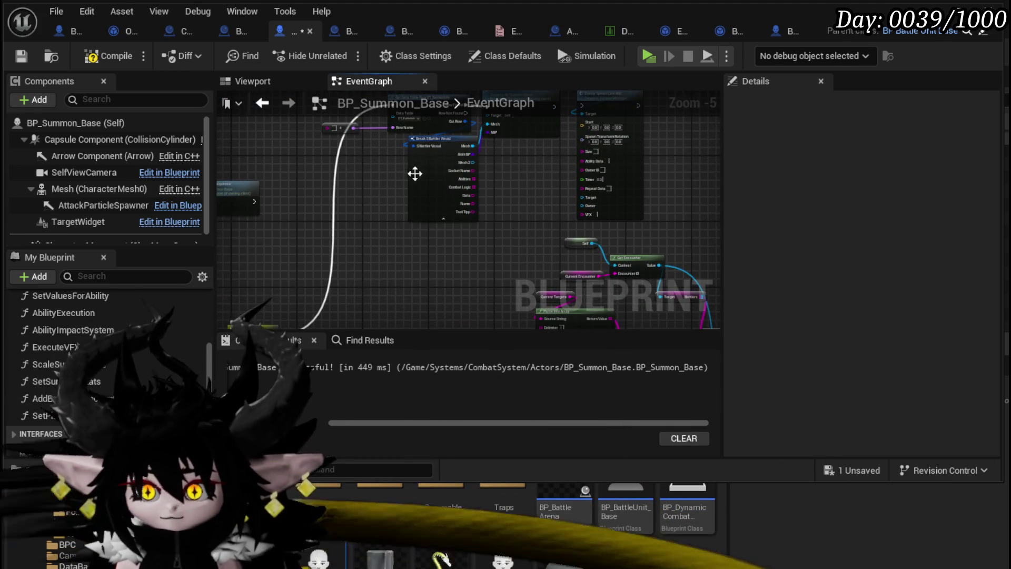
pyautogui.moveTo(415, 173)
pyautogui.mouseDown()
pyautogui.moveTo(369, 198)
pyautogui.moveTo(302, 258)
pyautogui.mouseUp()
pyautogui.scroll(2, 448, 229)
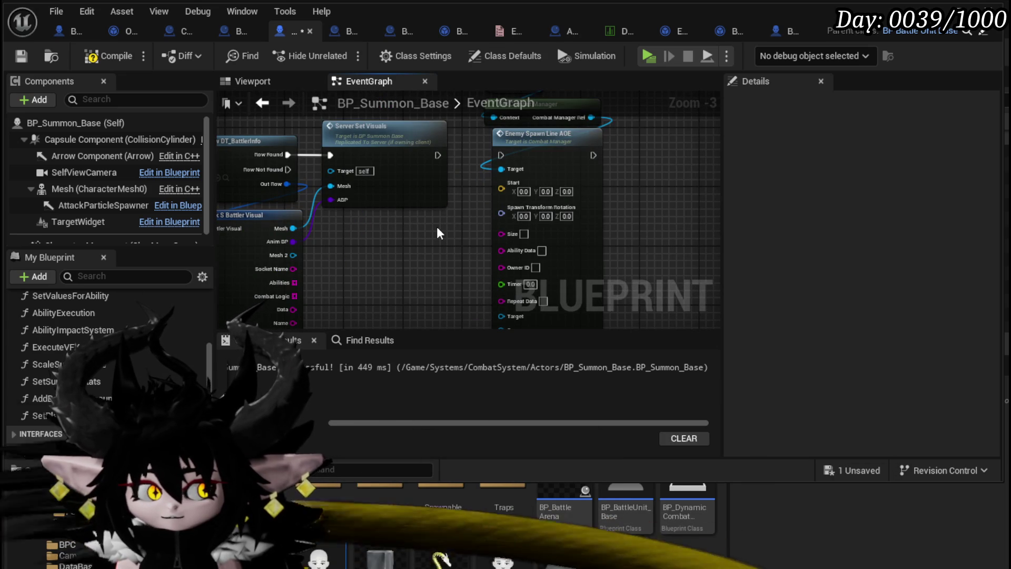
pyautogui.moveTo(431, 222); pyautogui.dragTo(367, 235)
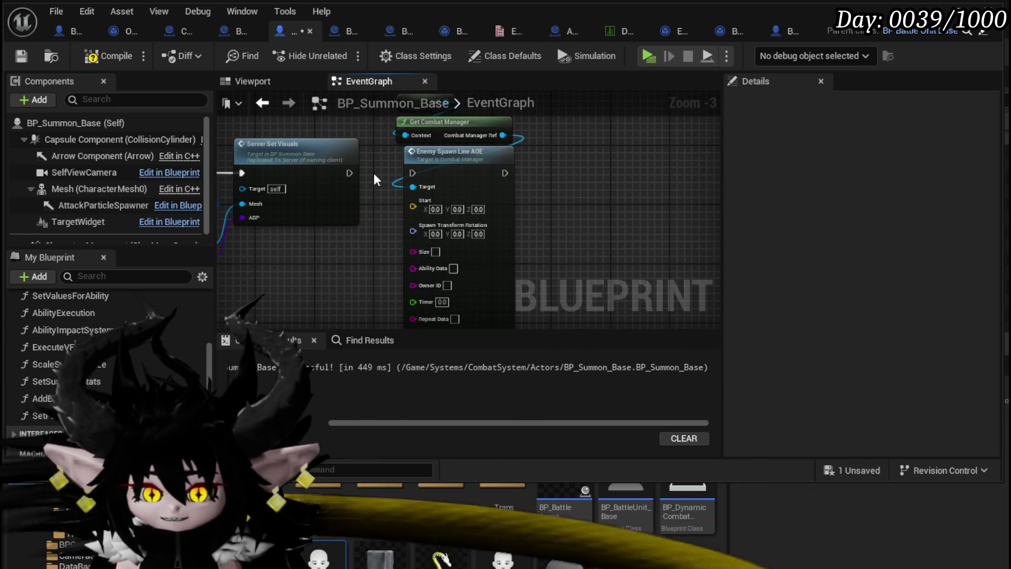
pyautogui.moveTo(374, 172)
pyautogui.mouseDown()
pyautogui.moveTo(467, 252)
pyautogui.moveTo(385, 208)
pyautogui.moveTo(342, 210)
pyautogui.mouseUp()
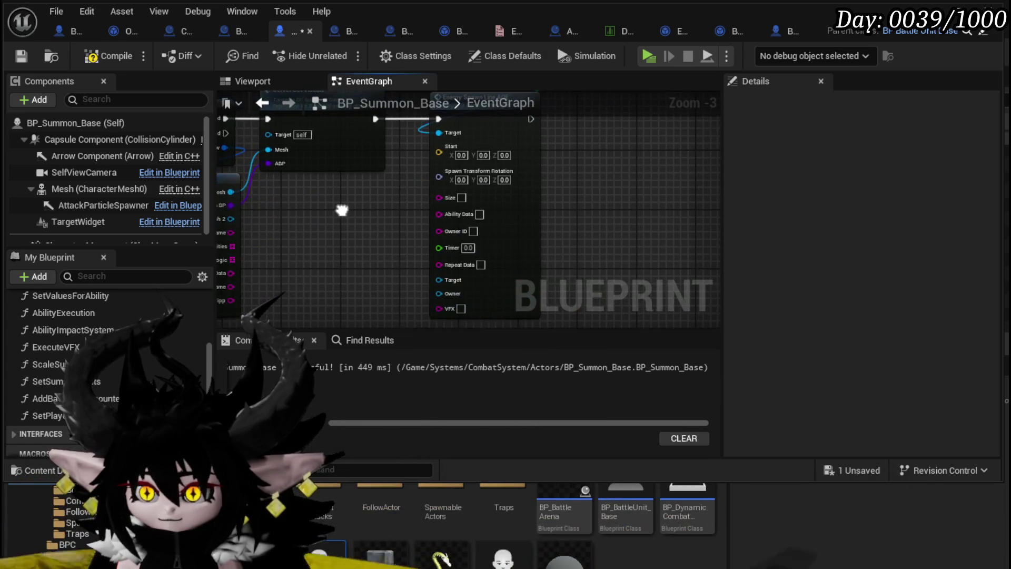
pyautogui.click(22, 56)
# - Delete the Self and Get Combat Manager nodes above the spawn node, clearing space for a new node
pyautogui.moveTo(391, 176); pyautogui.dragTo(382, 278)
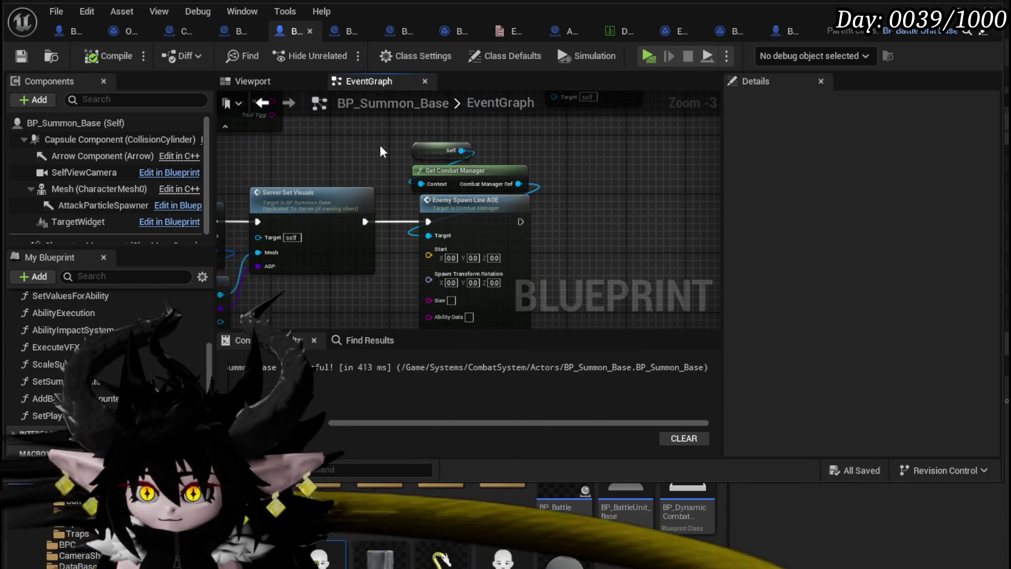
pyautogui.moveTo(375, 133)
pyautogui.mouseDown()
pyautogui.moveTo(453, 172)
pyautogui.moveTo(430, 100)
pyautogui.moveTo(846, 102)
pyautogui.mouseUp()
pyautogui.press('Delete')
pyautogui.moveTo(443, 218)
pyautogui.mouseDown()
pyautogui.moveTo(336, 223)
pyautogui.moveTo(367, 186)
pyautogui.moveTo(406, 221)
pyautogui.moveTo(469, 207)
pyautogui.mouseUp()
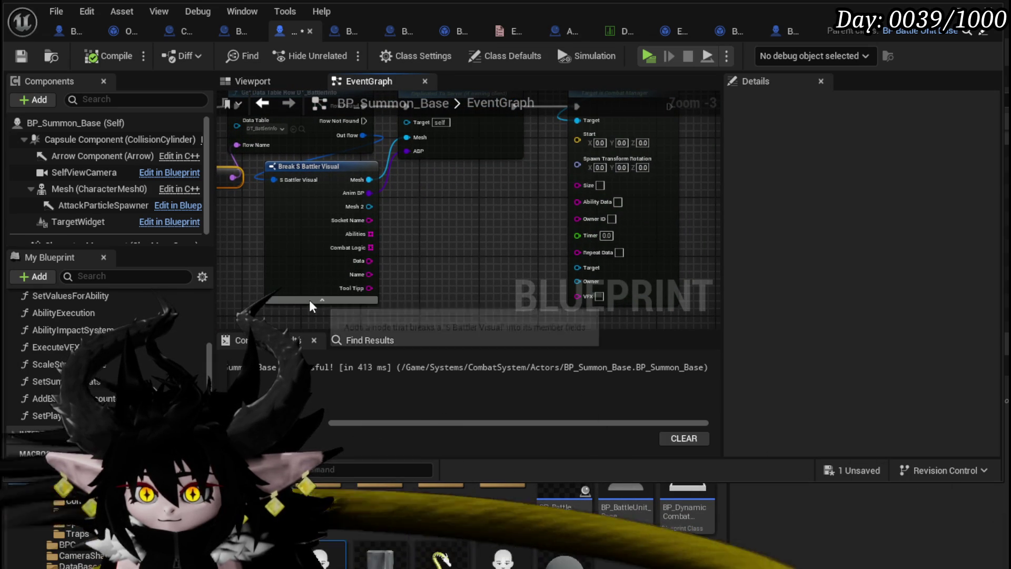
pyautogui.moveTo(360, 223)
pyautogui.mouseDown()
pyautogui.moveTo(384, 208)
pyautogui.moveTo(384, 226)
pyautogui.moveTo(440, 216)
pyautogui.moveTo(362, 214)
pyautogui.mouseUp()
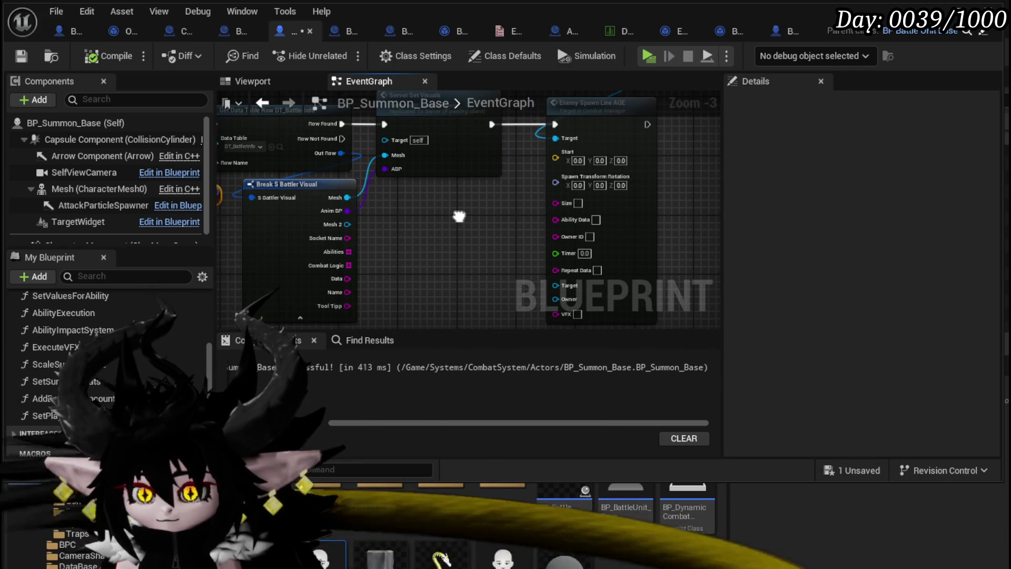
pyautogui.moveTo(459, 216)
pyautogui.mouseDown()
pyautogui.moveTo(578, 217)
pyautogui.moveTo(402, 217)
pyautogui.mouseUp()
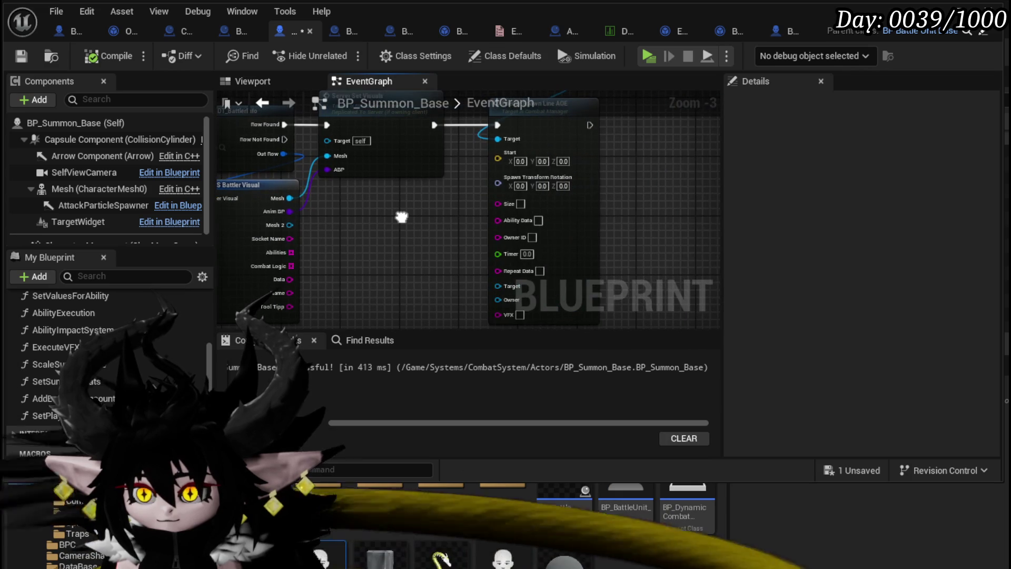
# - Add a Get Actor Location node wired into Enemy Spawn Line AOE's Start input
pyautogui.rightClick(340, 224)
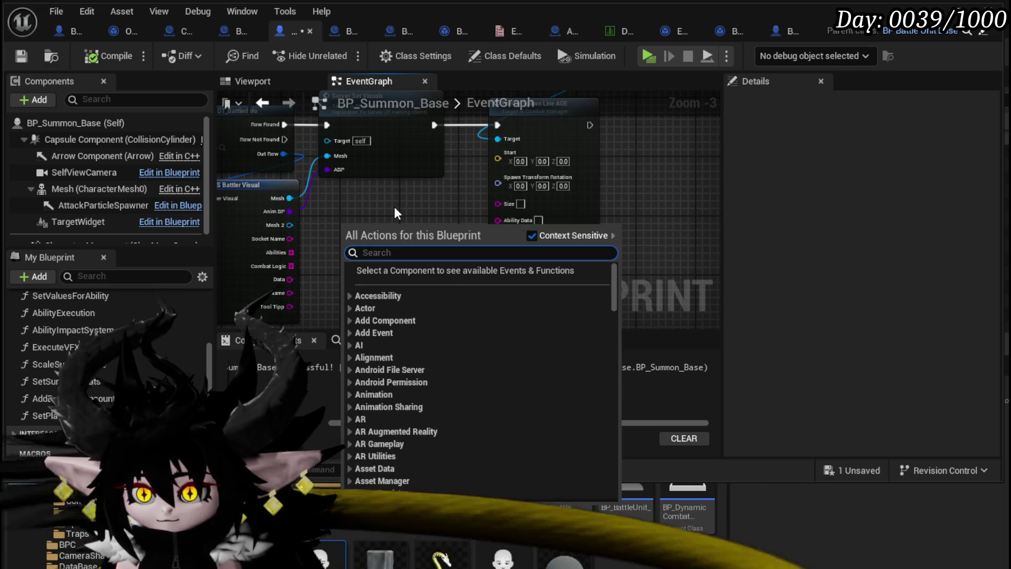
pyautogui.write('get actor location')
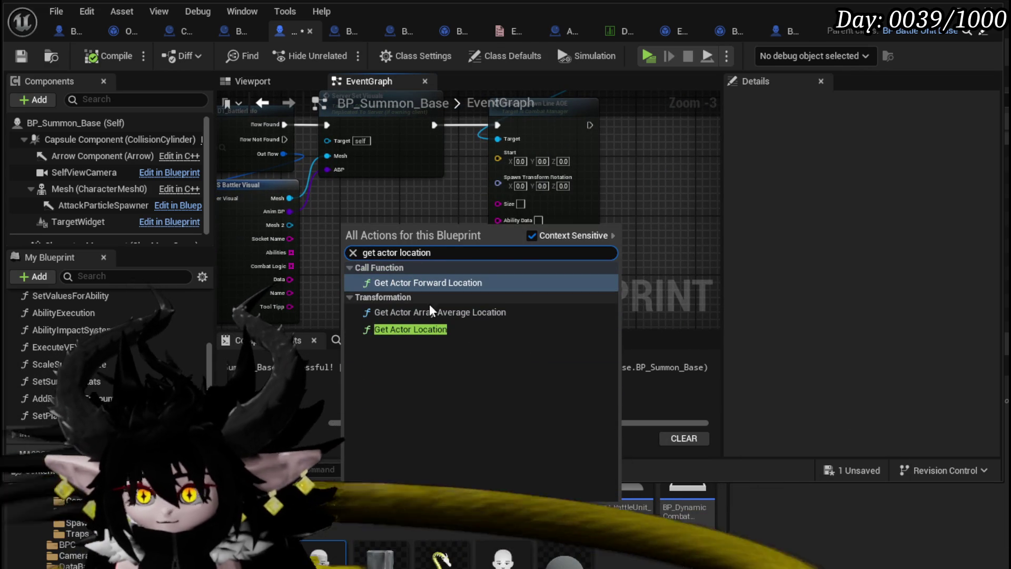
pyautogui.click(411, 330)
pyautogui.moveTo(510, 158); pyautogui.dragTo(510, 158)
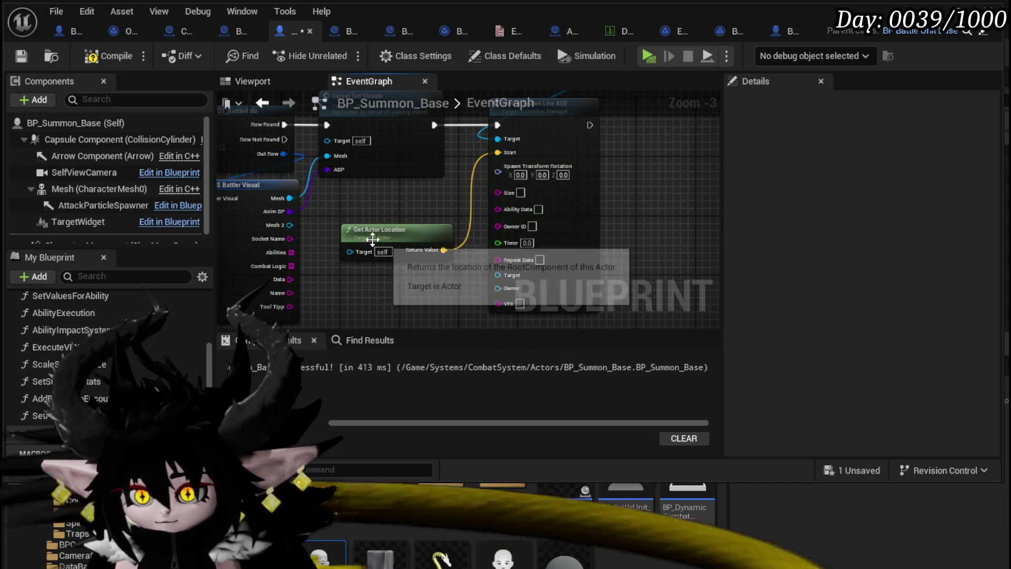
pyautogui.moveTo(380, 236); pyautogui.dragTo(372, 199)
# - Add a Get Actor Rotation node wired into Spawn Transform Rotation
pyautogui.rightClick(361, 252)
pyautogui.write('ge')
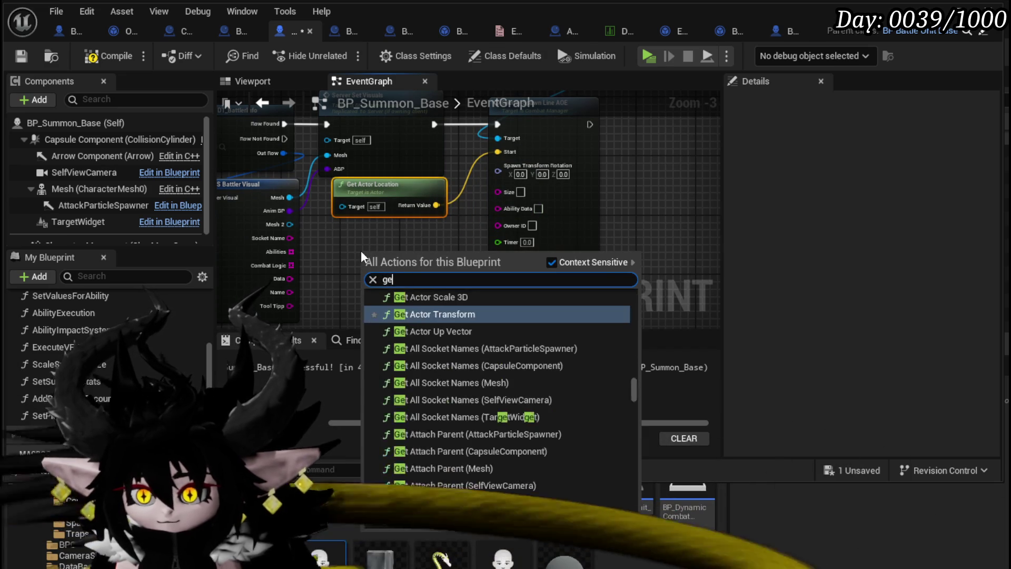
pyautogui.write('t actor rotation')
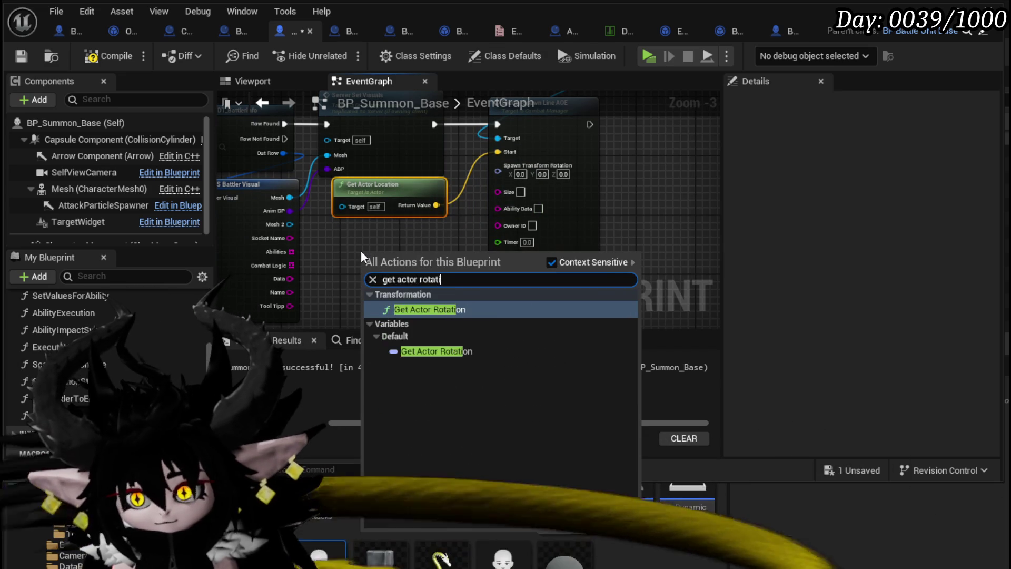
pyautogui.click(451, 308)
pyautogui.moveTo(395, 231)
pyautogui.mouseDown()
pyautogui.moveTo(503, 179)
pyautogui.moveTo(552, 171)
pyautogui.mouseUp()
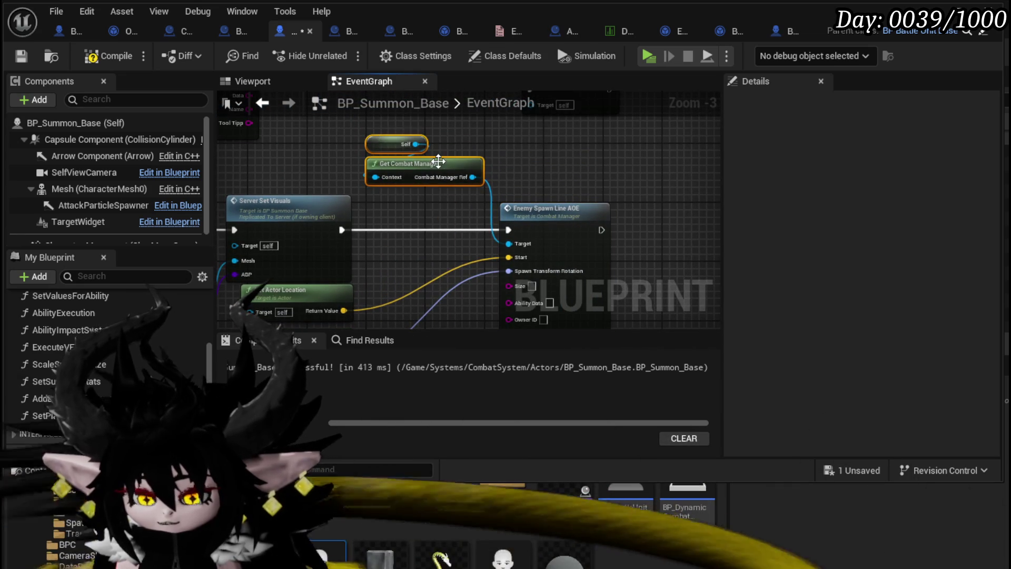
# - Tidy the Get Actor and spawn nodes into one group, then compile and save the blueprint
pyautogui.moveTo(440, 162); pyautogui.dragTo(559, 169)
pyautogui.moveTo(384, 188)
pyautogui.mouseDown()
pyautogui.moveTo(400, 250)
pyautogui.moveTo(438, 232)
pyautogui.mouseUp()
pyautogui.moveTo(354, 220)
pyautogui.mouseDown()
pyautogui.moveTo(444, 197)
pyautogui.moveTo(479, 159)
pyautogui.moveTo(365, 312)
pyautogui.moveTo(606, 129)
pyautogui.moveTo(605, 103)
pyautogui.mouseUp()
pyautogui.moveTo(623, 161)
pyautogui.mouseDown()
pyautogui.moveTo(425, 176)
pyautogui.moveTo(491, 178)
pyautogui.mouseUp()
pyautogui.moveTo(361, 266)
pyautogui.mouseDown()
pyautogui.moveTo(314, 134)
pyautogui.moveTo(328, 156)
pyautogui.mouseUp()
pyautogui.press('F7')
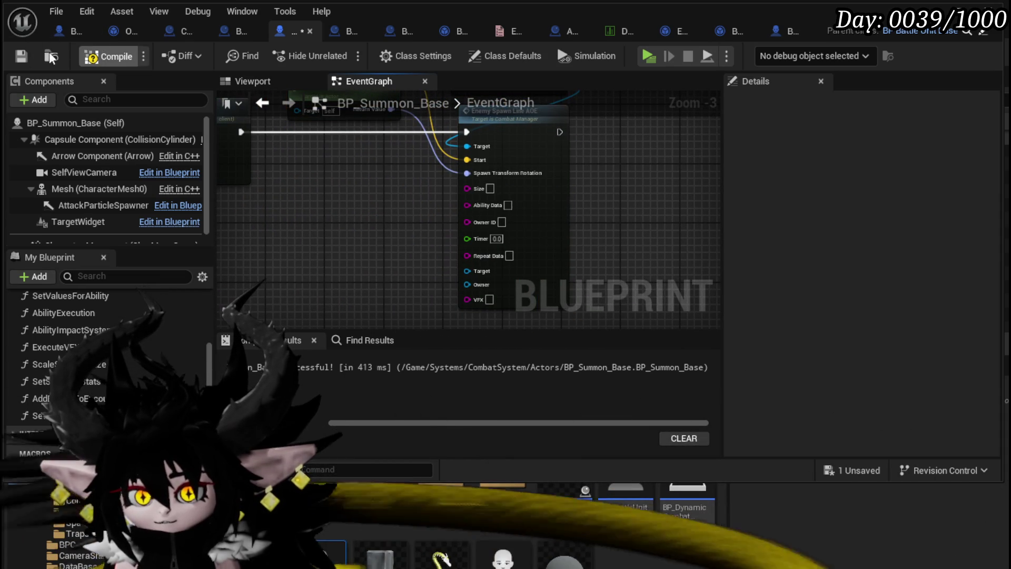
pyautogui.click(22, 56)
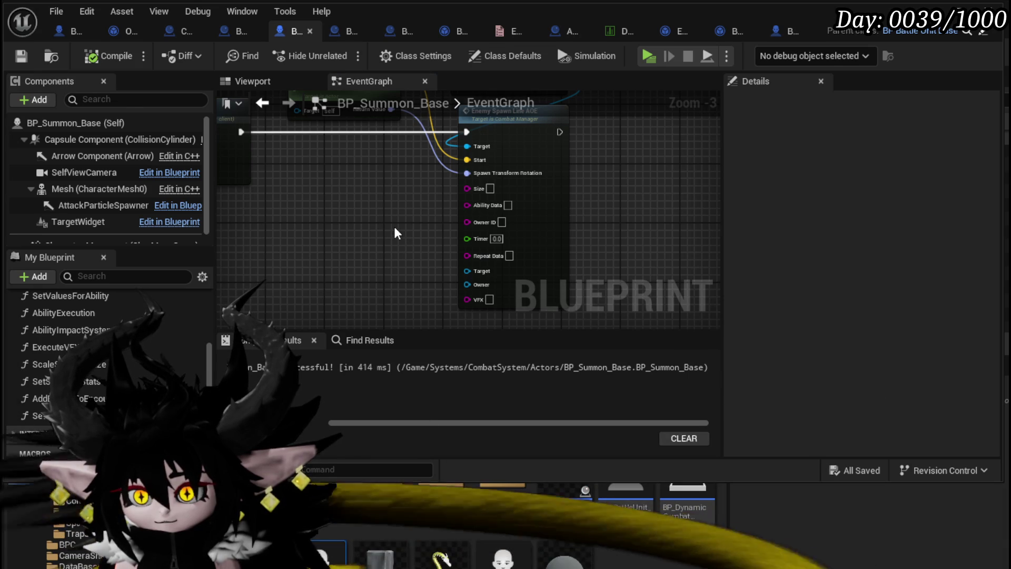
pyautogui.moveTo(399, 226); pyautogui.dragTo(342, 242)
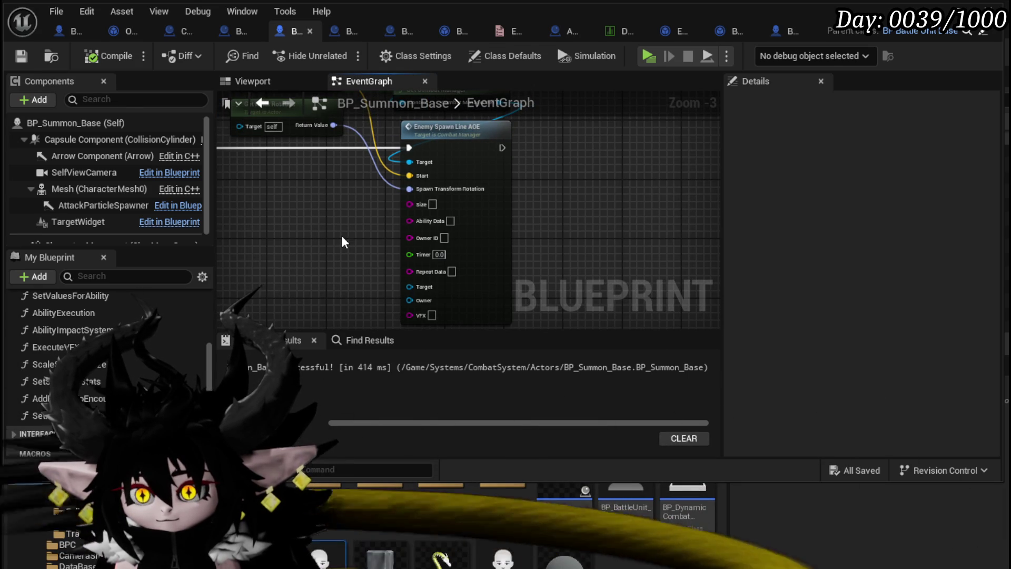
# - Place a Make Literal String node left of Enemy Spawn Line AOE, then switch to DT_BattlerInfo
pyautogui.scroll(2, 343, 240)
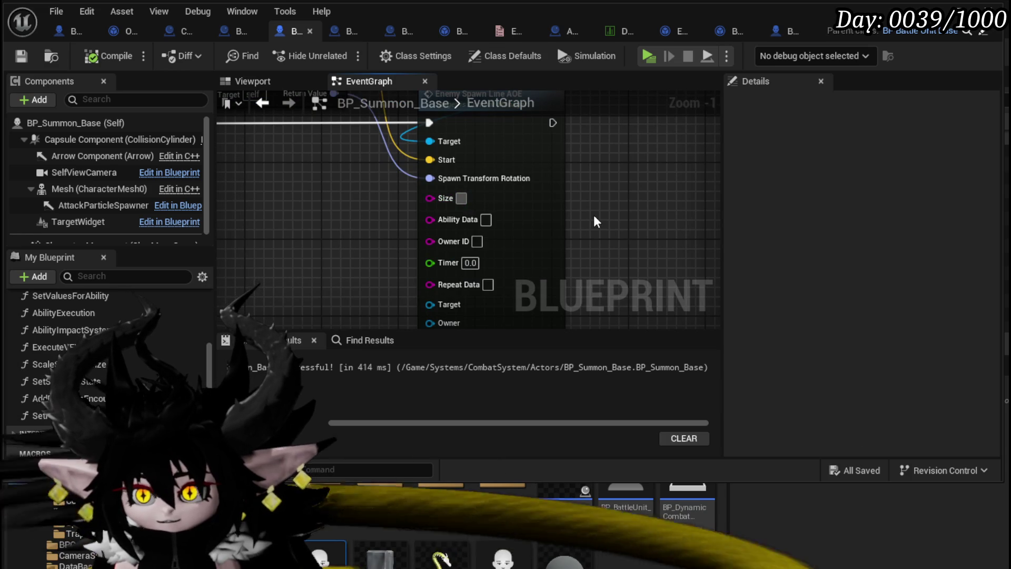
pyautogui.scroll(-2, 323, 238)
pyautogui.moveTo(341, 232)
pyautogui.mouseDown()
pyautogui.moveTo(504, 221)
pyautogui.moveTo(583, 232)
pyautogui.moveTo(335, 239)
pyautogui.moveTo(350, 226)
pyautogui.moveTo(333, 220)
pyautogui.moveTo(478, 187)
pyautogui.mouseUp()
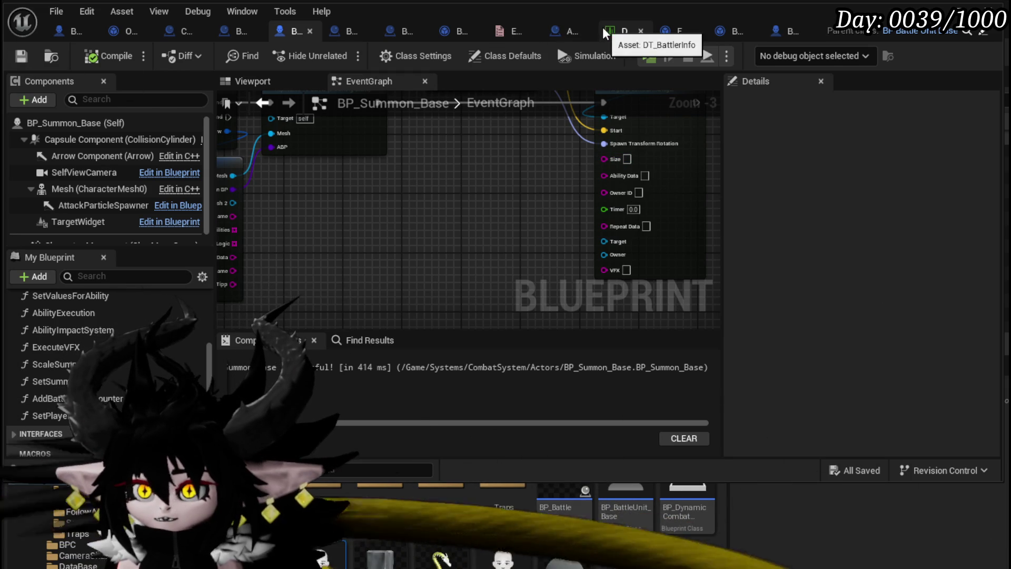
pyautogui.rightClick(374, 213)
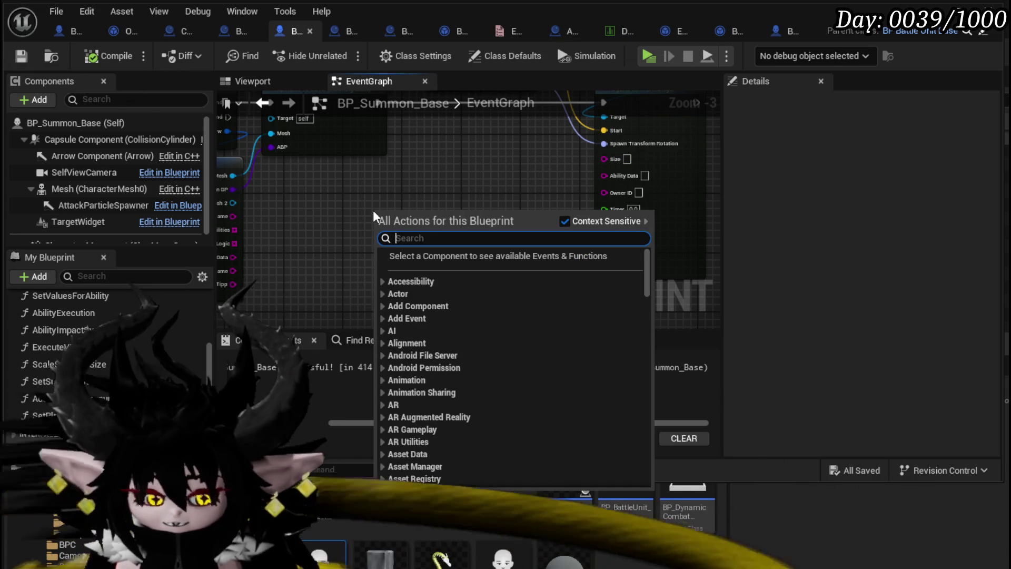
pyautogui.write('make liter')
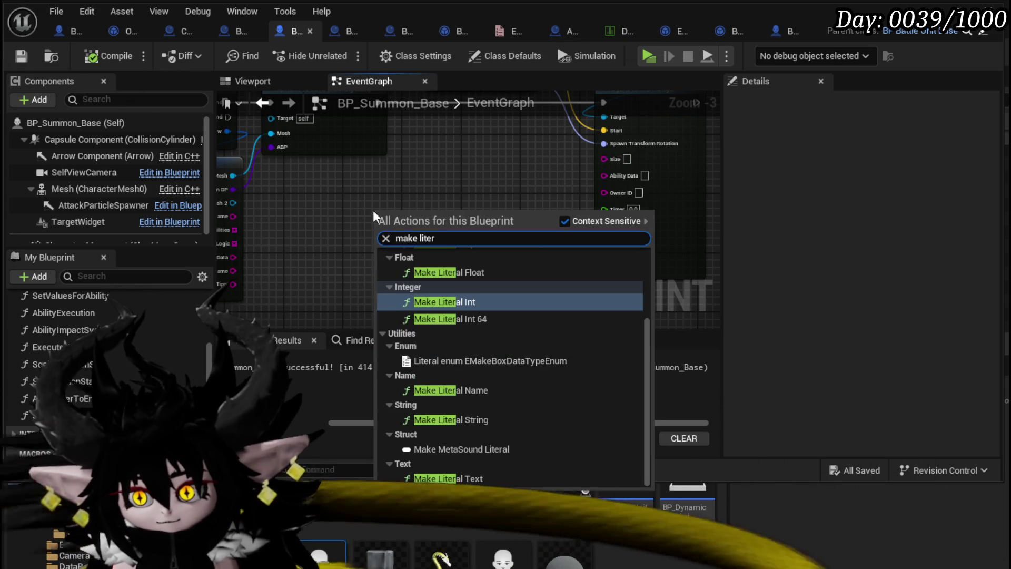
pyautogui.write('al stri')
pyautogui.press('Return')
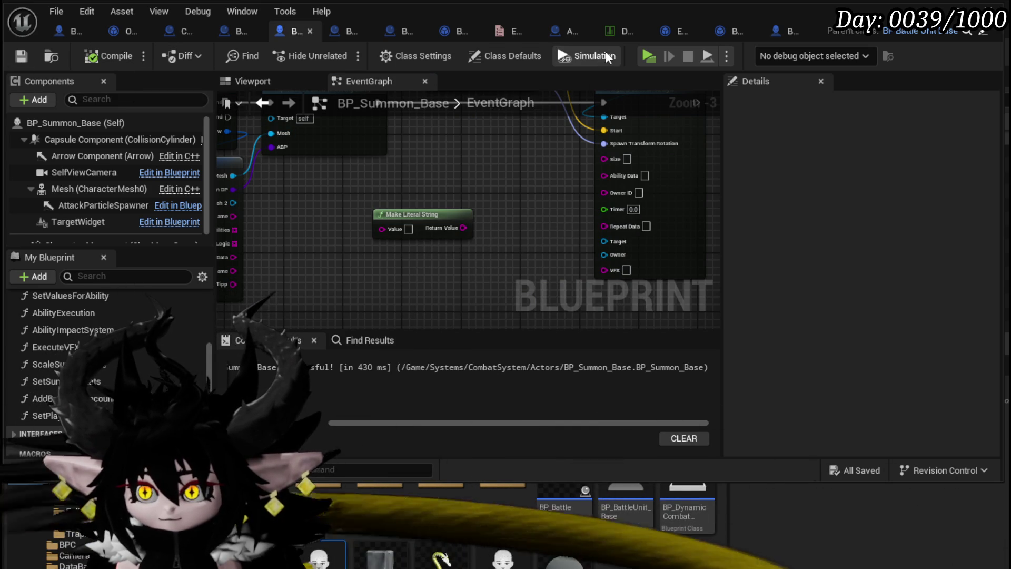
pyautogui.click(607, 31)
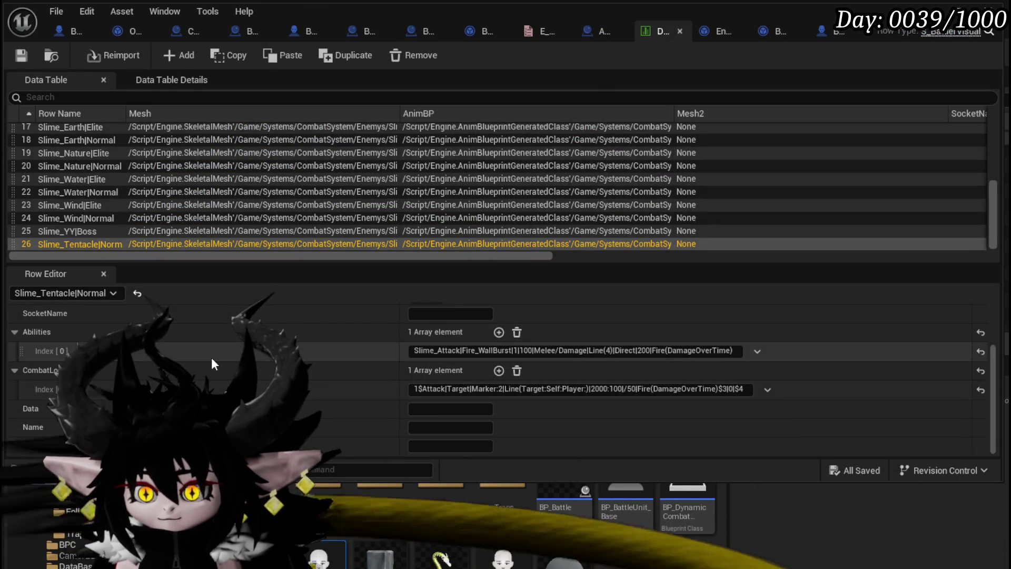
# - Copy Slime_Tentacle|Normal's CombatLogic Index 0 string and go back to BP_Summon_Base
pyautogui.click(416, 388)
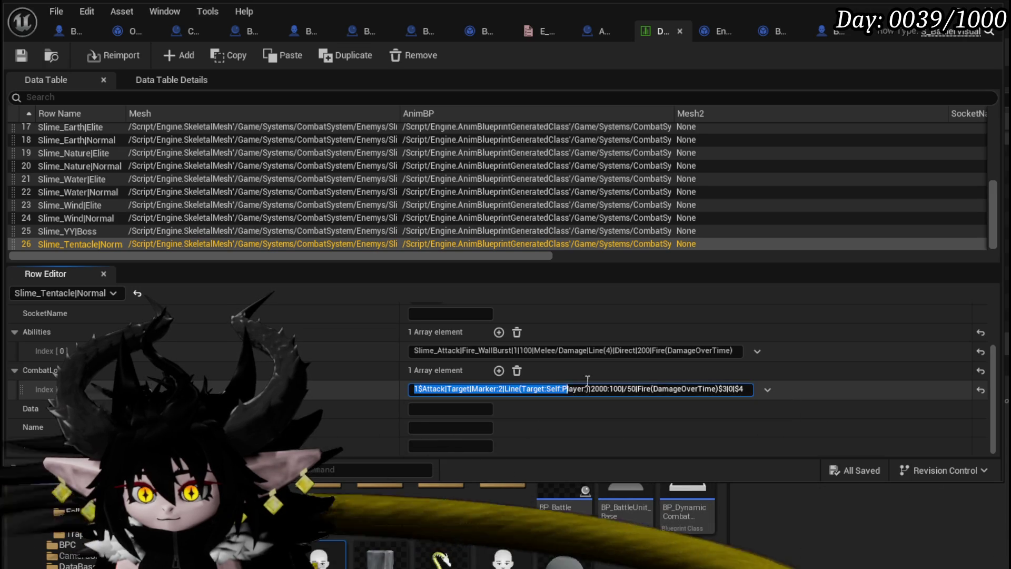
pyautogui.click(21, 55)
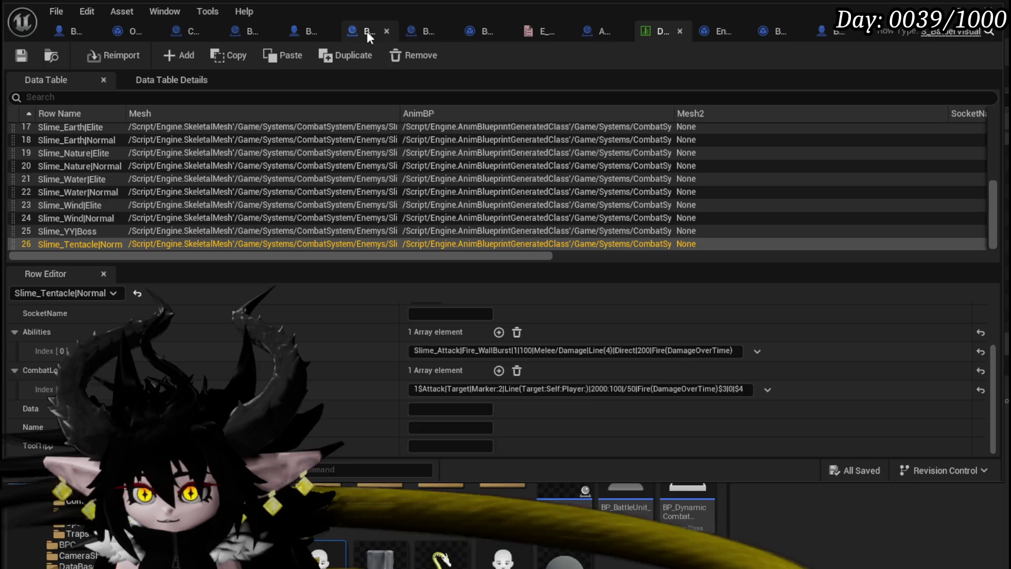
# - Paste the copied Fire line-attack string into Make Literal String's value and save the blueprint
pyautogui.click(302, 31)
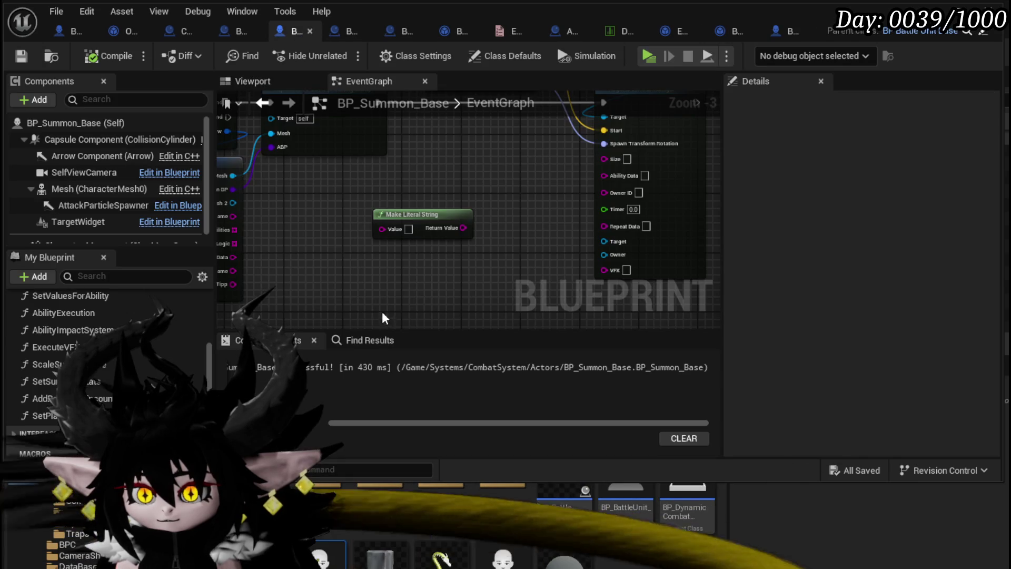
pyautogui.click(406, 230)
pyautogui.hotkey('ctrl', 'v')
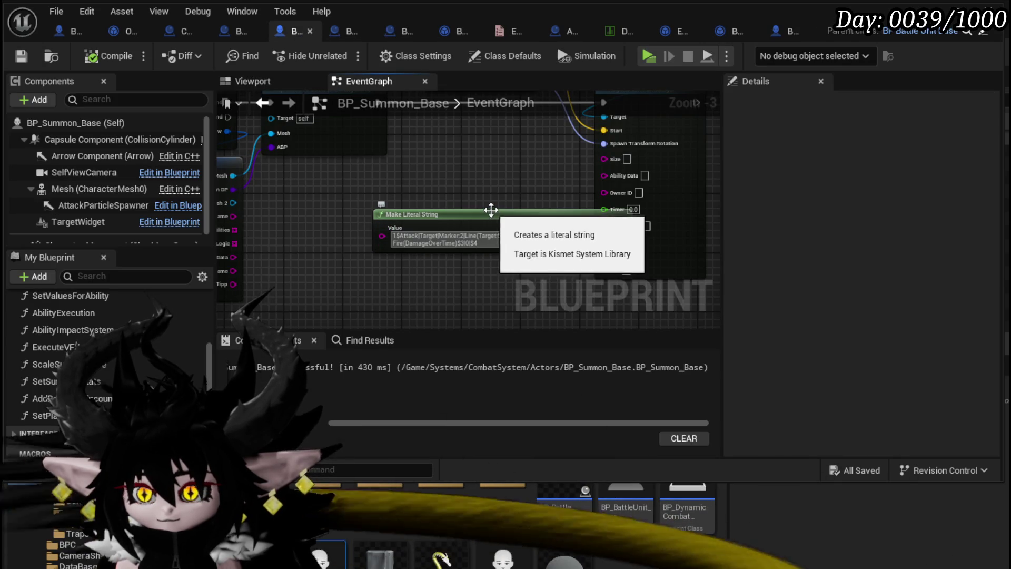
pyautogui.moveTo(493, 213); pyautogui.dragTo(416, 179)
pyautogui.scroll(1, 352, 232)
pyautogui.click(353, 232)
pyautogui.scroll(2, 352, 232)
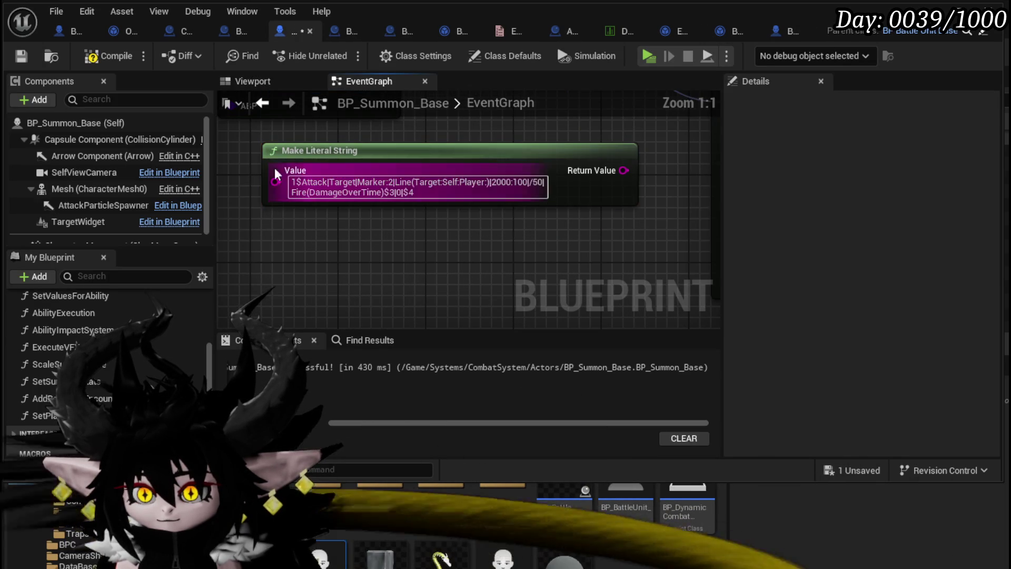
pyautogui.click(26, 55)
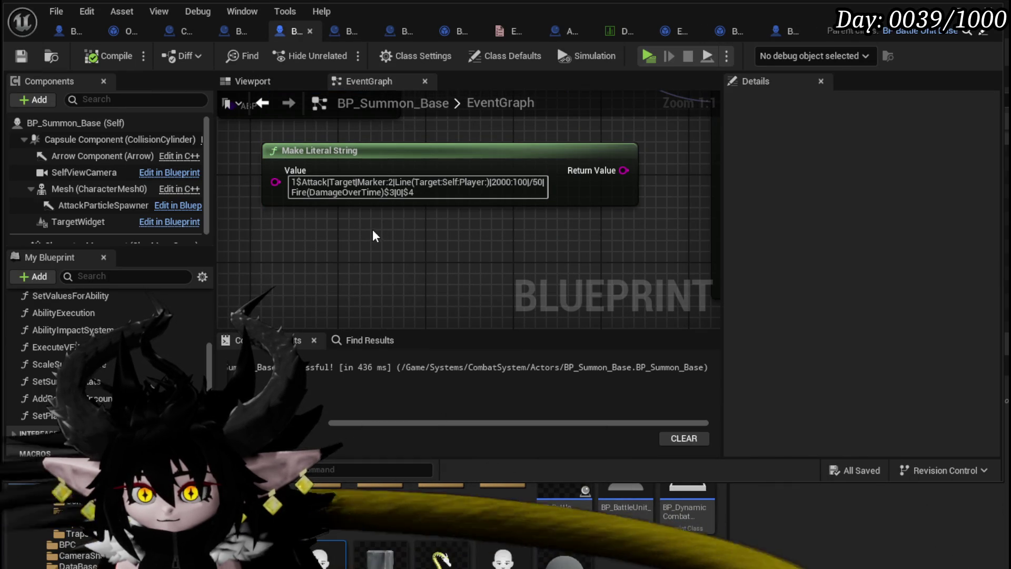
# - Reposition Make Literal String and Enemy Spawn Line AOE, then search the node list for 'get battler id'
pyautogui.scroll(-2, 372, 229)
pyautogui.moveTo(457, 205); pyautogui.dragTo(393, 212)
pyautogui.scroll(-2, 521, 211)
pyautogui.moveTo(504, 158); pyautogui.dragTo(618, 157)
pyautogui.click(343, 227)
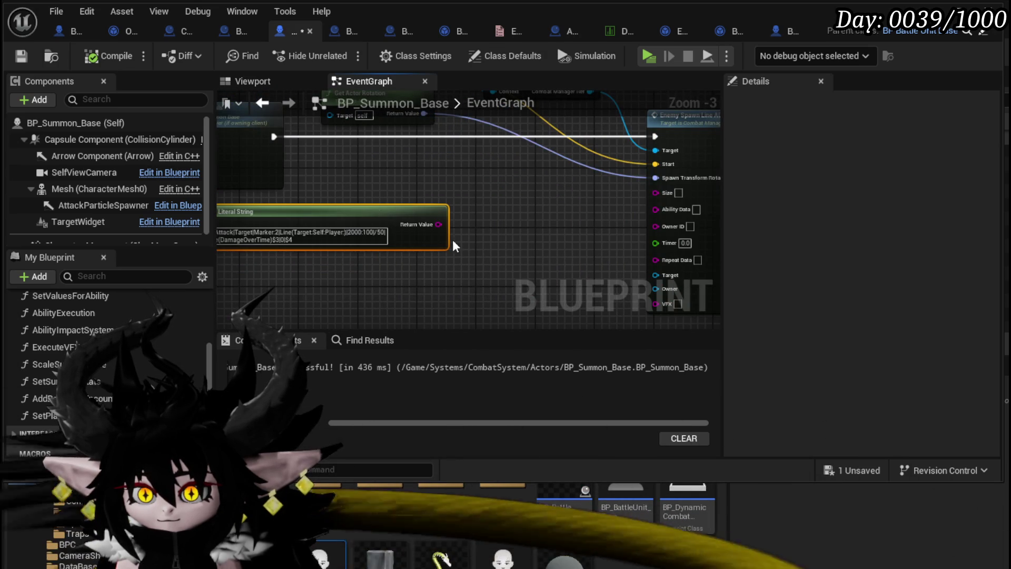
pyautogui.scroll(1, 449, 259)
pyautogui.scroll(3, 436, 247)
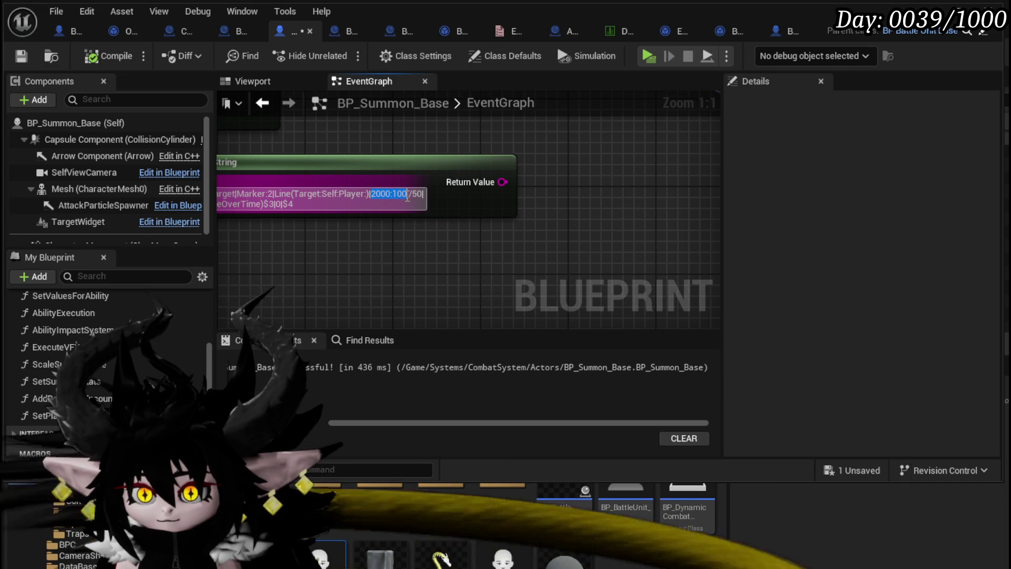
pyautogui.scroll(-2, 577, 230)
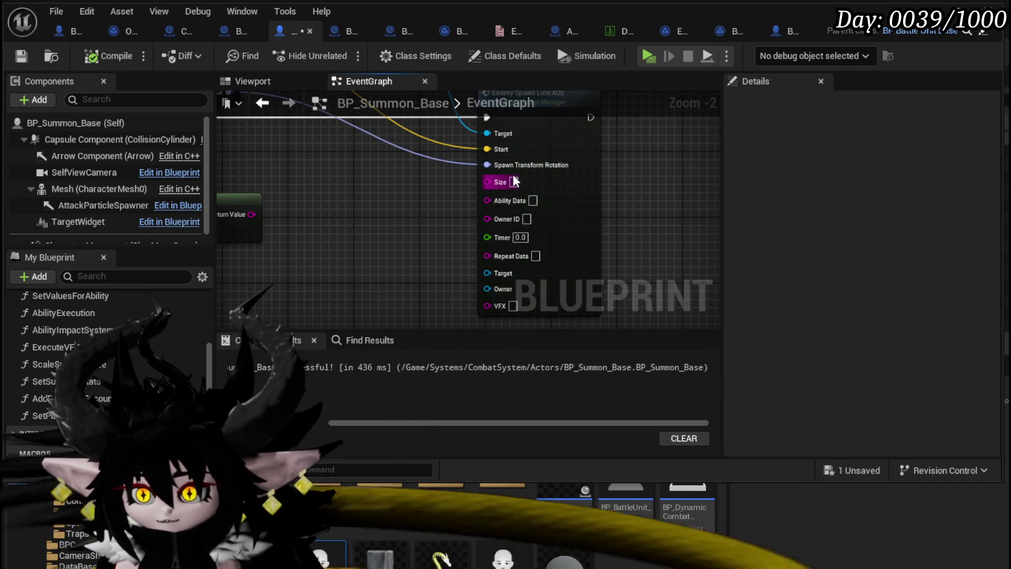
pyautogui.moveTo(427, 214)
pyautogui.mouseDown()
pyautogui.moveTo(422, 230)
pyautogui.moveTo(544, 220)
pyautogui.moveTo(462, 221)
pyautogui.moveTo(627, 229)
pyautogui.moveTo(334, 222)
pyautogui.mouseUp()
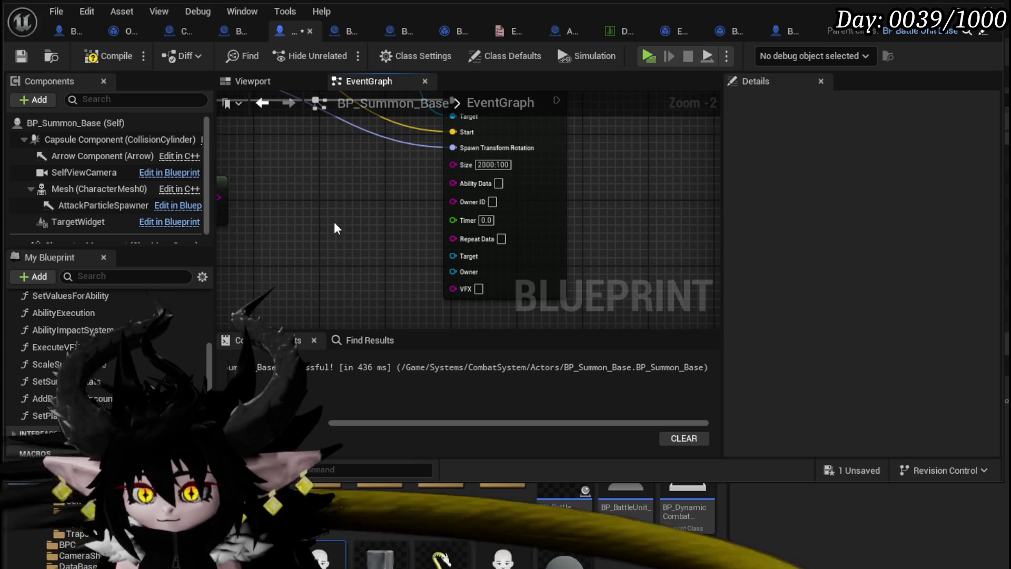
pyautogui.rightClick(328, 224)
pyautogui.write('get ba')
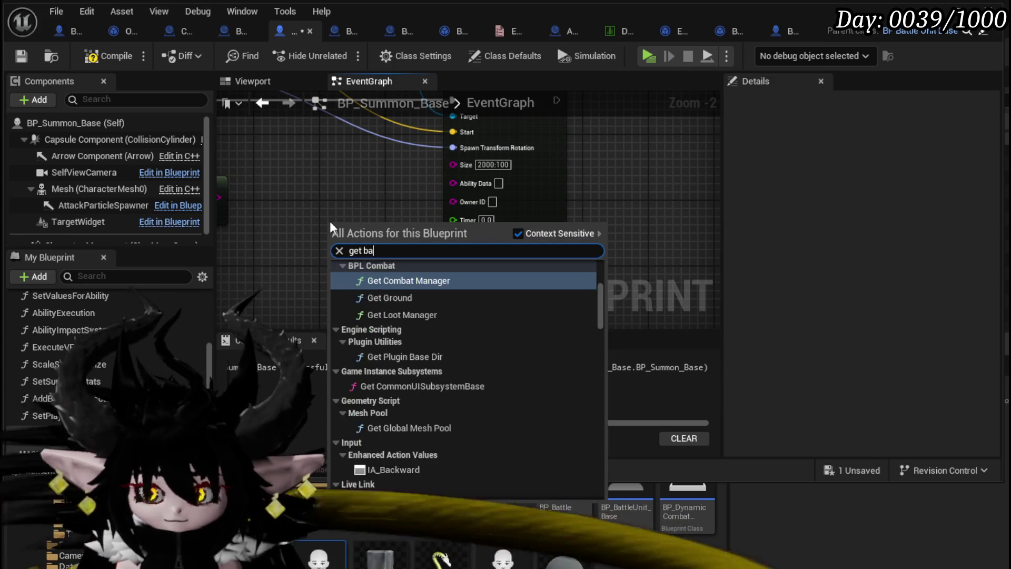
pyautogui.write('ttler id')
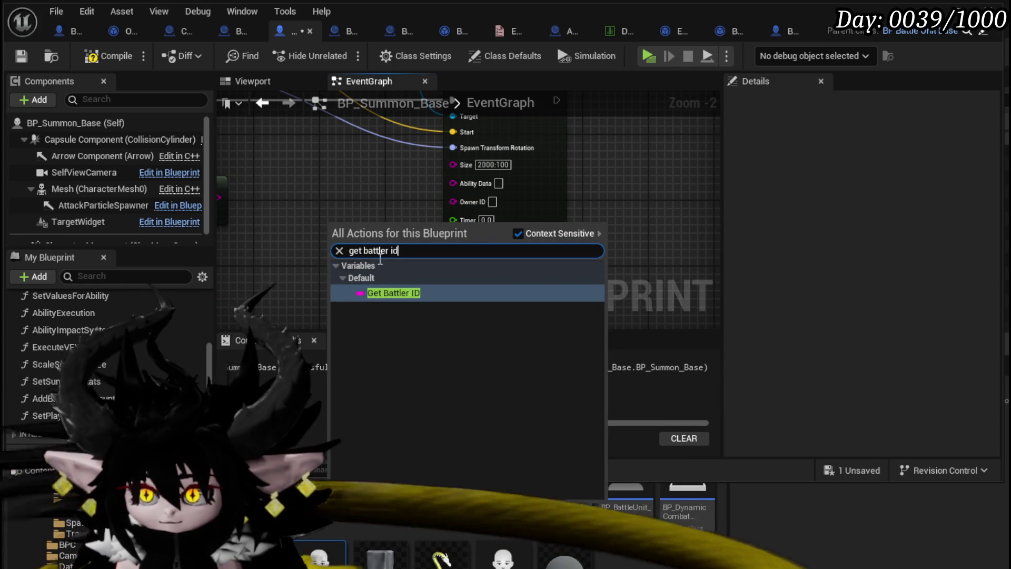
# - Wire a Battler ID getter into Owner ID and set Timer to 2.0
pyautogui.click(395, 293)
pyautogui.moveTo(443, 196); pyautogui.dragTo(453, 201)
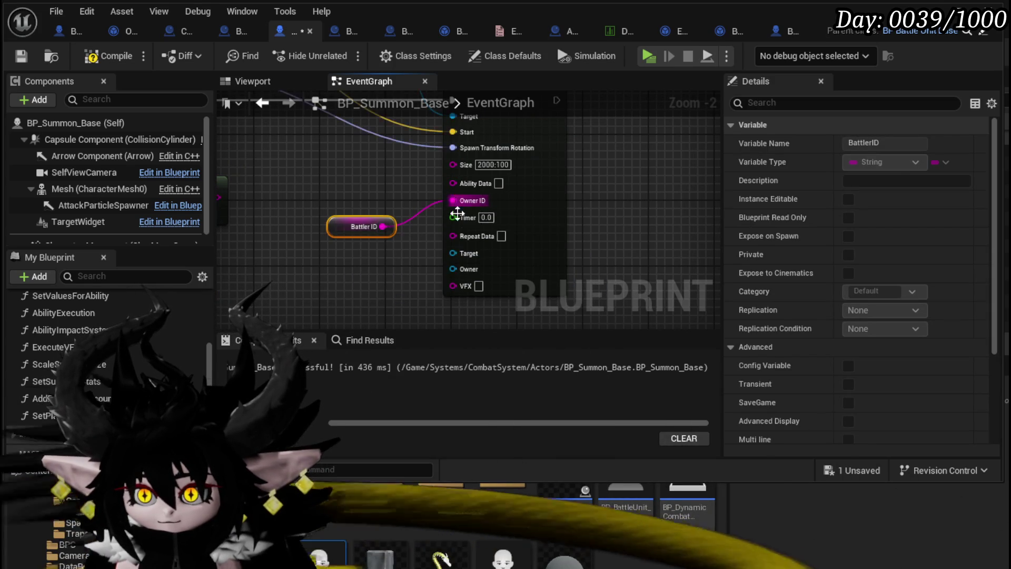
pyautogui.write('2')
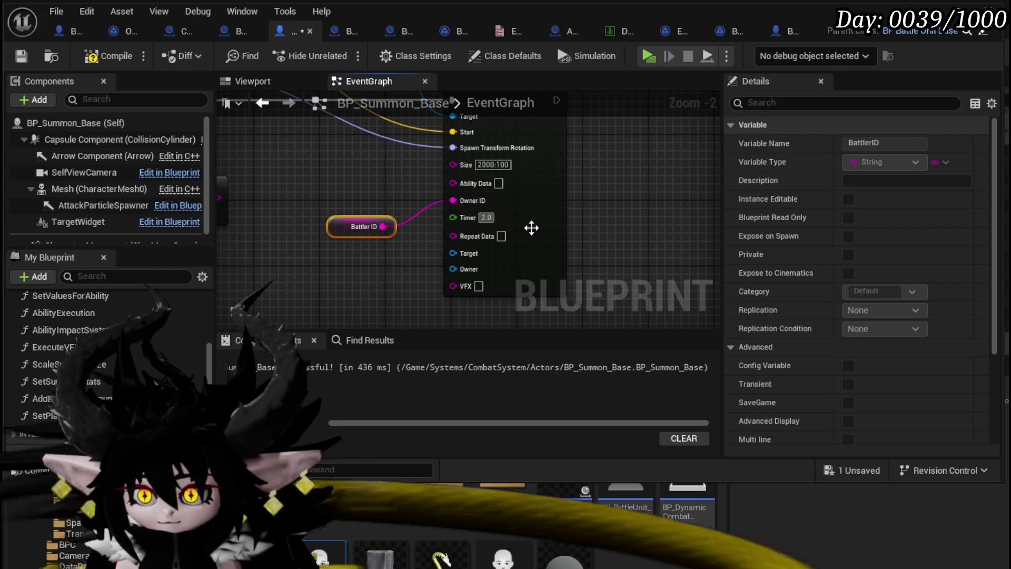
pyautogui.click(330, 277)
# - Add a Get Encounter node with Self as Context, then search 'get current con' for Encounter ID
pyautogui.moveTo(396, 226); pyautogui.dragTo(420, 201)
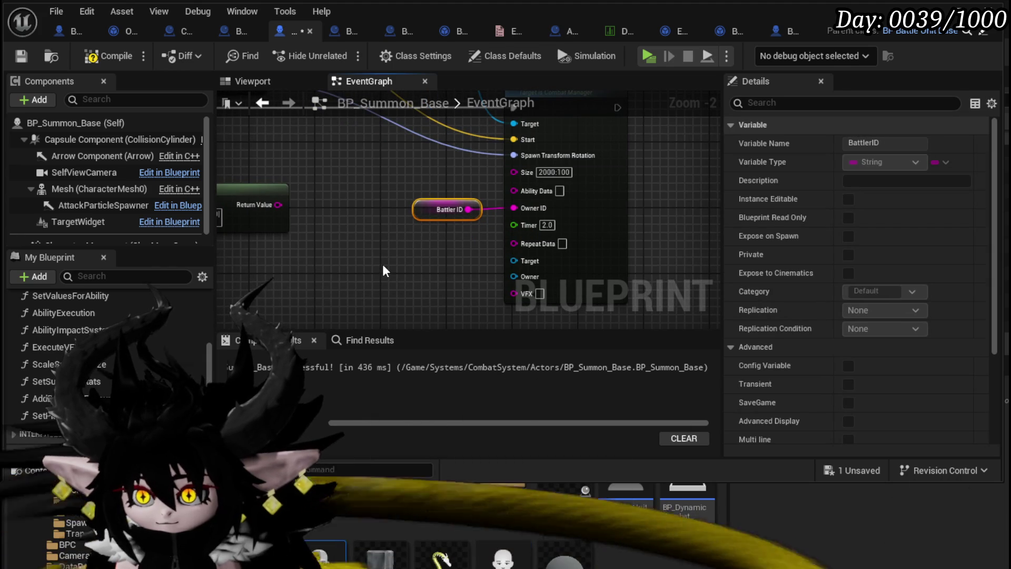
pyautogui.moveTo(383, 264)
pyautogui.mouseDown()
pyautogui.moveTo(377, 276)
pyautogui.moveTo(477, 253)
pyautogui.moveTo(589, 248)
pyautogui.moveTo(300, 235)
pyautogui.moveTo(336, 243)
pyautogui.moveTo(296, 258)
pyautogui.mouseUp()
pyautogui.rightClick(336, 242)
pyautogui.rightClick(296, 259)
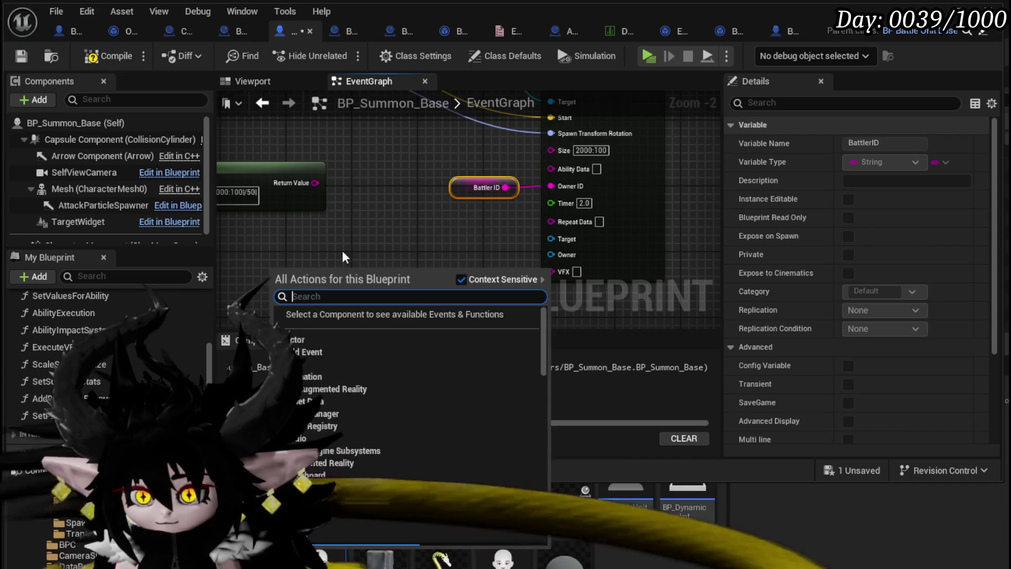
pyautogui.write('g')
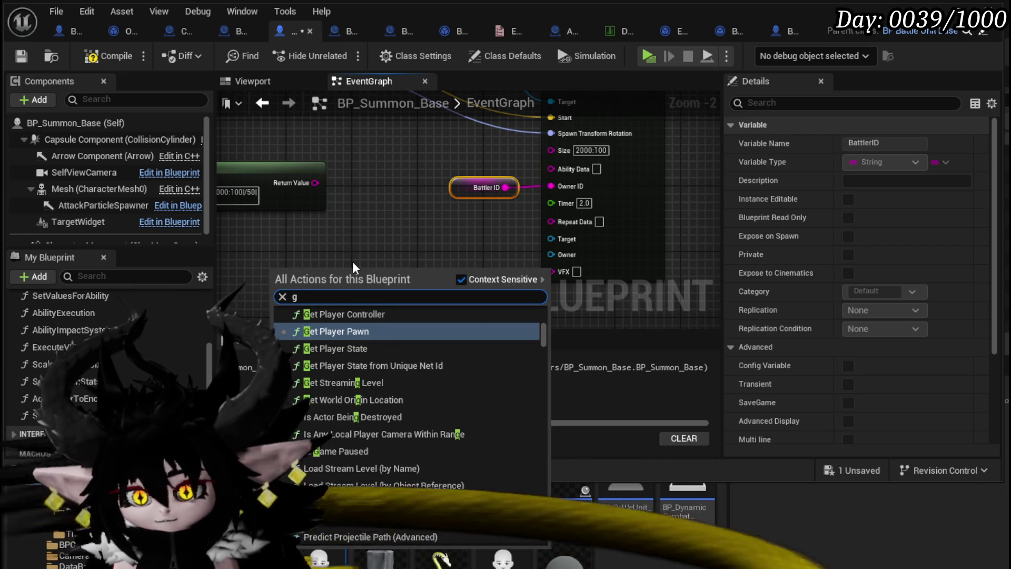
pyautogui.write('et encoun')
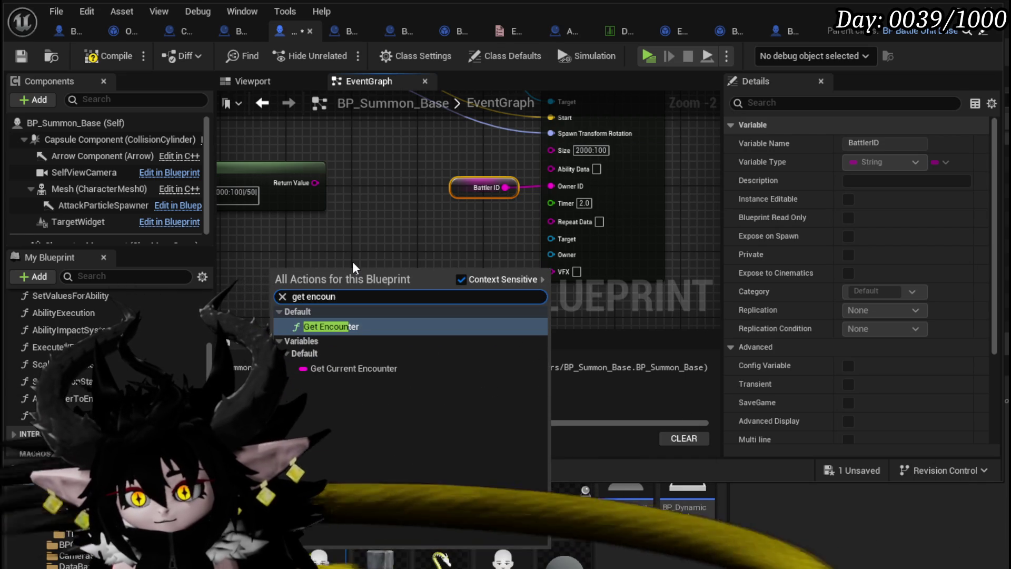
pyautogui.press('Return')
pyautogui.moveTo(341, 216); pyautogui.dragTo(479, 196)
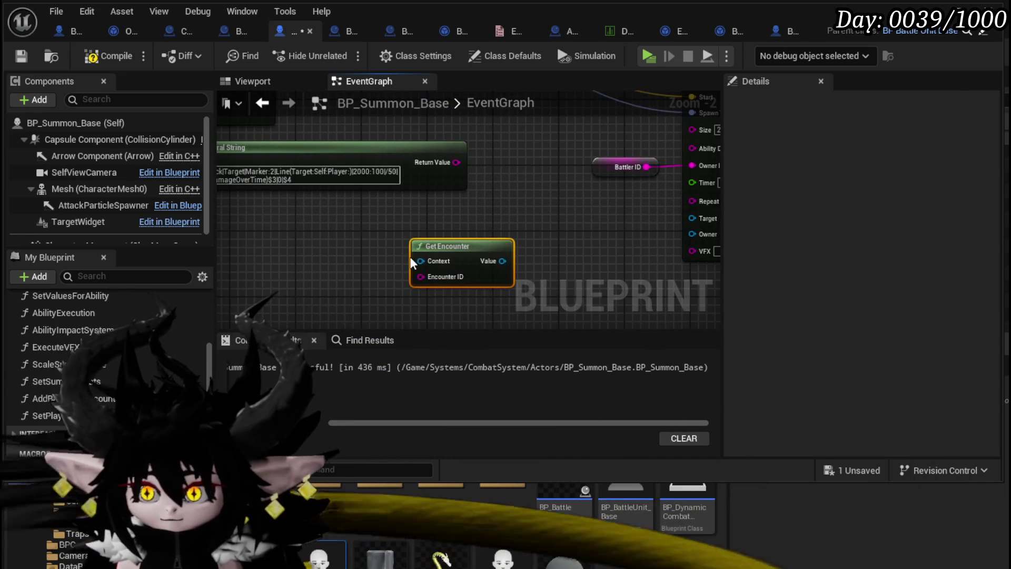
pyautogui.moveTo(421, 262); pyautogui.dragTo(346, 254)
pyautogui.write('Self')
pyautogui.press('Return')
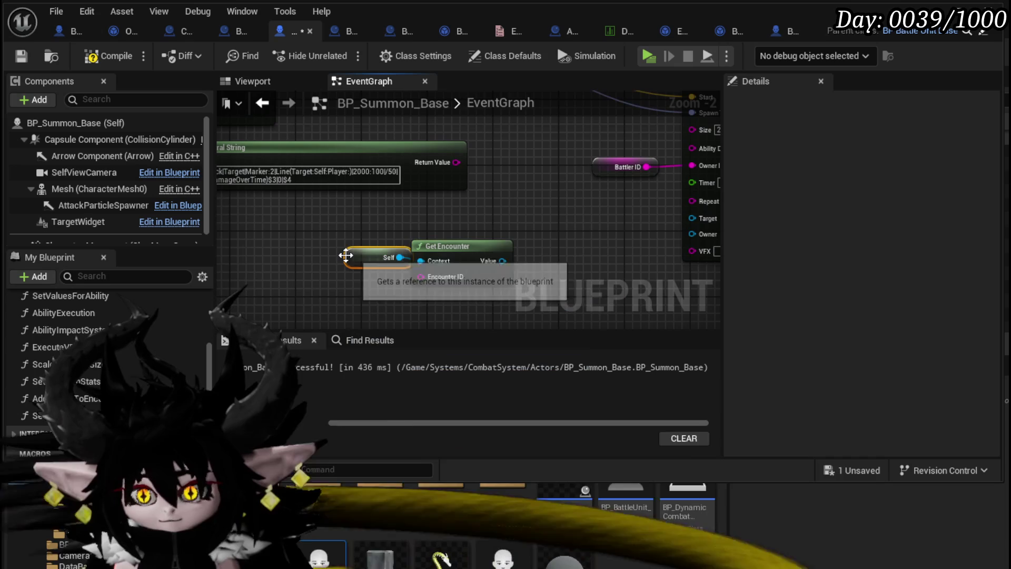
pyautogui.moveTo(433, 285); pyautogui.dragTo(345, 298)
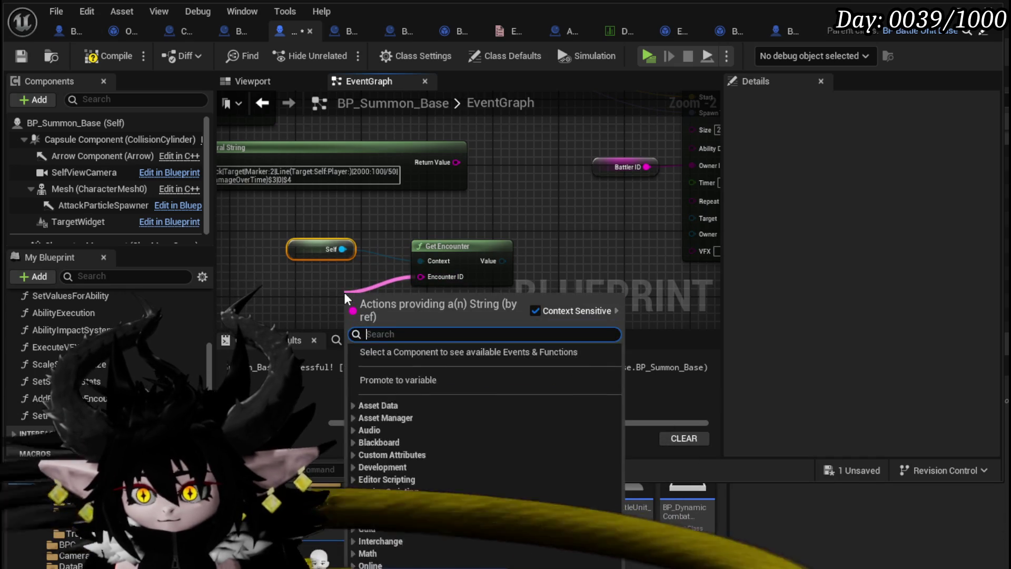
pyautogui.write('get current con')
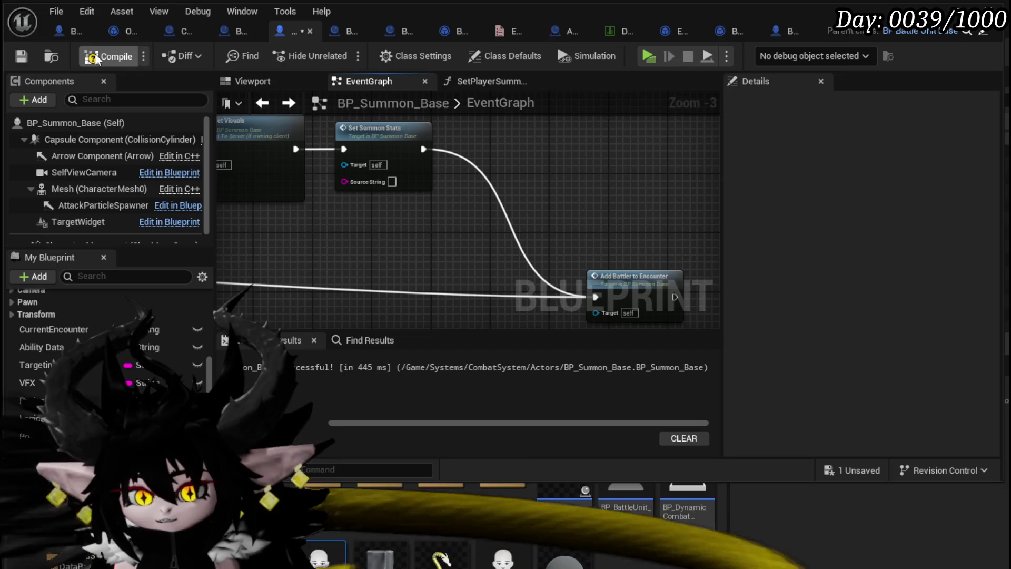
pyautogui.scroll(-4, 393, 233)
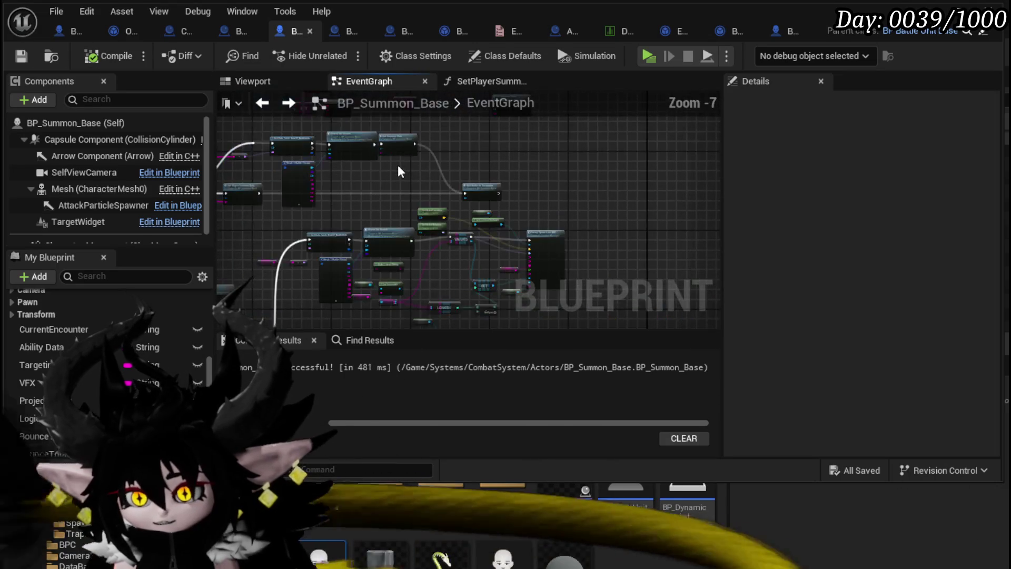
pyautogui.scroll(5, 397, 165)
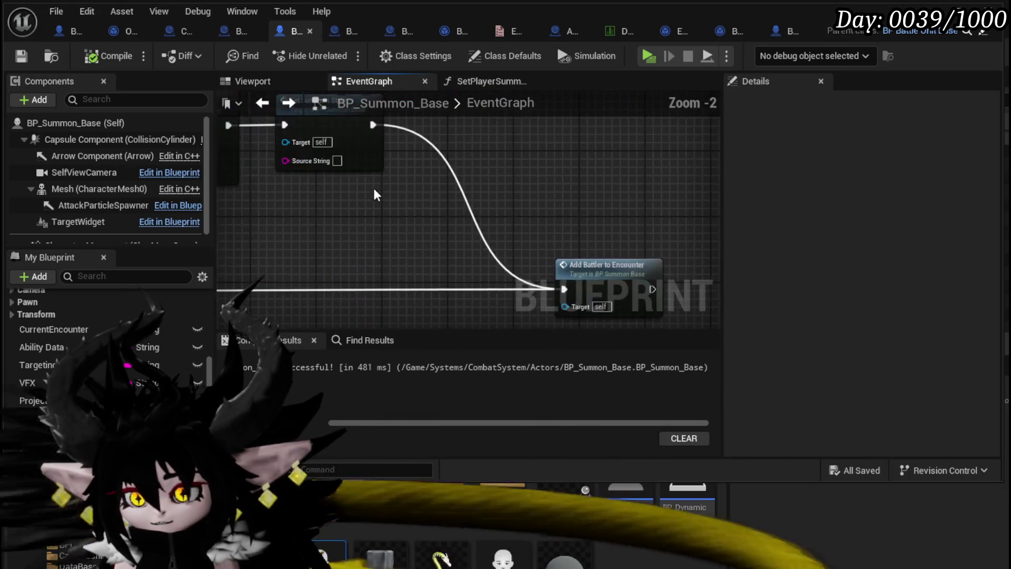
pyautogui.scroll(-6, 409, 169)
pyautogui.scroll(5, 412, 188)
pyautogui.scroll(-4, 522, 191)
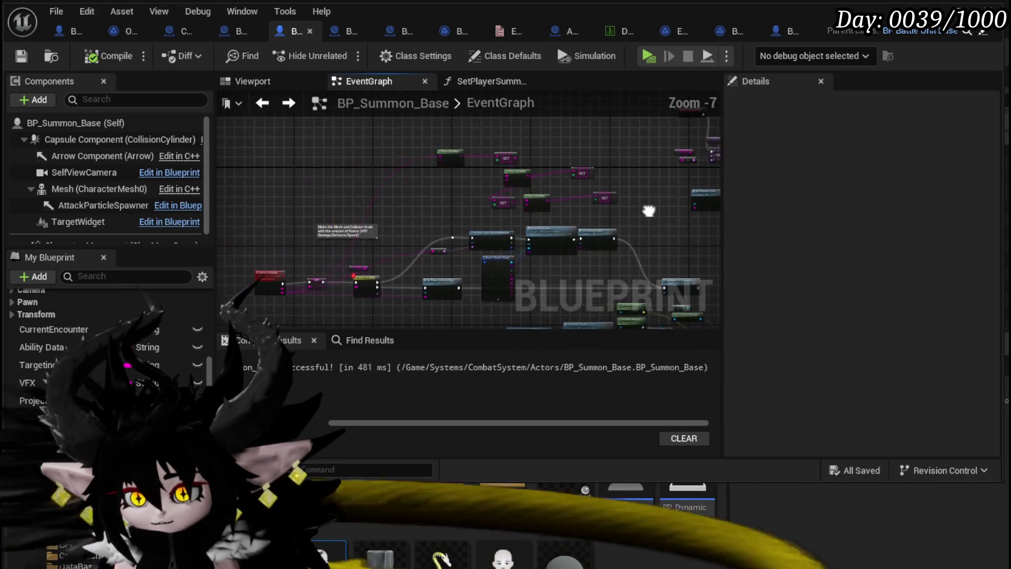
pyautogui.moveTo(521, 191)
pyautogui.mouseDown()
pyautogui.moveTo(316, 195)
pyautogui.moveTo(434, 200)
pyautogui.mouseUp()
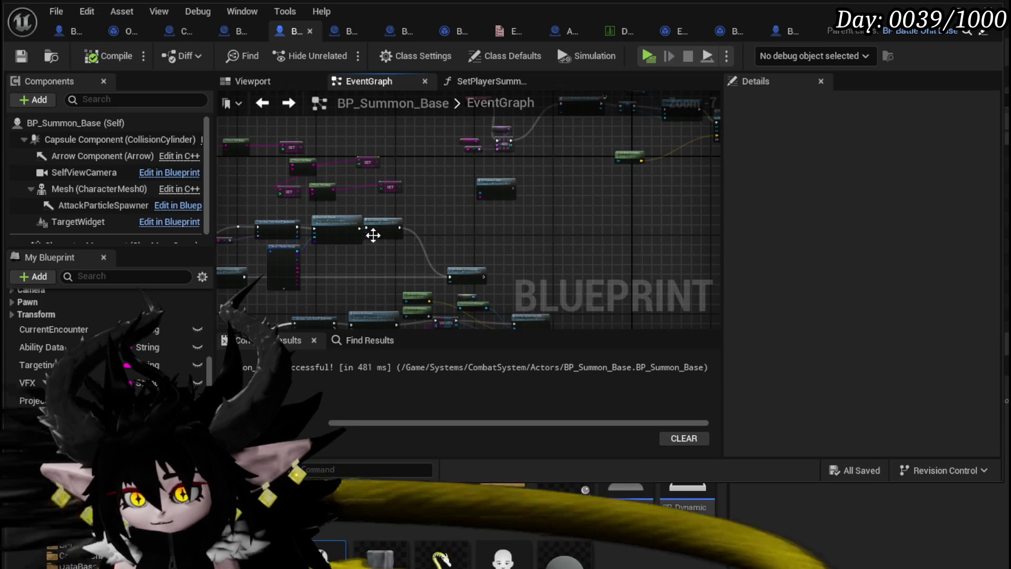
pyautogui.scroll(3, 373, 235)
pyautogui.doubleClick(397, 242)
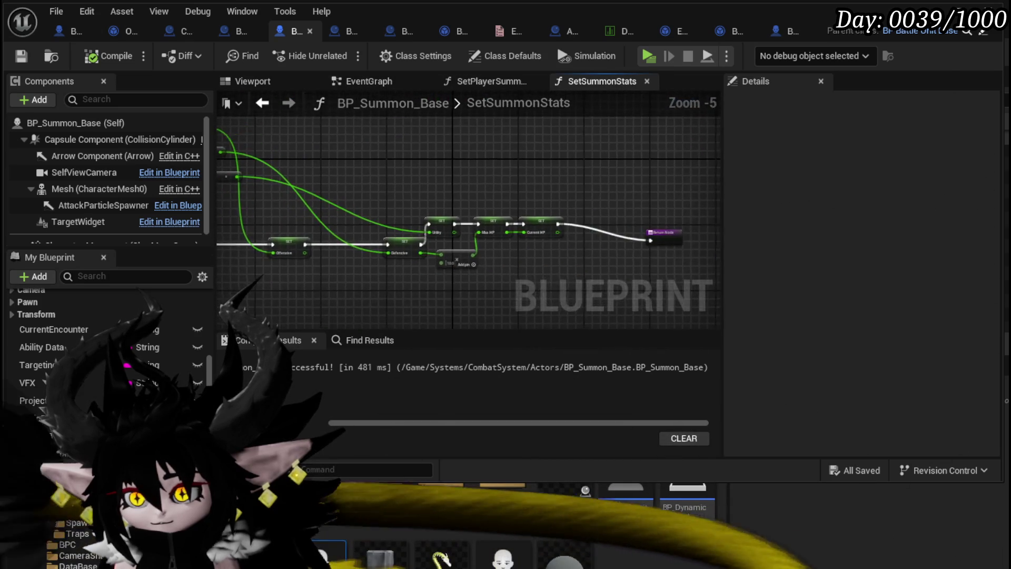
pyautogui.moveTo(222, 239)
pyautogui.mouseDown()
pyautogui.moveTo(495, 235)
pyautogui.moveTo(419, 229)
pyautogui.mouseUp()
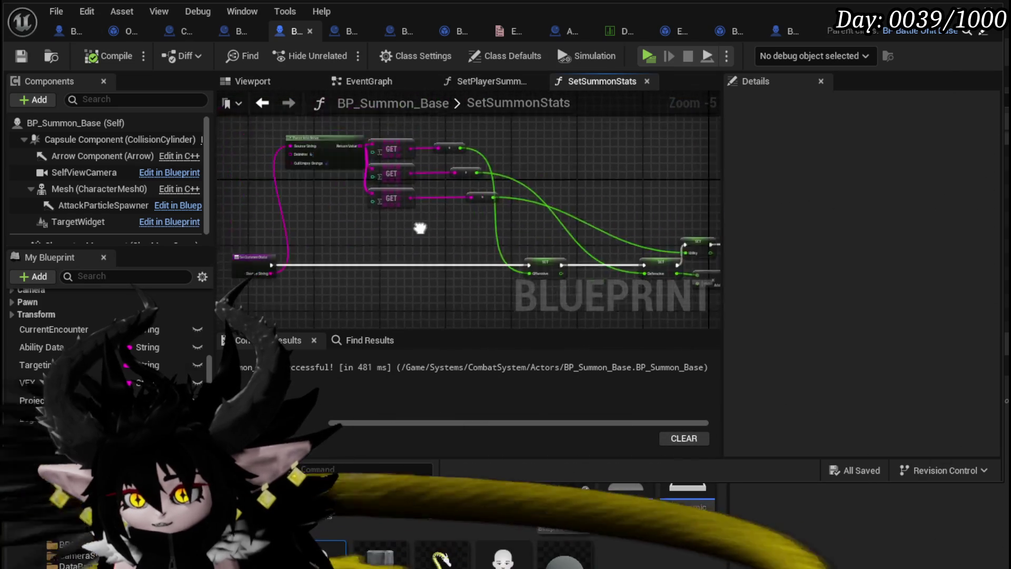
pyautogui.scroll(5, 398, 175)
pyautogui.scroll(-4, 405, 153)
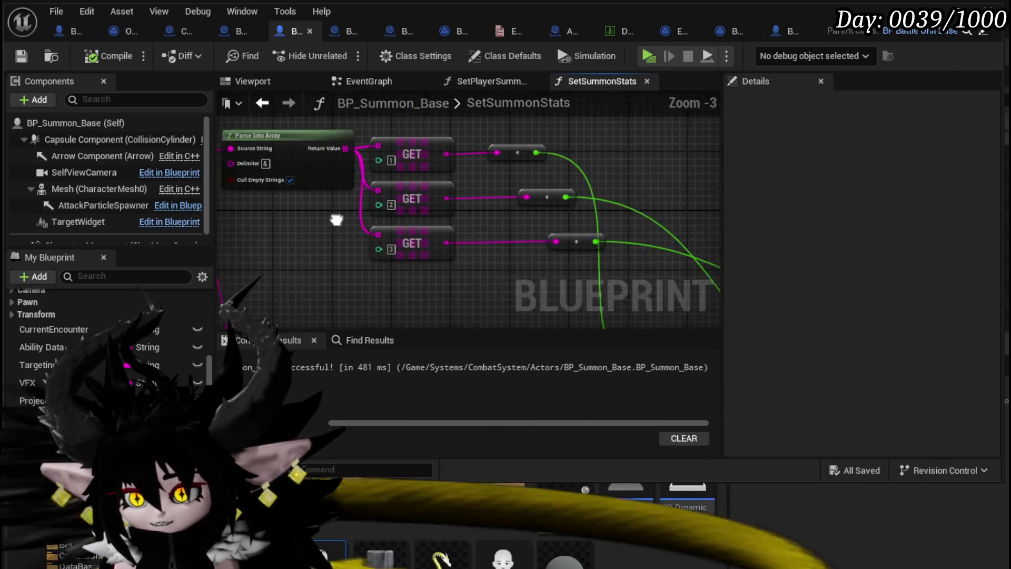
pyautogui.moveTo(456, 100)
pyautogui.mouseDown()
pyautogui.moveTo(543, 147)
pyautogui.moveTo(314, 222)
pyautogui.moveTo(91, 113)
pyautogui.moveTo(100, 121)
pyautogui.mouseUp()
pyautogui.moveTo(316, 132)
pyautogui.mouseDown()
pyautogui.moveTo(430, 238)
pyautogui.moveTo(369, 202)
pyautogui.moveTo(437, 205)
pyautogui.mouseUp()
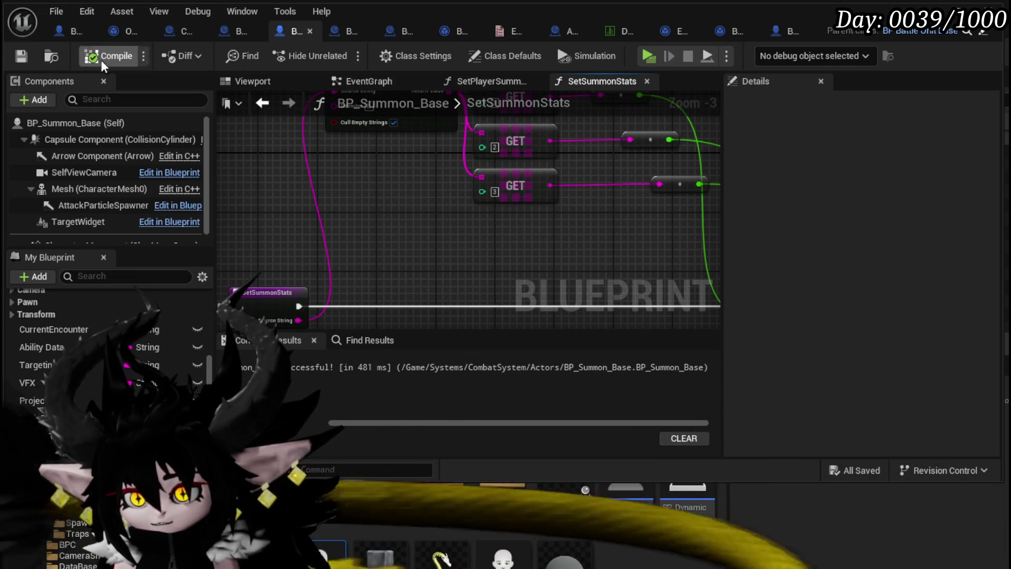
pyautogui.click(263, 103)
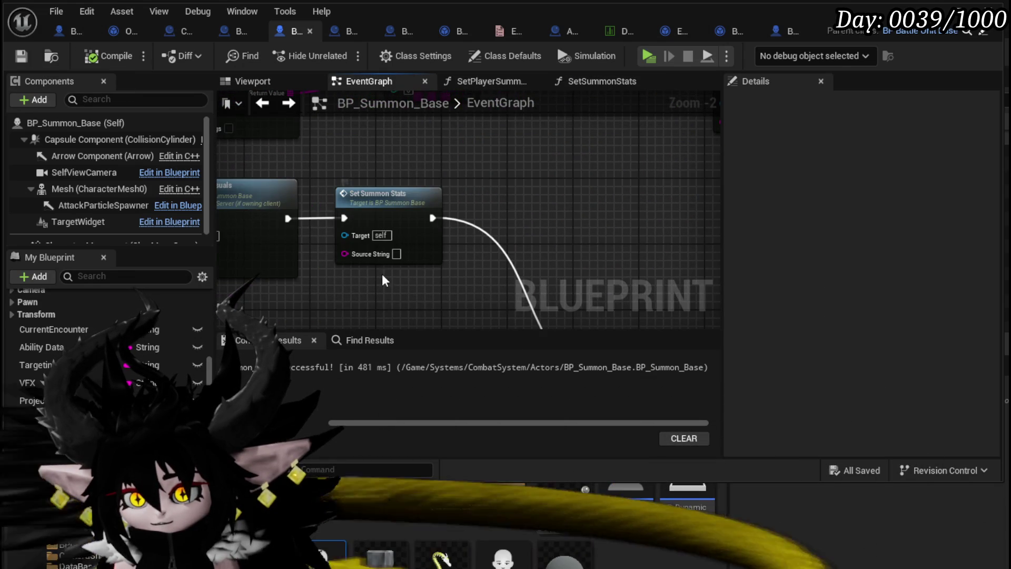
# - Drag a Make Literal String off Set Summon Stats' Source String holding 0&1000&100&100&300
pyautogui.moveTo(383, 280); pyautogui.dragTo(466, 158)
pyautogui.moveTo(450, 213); pyautogui.dragTo(456, 214)
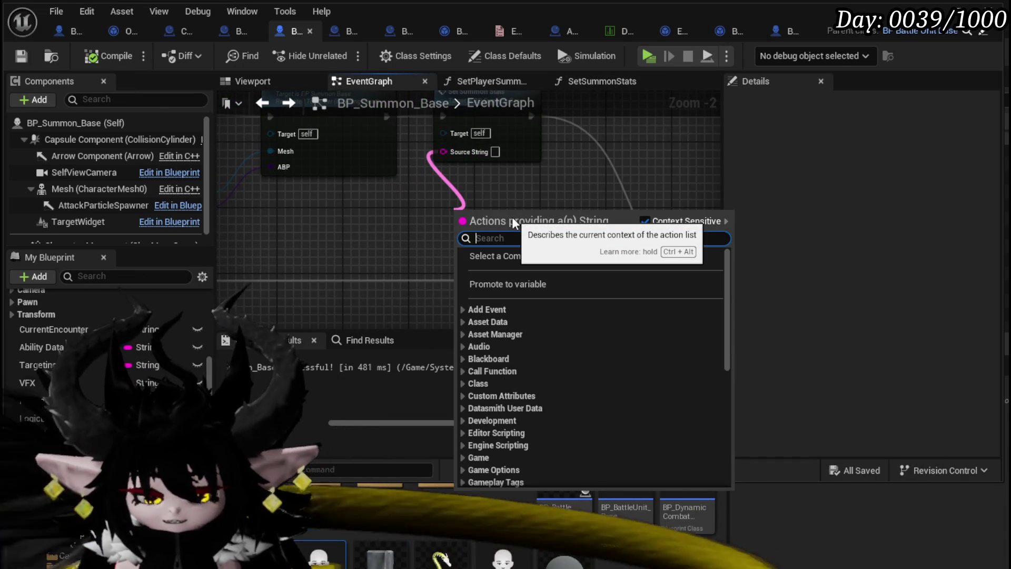
pyautogui.write('make')
pyautogui.press('Return')
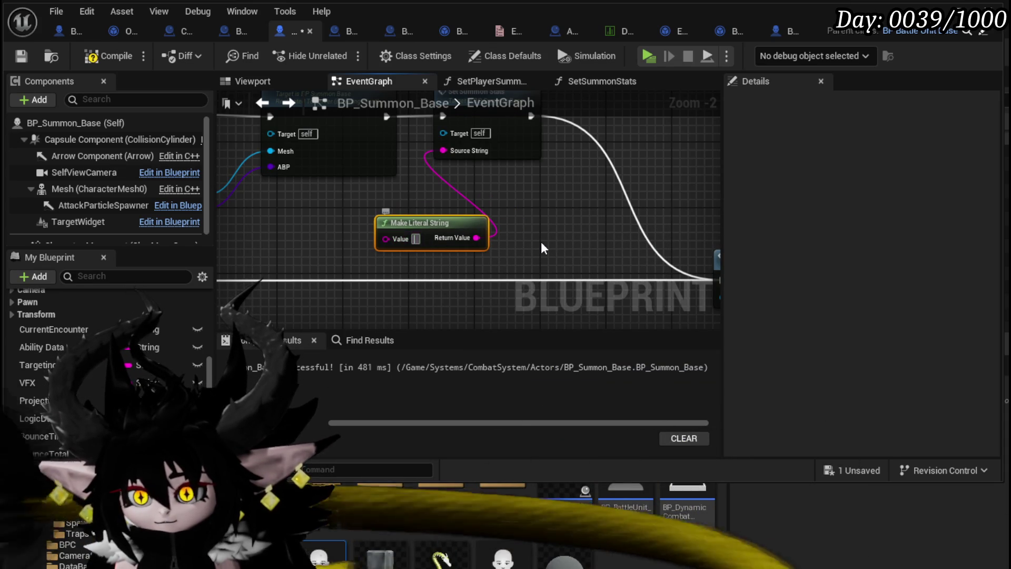
pyautogui.write('&')
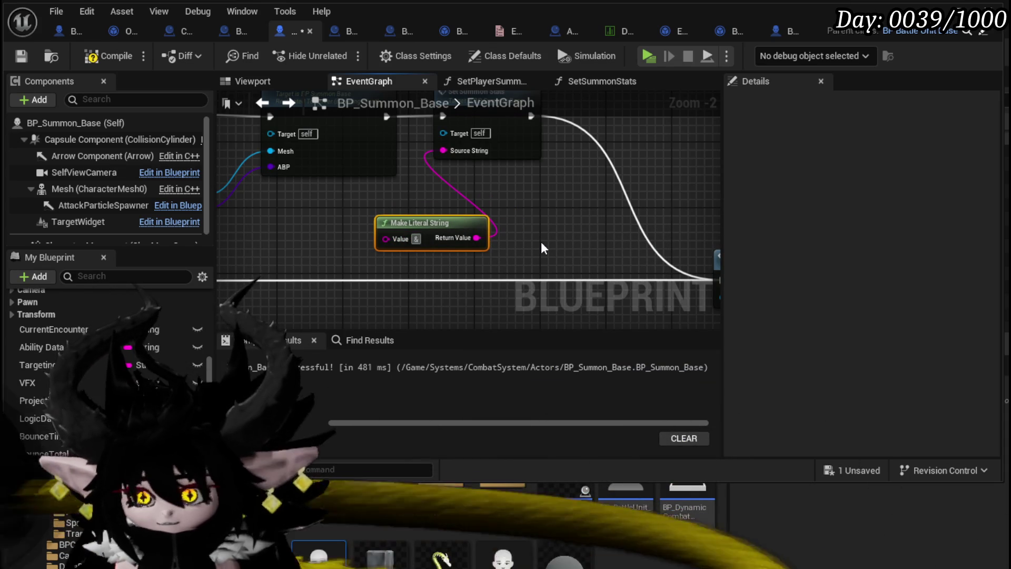
pyautogui.write('0')
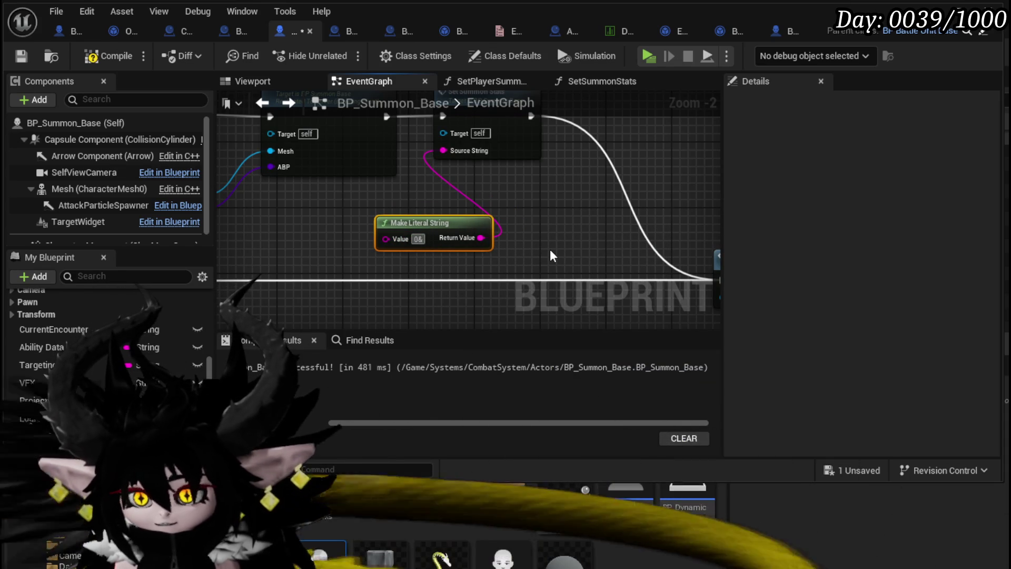
pyautogui.write('100')
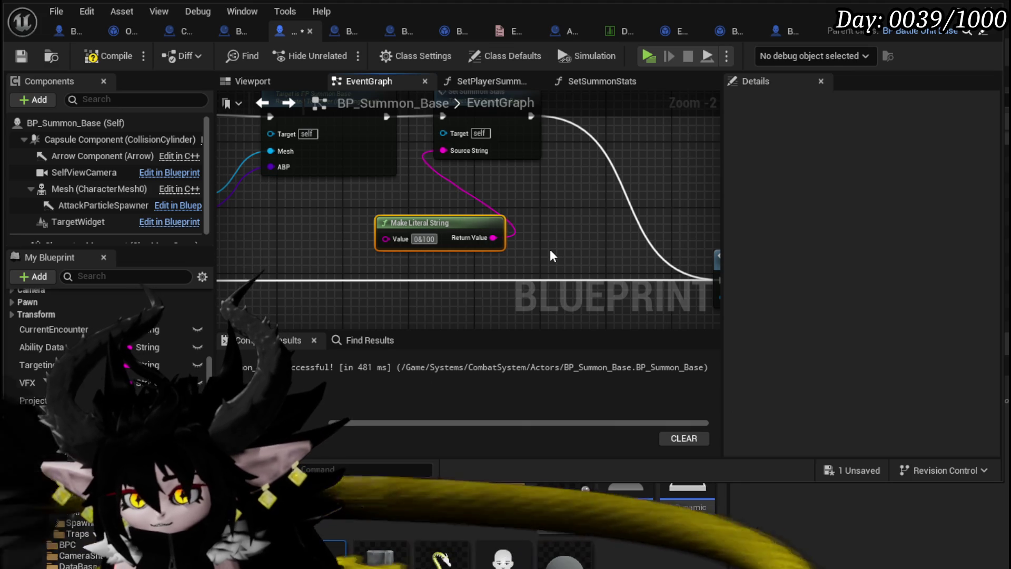
pyautogui.write('0')
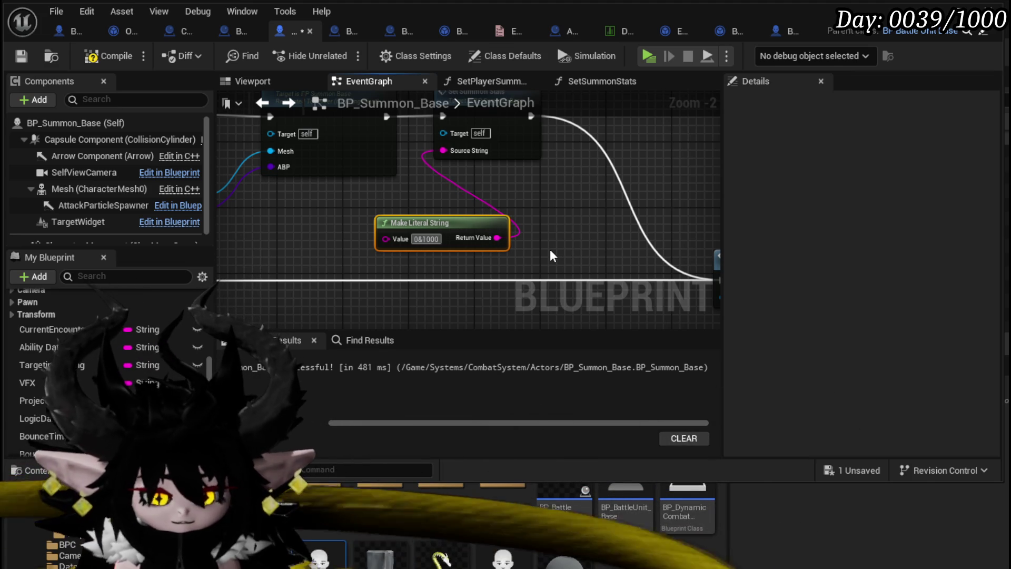
pyautogui.write('&100')
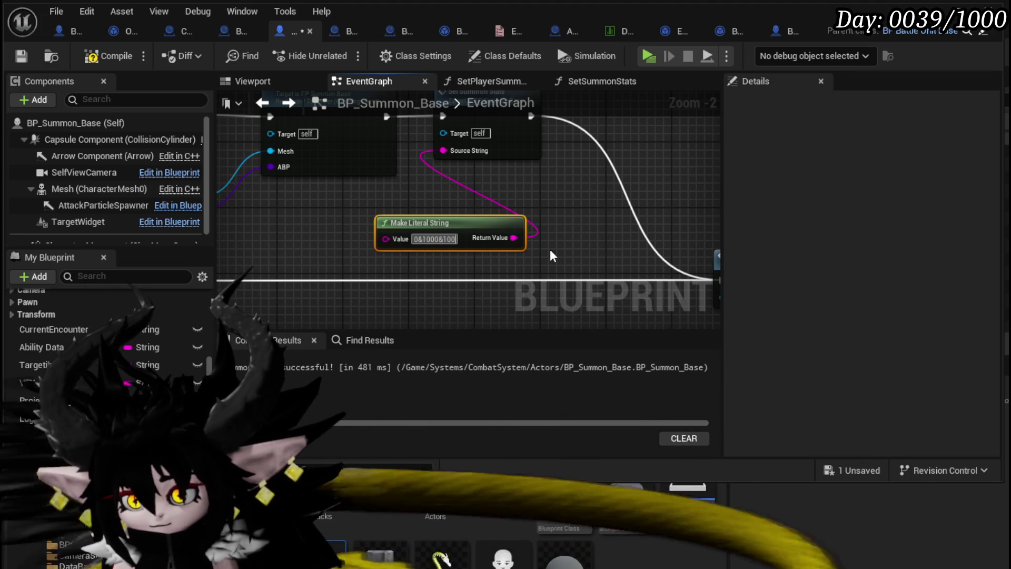
pyautogui.write('&100')
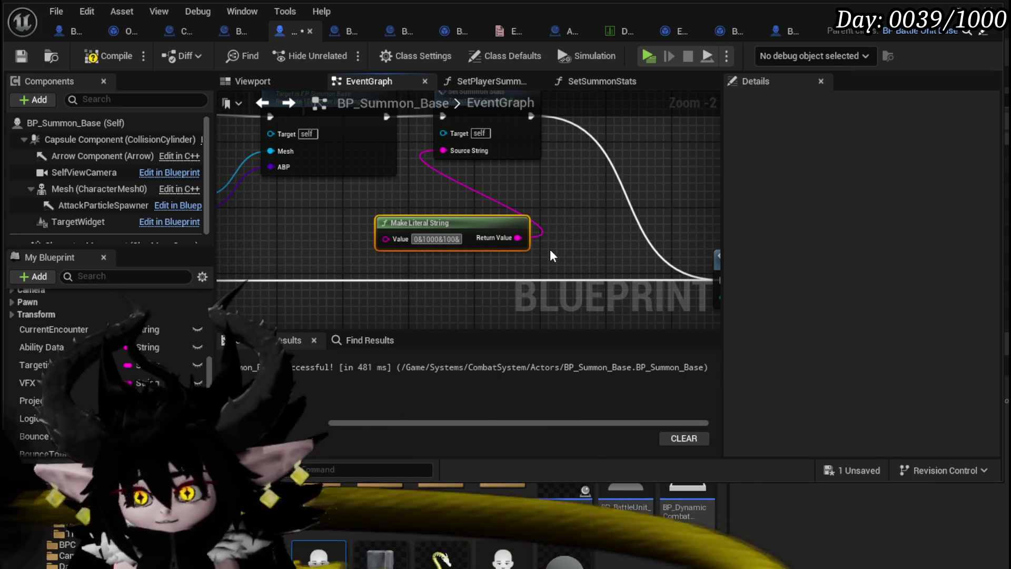
pyautogui.write('&')
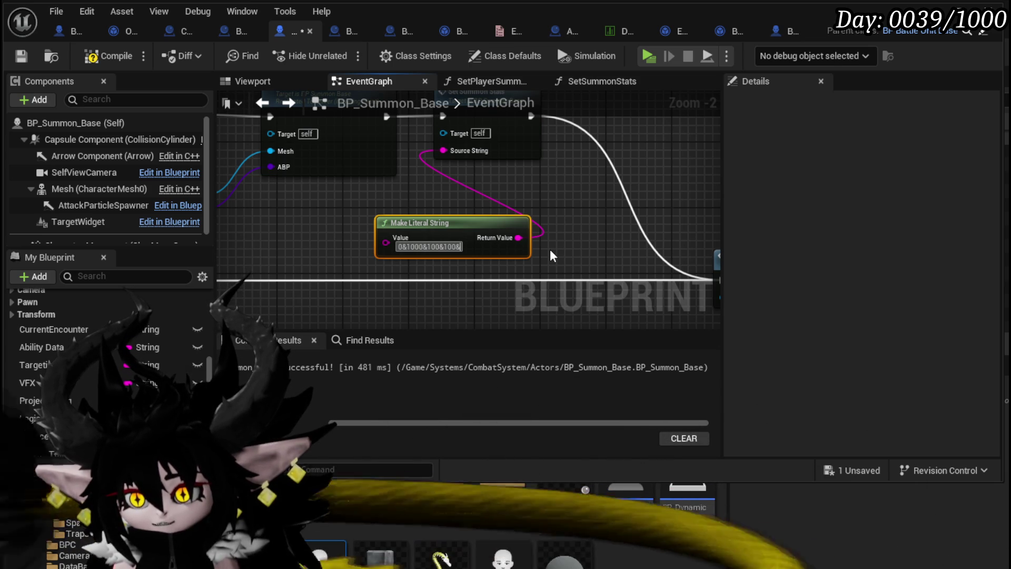
pyautogui.write('300')
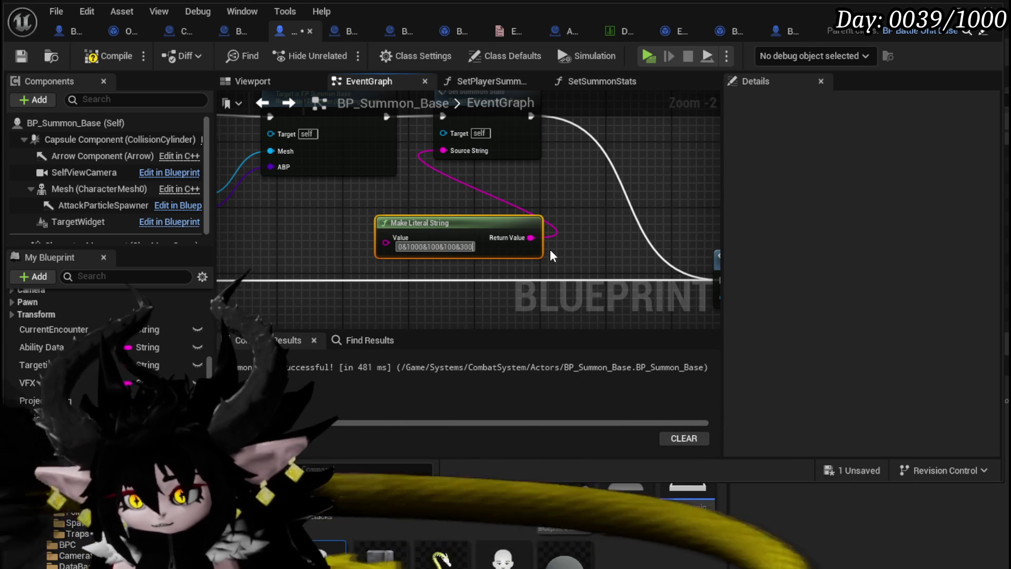
pyautogui.click(523, 199)
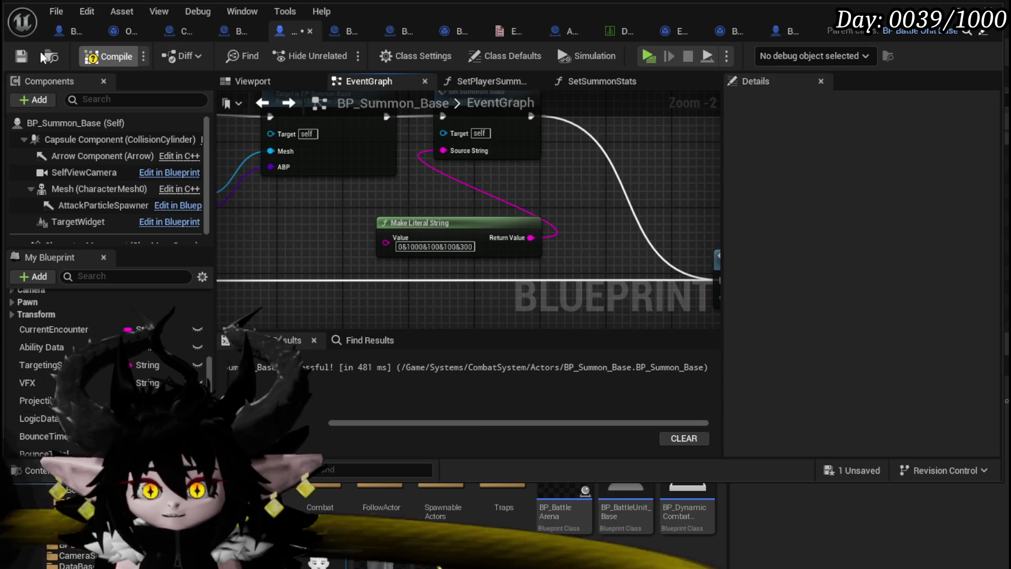
# - Run and stop a quick play-test of L_DungeonCreationTest, save the level, and switch back to BP_Summon_Base
pyautogui.click(932, 8)
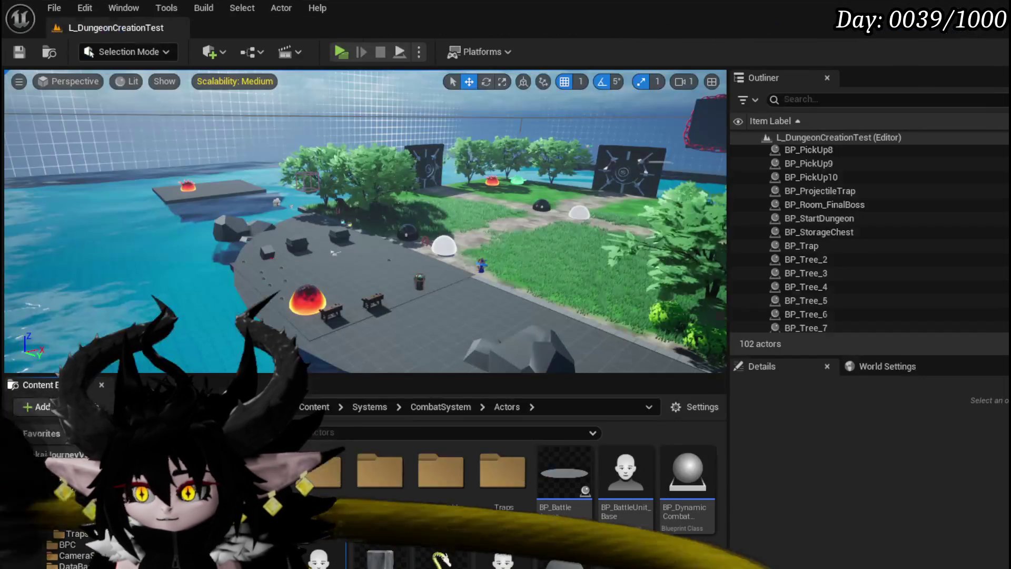
pyautogui.hotkey('alt', 'p')
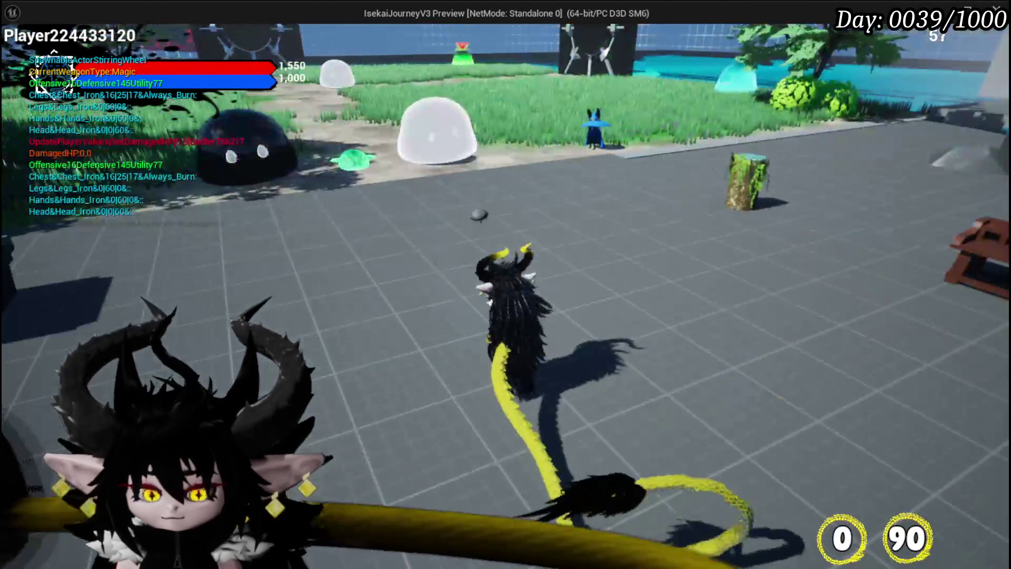
pyautogui.press('Escape')
pyautogui.click(10, 52)
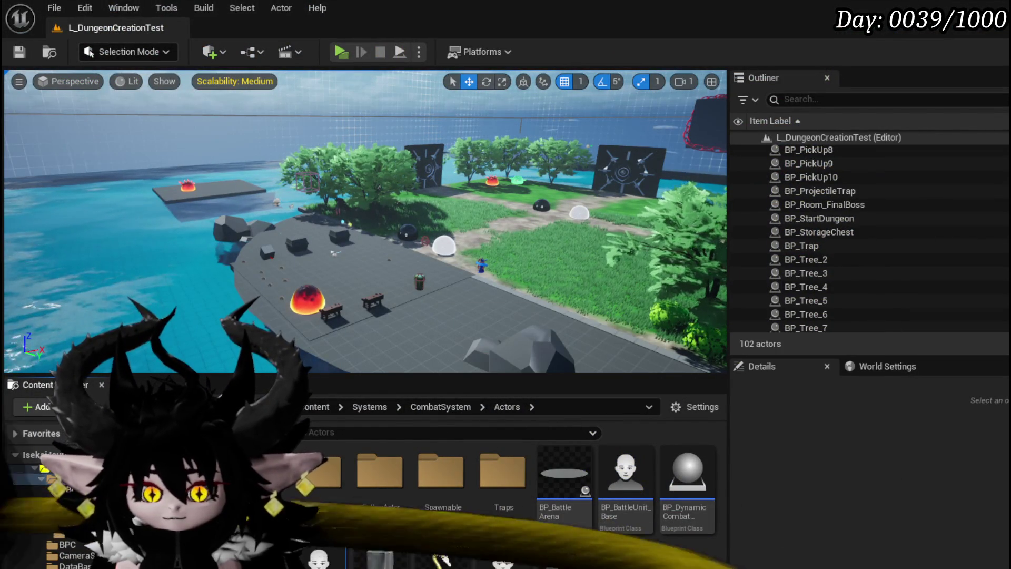
pyautogui.hotkey('alt', 'Tab')
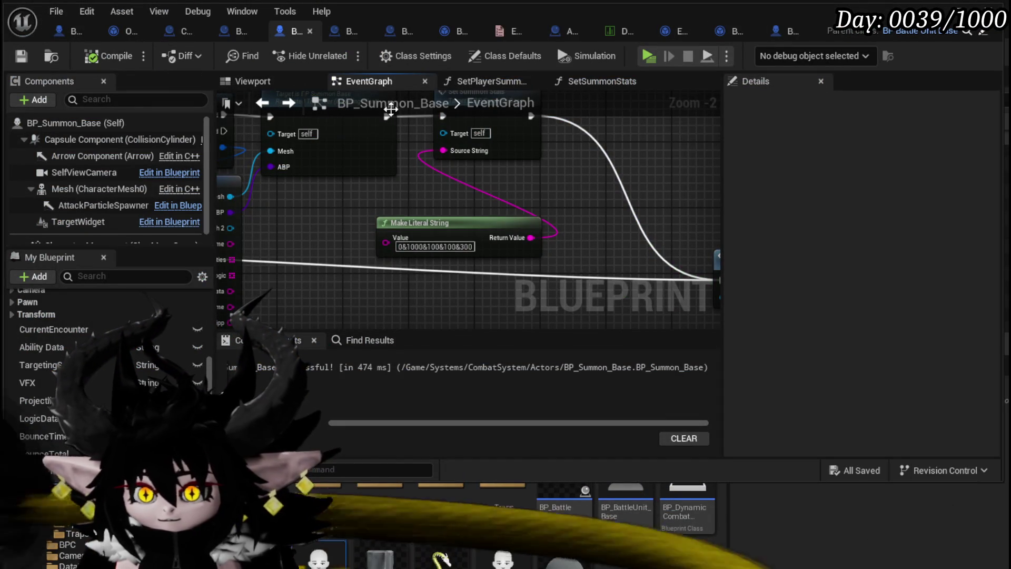
# - Save DT_BattlerInfo, then save the BP_EnemyBoss_SlimeYY Blueprint
pyautogui.click(611, 33)
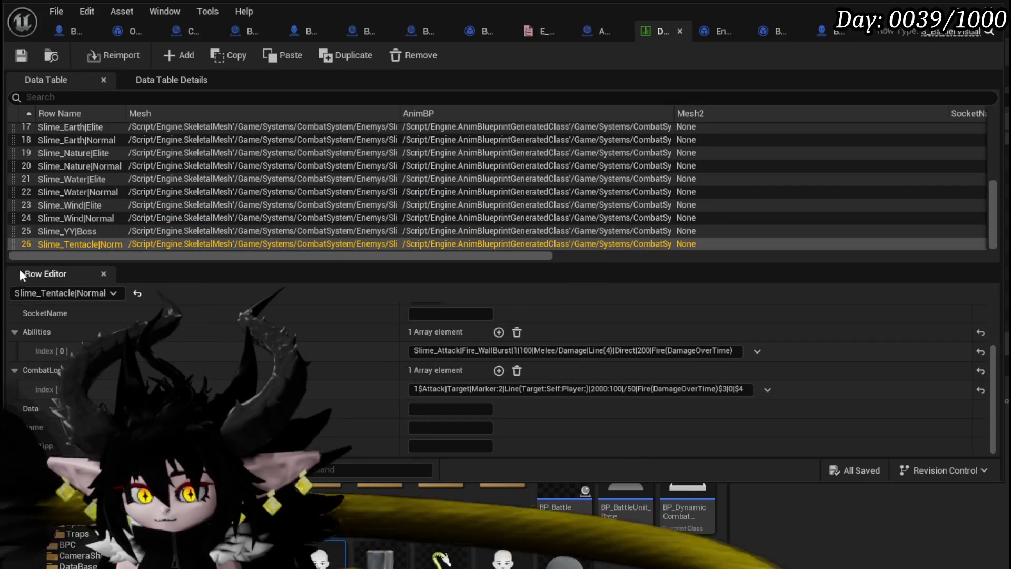
pyautogui.click(79, 245)
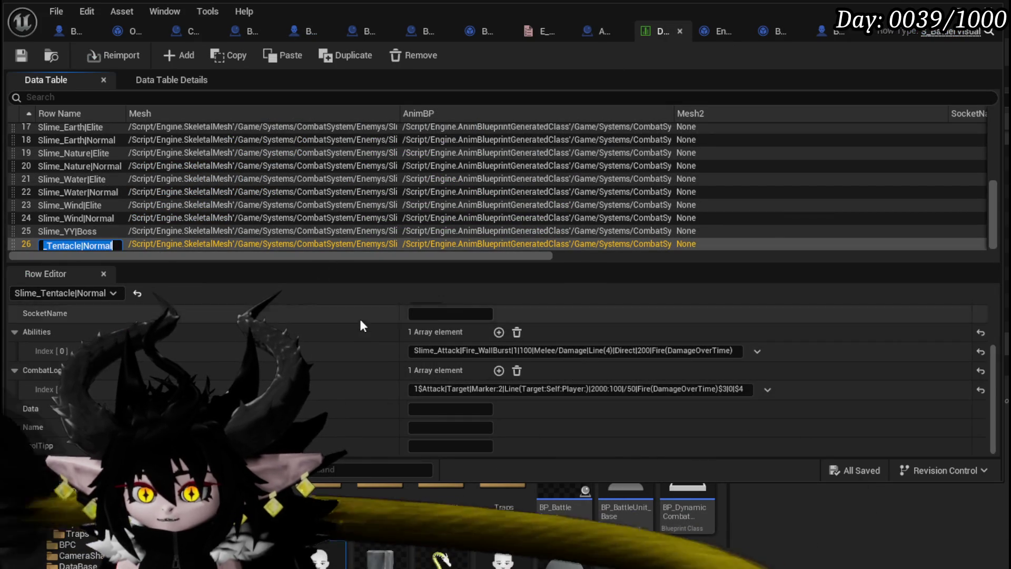
pyautogui.scroll(3, 362, 324)
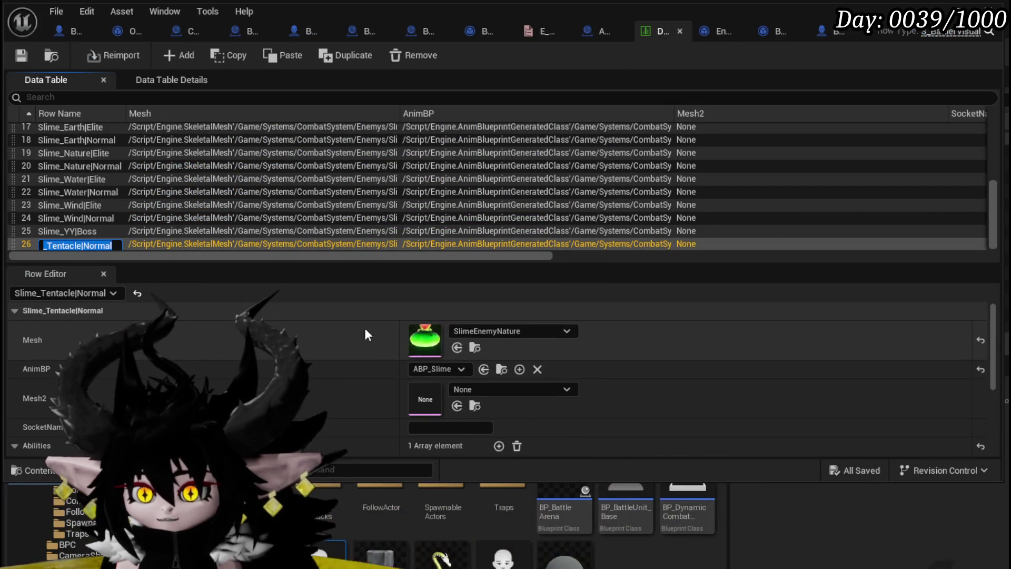
pyautogui.click(24, 55)
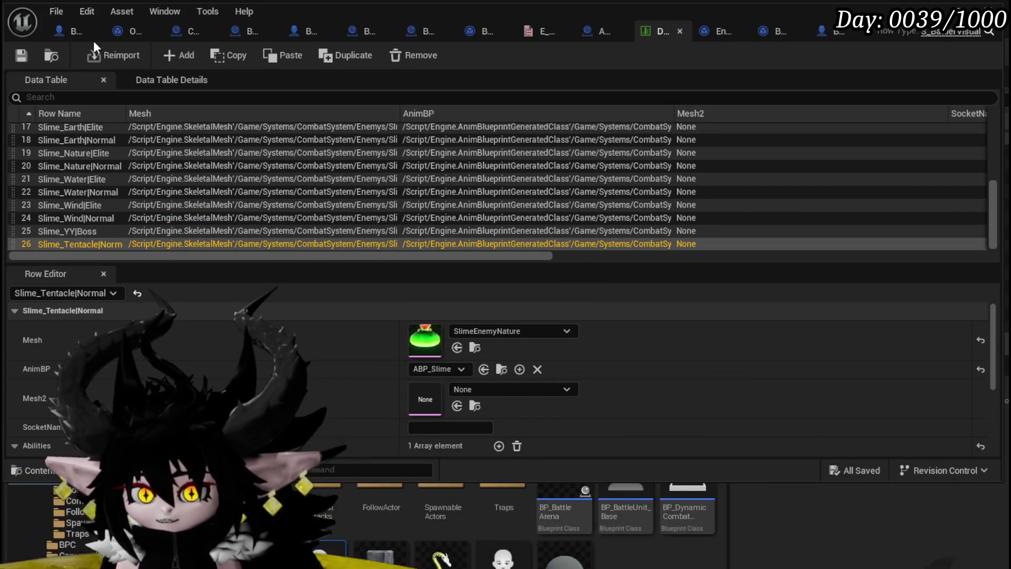
pyautogui.click(64, 30)
pyautogui.scroll(4, 515, 229)
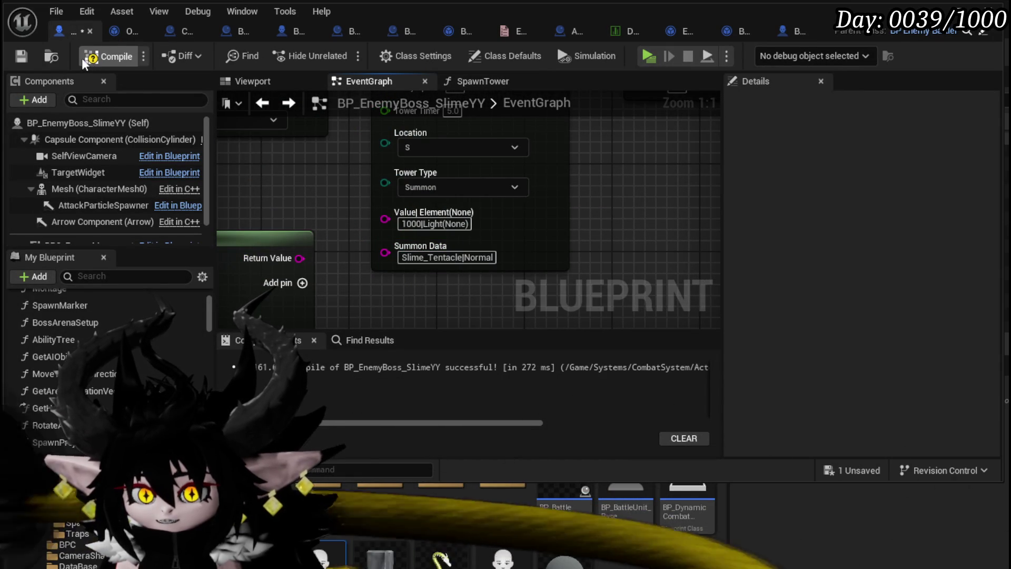
pyautogui.click(14, 56)
# - Launch a standalone play-test of the dungeon level and walk toward the slimes
pyautogui.click(322, 562)
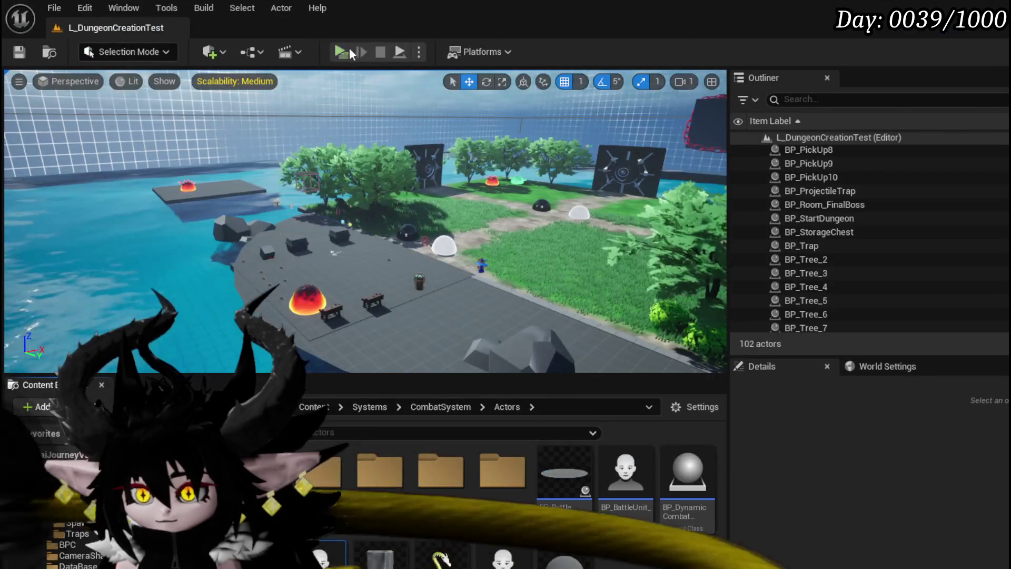
pyautogui.hotkey('alt', 'p')
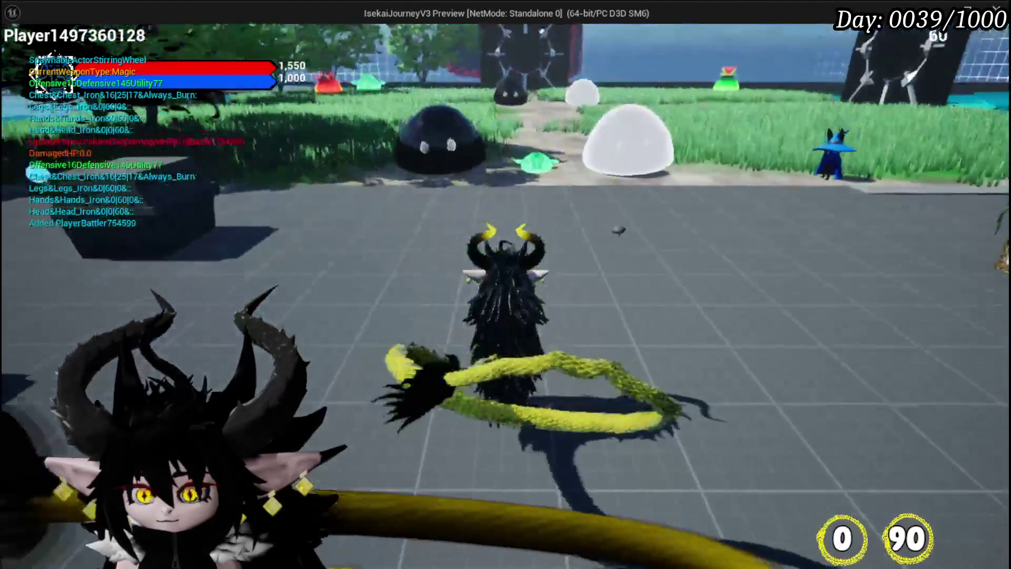
pyautogui.press('w')
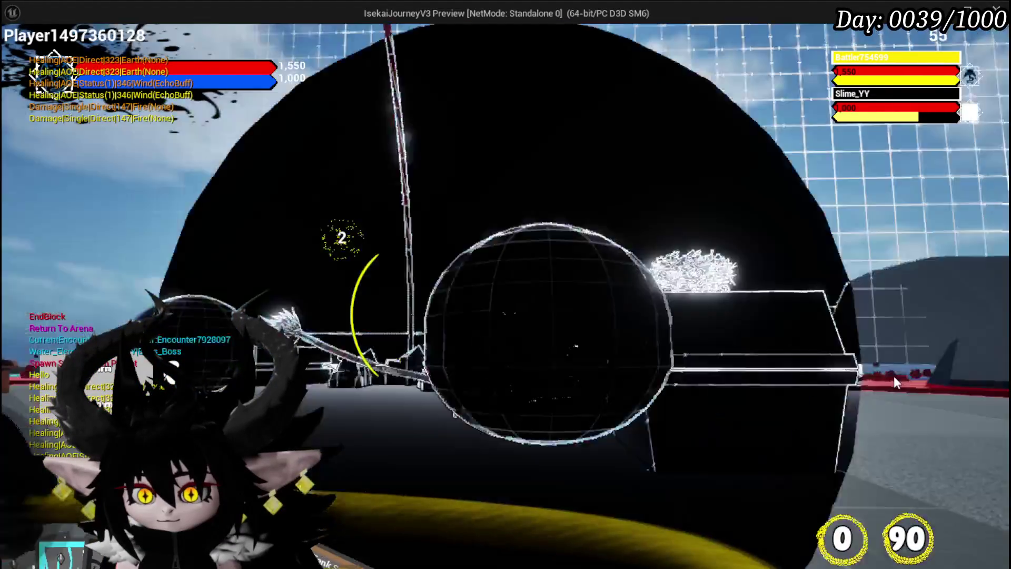
# - Step past the summon's first breakpoint, then resume the paused battle twice
pyautogui.hotkey('alt', 'Tab')
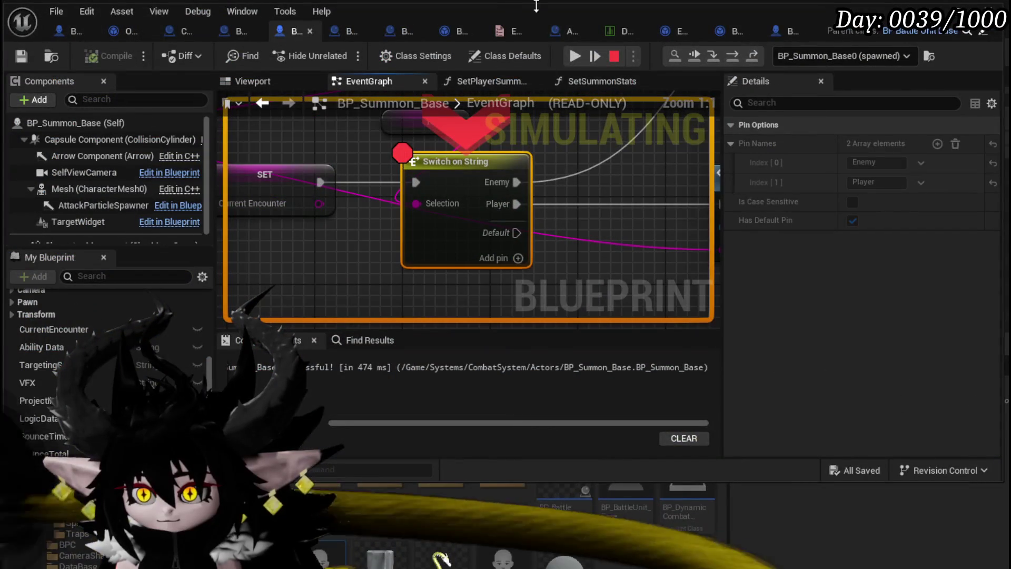
pyautogui.click(751, 56)
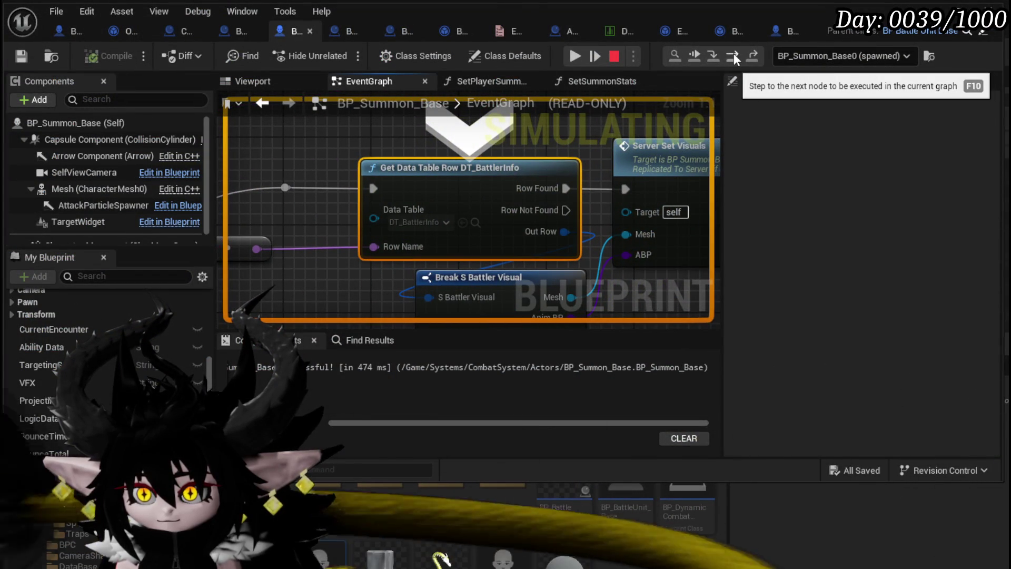
pyautogui.click(575, 57)
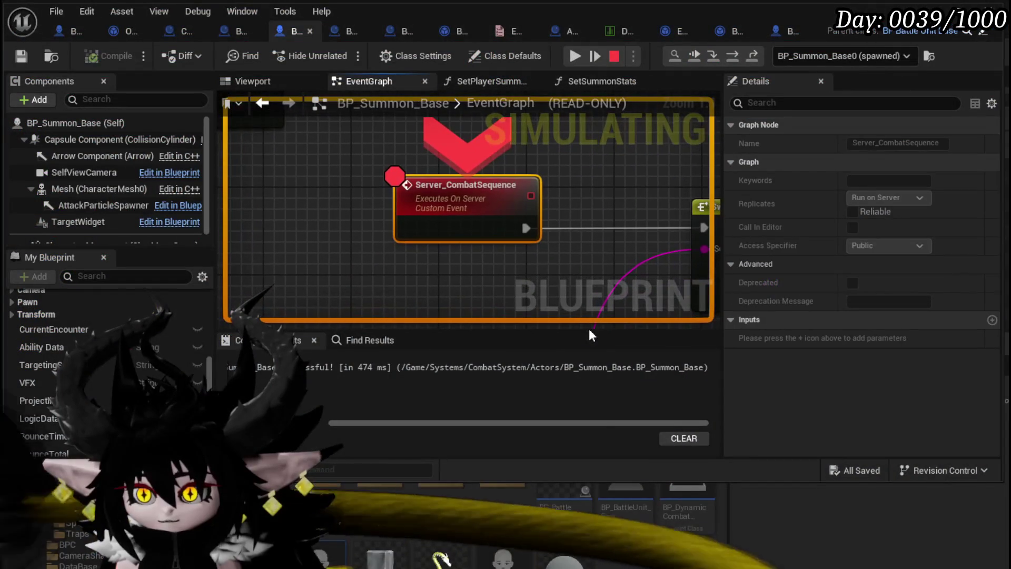
pyautogui.click(573, 60)
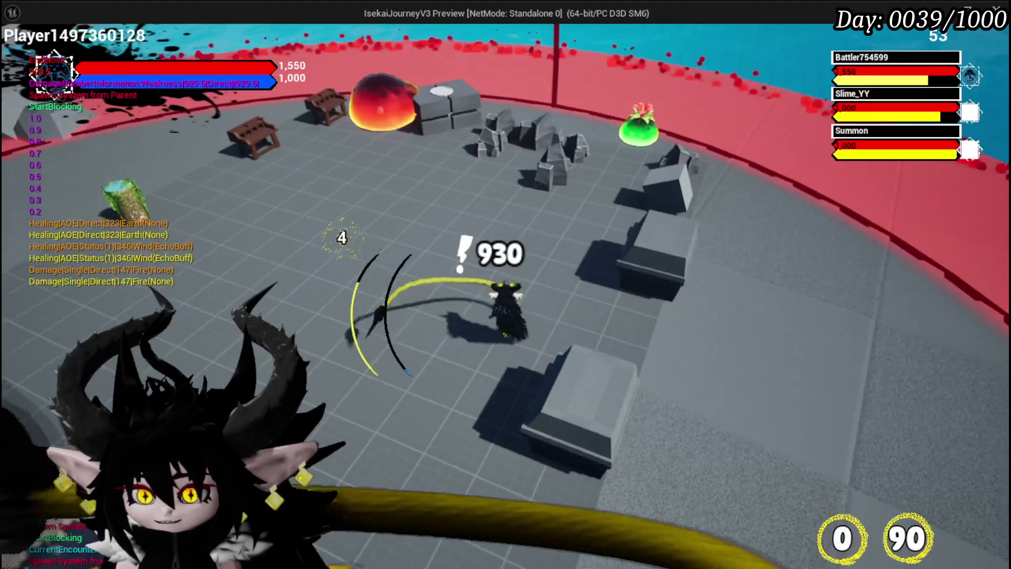
# - Step through the summon's nodes to the data table lookup and into FillTurnBars, then resume
pyautogui.hotkey('alt', 'Tab')
pyautogui.click(734, 52)
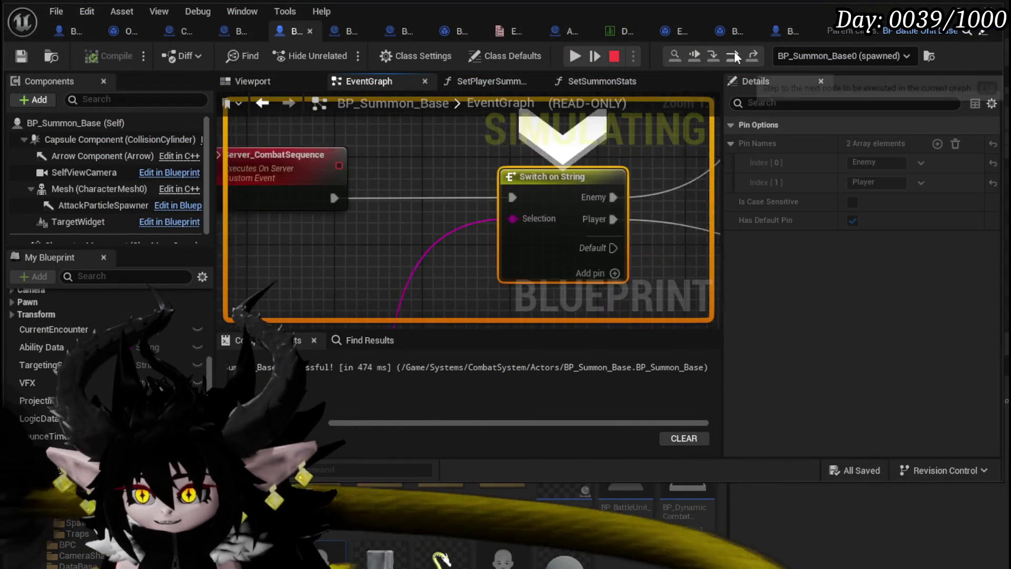
pyautogui.click(734, 52)
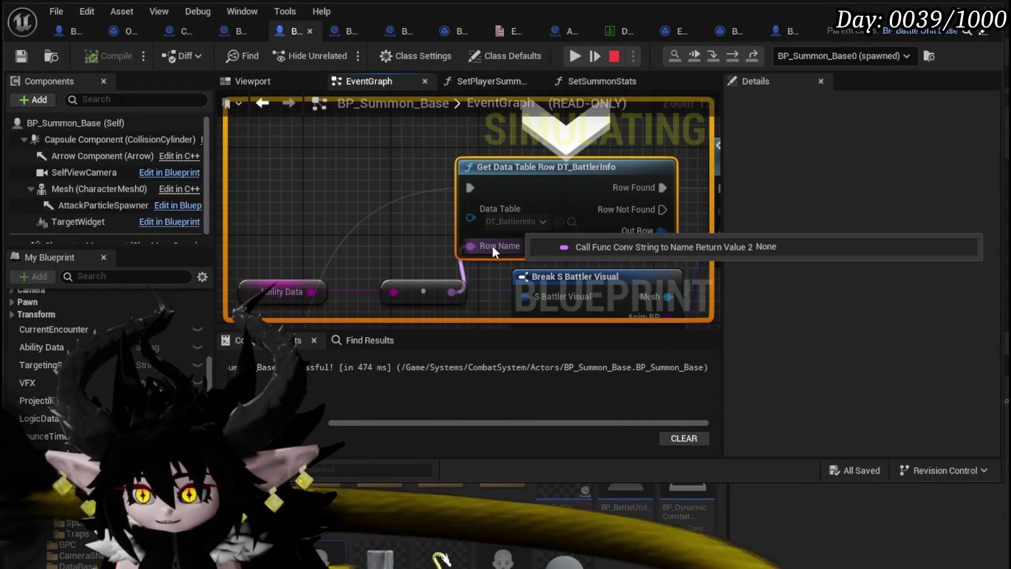
pyautogui.click(742, 54)
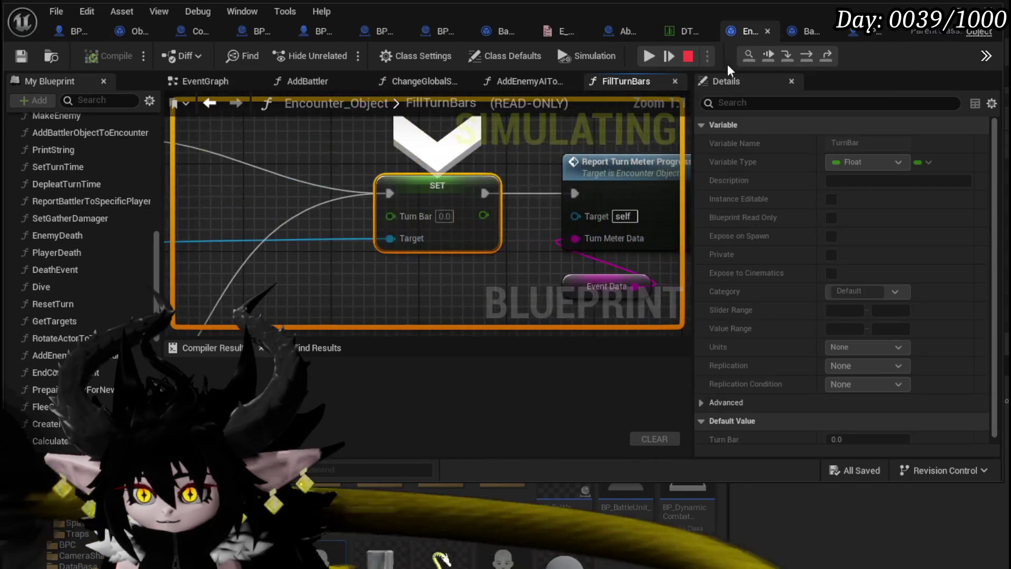
pyautogui.click(648, 55)
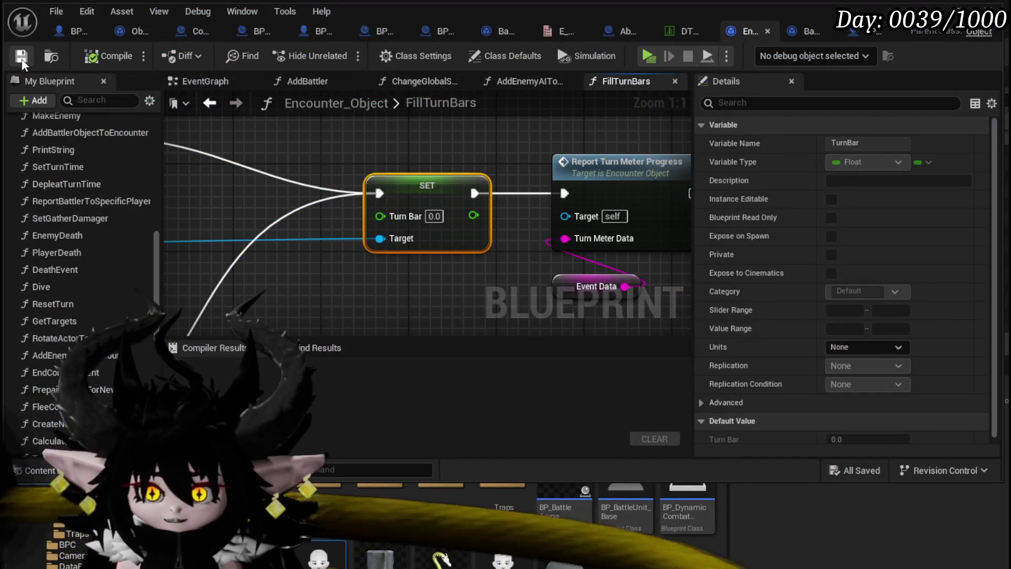
# - Look over the FillTurnBars graph, then return to the BP_Summon_Base blueprint
pyautogui.scroll(-10, 390, 182)
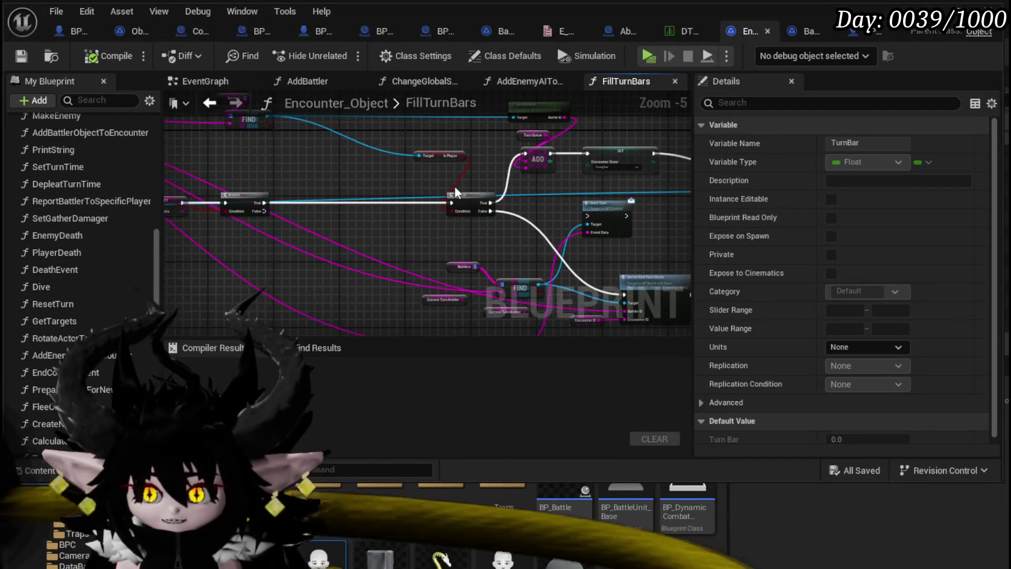
pyautogui.moveTo(585, 193); pyautogui.dragTo(432, 196)
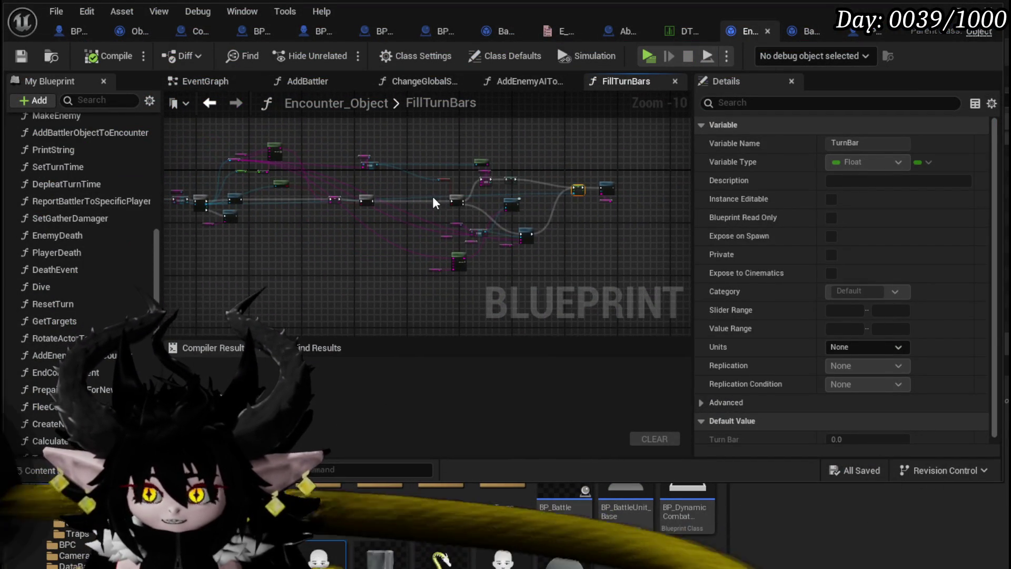
pyautogui.moveTo(559, 165); pyautogui.dragTo(662, 165)
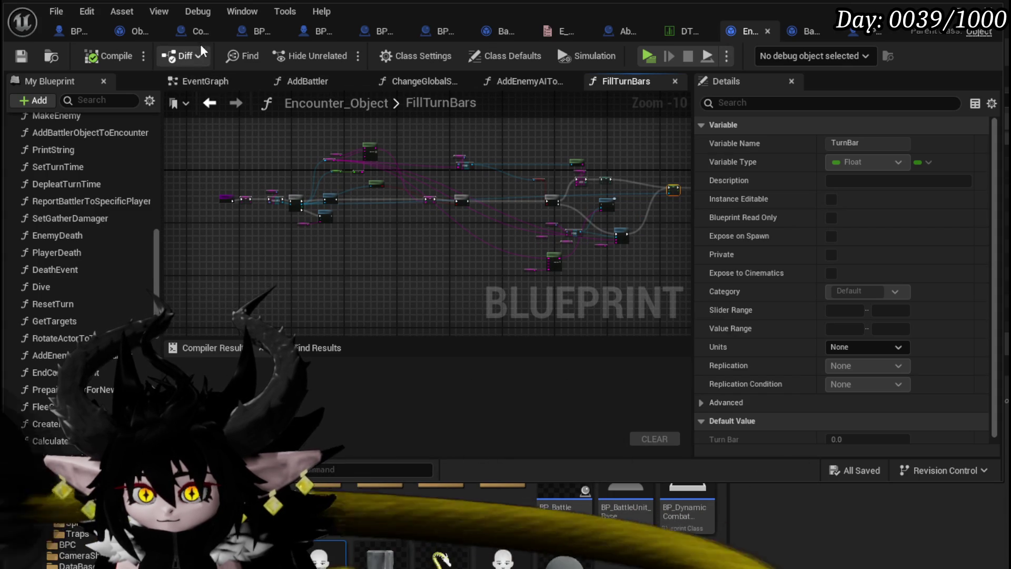
pyautogui.click(302, 34)
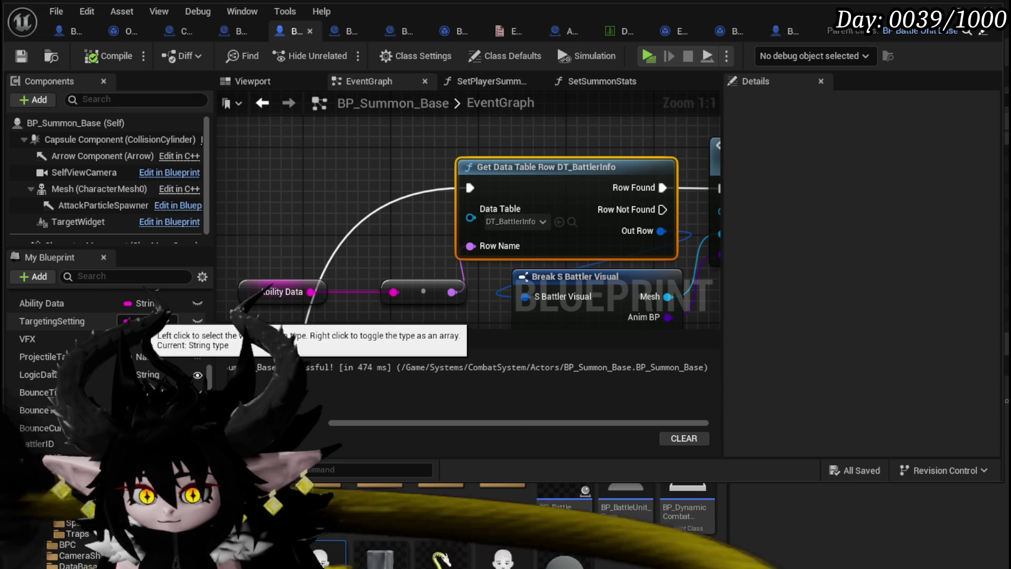
# - Rearrange the graph so the lookup, Switch on String and Set Player Summon Data nodes show
pyautogui.scroll(-5, 346, 197)
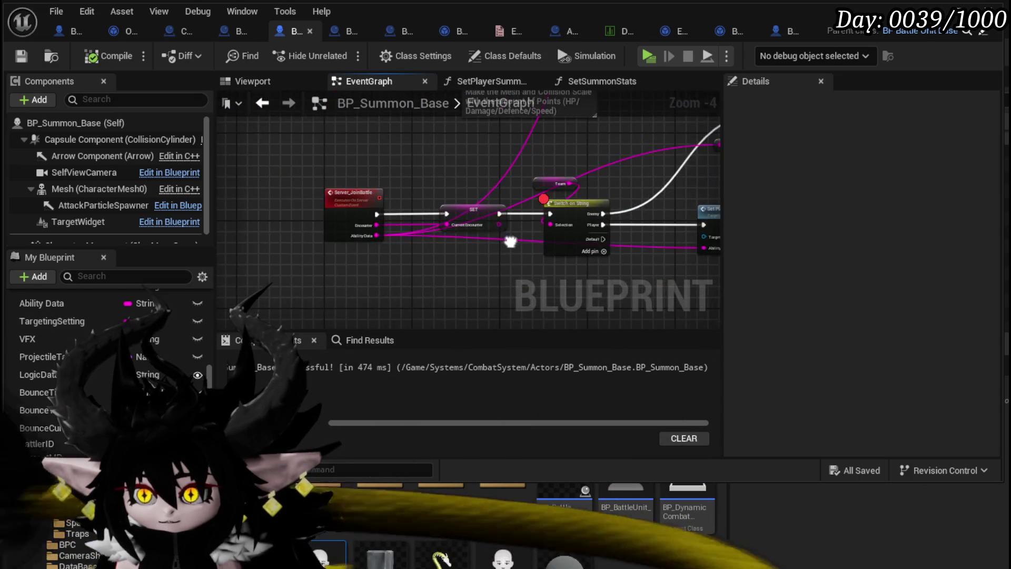
pyautogui.moveTo(511, 242); pyautogui.dragTo(369, 211)
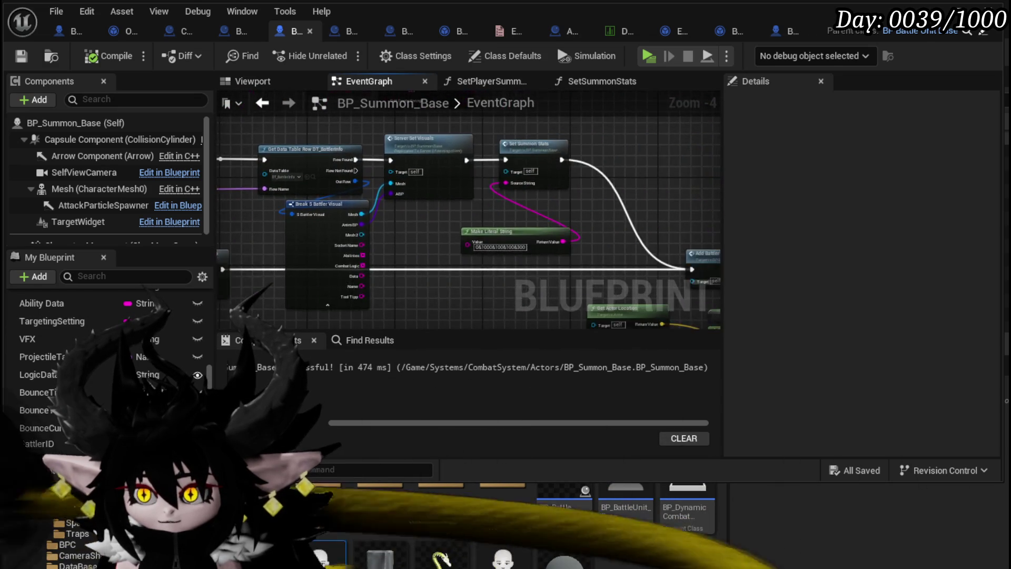
pyautogui.moveTo(191, 228); pyautogui.dragTo(476, 206)
pyautogui.moveTo(472, 241); pyautogui.dragTo(499, 249)
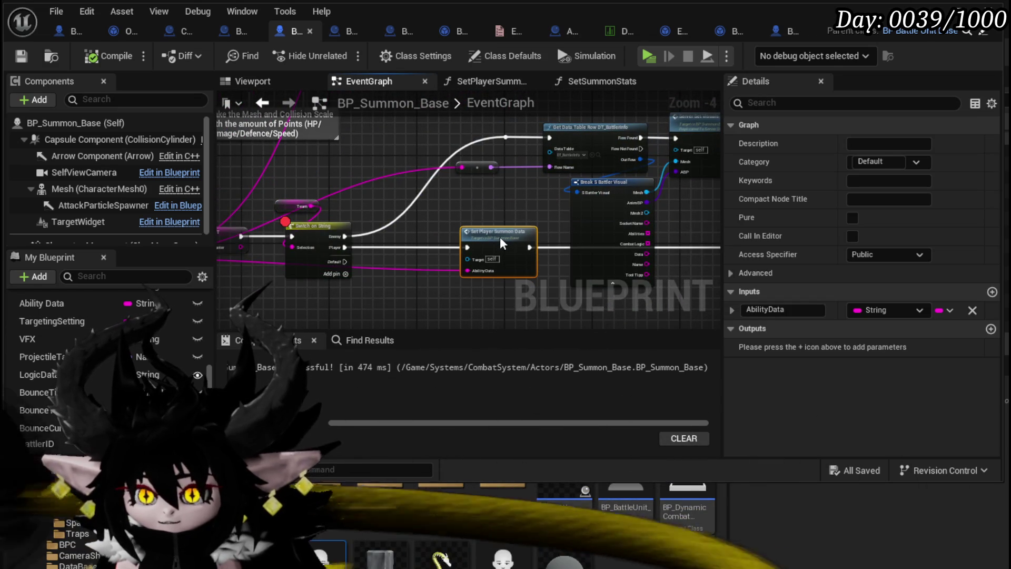
pyautogui.moveTo(393, 251); pyautogui.dragTo(636, 226)
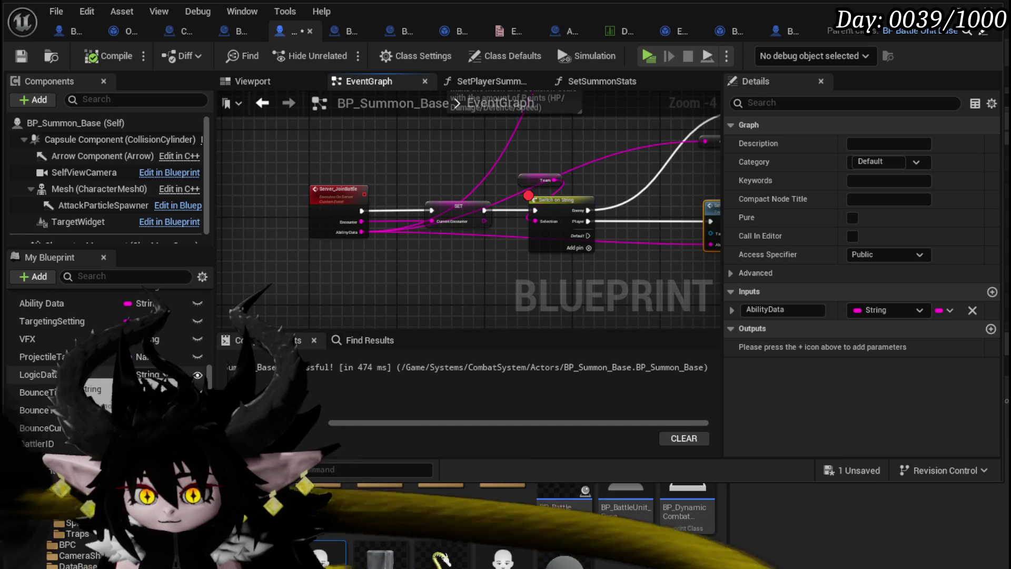
# - Add an Ability Data setter and wire Ability Data into Get Data Table Row's Row Name
pyautogui.moveTo(44, 301)
pyautogui.mouseDown()
pyautogui.moveTo(513, 266)
pyautogui.moveTo(330, 297)
pyautogui.mouseUp()
pyautogui.click(543, 303)
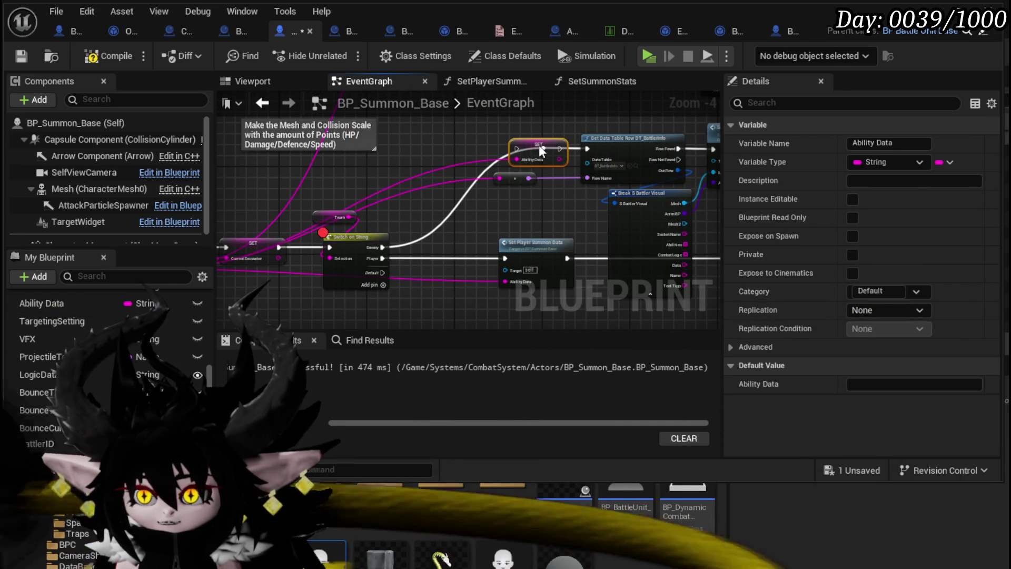
pyautogui.doubleClick(545, 161)
pyautogui.moveTo(544, 150)
pyautogui.mouseDown()
pyautogui.moveTo(545, 106)
pyautogui.moveTo(524, 126)
pyautogui.moveTo(521, 198)
pyautogui.mouseUp()
pyautogui.moveTo(455, 188); pyautogui.dragTo(567, 183)
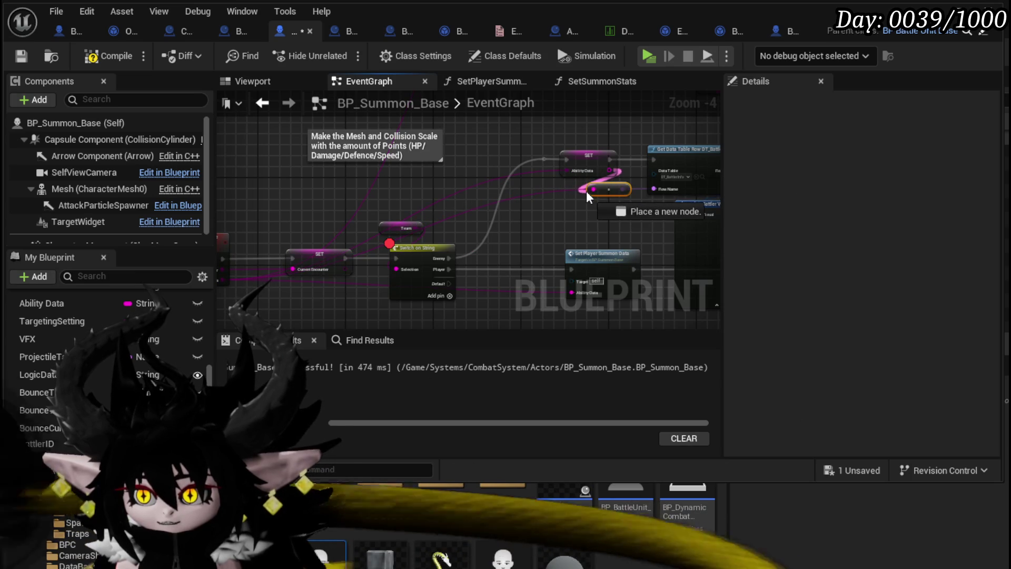
pyautogui.moveTo(587, 191); pyautogui.dragTo(592, 191)
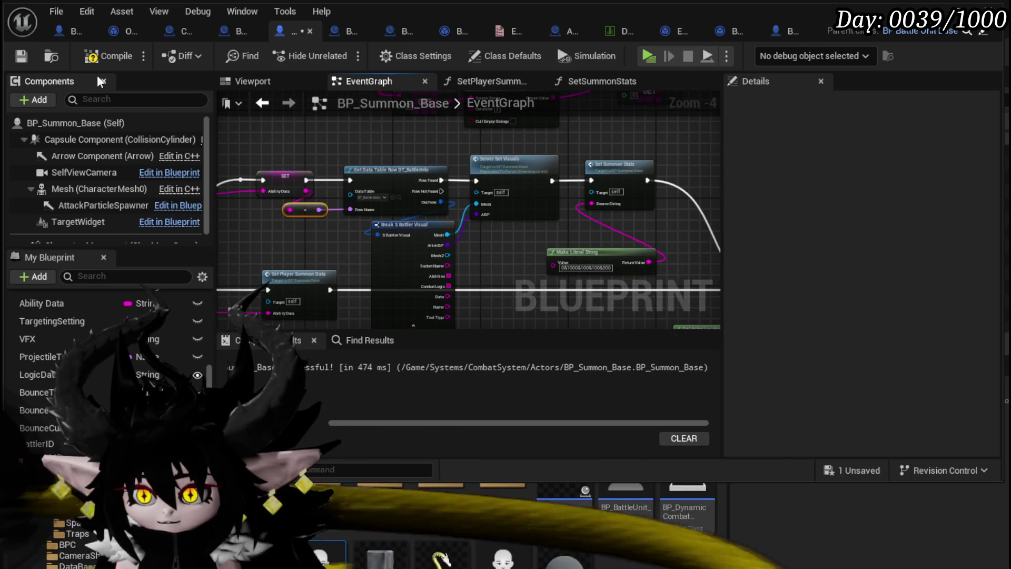
# - Compile and save BP_Summon_Base
pyautogui.click(108, 56)
pyautogui.click(20, 55)
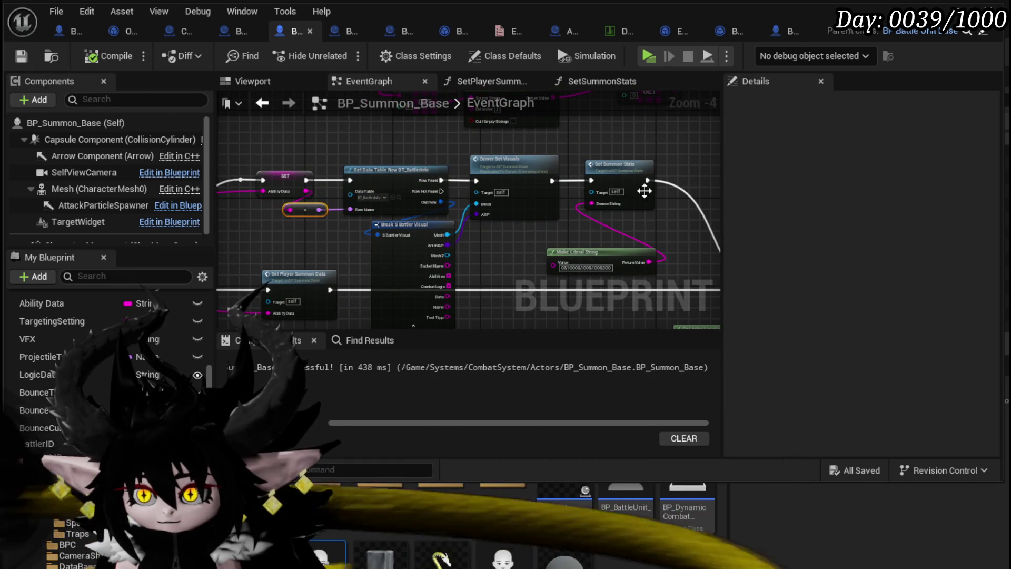
pyautogui.scroll(-4, 645, 191)
pyautogui.scroll(4, 435, 163)
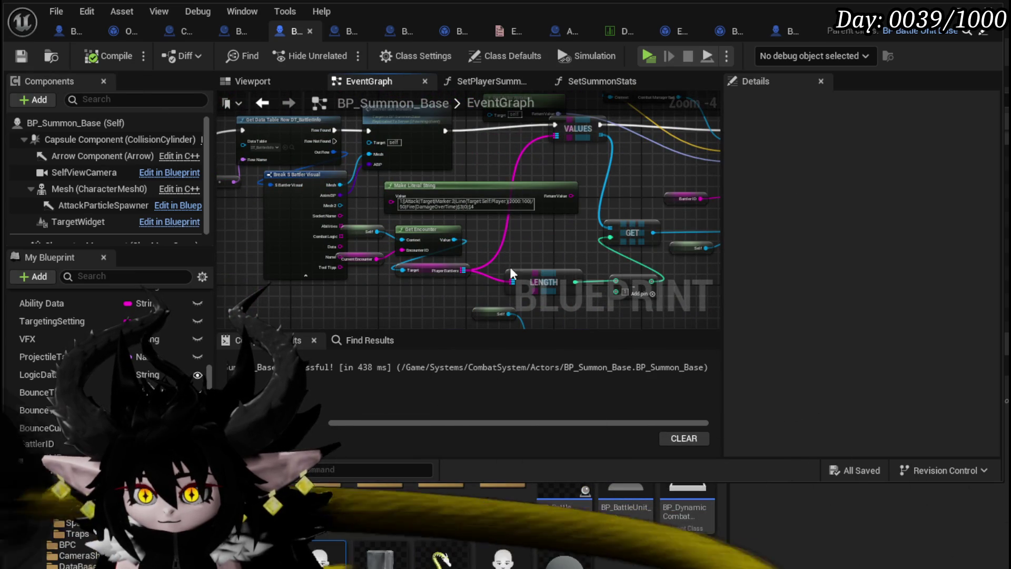
pyautogui.moveTo(561, 239)
pyautogui.mouseDown()
pyautogui.moveTo(448, 199)
pyautogui.moveTo(494, 214)
pyautogui.moveTo(425, 240)
pyautogui.moveTo(445, 193)
pyautogui.mouseUp()
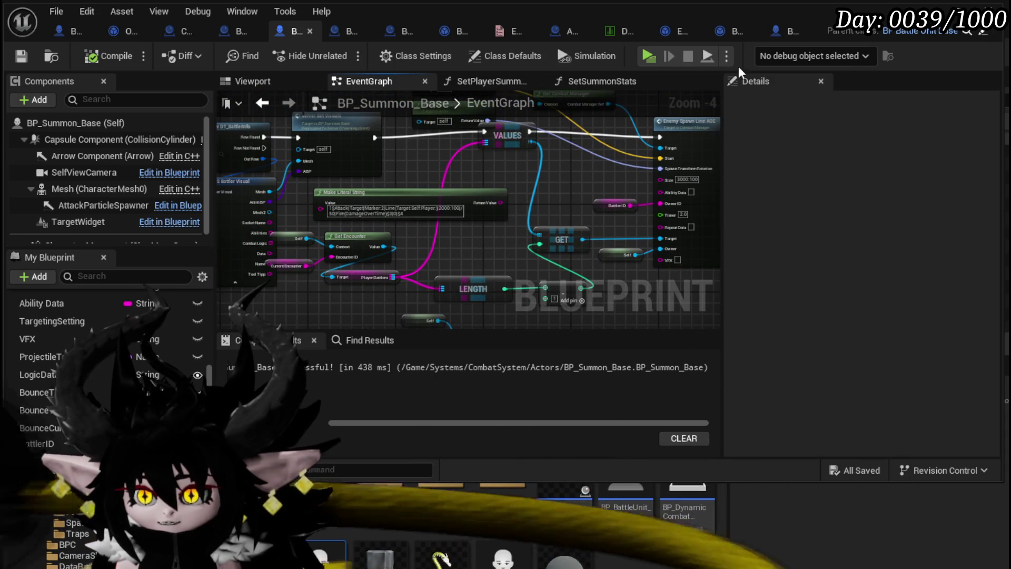
# - Minimize the Blueprint editor, play the level, run at the slimes and cast the water spell
pyautogui.click(959, 11)
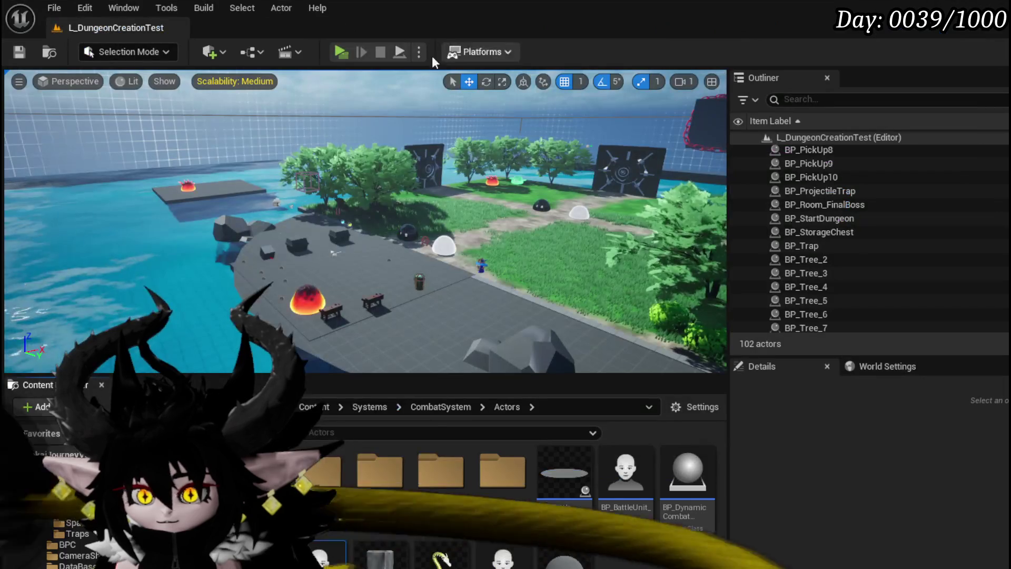
pyautogui.hotkey('alt', 'p')
pyautogui.press('w')
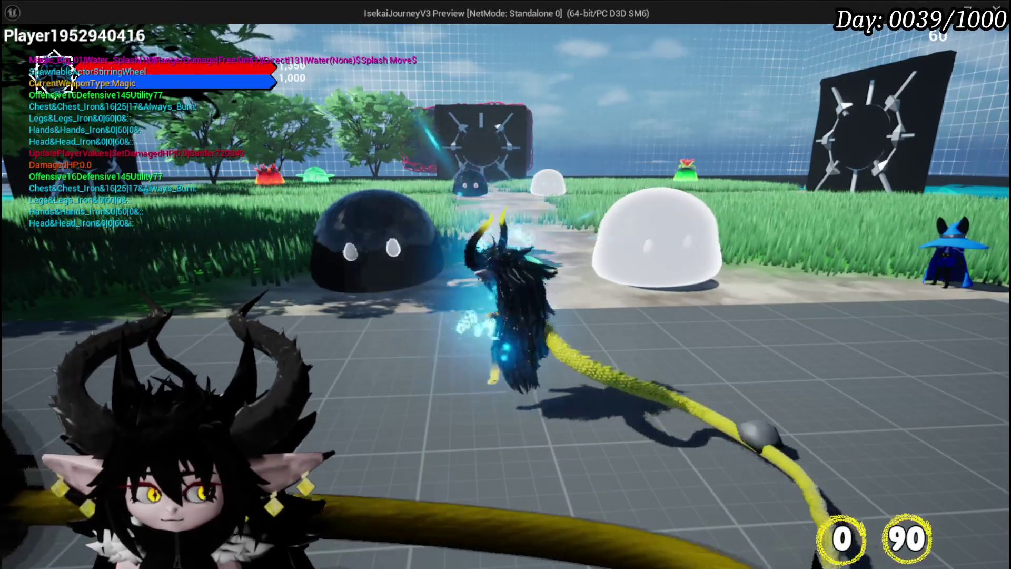
pyautogui.press('e')
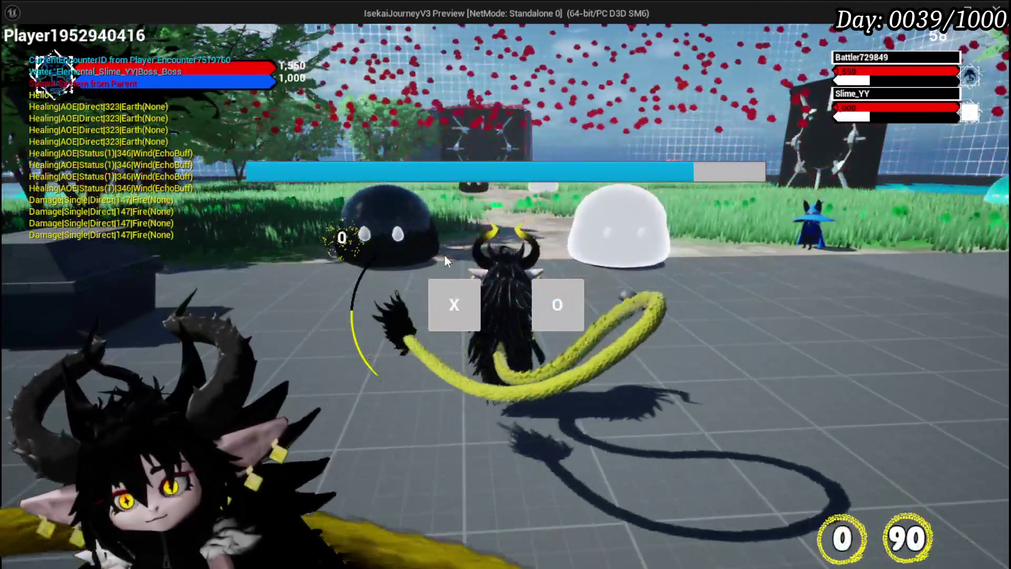
pyautogui.click(454, 303)
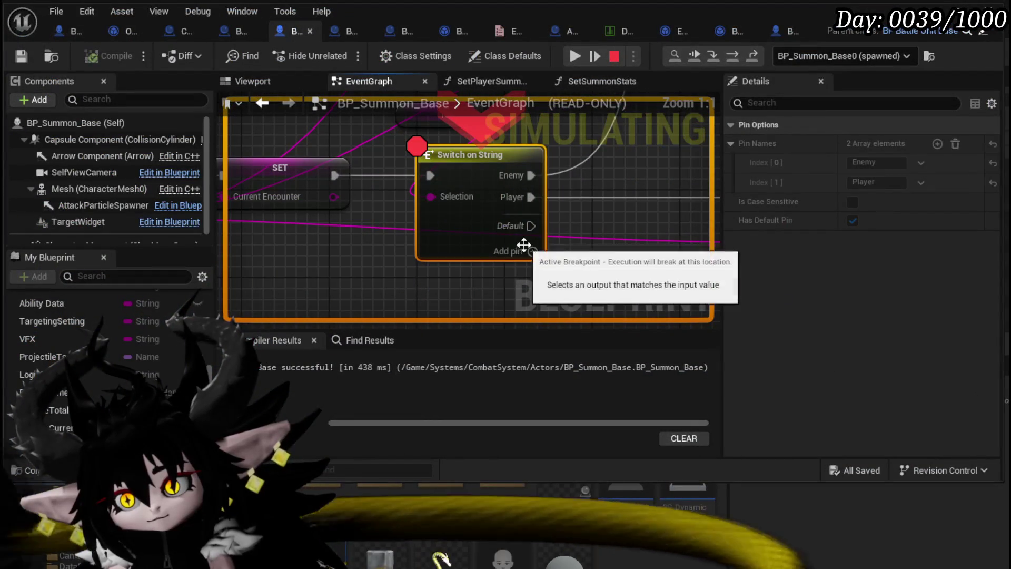
# - Resume to the next breakpoint, then step through the battler lookup and Server Set Visuals to VALUES
pyautogui.click(576, 57)
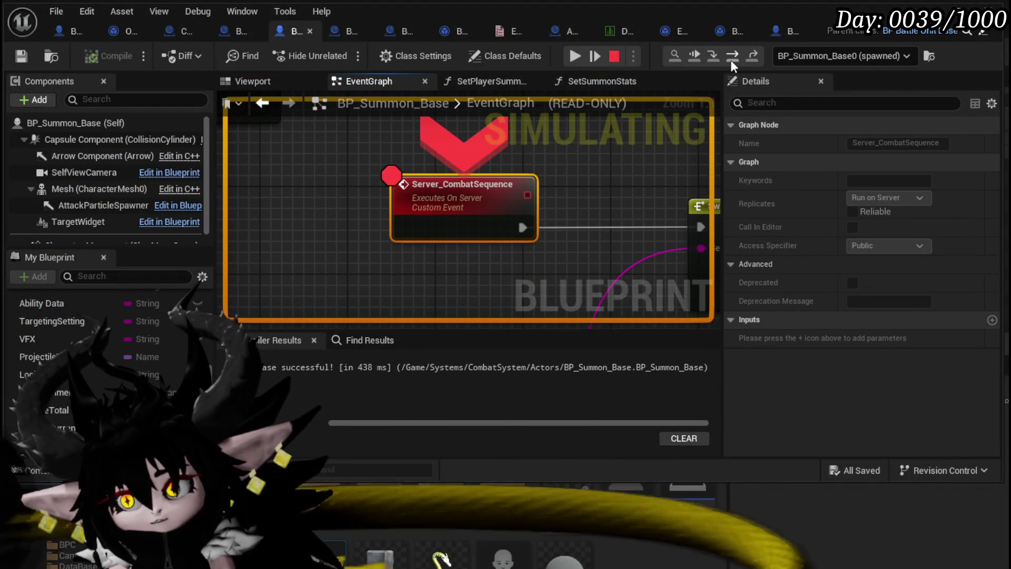
pyautogui.click(731, 58)
pyautogui.click(731, 58)
pyautogui.click(731, 58)
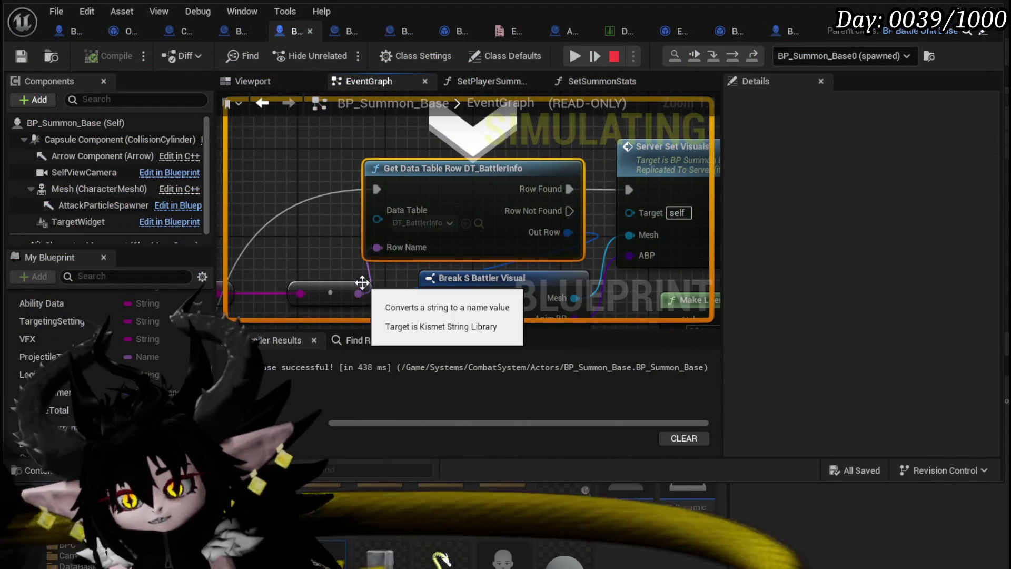
pyautogui.click(755, 60)
pyautogui.click(731, 57)
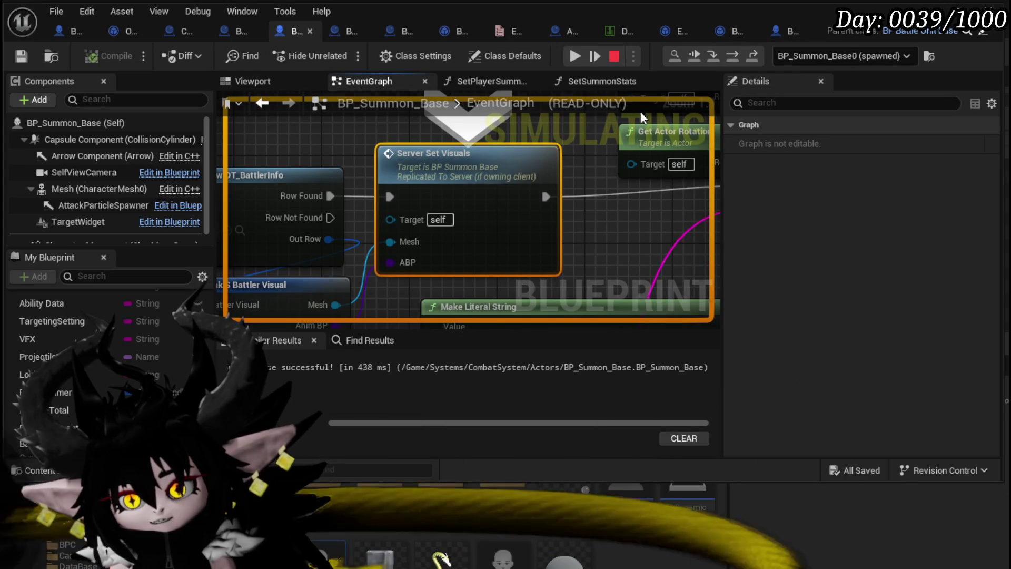
pyautogui.click(731, 59)
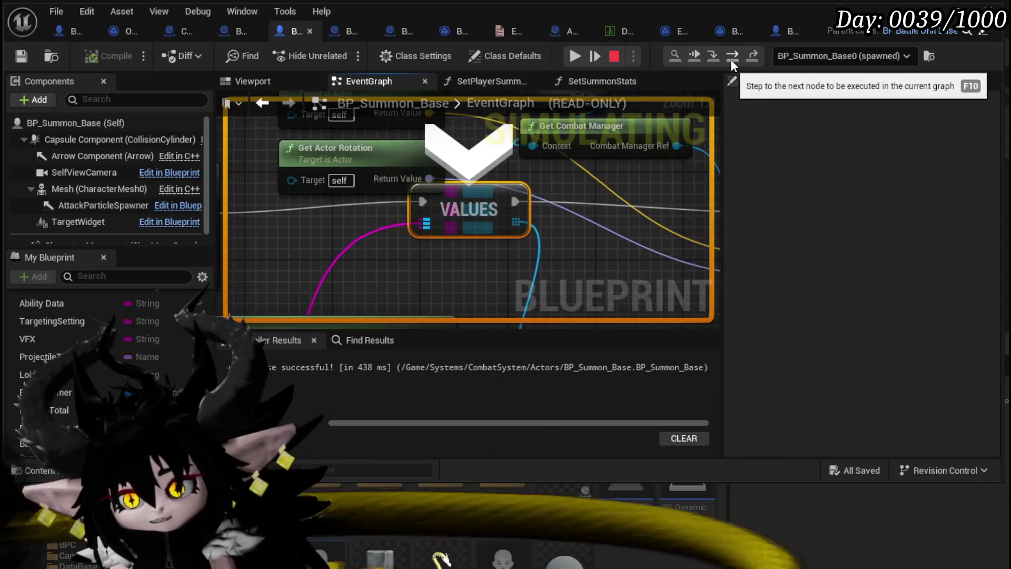
# - Bring VALUES and Enemy Spawn Line AOE into view, then resume the play session
pyautogui.scroll(-3, 481, 232)
pyautogui.moveTo(508, 132); pyautogui.dragTo(494, 140)
pyautogui.moveTo(384, 236); pyautogui.dragTo(278, 304)
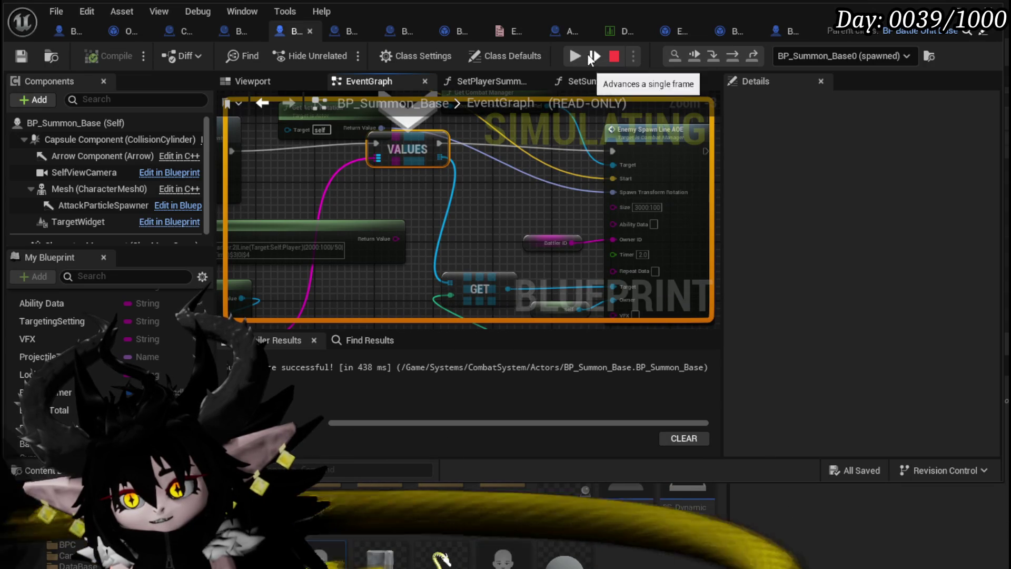
pyautogui.click(575, 56)
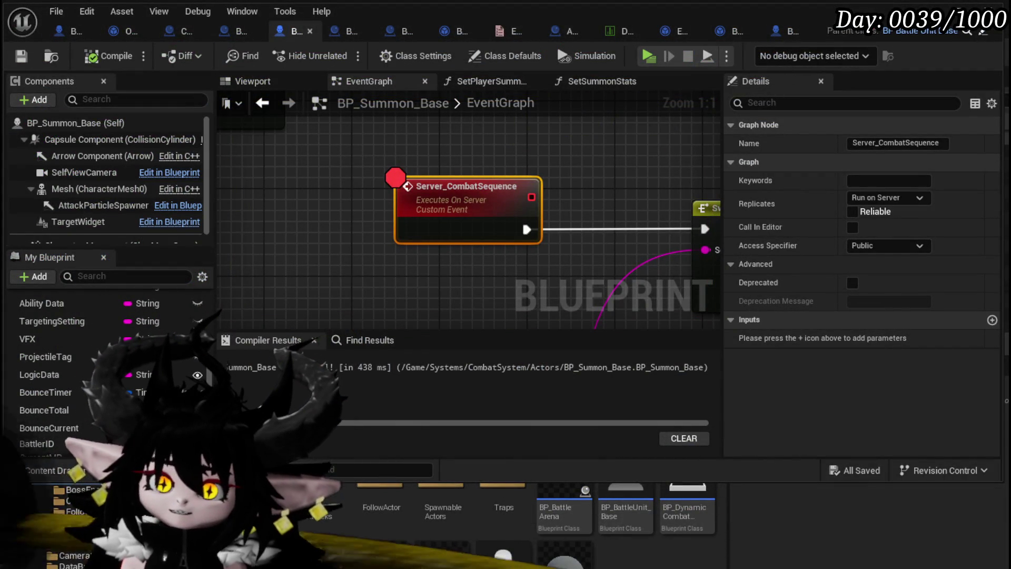
# - Select VALUES, then box-select the location, rotation and combat manager getter nodes
pyautogui.scroll(-6, 516, 140)
pyautogui.moveTo(576, 160)
pyautogui.mouseDown()
pyautogui.moveTo(334, 200)
pyautogui.moveTo(331, 309)
pyautogui.mouseUp()
pyautogui.scroll(4, 330, 310)
pyautogui.click(471, 232)
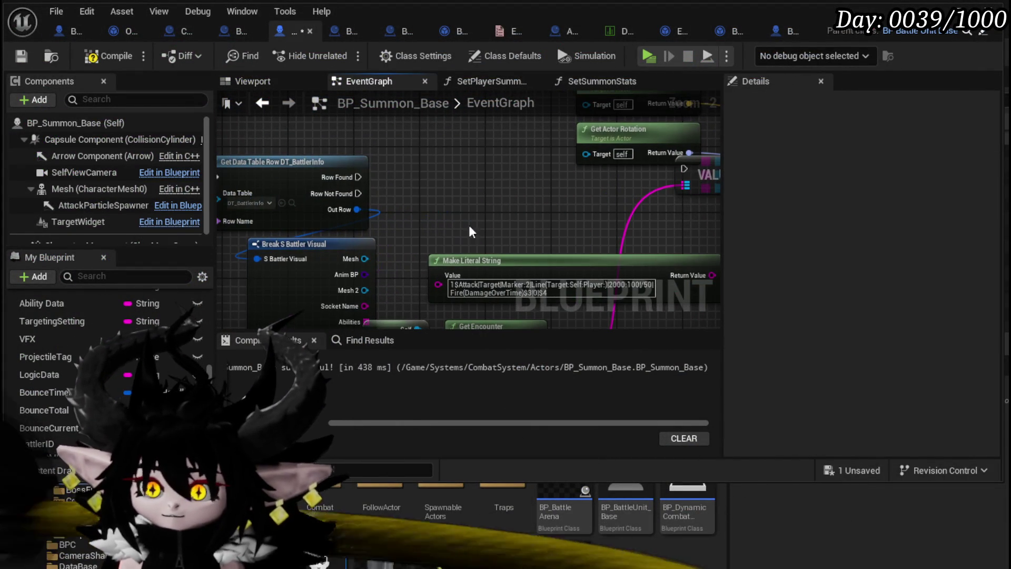
pyautogui.moveTo(359, 177); pyautogui.dragTo(436, 187)
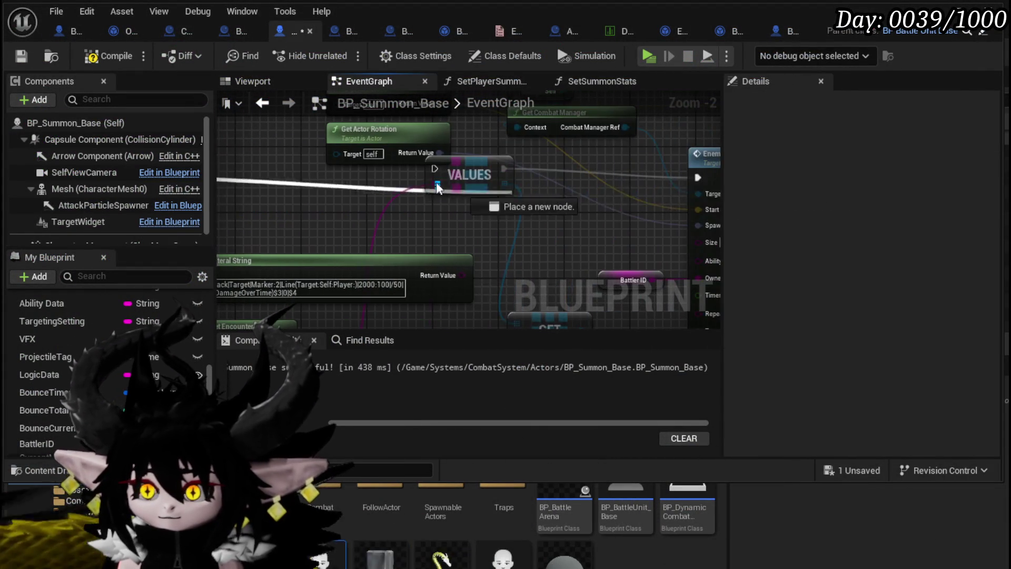
pyautogui.click(463, 169)
pyautogui.scroll(-2, 463, 174)
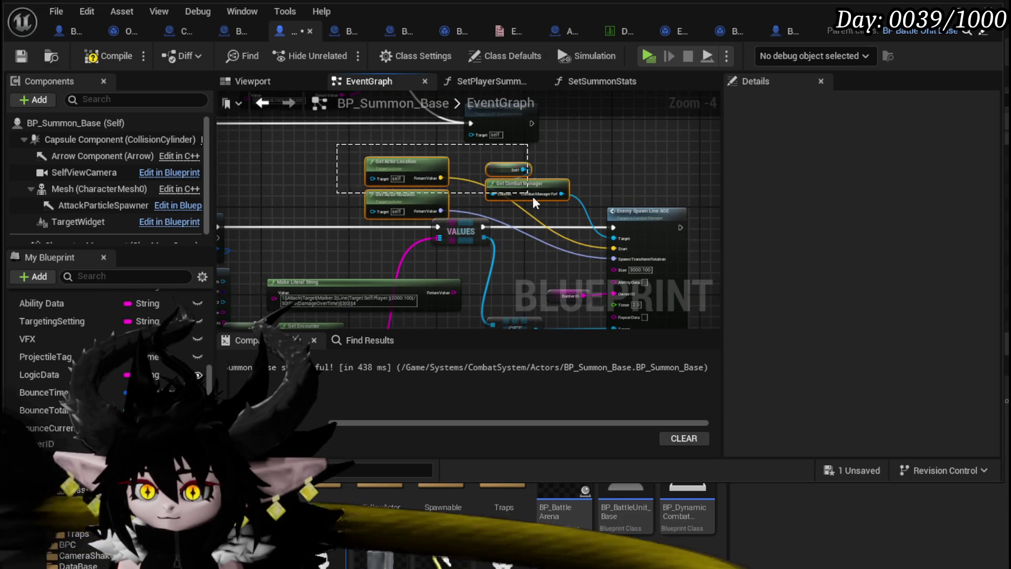
pyautogui.moveTo(503, 138); pyautogui.dragTo(445, 115)
pyautogui.moveTo(351, 260)
pyautogui.mouseDown()
pyautogui.moveTo(536, 311)
pyautogui.moveTo(561, 262)
pyautogui.moveTo(648, 258)
pyautogui.mouseUp()
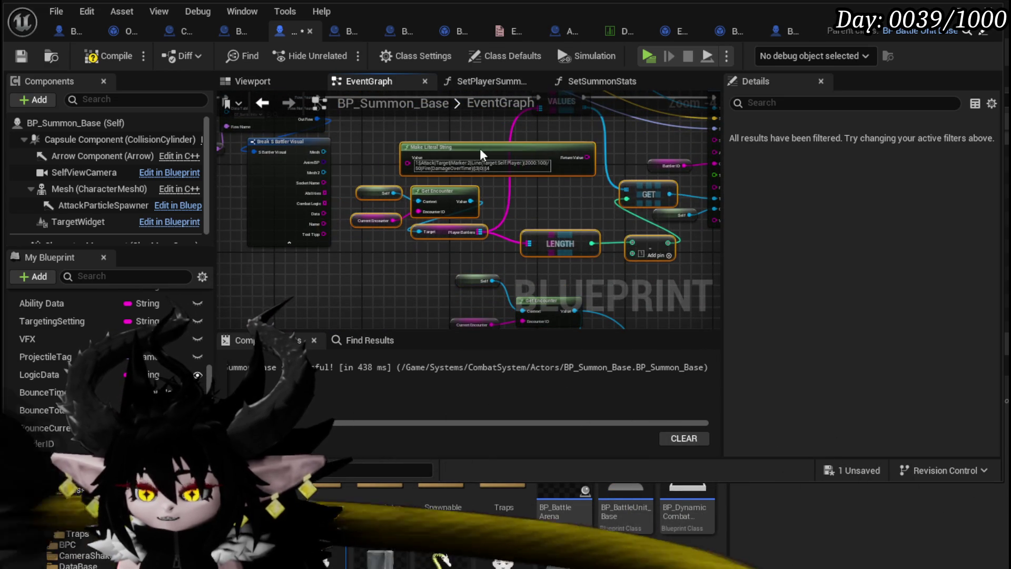
pyautogui.moveTo(375, 145); pyautogui.dragTo(244, 145)
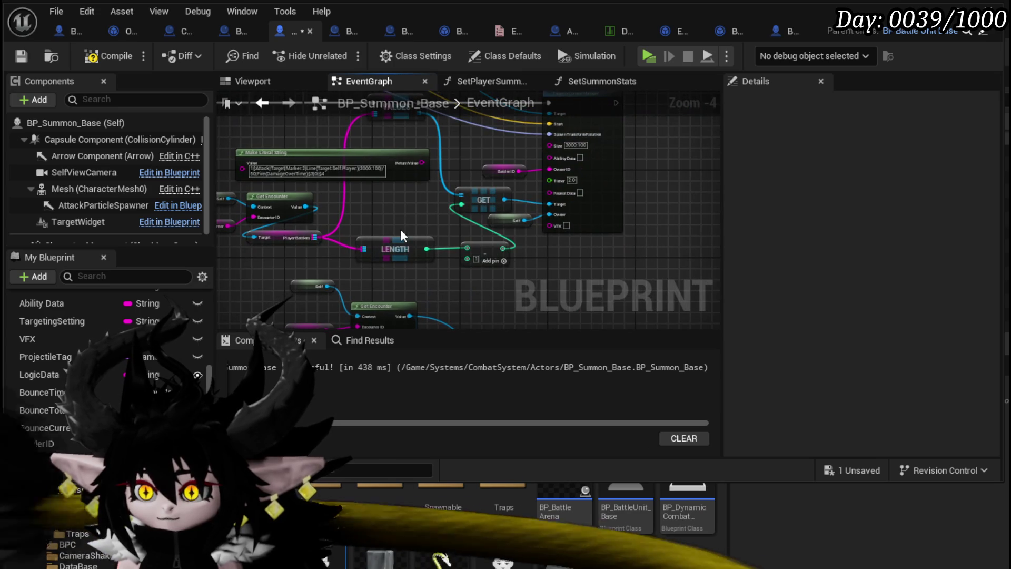
# - Select the Ability Data getter, try a wire from Combat Logic, and compile the blueprint
pyautogui.scroll(2, 406, 224)
pyautogui.scroll(-2, 379, 181)
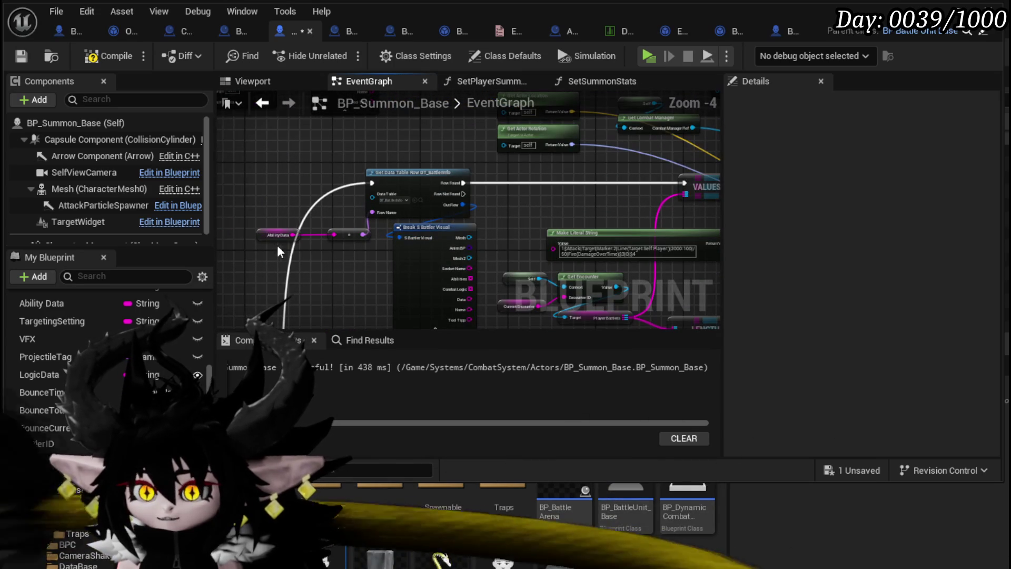
pyautogui.click(316, 231)
pyautogui.scroll(2, 400, 220)
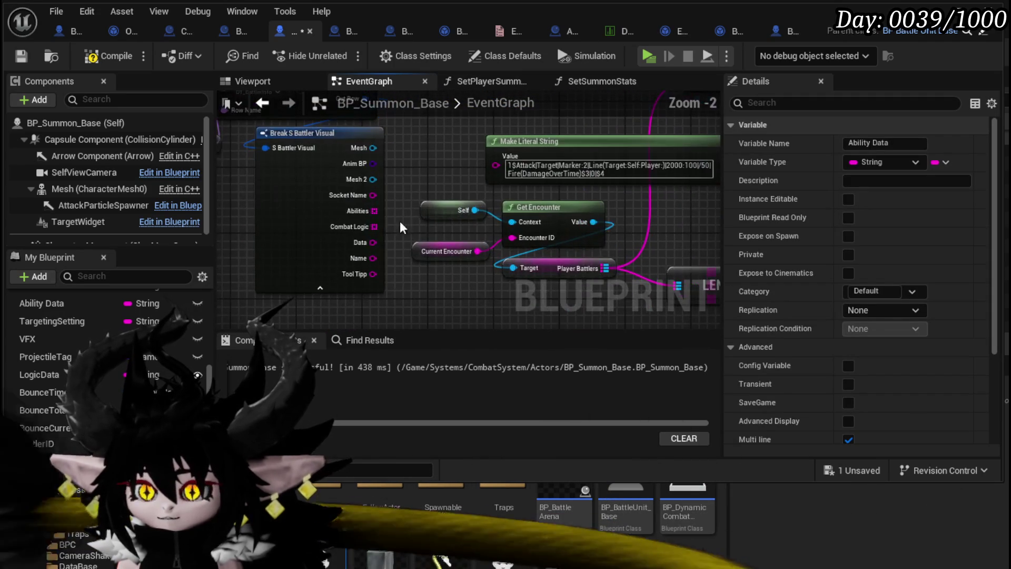
pyautogui.moveTo(373, 226); pyautogui.dragTo(425, 176)
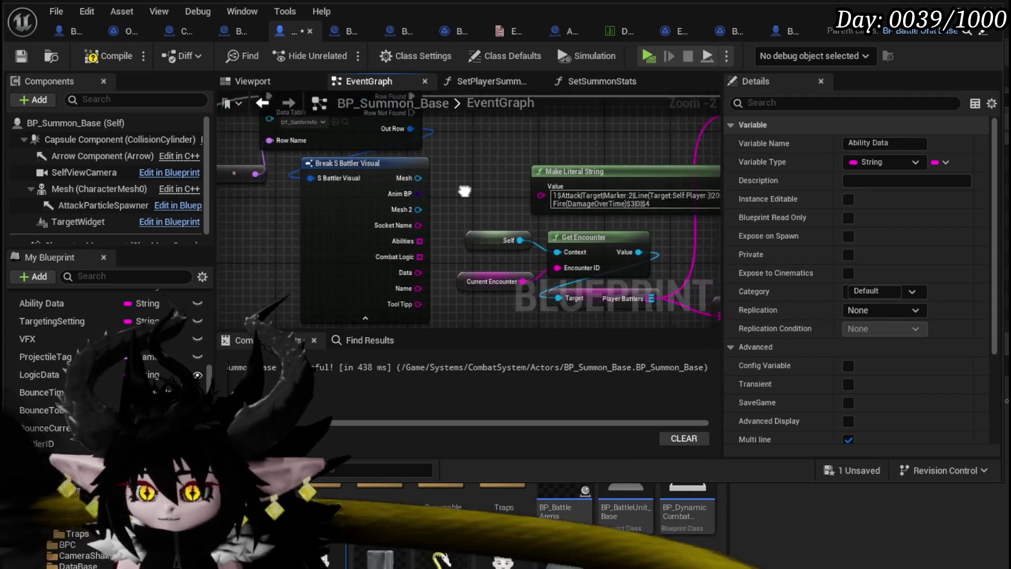
pyautogui.click(413, 162)
pyautogui.scroll(-3, 463, 168)
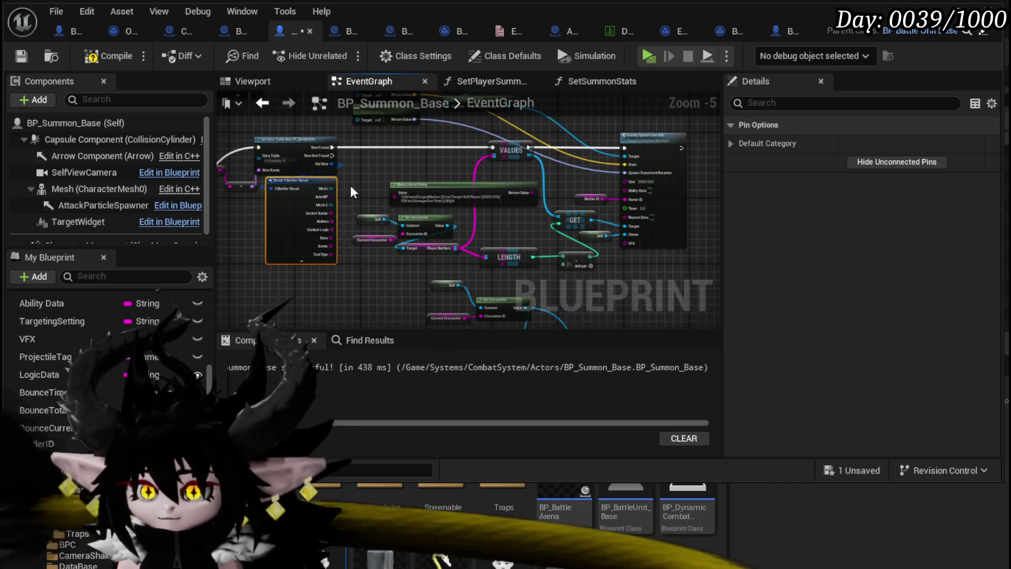
pyautogui.click(27, 56)
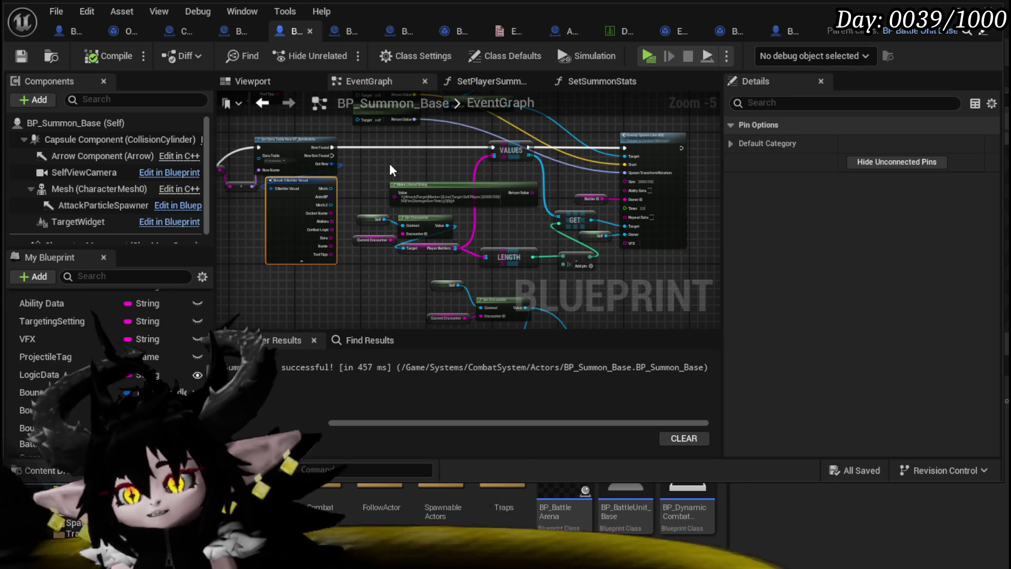
# - Select the Enemy Spawn Line AOE node and bring its Target and Size inputs into view
pyautogui.click(629, 139)
pyautogui.scroll(5, 629, 139)
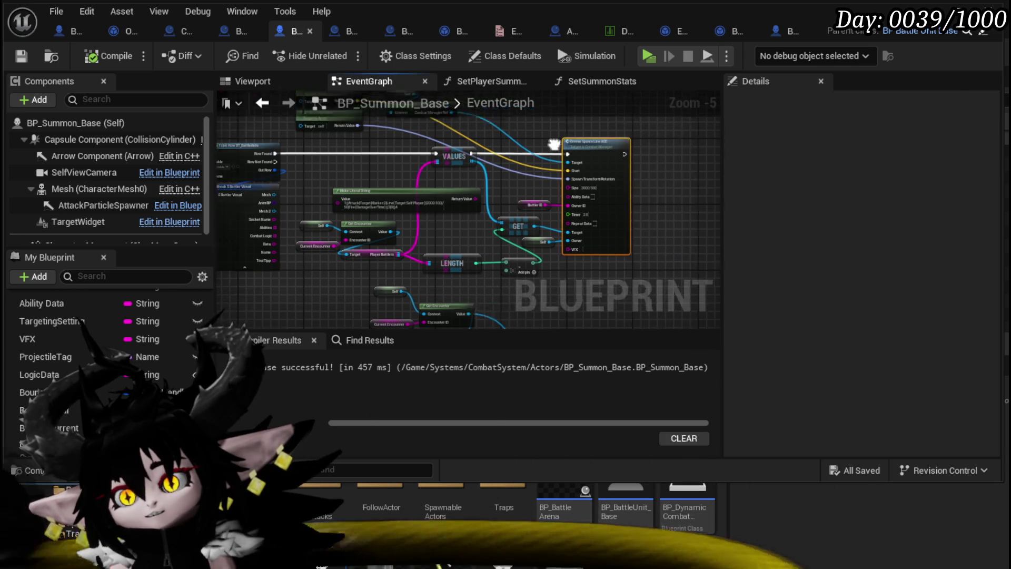
pyautogui.scroll(-2, 594, 141)
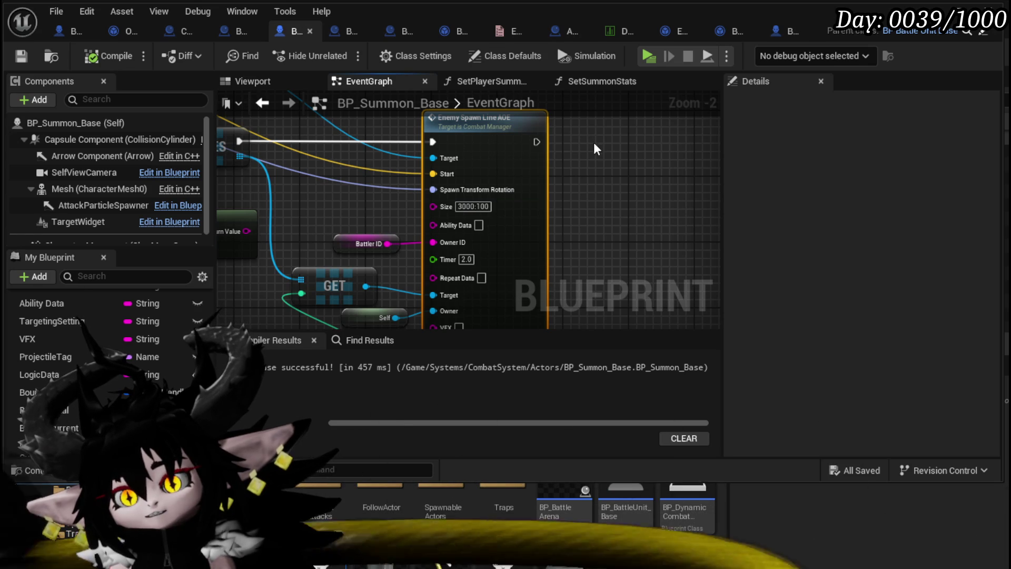
pyautogui.moveTo(593, 142)
pyautogui.mouseDown()
pyautogui.moveTo(591, 174)
pyautogui.moveTo(636, 193)
pyautogui.mouseUp()
pyautogui.scroll(-2, 636, 193)
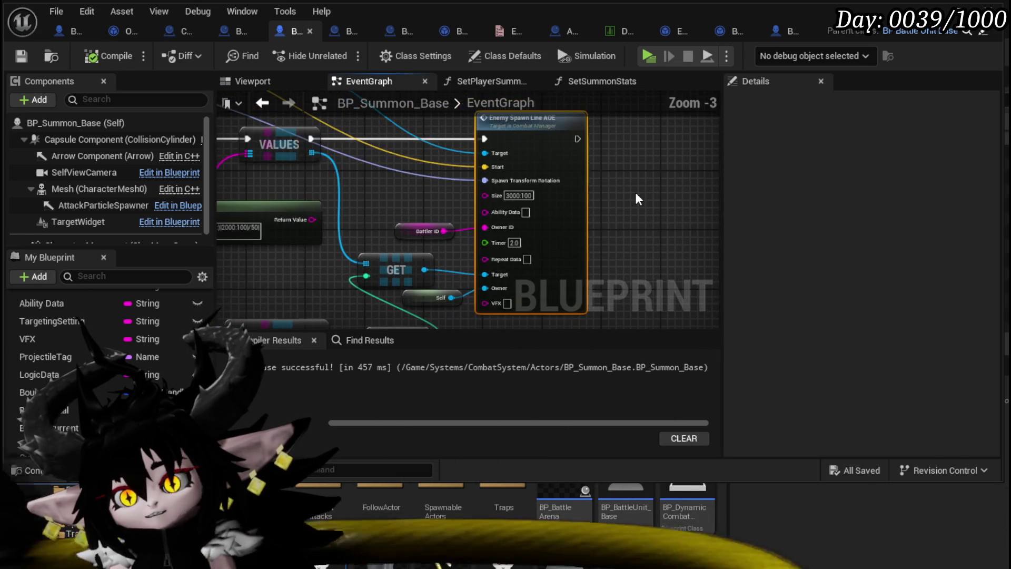
pyautogui.scroll(2, 636, 193)
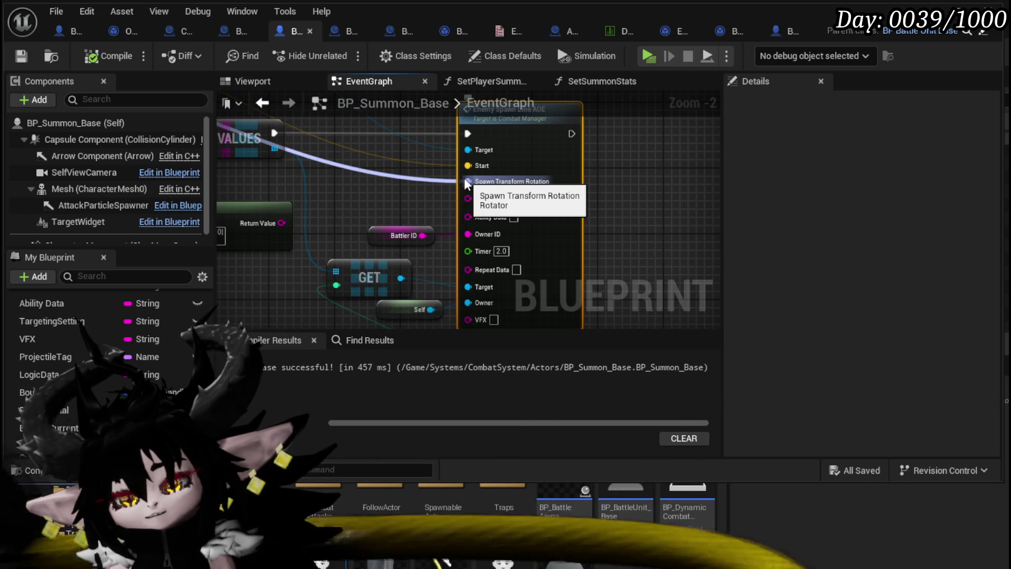
pyautogui.moveTo(379, 184); pyautogui.dragTo(367, 164)
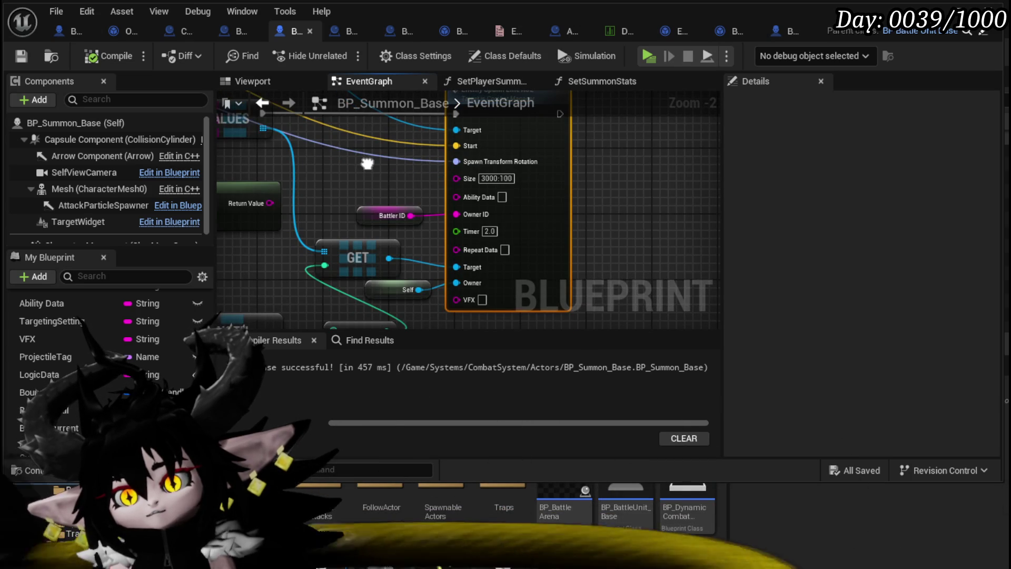
# - Move the Self node beside GET and shift the LENGTH, GET and minus nodes up together
pyautogui.moveTo(375, 290)
pyautogui.mouseDown()
pyautogui.moveTo(309, 231)
pyautogui.moveTo(343, 300)
pyautogui.mouseUp()
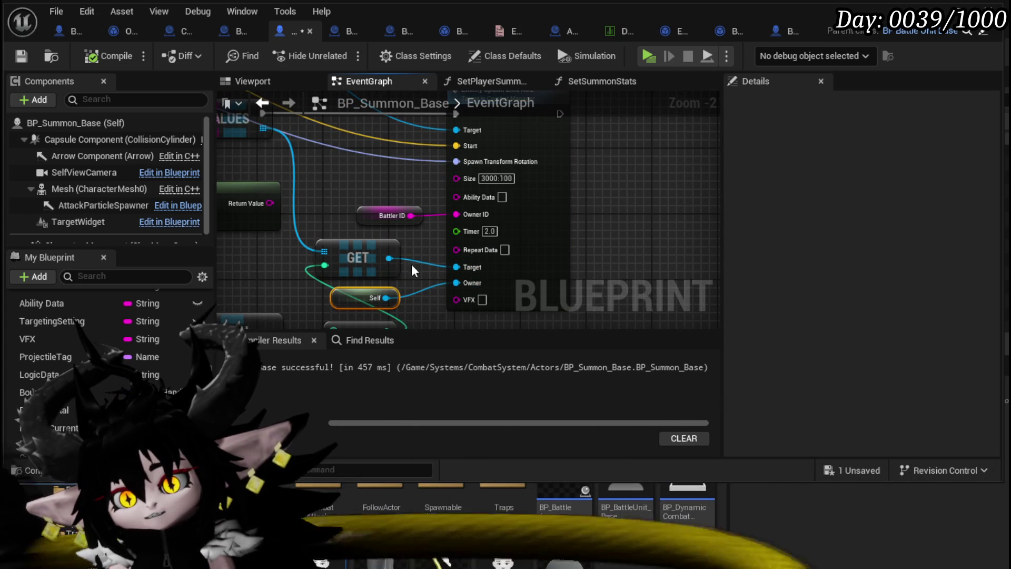
pyautogui.moveTo(419, 233); pyautogui.dragTo(430, 277)
pyautogui.moveTo(383, 225)
pyautogui.mouseDown()
pyautogui.moveTo(389, 193)
pyautogui.moveTo(349, 174)
pyautogui.moveTo(334, 242)
pyautogui.moveTo(423, 140)
pyautogui.moveTo(434, 97)
pyautogui.moveTo(440, 133)
pyautogui.mouseUp()
pyautogui.moveTo(355, 260)
pyautogui.mouseDown()
pyautogui.moveTo(380, 211)
pyautogui.moveTo(429, 159)
pyautogui.mouseUp()
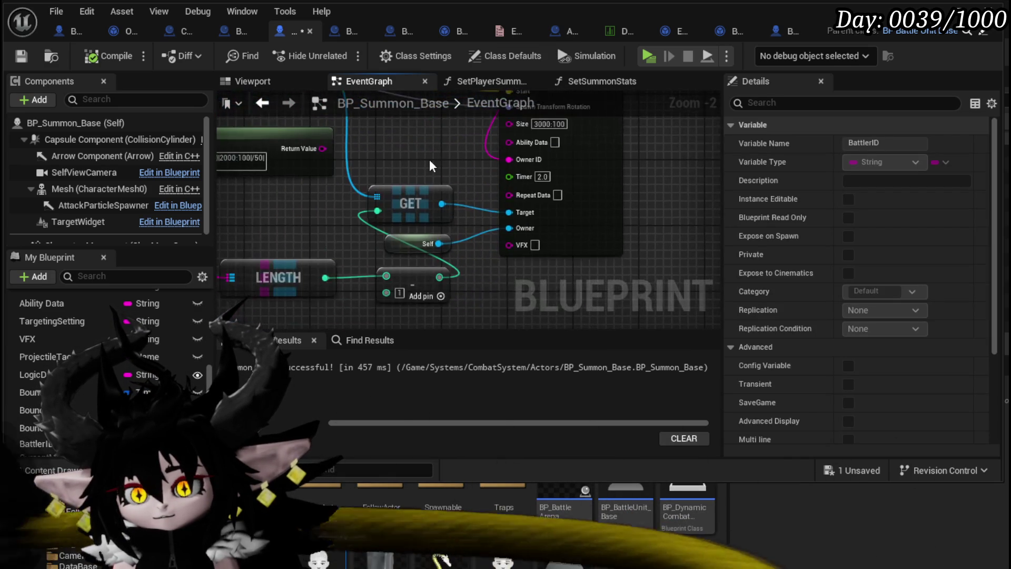
pyautogui.scroll(-1, 429, 159)
pyautogui.moveTo(294, 221)
pyautogui.mouseDown()
pyautogui.moveTo(330, 266)
pyautogui.moveTo(416, 278)
pyautogui.moveTo(326, 256)
pyautogui.moveTo(343, 207)
pyautogui.mouseUp()
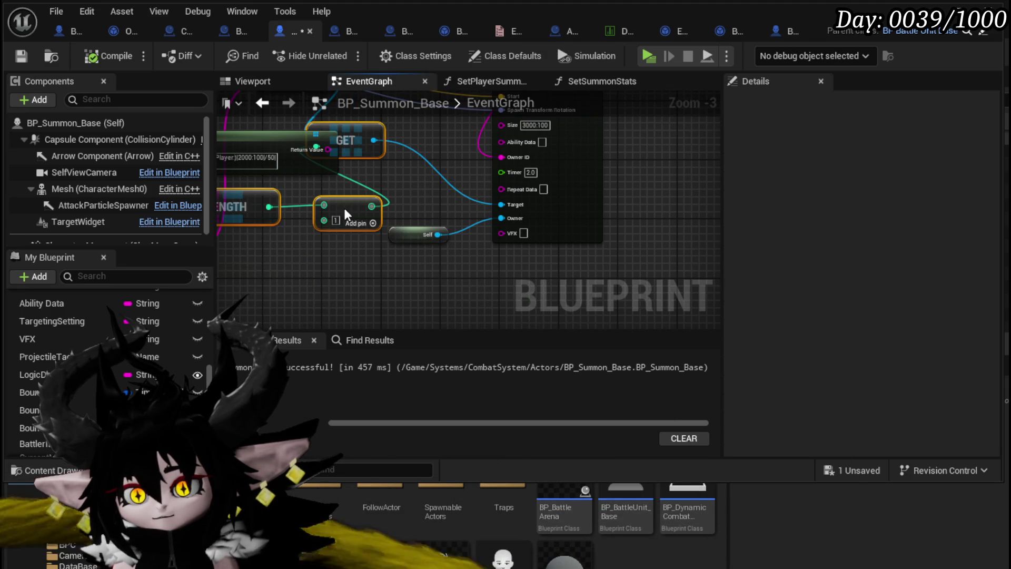
pyautogui.click(440, 182)
pyautogui.moveTo(440, 181); pyautogui.dragTo(519, 241)
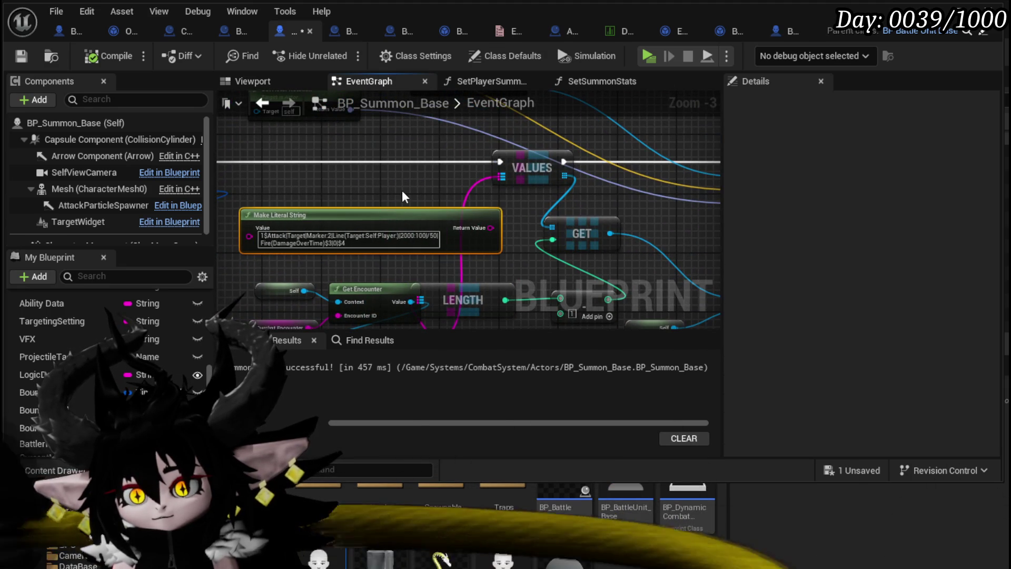
pyautogui.scroll(-3, 406, 184)
pyautogui.moveTo(265, 187); pyautogui.dragTo(364, 197)
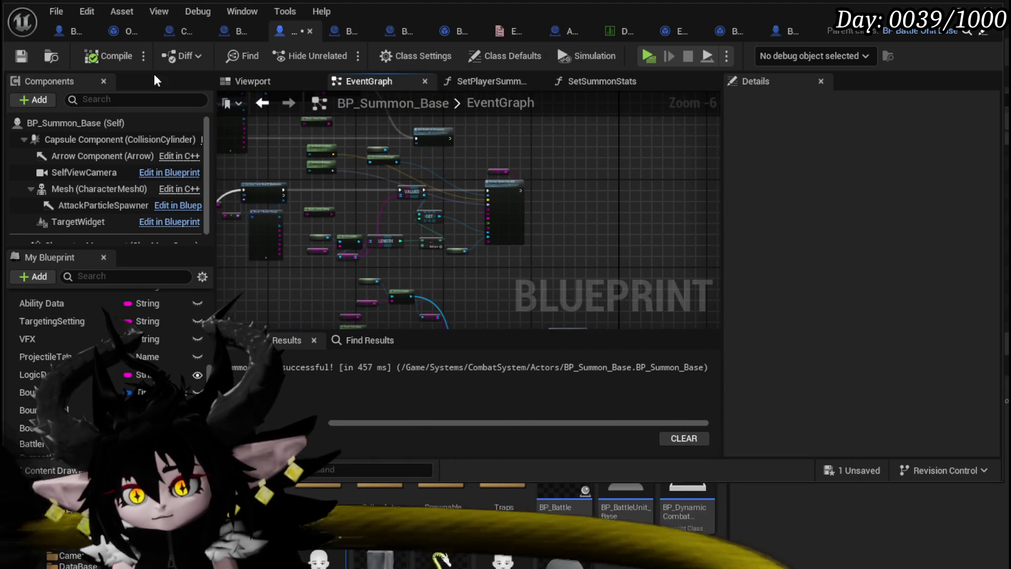
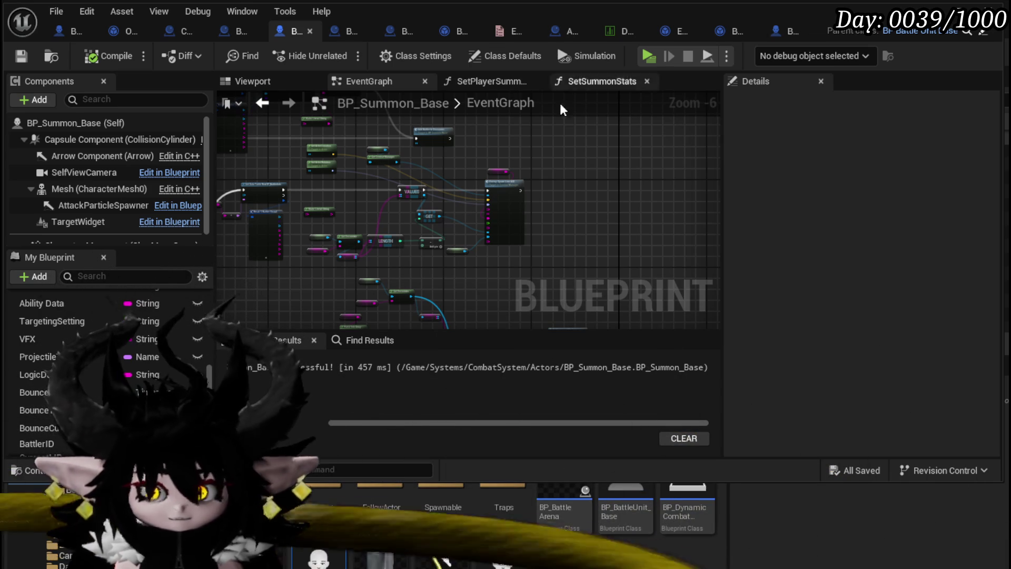
# - Survey the Make Literal String, Get Encounter and LENGTH nodes in the EventGraph
pyautogui.scroll(4, 297, 210)
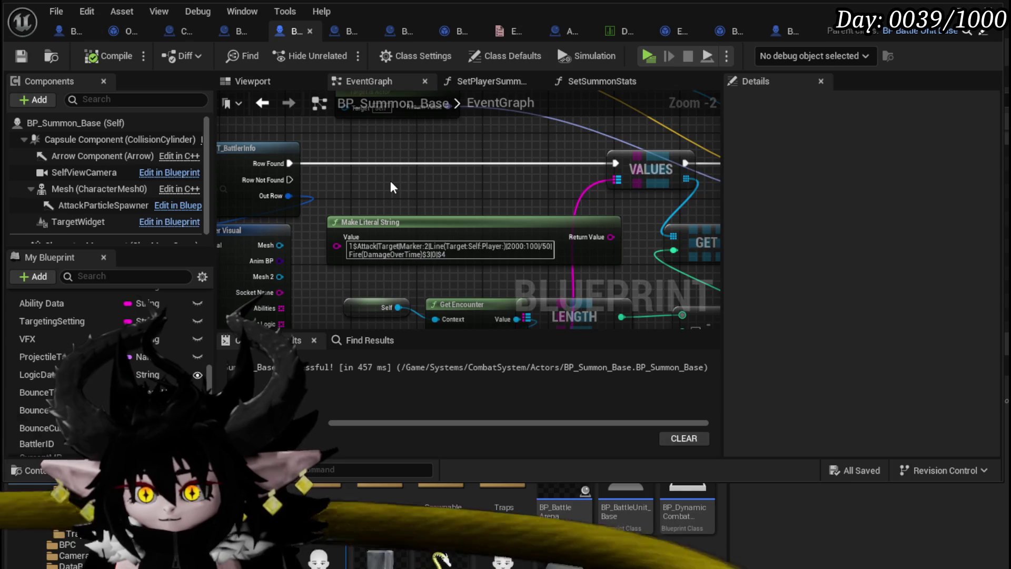
pyautogui.moveTo(391, 187); pyautogui.dragTo(426, 123)
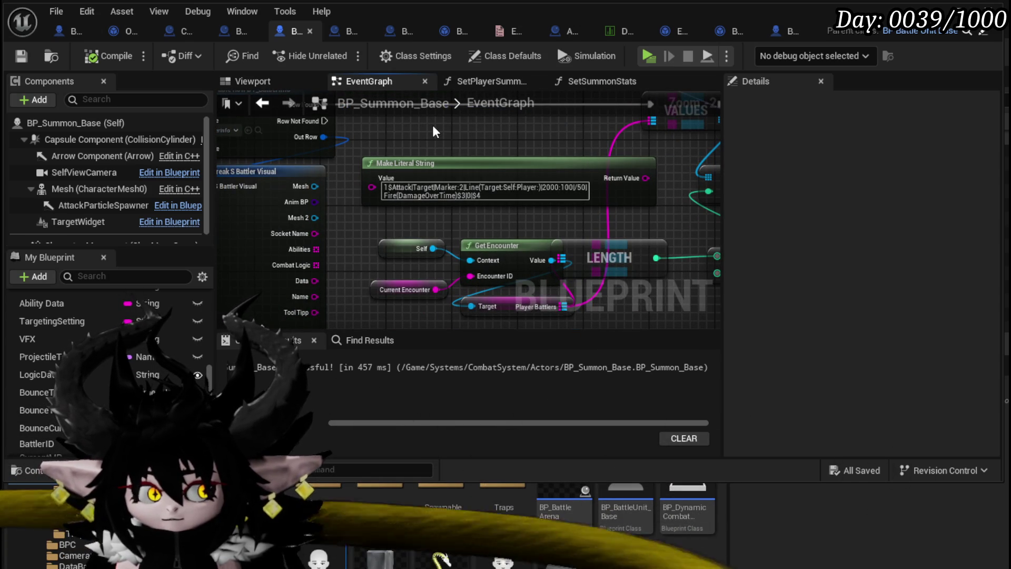
pyautogui.scroll(-2, 432, 125)
pyautogui.moveTo(432, 125); pyautogui.dragTo(247, 186)
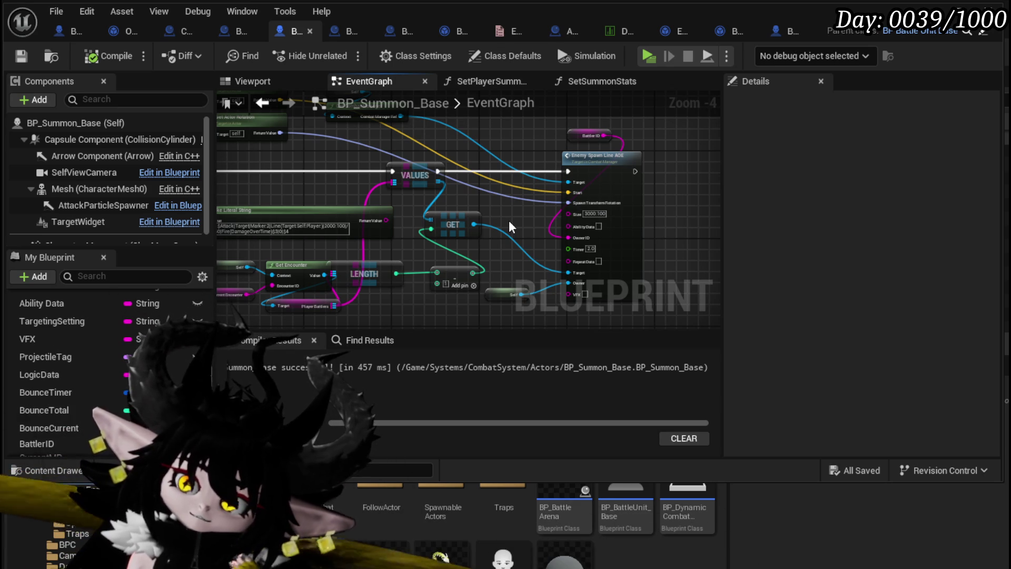
pyautogui.scroll(-2, 509, 220)
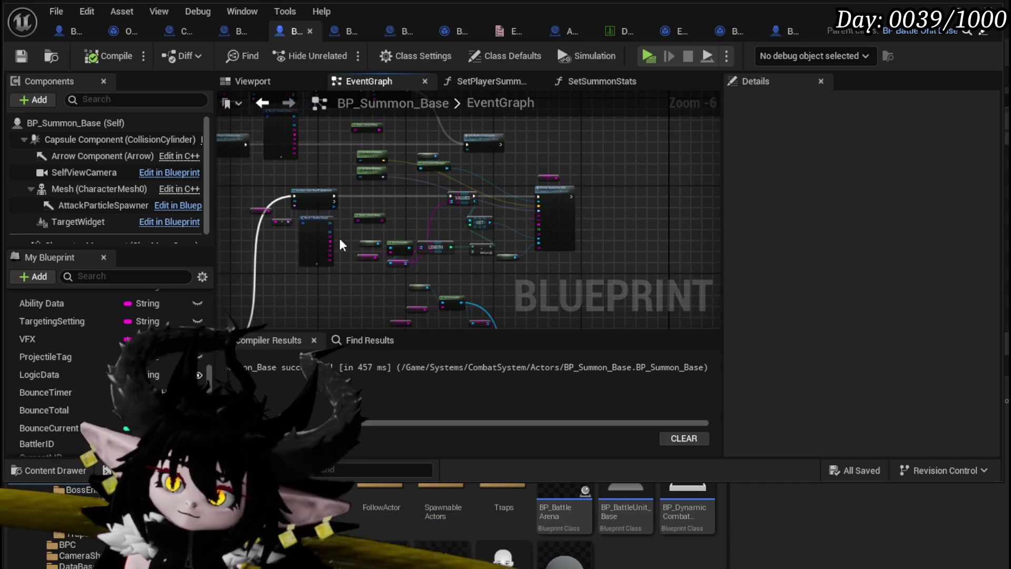
pyautogui.scroll(1, 339, 238)
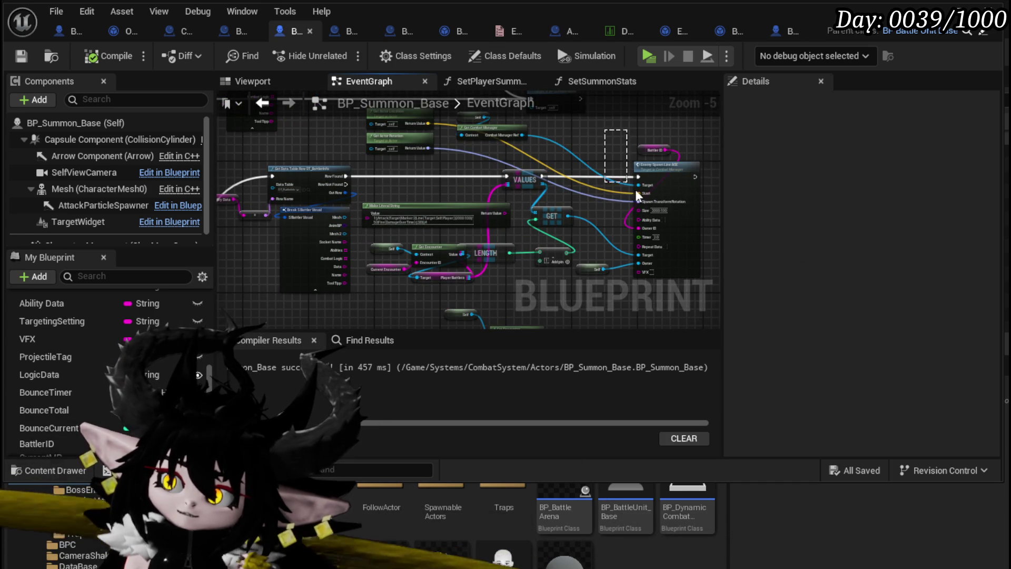
# - Shift the group of nodes near Enemy Spawn Line AOE slightly down and left
pyautogui.moveTo(635, 189); pyautogui.dragTo(651, 184)
pyautogui.scroll(3, 600, 144)
pyautogui.moveTo(601, 143); pyautogui.dragTo(406, 140)
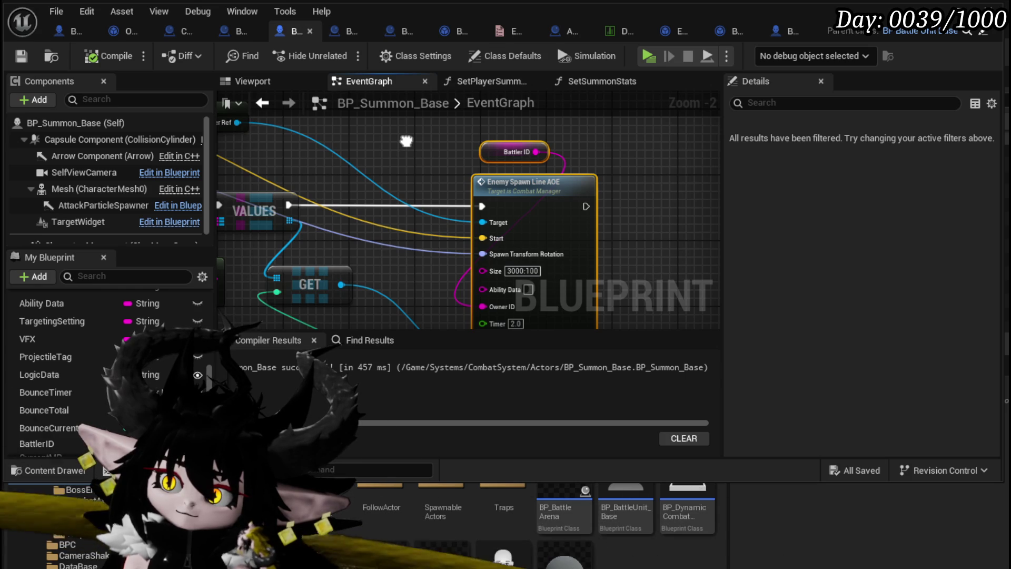
pyautogui.scroll(-1, 406, 141)
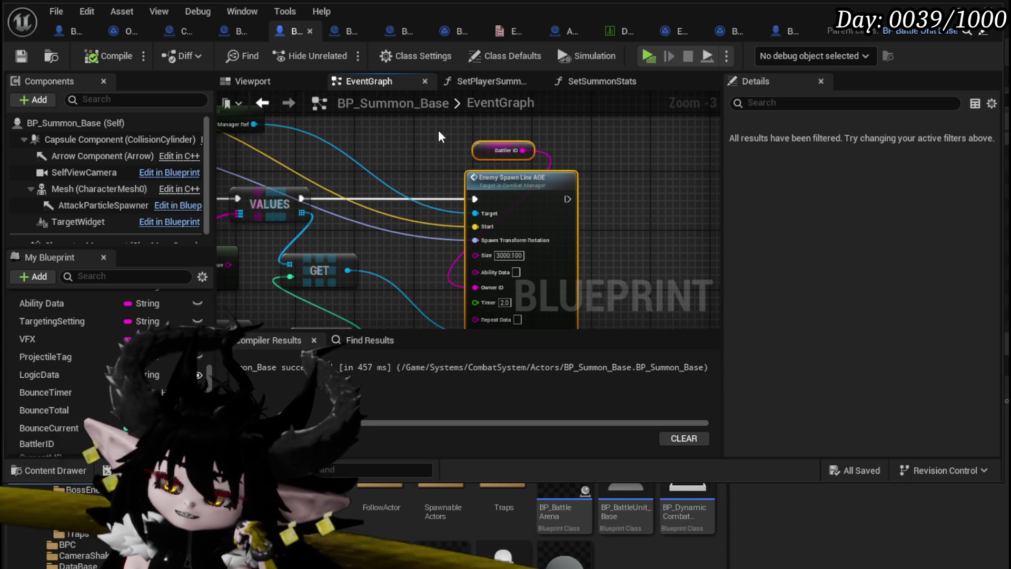
pyautogui.scroll(-3, 407, 153)
pyautogui.moveTo(407, 154)
pyautogui.mouseDown()
pyautogui.moveTo(506, 202)
pyautogui.moveTo(443, 125)
pyautogui.moveTo(474, 167)
pyautogui.moveTo(506, 168)
pyautogui.moveTo(334, 294)
pyautogui.moveTo(365, 253)
pyautogui.moveTo(345, 169)
pyautogui.moveTo(279, 243)
pyautogui.moveTo(544, 153)
pyautogui.mouseUp()
pyautogui.moveTo(509, 207); pyautogui.dragTo(485, 227)
pyautogui.moveTo(392, 191)
pyautogui.mouseDown()
pyautogui.moveTo(596, 226)
pyautogui.moveTo(455, 223)
pyautogui.moveTo(437, 257)
pyautogui.moveTo(412, 260)
pyautogui.mouseUp()
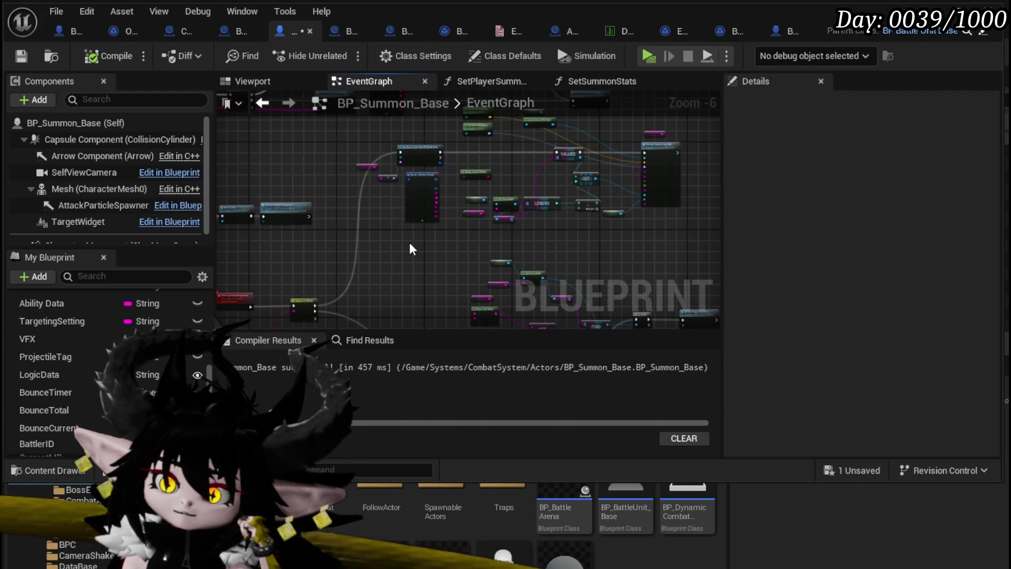
pyautogui.scroll(-2, 409, 243)
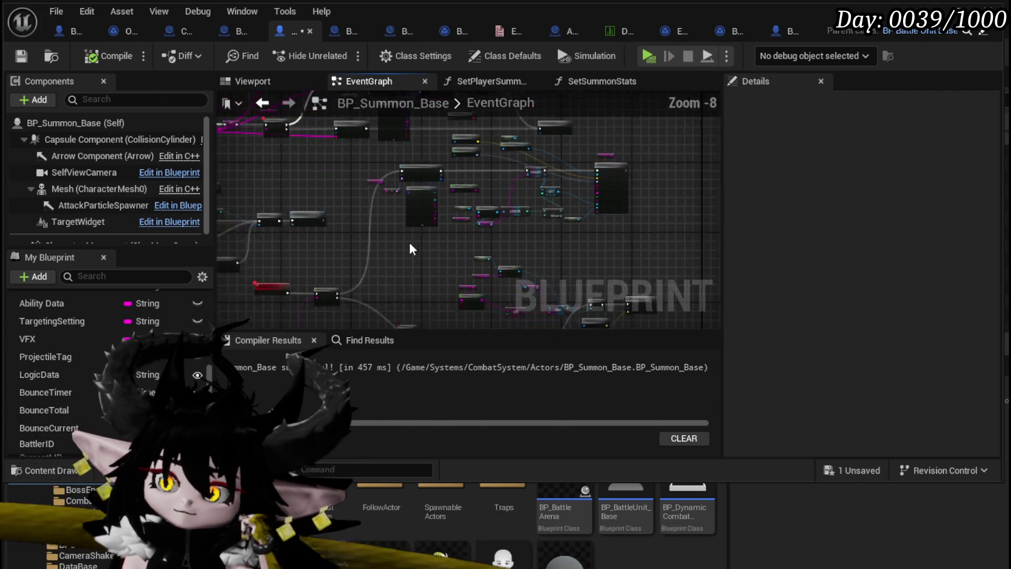
pyautogui.scroll(-3, 410, 243)
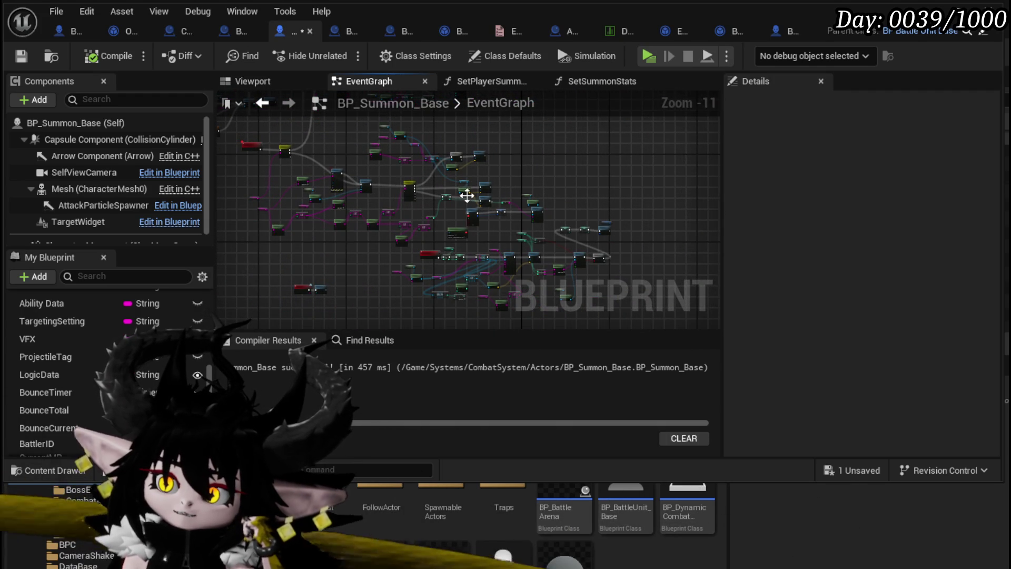
pyautogui.scroll(7, 429, 247)
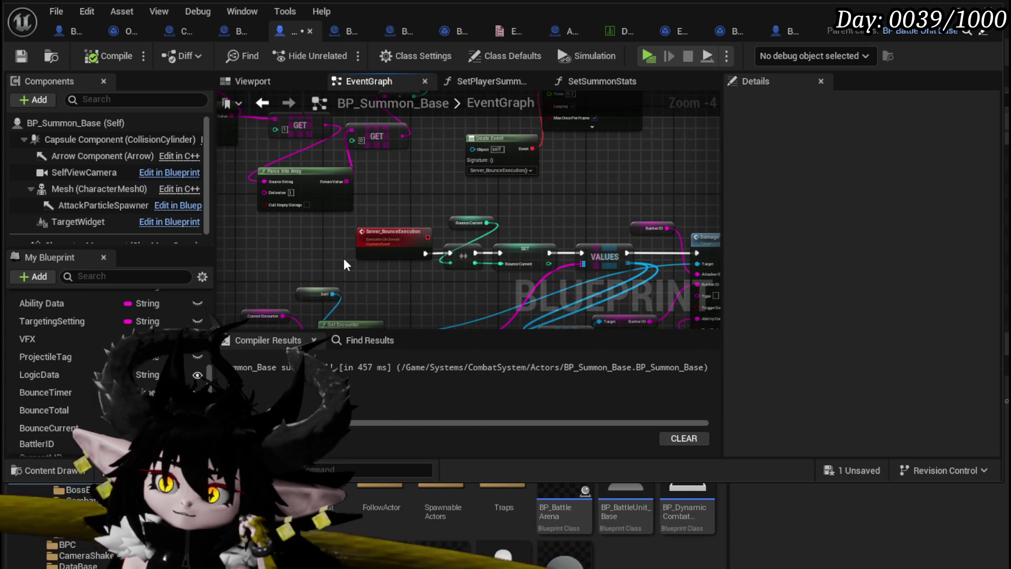
pyautogui.scroll(-6, 344, 258)
pyautogui.scroll(4, 420, 205)
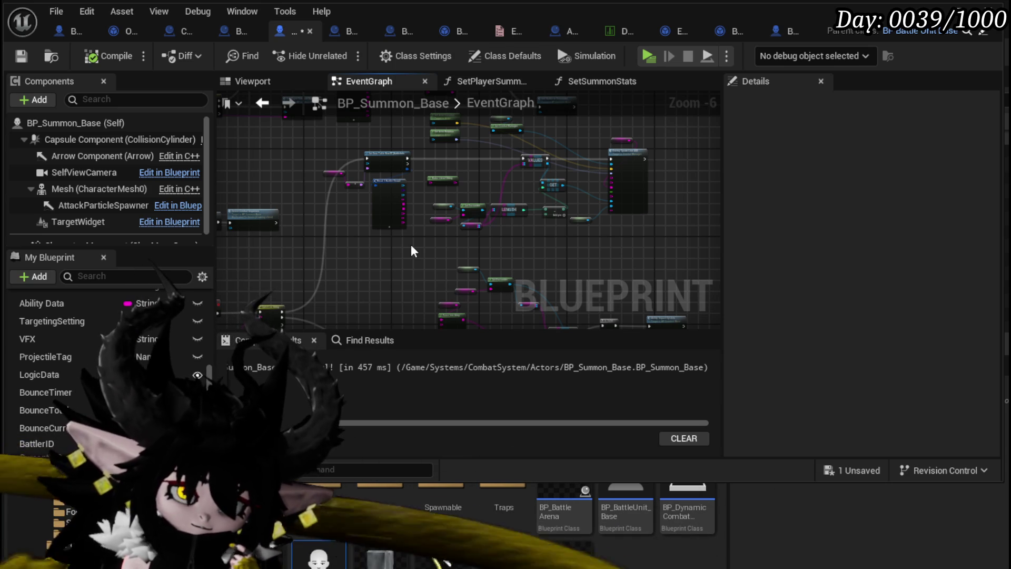
pyautogui.scroll(1, 412, 243)
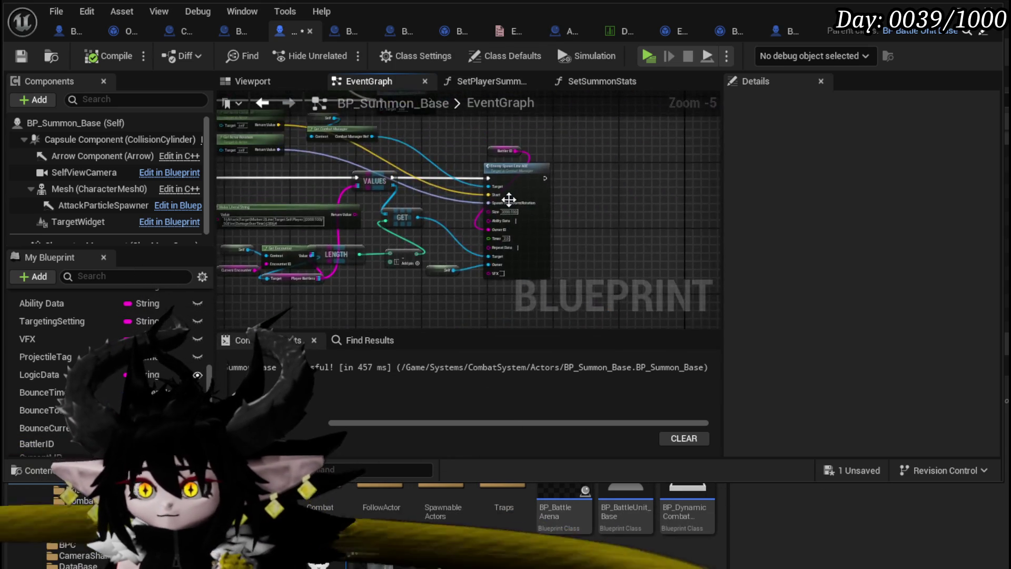
pyautogui.scroll(3, 507, 200)
pyautogui.scroll(-3, 507, 202)
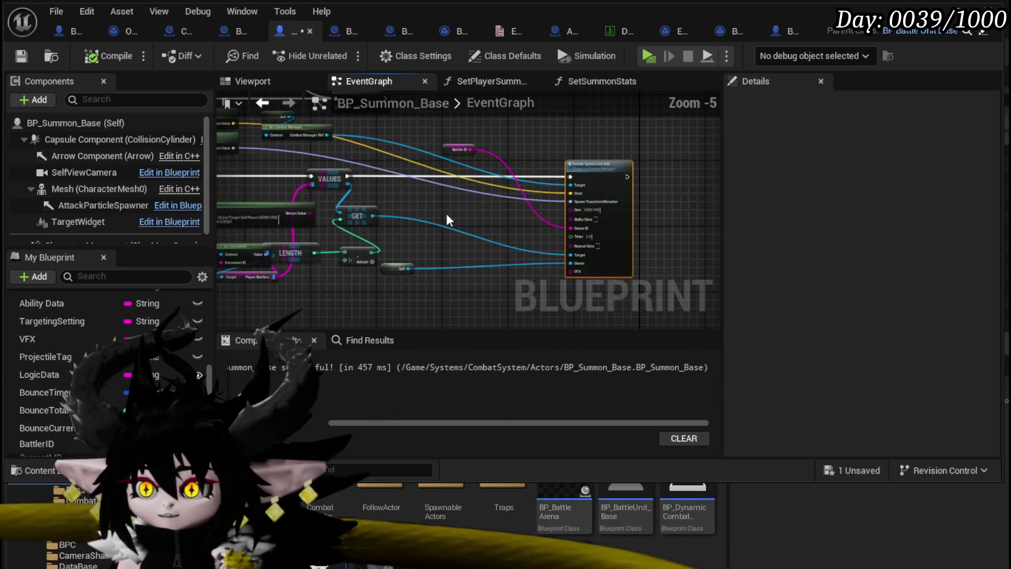
pyautogui.moveTo(442, 220); pyautogui.dragTo(517, 232)
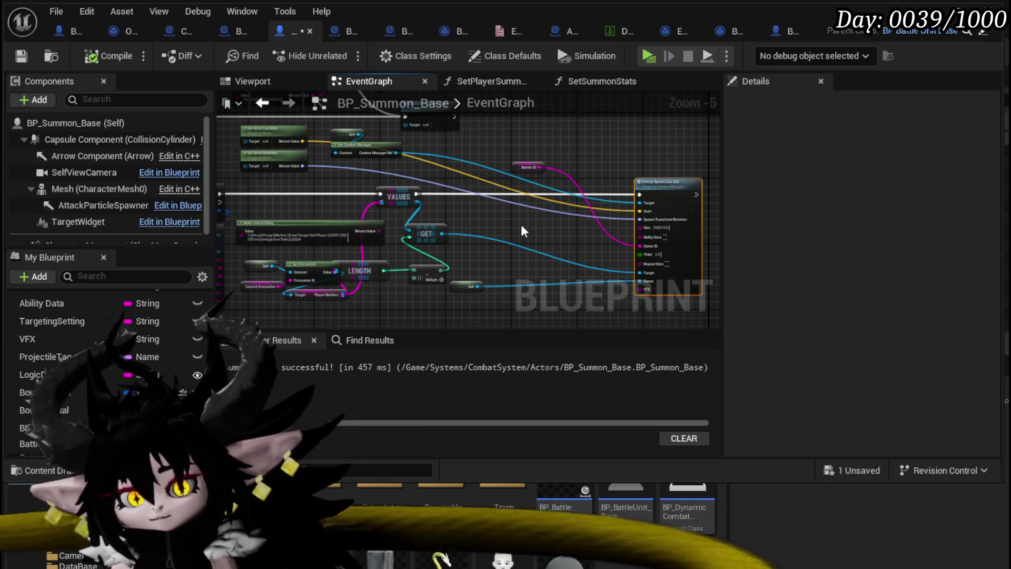
# - Add a Find Look at Rotation node near the Enemy Spawn Line AOE node
pyautogui.rightClick(520, 219)
pyautogui.write('f')
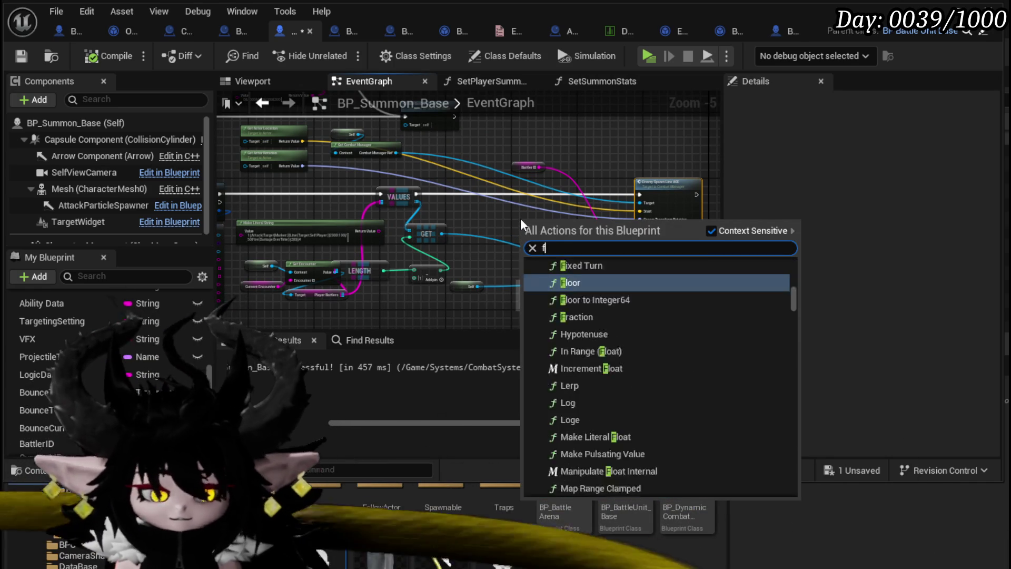
pyautogui.write('ind look at')
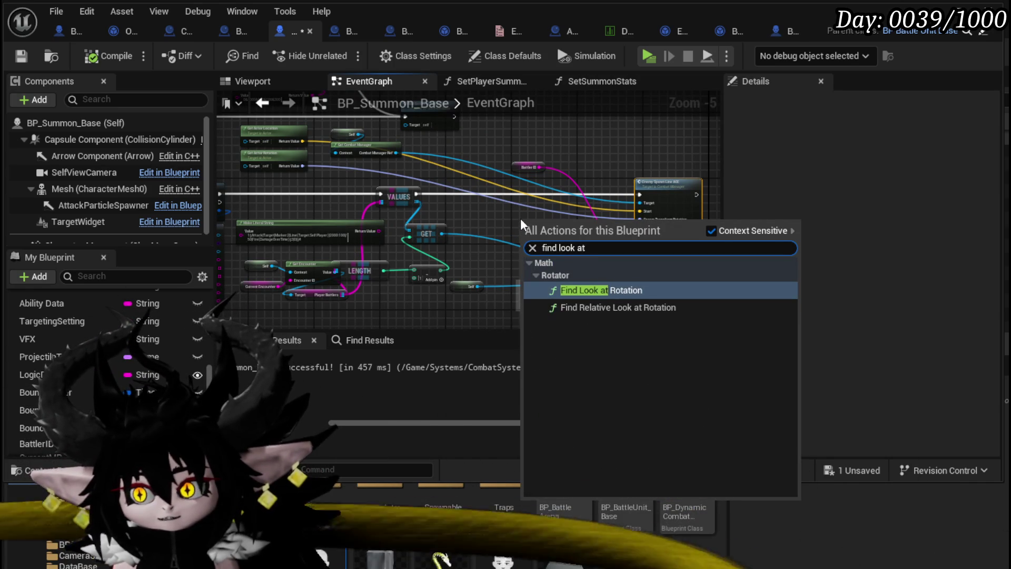
pyautogui.click(608, 289)
pyautogui.scroll(1, 464, 223)
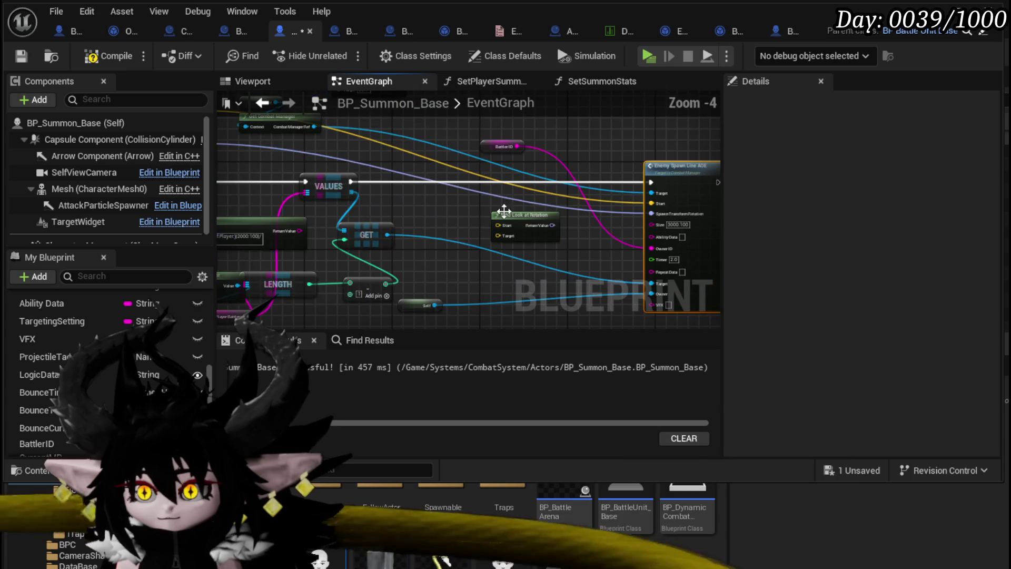
pyautogui.moveTo(359, 202); pyautogui.dragTo(174, 113)
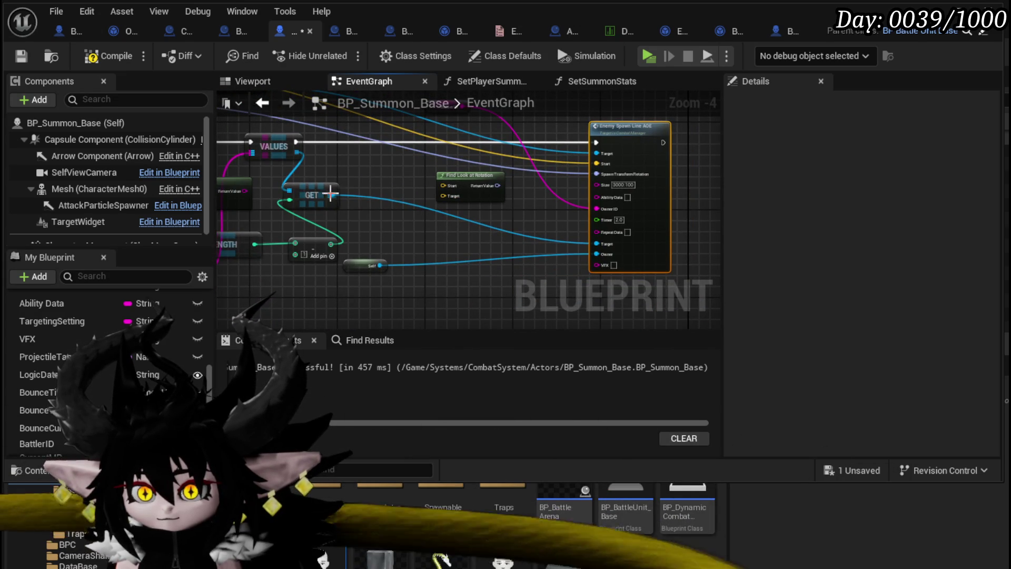
# - Add Get Actor Location from GET's output and wire it into Find Look at Rotation's Target
pyautogui.moveTo(332, 195); pyautogui.dragTo(403, 226)
pyautogui.write('ge')
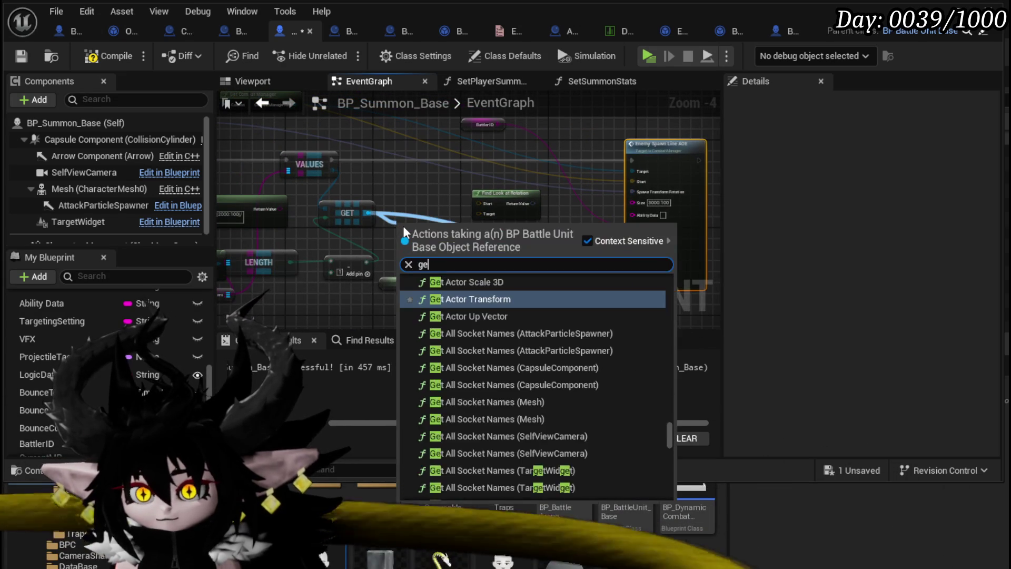
pyautogui.write('t actor rotation')
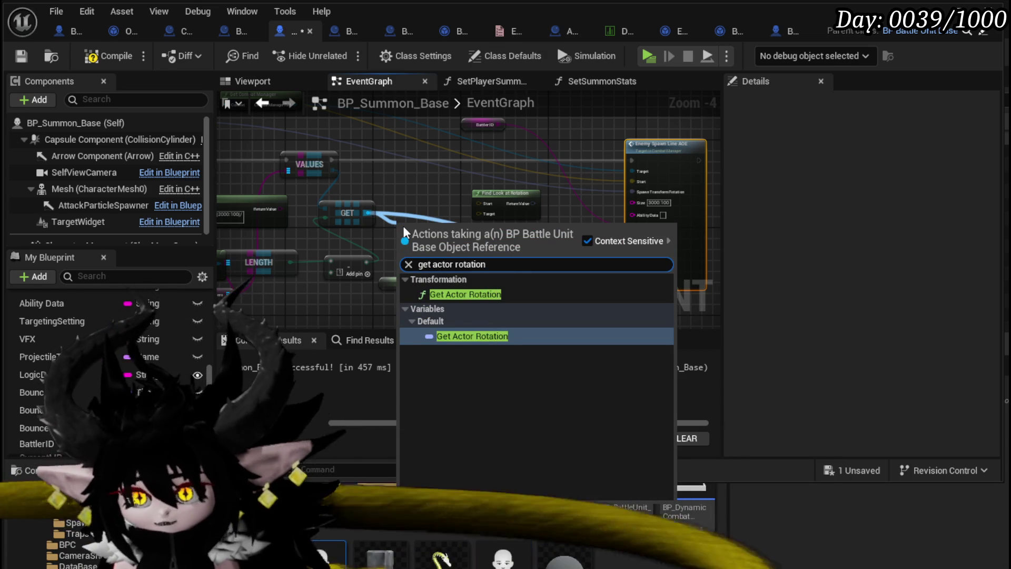
pyautogui.press('BackSpace')
pyautogui.press('BackSpace')
pyautogui.press('BackSpace')
pyautogui.write('get a')
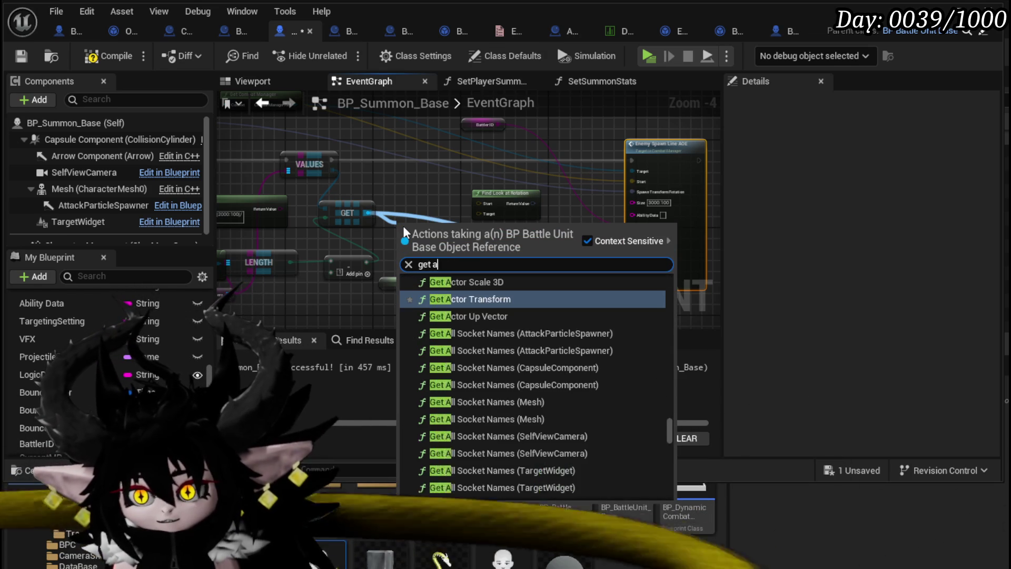
pyautogui.write('ctor location')
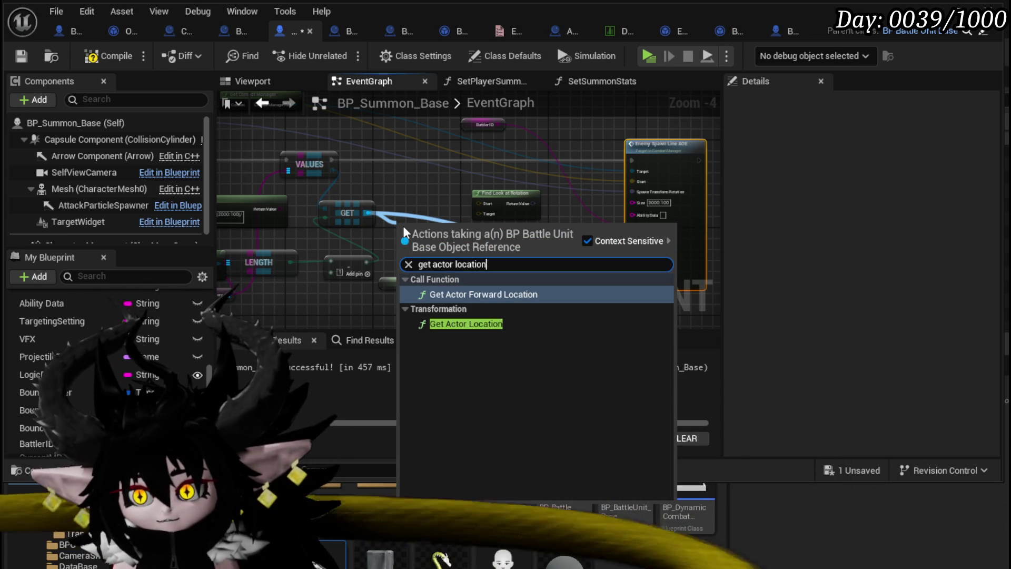
pyautogui.click(484, 323)
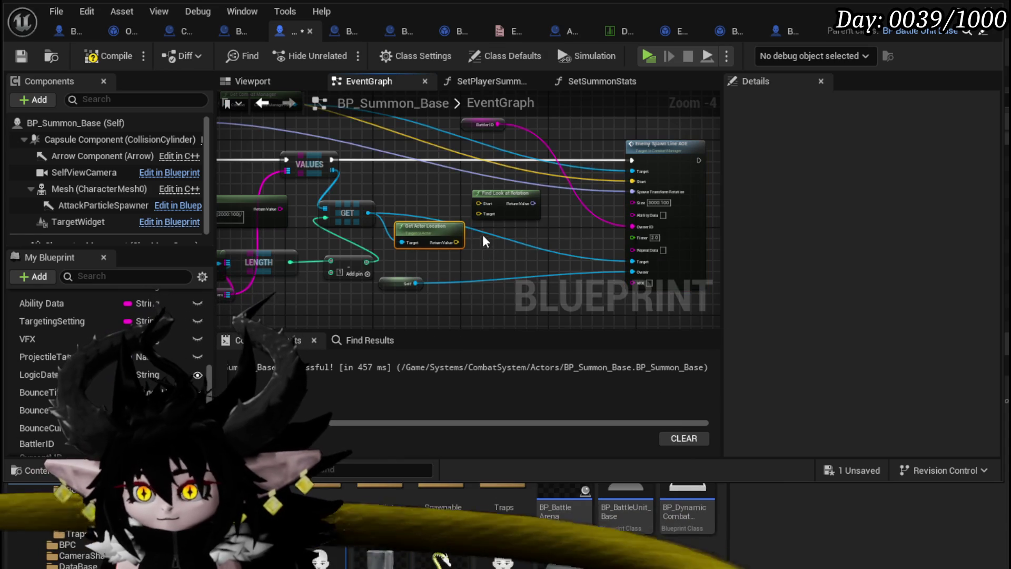
pyautogui.moveTo(456, 242); pyautogui.dragTo(478, 214)
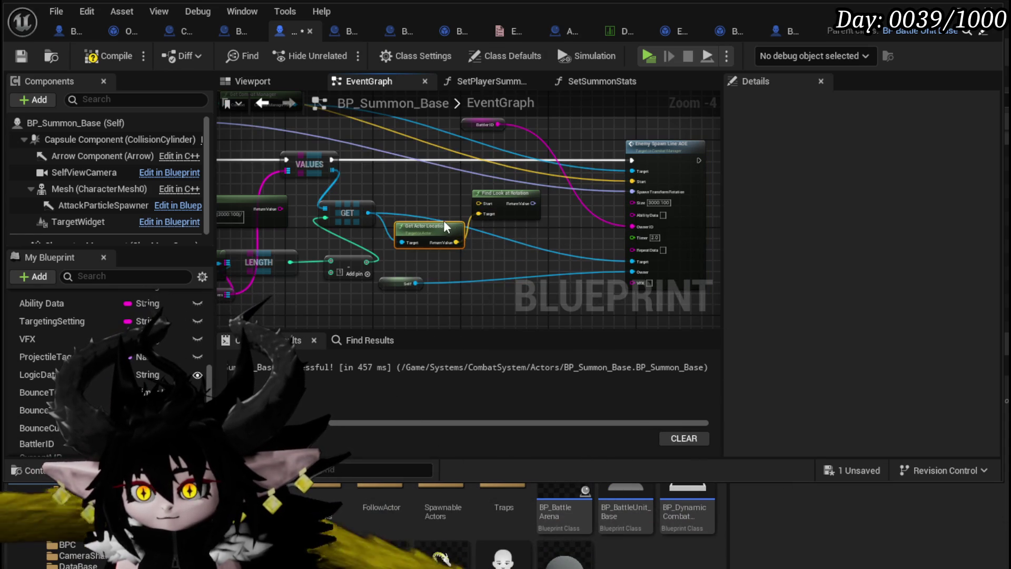
# - Wire a second Get Actor Location into Start and Return Value into Spawn Transform Rotation
pyautogui.rightClick(414, 200)
pyautogui.write('get actor')
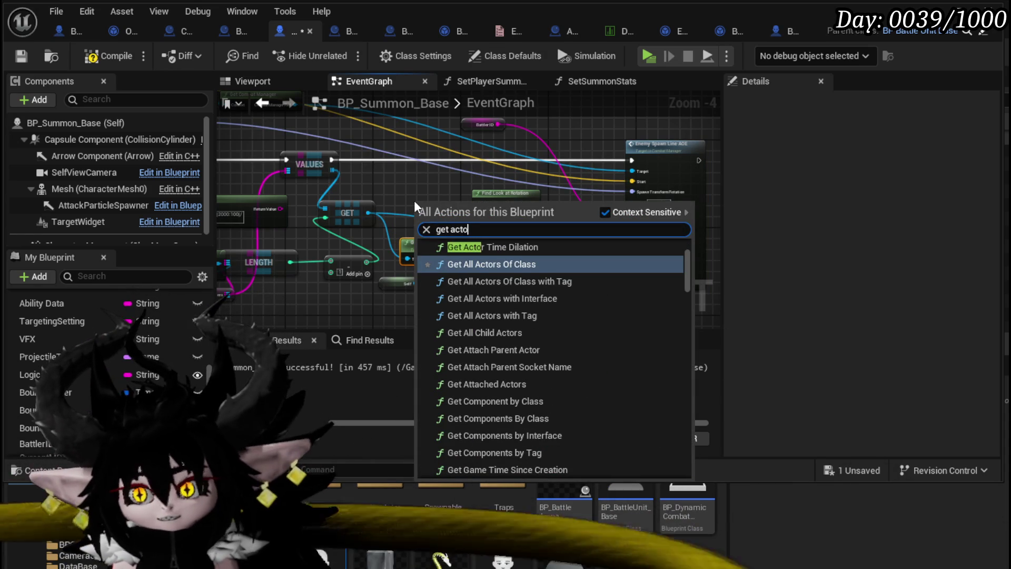
pyautogui.write(' location')
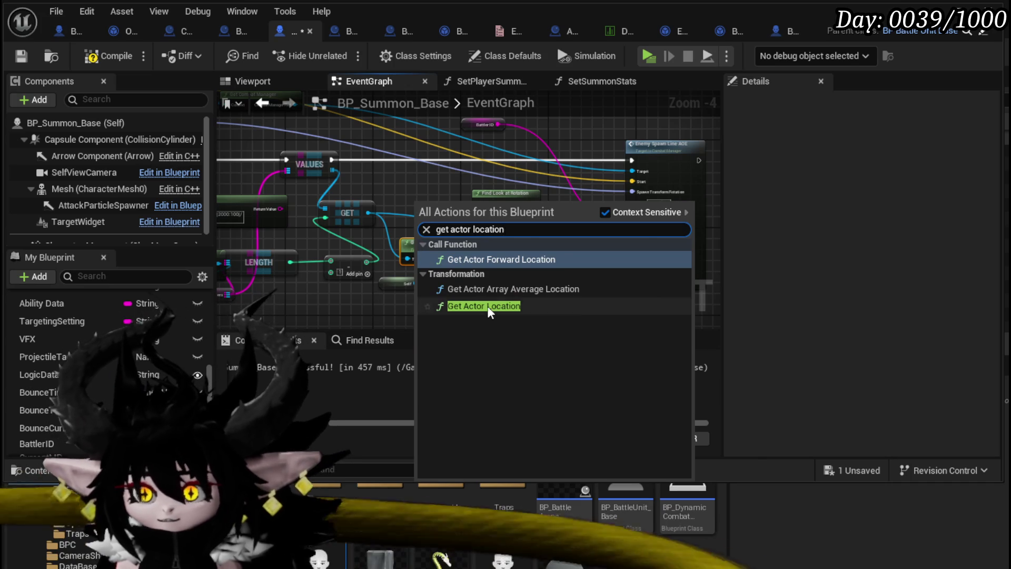
pyautogui.click(483, 306)
pyautogui.scroll(3, 400, 206)
pyautogui.moveTo(372, 196); pyautogui.dragTo(386, 144)
pyautogui.moveTo(446, 168)
pyautogui.mouseDown()
pyautogui.moveTo(489, 201)
pyautogui.moveTo(484, 195)
pyautogui.mouseUp()
pyautogui.scroll(-1, 491, 198)
pyautogui.moveTo(357, 213); pyautogui.dragTo(504, 197)
# - Rearrange the Get Actor Location nodes beside Find Look at Rotation and reframe Enemy Spawn Line AOE
pyautogui.scroll(-2, 500, 221)
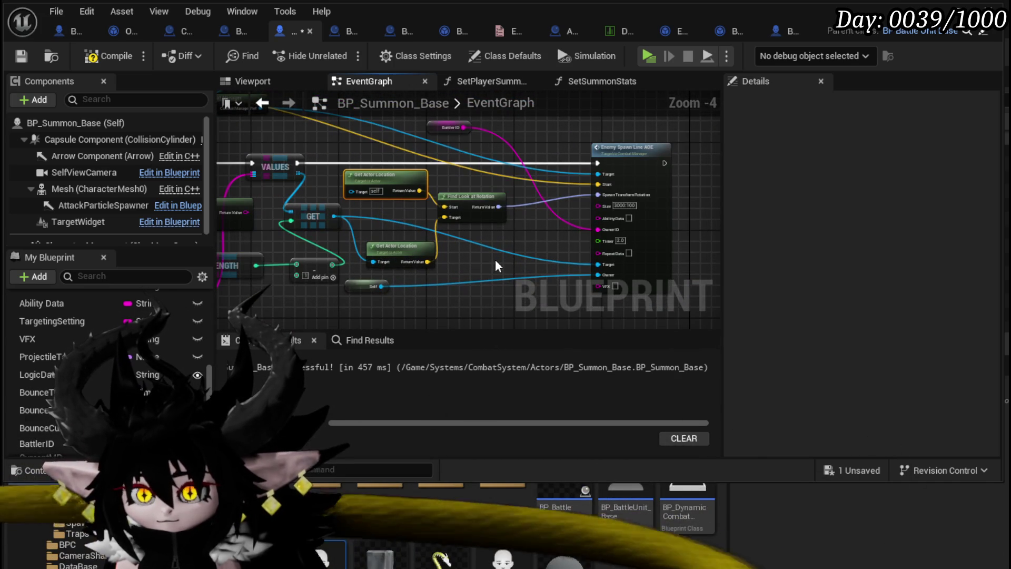
pyautogui.moveTo(495, 266); pyautogui.dragTo(537, 276)
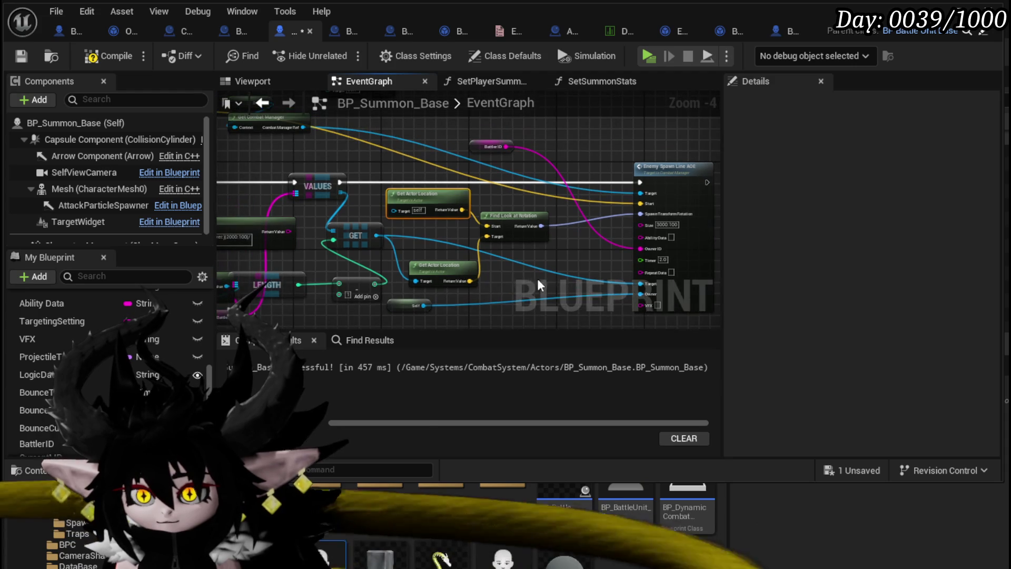
pyautogui.moveTo(433, 264); pyautogui.dragTo(428, 243)
pyautogui.moveTo(436, 199)
pyautogui.mouseDown()
pyautogui.moveTo(324, 169)
pyautogui.moveTo(501, 168)
pyautogui.mouseUp()
pyautogui.moveTo(623, 176); pyautogui.dragTo(584, 181)
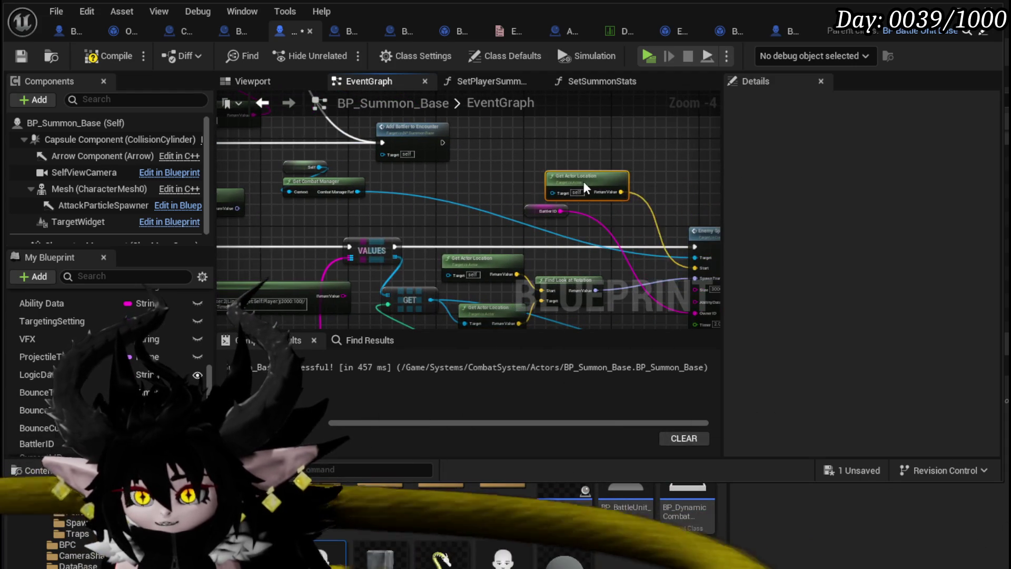
pyautogui.click(473, 240)
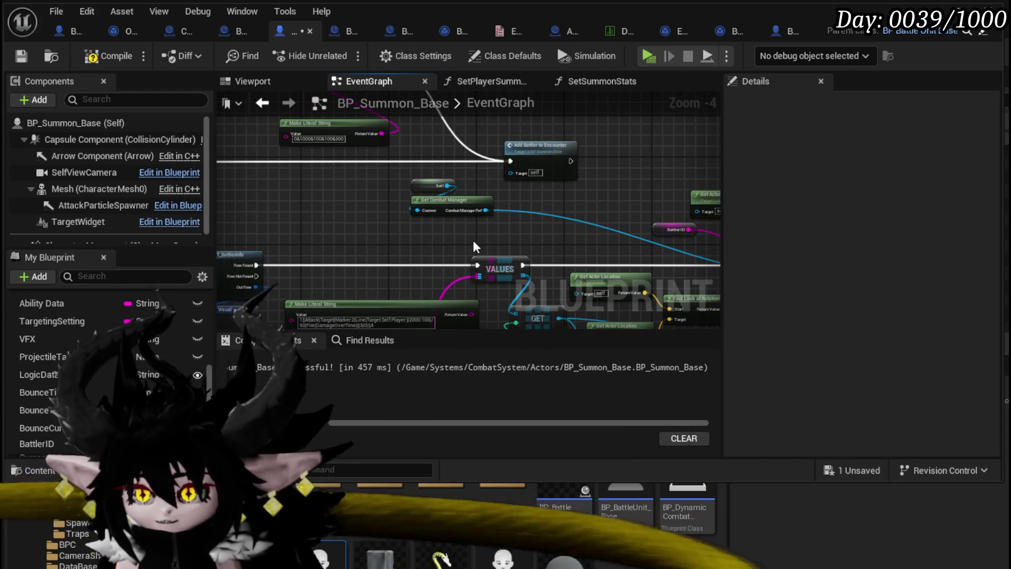
pyautogui.moveTo(473, 241)
pyautogui.mouseDown()
pyautogui.moveTo(200, 171)
pyautogui.moveTo(195, 142)
pyautogui.moveTo(406, 222)
pyautogui.mouseUp()
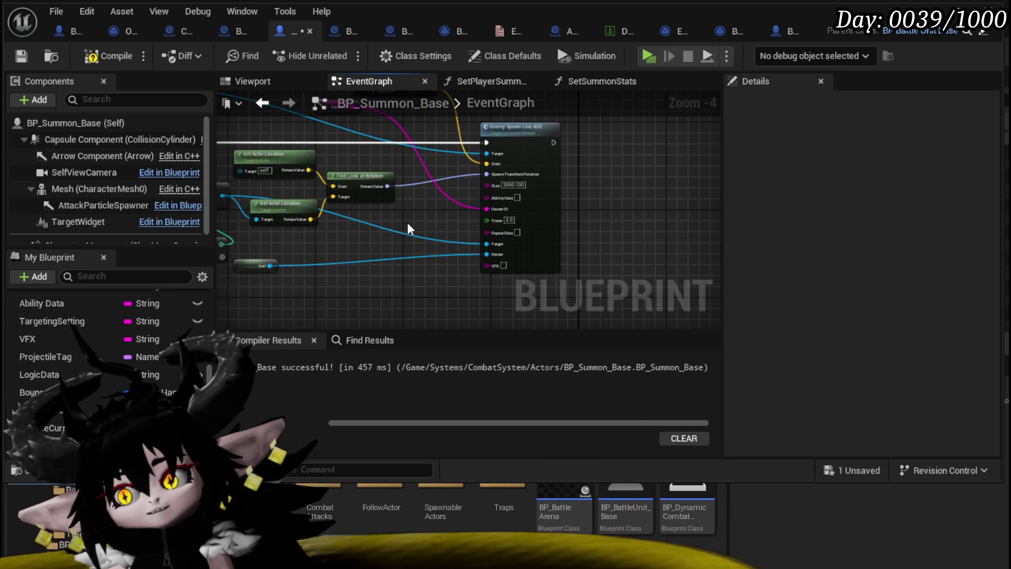
pyautogui.scroll(-2, 414, 222)
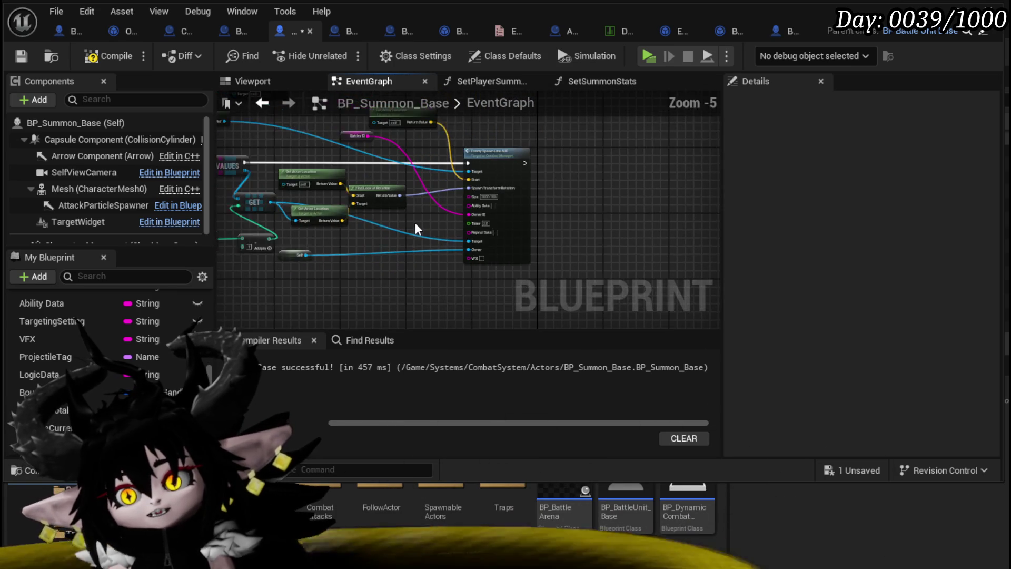
pyautogui.scroll(1, 502, 217)
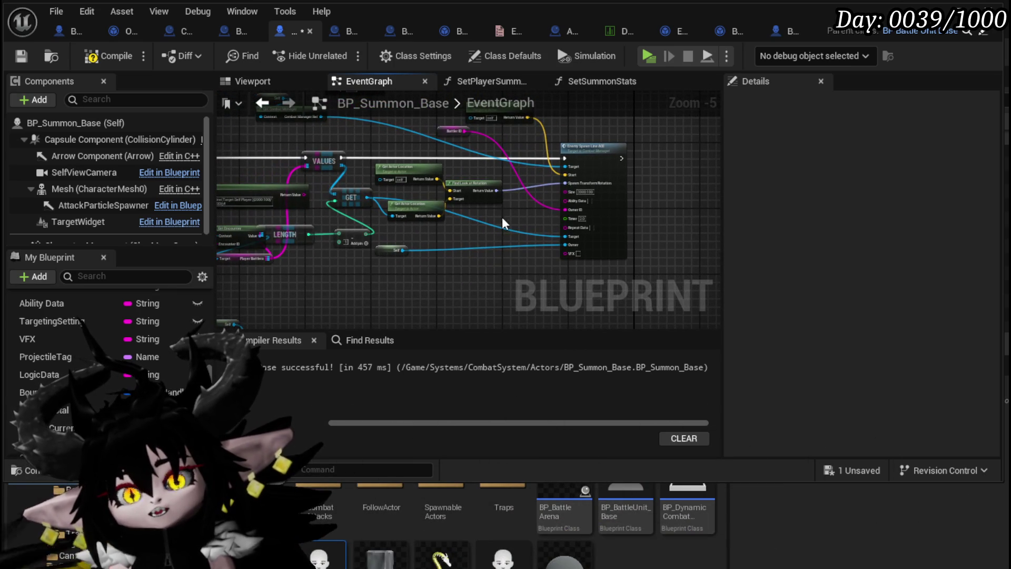
# - Save the blueprint and add a Break Rotator on the Find Look at Rotation result
pyautogui.click(84, 56)
pyautogui.scroll(3, 506, 223)
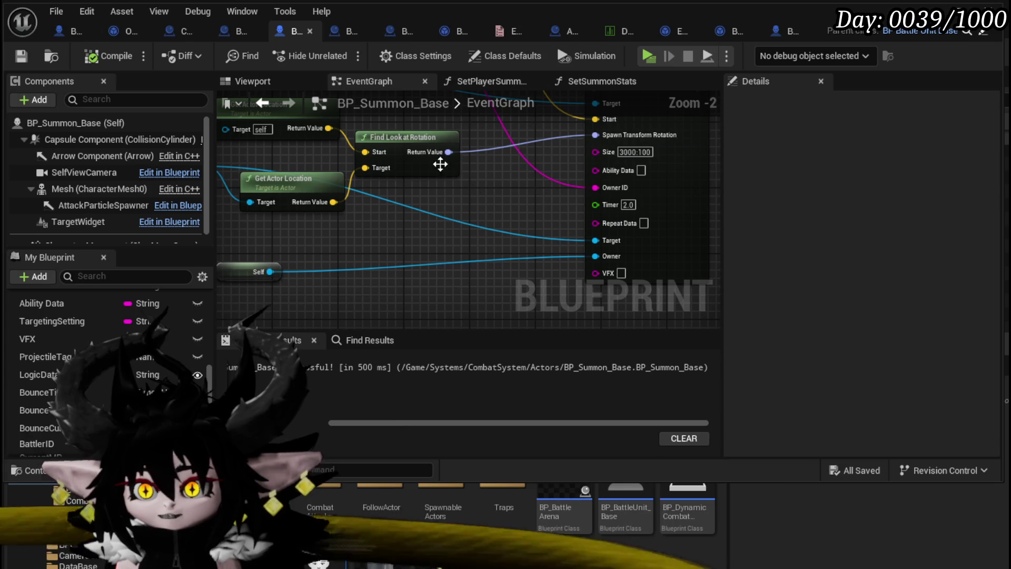
pyautogui.moveTo(416, 138)
pyautogui.mouseDown()
pyautogui.moveTo(416, 122)
pyautogui.moveTo(387, 182)
pyautogui.mouseUp()
pyautogui.write('brea')
pyautogui.click(435, 251)
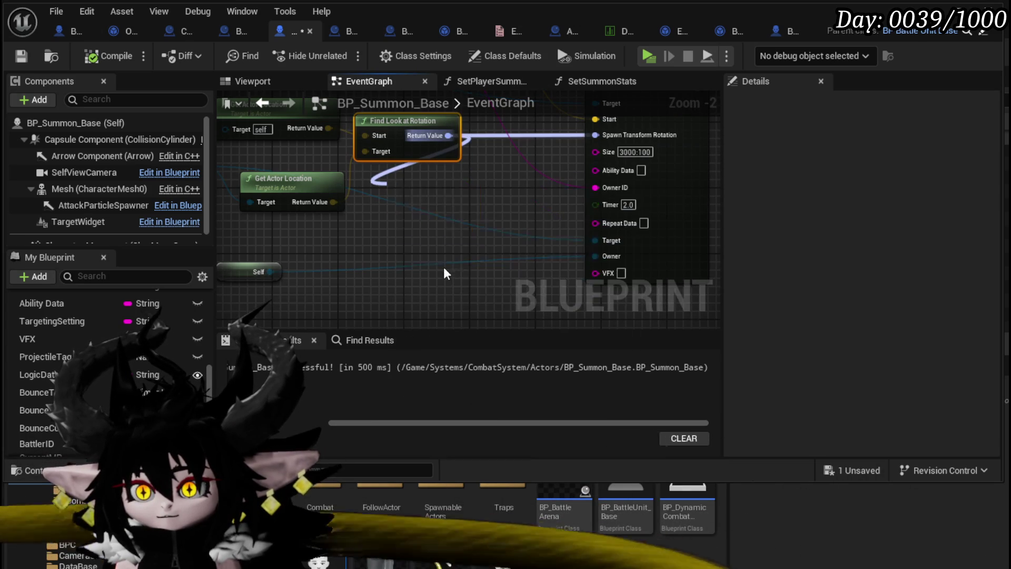
# - Feed a Make Rotator into Spawn Transform Rotation using only Break Rotator's Z (Yaw), then compile and save
pyautogui.moveTo(595, 135); pyautogui.dragTo(536, 188)
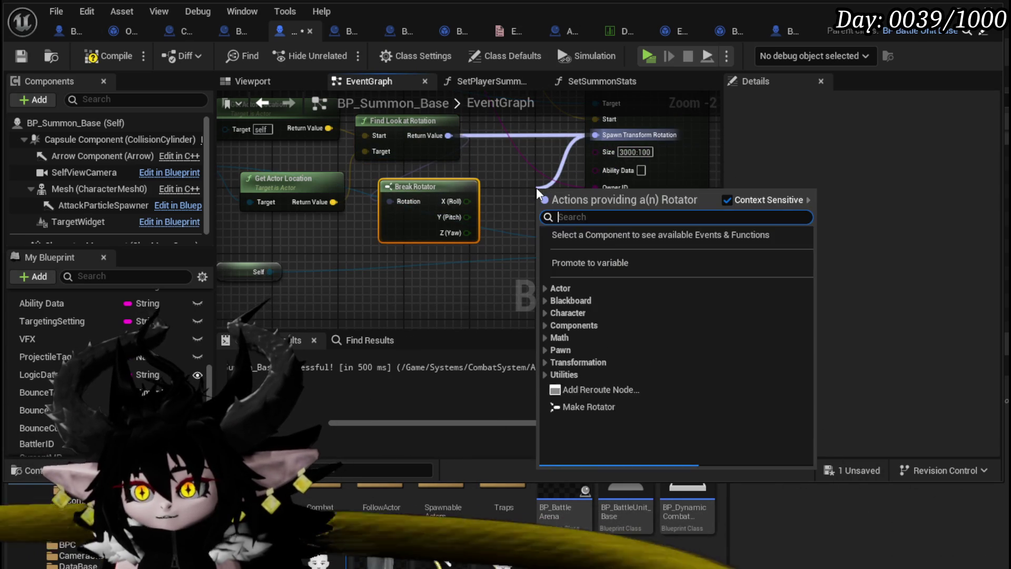
pyautogui.write('make')
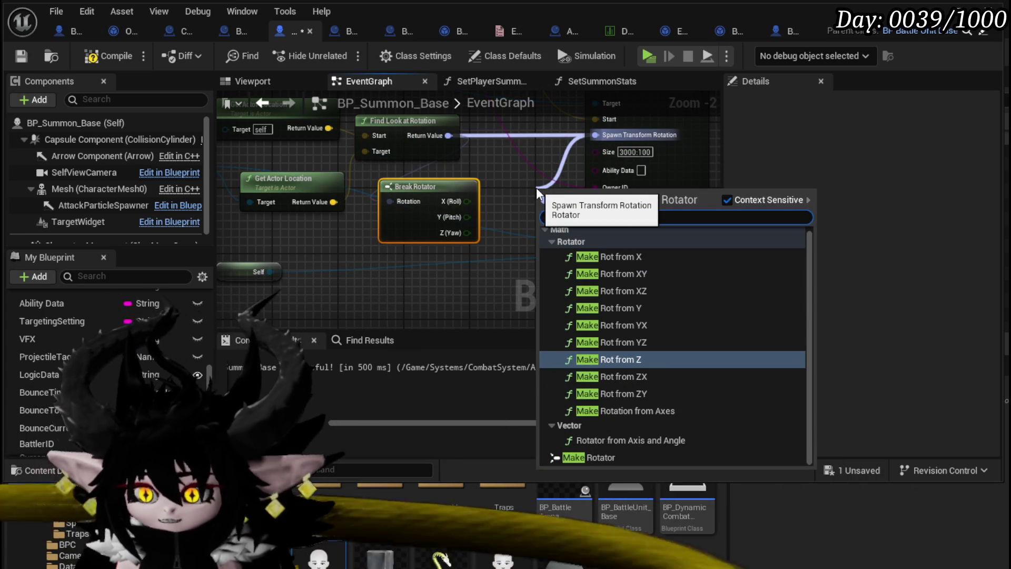
pyautogui.click(585, 458)
pyautogui.moveTo(580, 187); pyautogui.dragTo(529, 183)
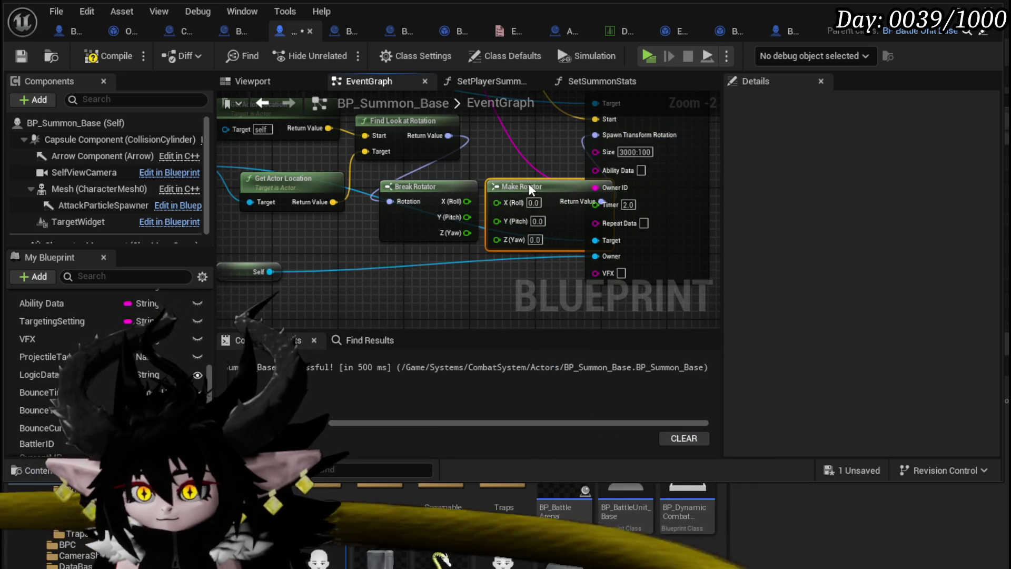
pyautogui.moveTo(467, 233); pyautogui.dragTo(497, 239)
pyautogui.moveTo(516, 181); pyautogui.dragTo(493, 179)
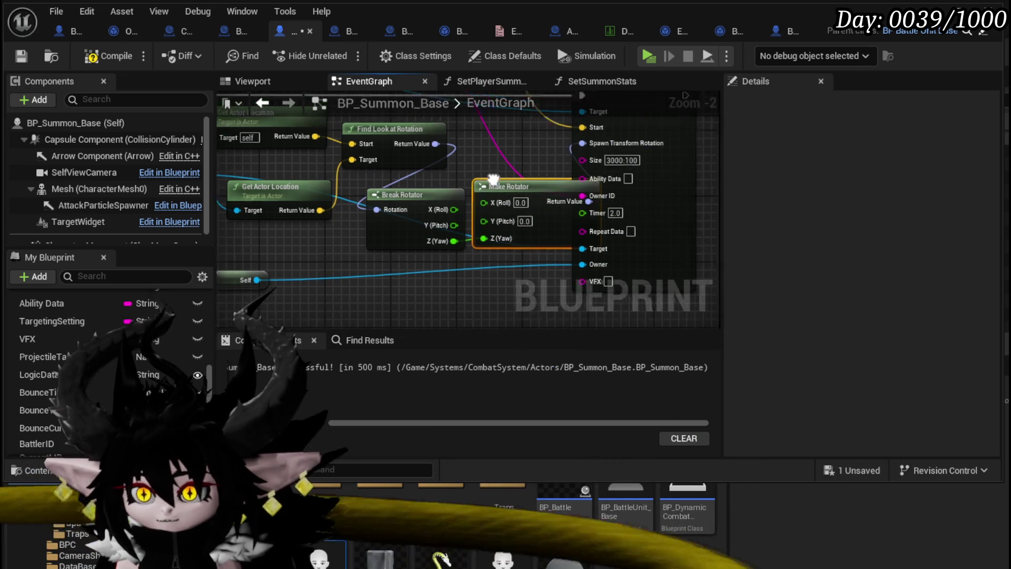
pyautogui.scroll(-2, 494, 179)
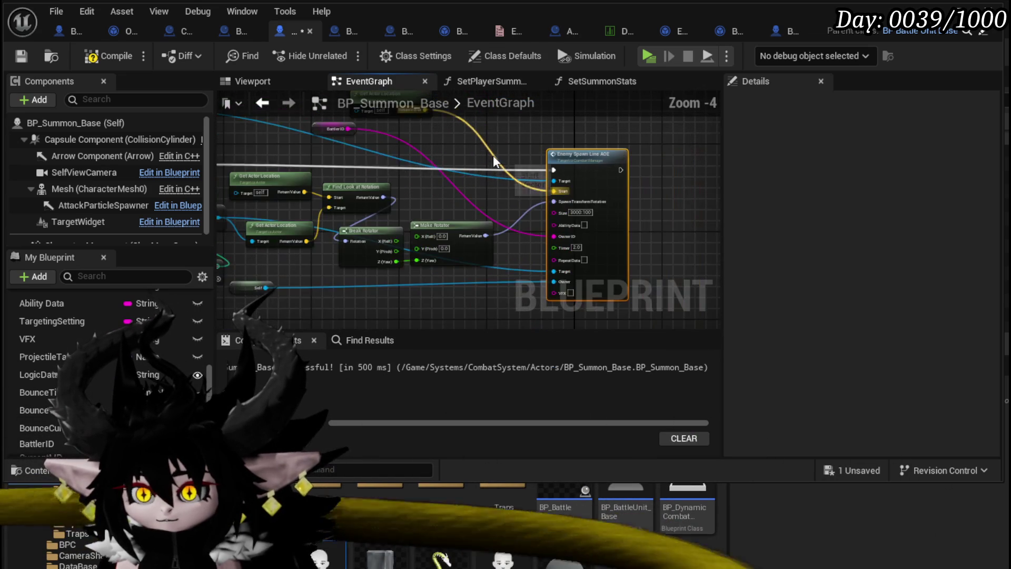
pyautogui.click(16, 56)
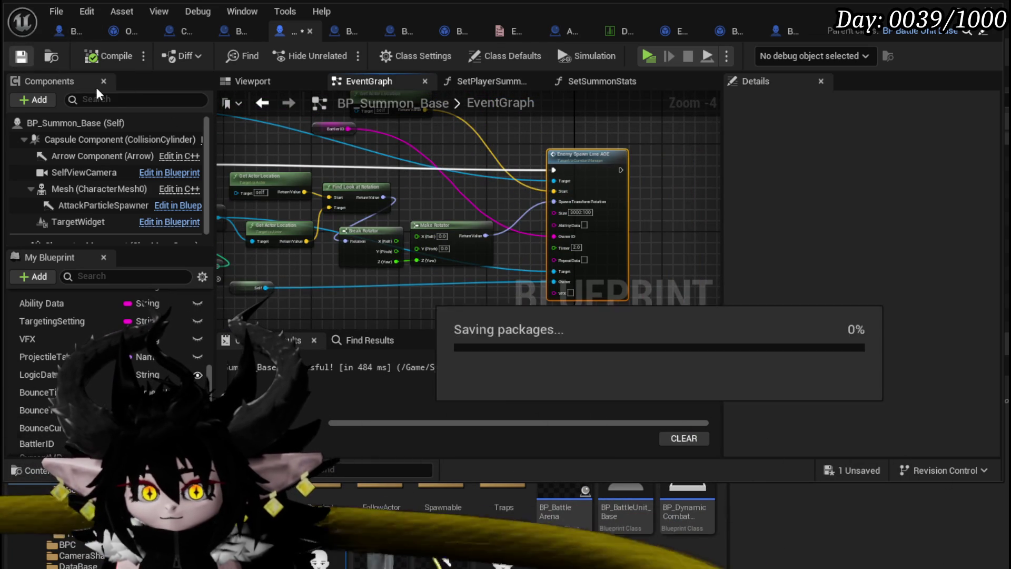
# - Play the level, cast a water splash with W, and resume past both BP_Summon_Base breakpoints
pyautogui.click(997, 8)
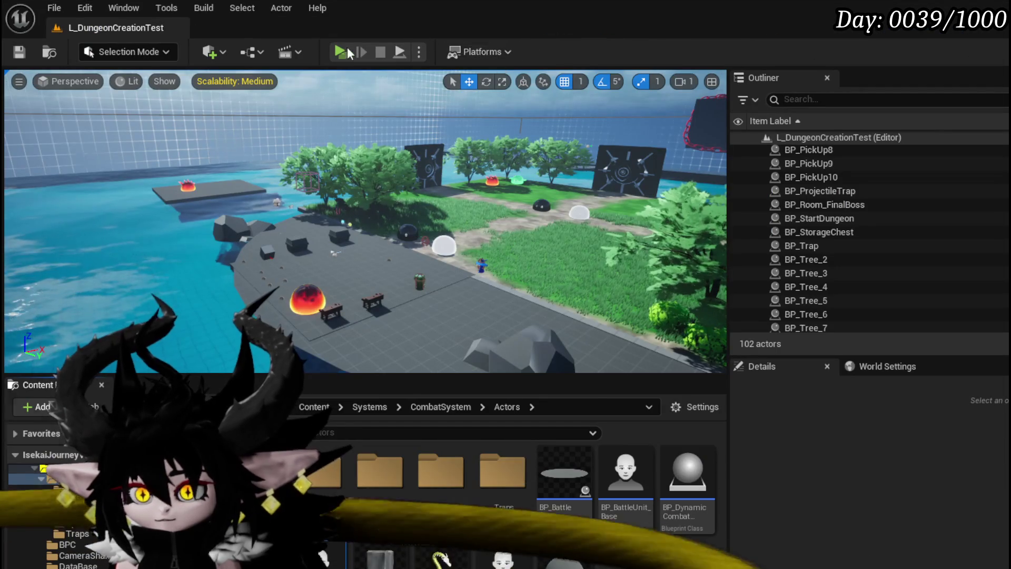
pyautogui.press('w')
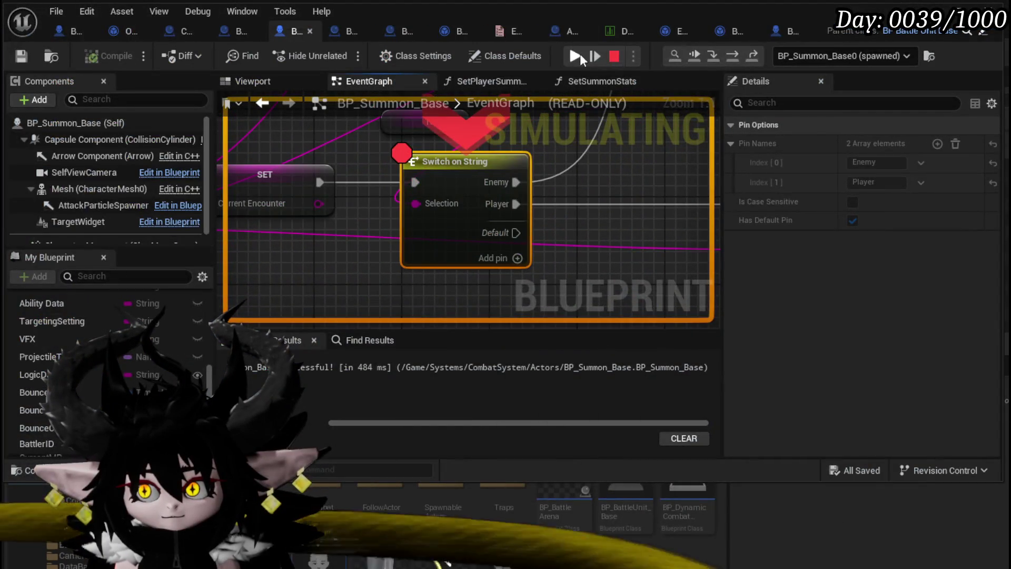
pyautogui.click(582, 59)
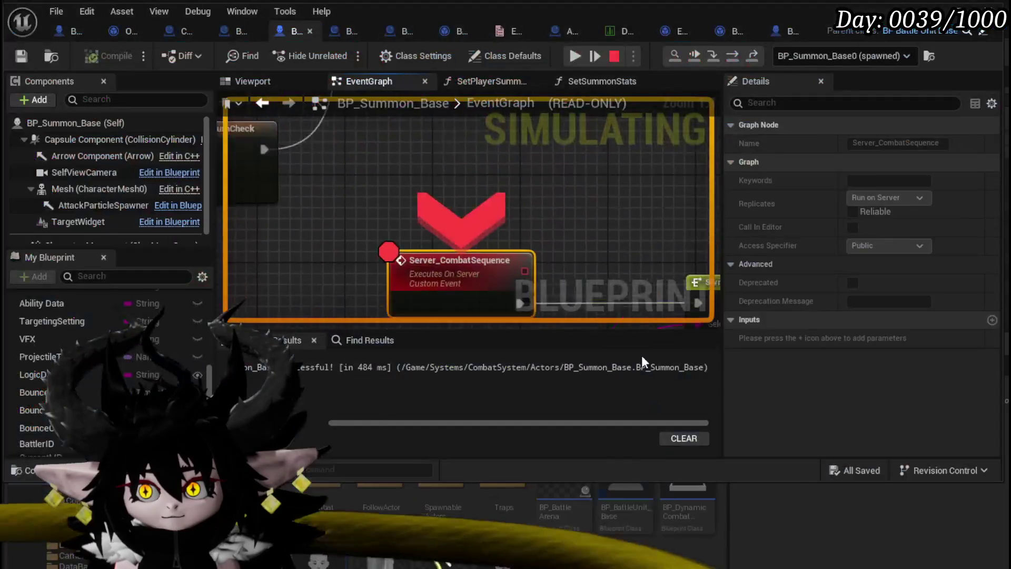
pyautogui.click(574, 56)
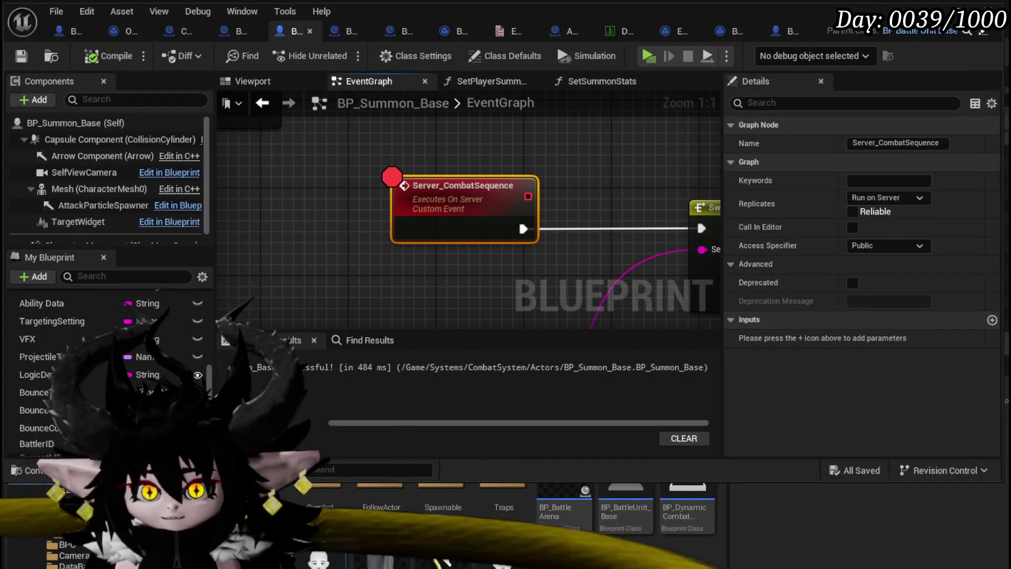
# - Inspect the Break/Make Rotator wiring into the Enemy Spawn Line AOE node
pyautogui.scroll(-5, 402, 183)
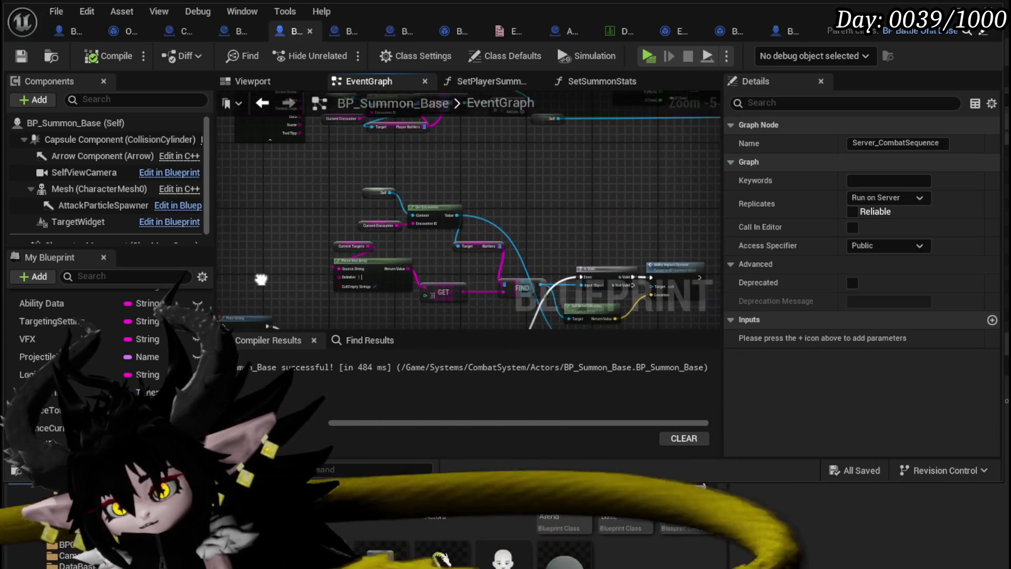
pyautogui.scroll(-1, 512, 207)
pyautogui.scroll(2, 435, 255)
pyautogui.scroll(2, 435, 254)
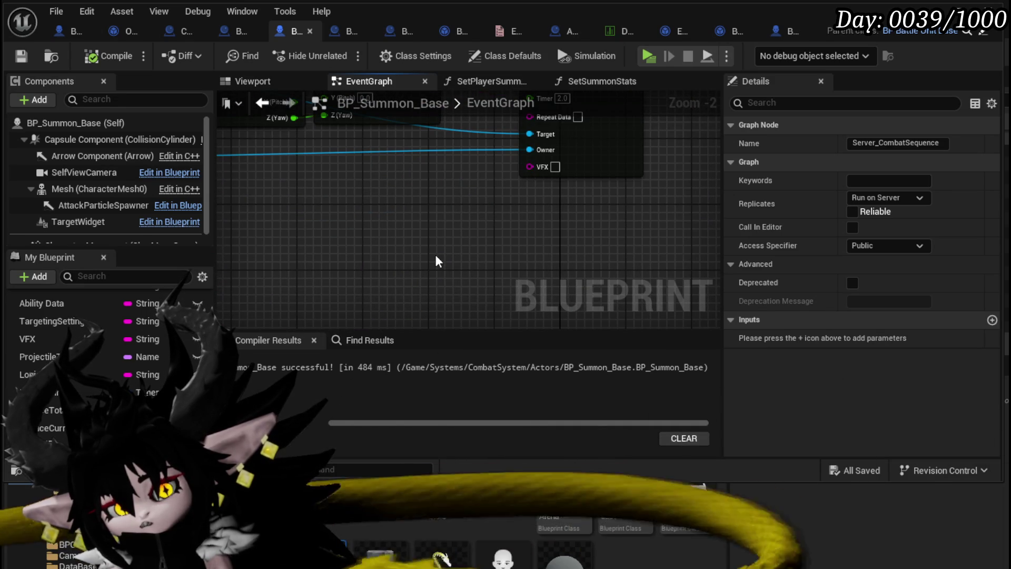
pyautogui.scroll(-2, 436, 254)
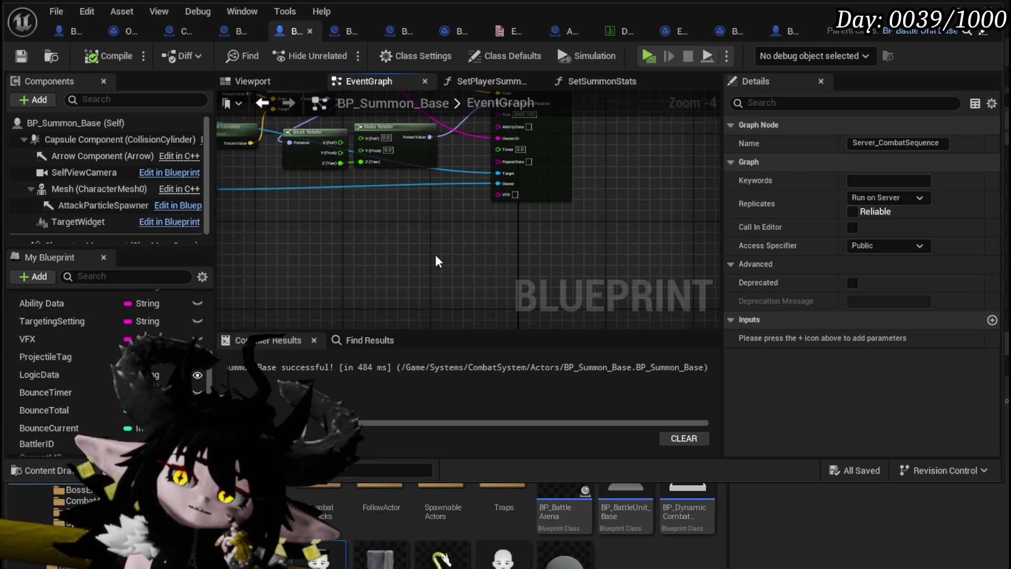
pyautogui.moveTo(435, 254)
pyautogui.mouseDown()
pyautogui.moveTo(293, 293)
pyautogui.moveTo(309, 293)
pyautogui.mouseUp()
pyautogui.moveTo(583, 220); pyautogui.dragTo(585, 241)
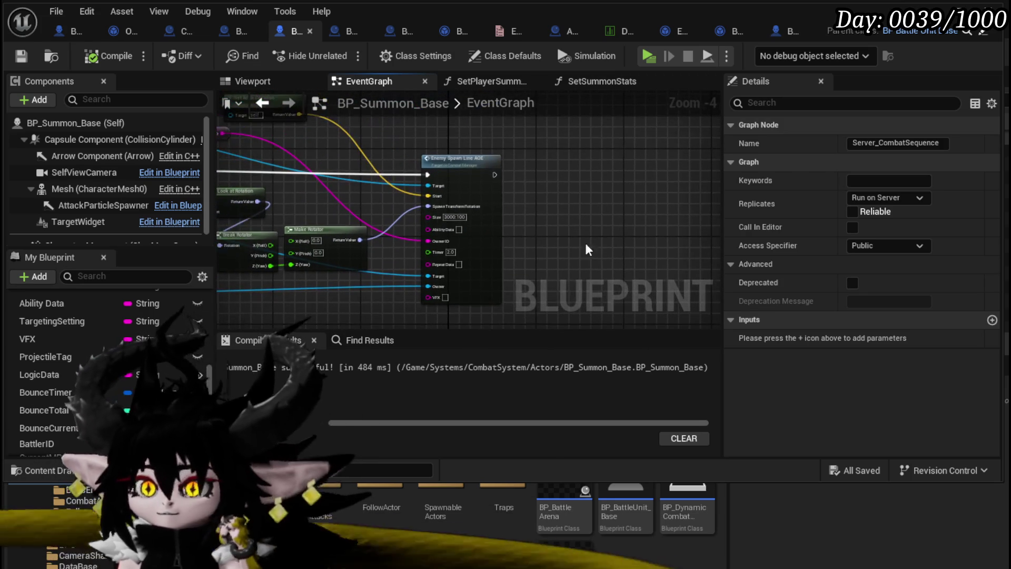
pyautogui.moveTo(536, 179); pyautogui.dragTo(549, 161)
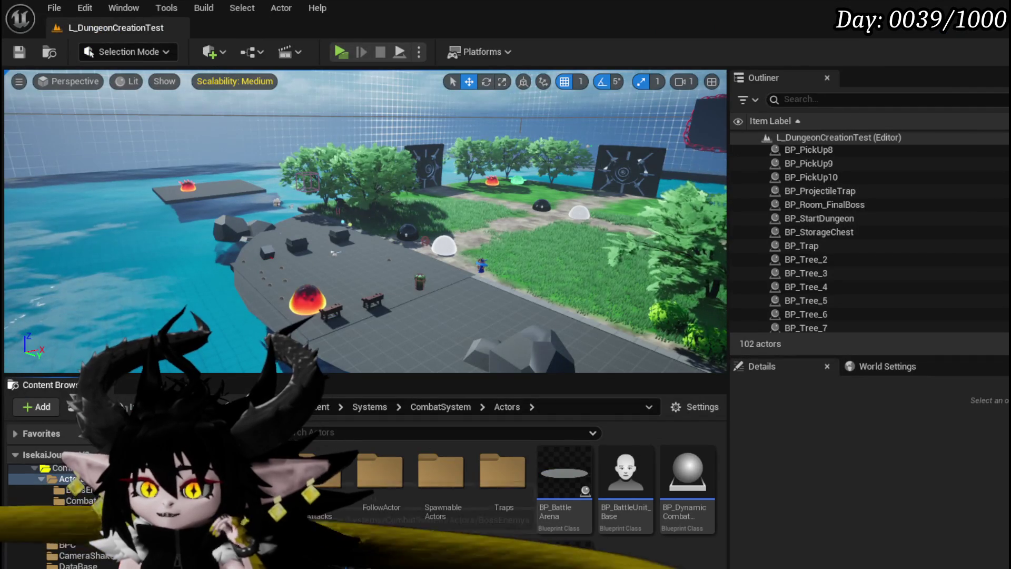
# - Open BP_AOE_Line from the CombatAttacks folder, then switch to the BP_BaseMarker blueprint
pyautogui.doubleClick(318, 479)
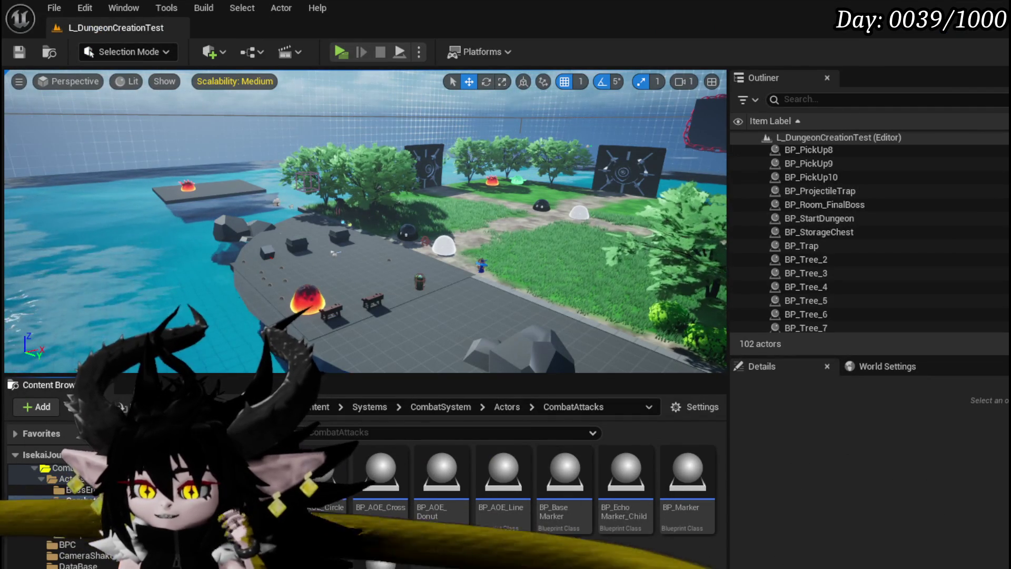
pyautogui.click(442, 474)
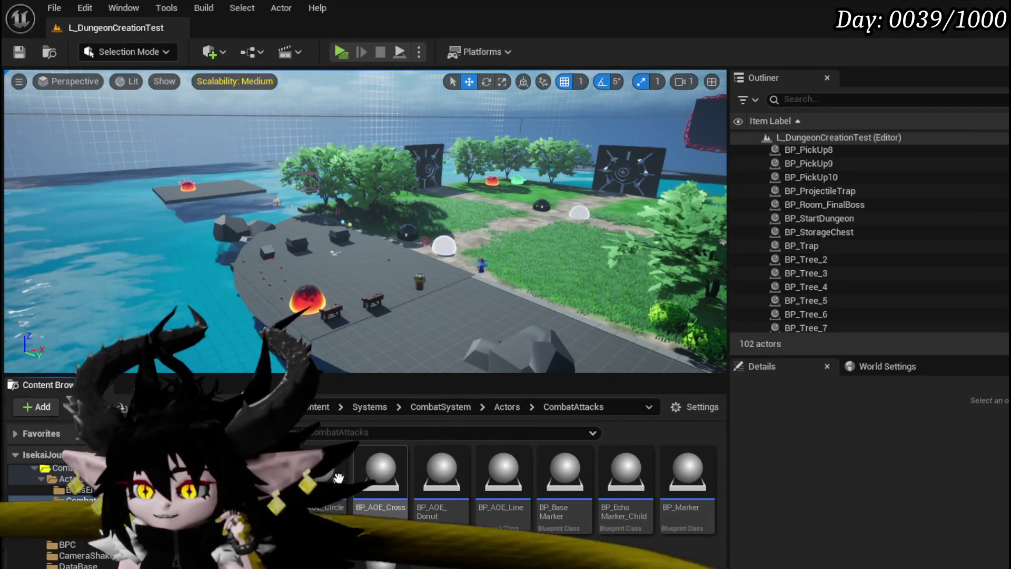
pyautogui.doubleClick(495, 485)
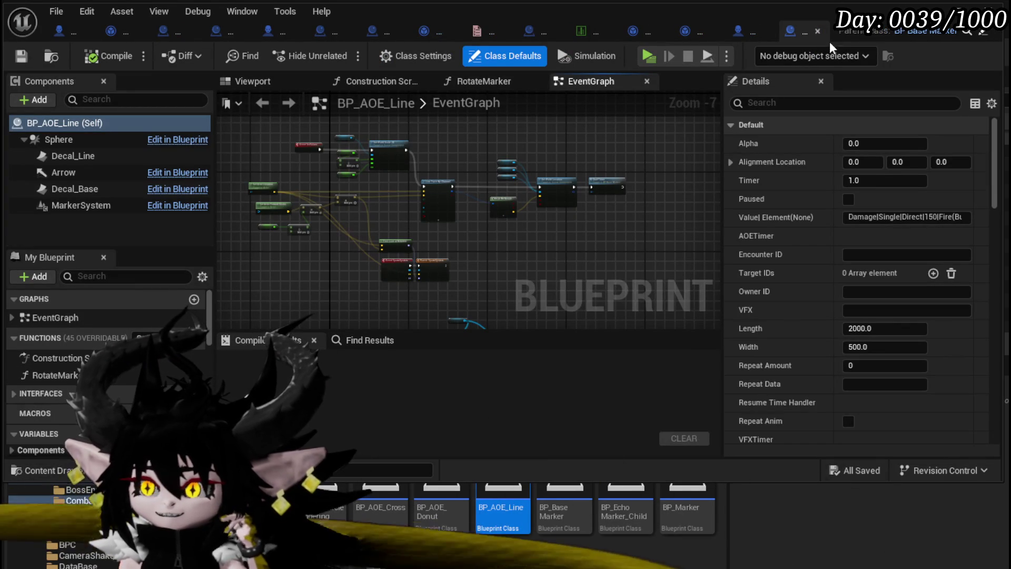
pyautogui.click(760, 32)
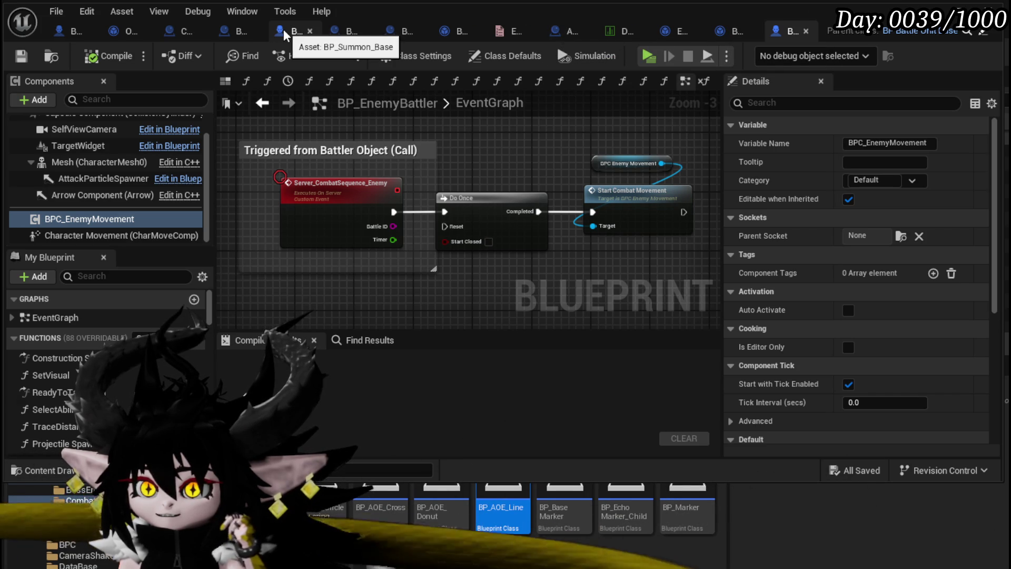
pyautogui.click(342, 33)
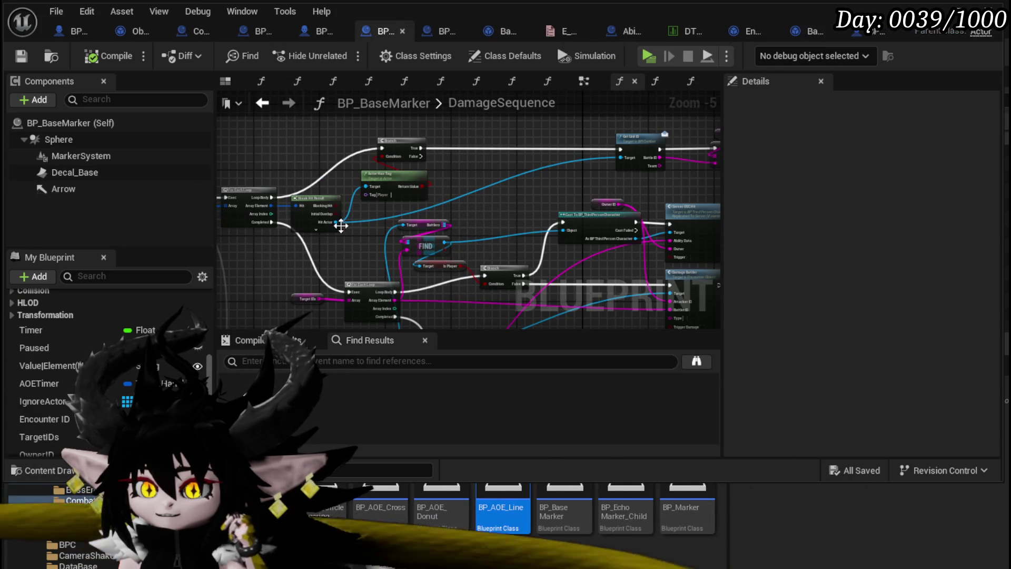
# - Open BP_BaseMarker's BindEvent function and frame its On Time Stop/Resume bindings
pyautogui.scroll(6, 95, 352)
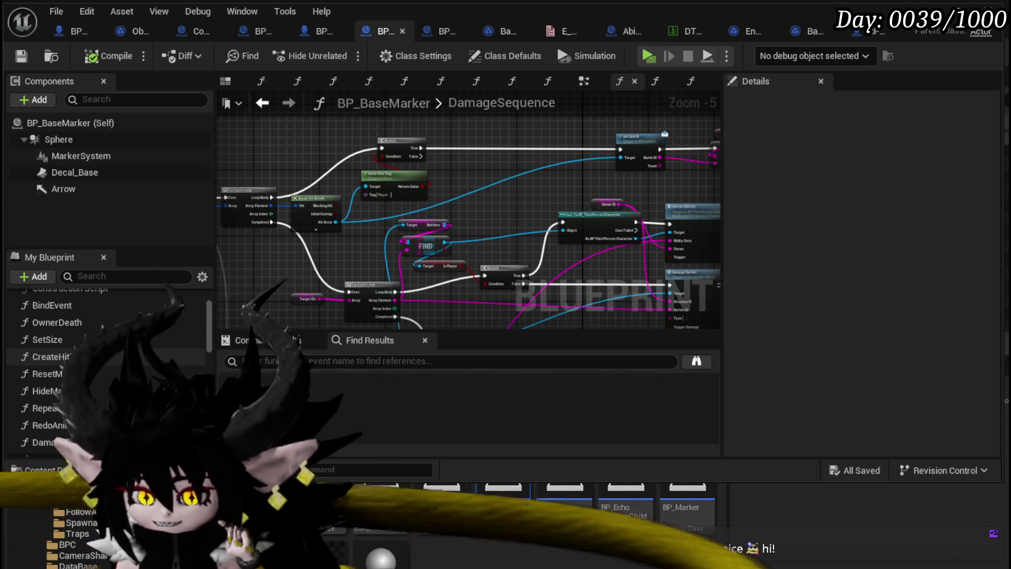
pyautogui.scroll(2, 105, 342)
pyautogui.doubleClick(52, 316)
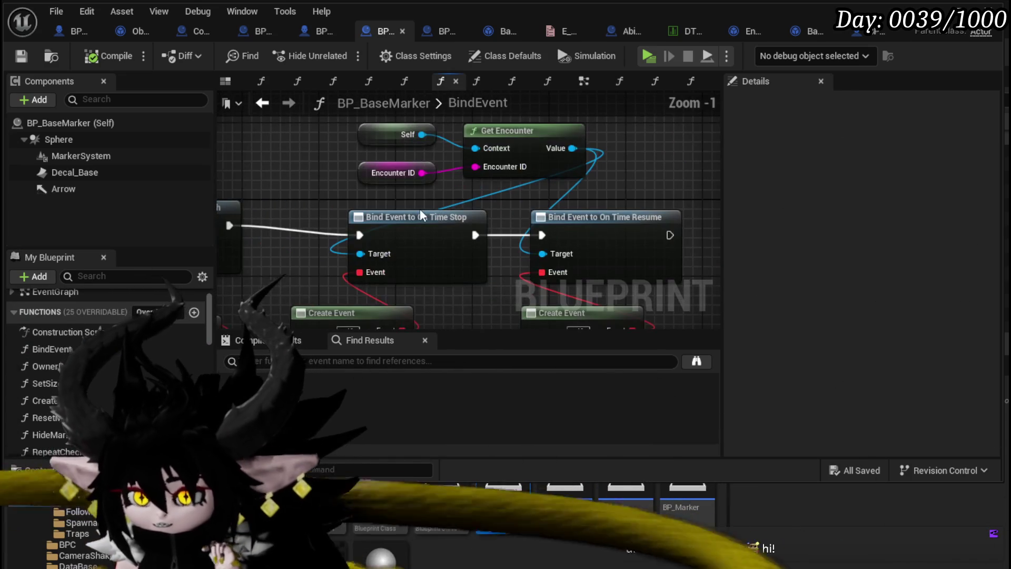
pyautogui.moveTo(420, 213); pyautogui.dragTo(410, 222)
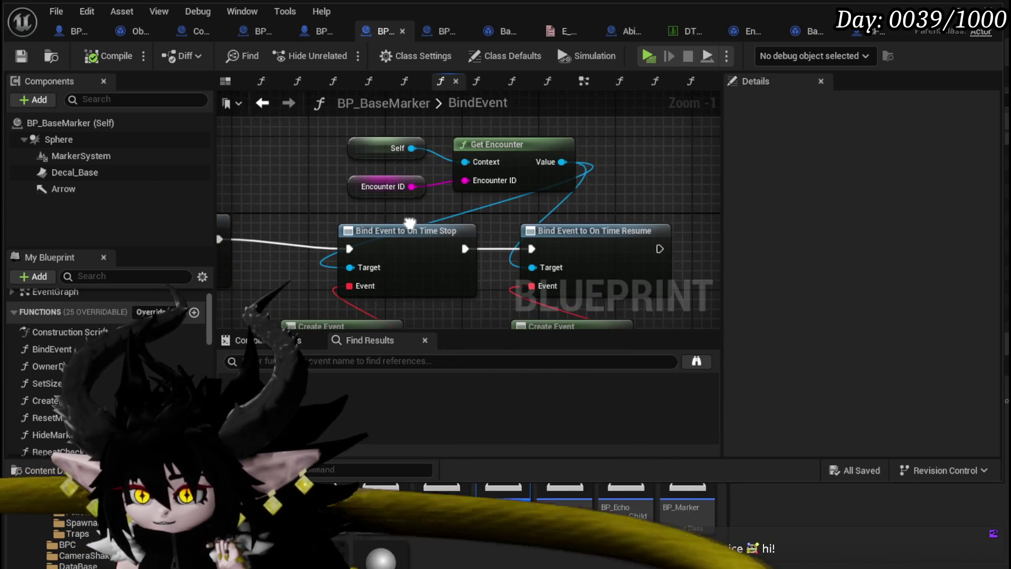
pyautogui.moveTo(482, 145); pyautogui.dragTo(349, 120)
pyautogui.scroll(-2, 527, 131)
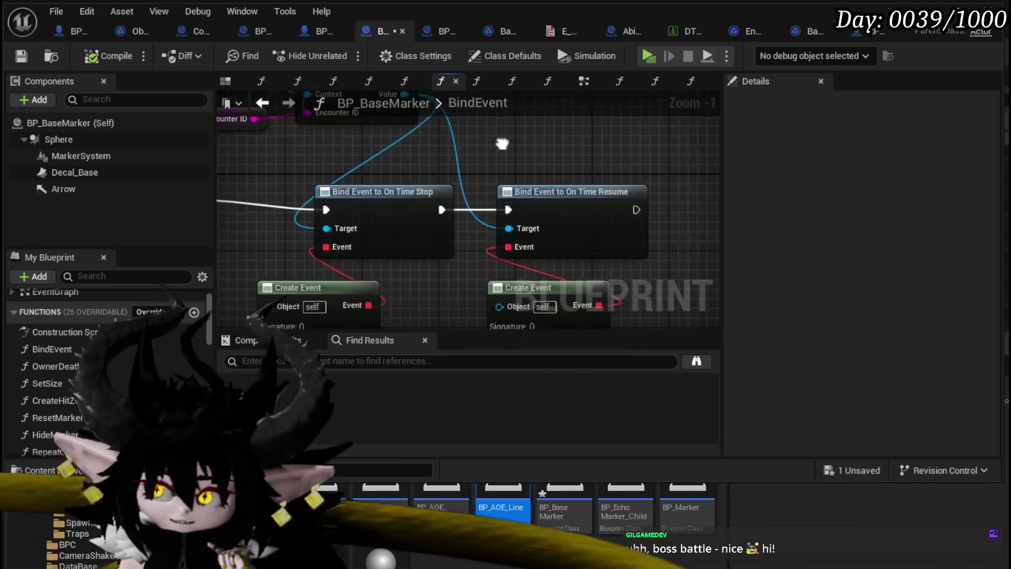
pyautogui.moveTo(533, 120); pyautogui.dragTo(510, 184)
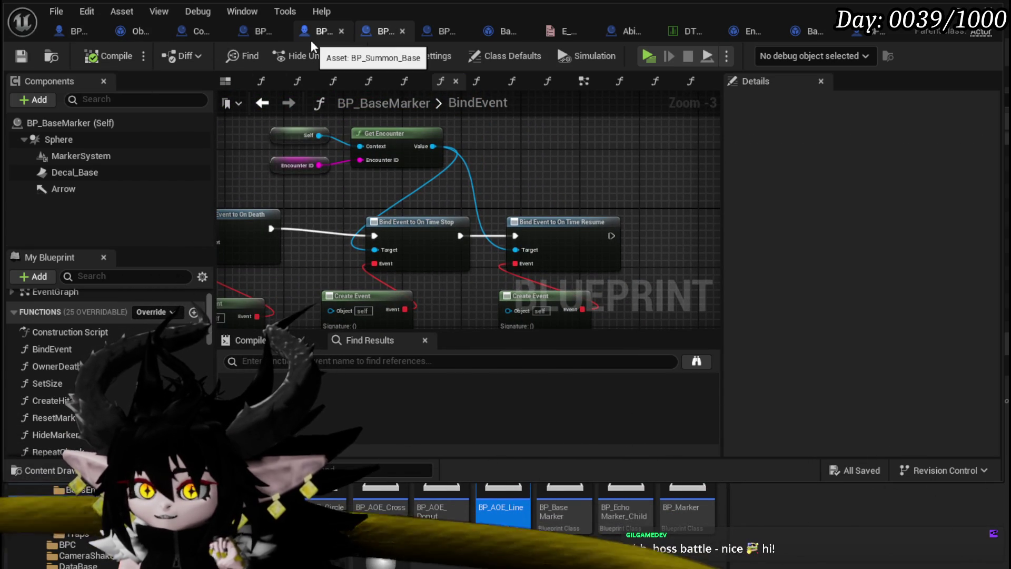
# - Return to BP_Summon_Base and center Enemy Spawn Line AOE with its Make Rotator input
pyautogui.click(311, 40)
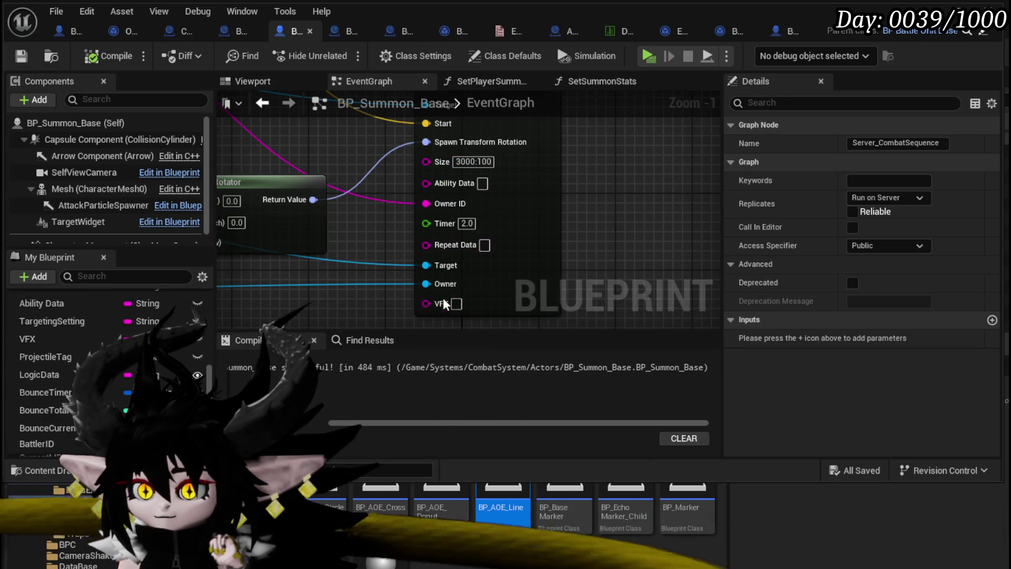
pyautogui.scroll(-2, 630, 158)
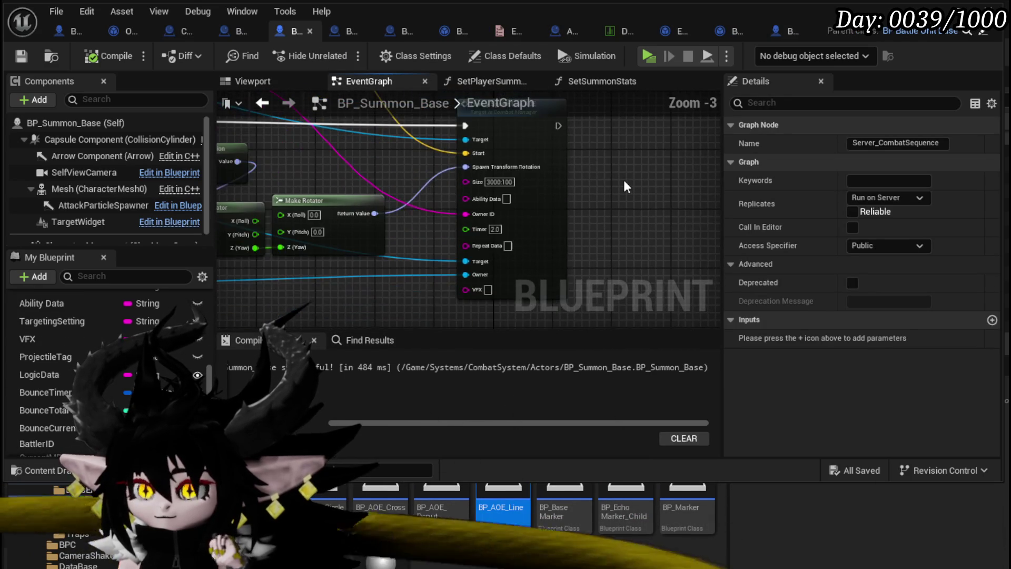
pyautogui.moveTo(624, 181)
pyautogui.mouseDown()
pyautogui.moveTo(605, 205)
pyautogui.moveTo(597, 192)
pyautogui.mouseUp()
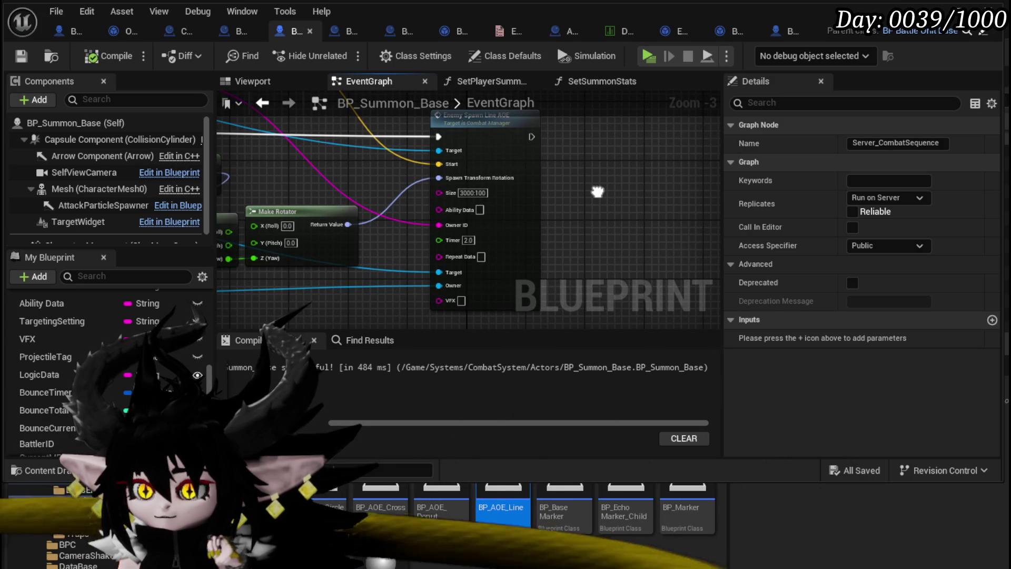
pyautogui.moveTo(598, 192); pyautogui.dragTo(590, 196)
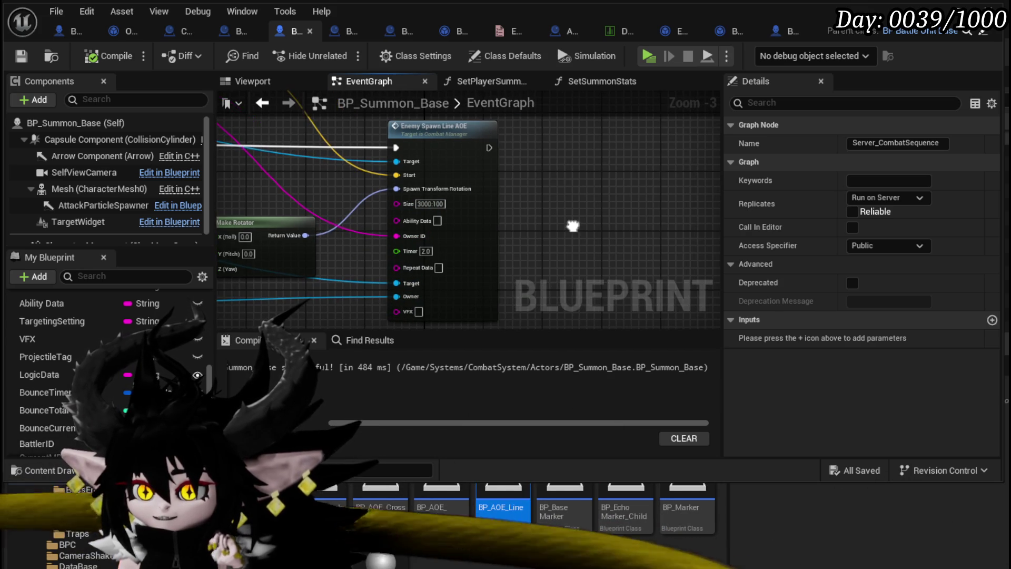
# - Open Enemy_SpawnLineAOE in Combat_Manager and locate the SpawnActor BP AOE Line node
pyautogui.doubleClick(473, 152)
pyautogui.scroll(-3, 320, 218)
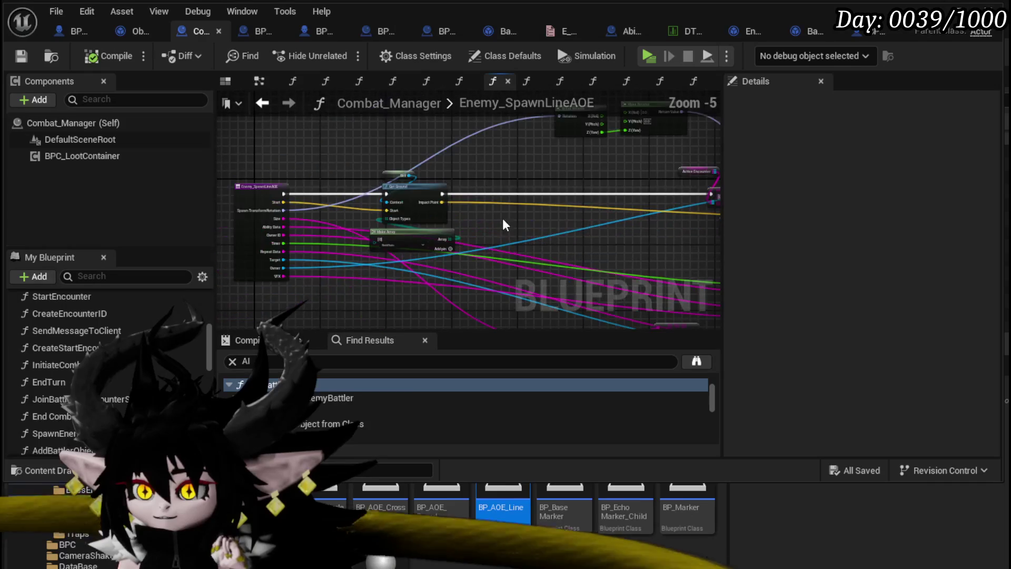
pyautogui.scroll(3, 287, 208)
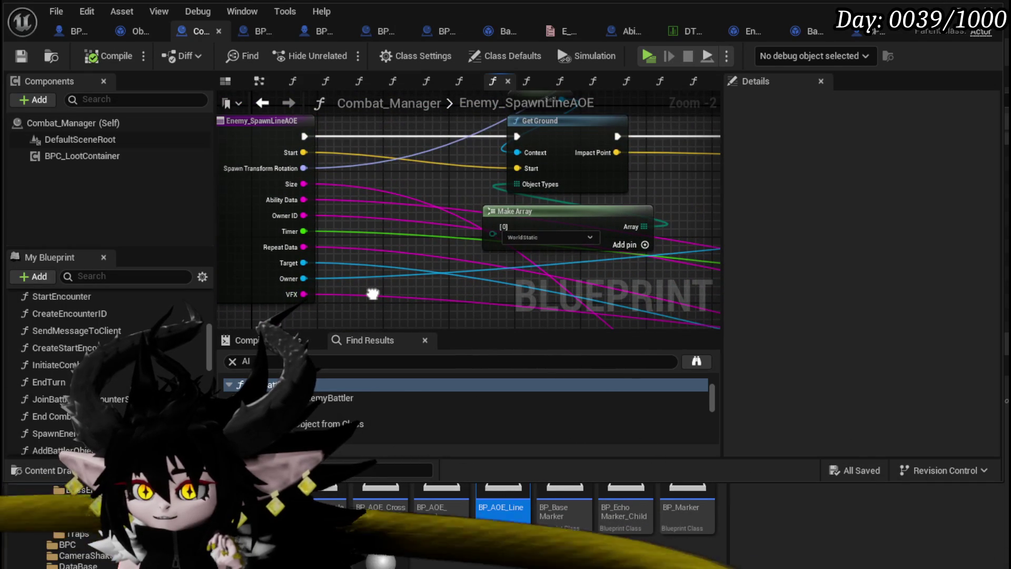
pyautogui.moveTo(372, 294); pyautogui.dragTo(299, 234)
pyautogui.scroll(-2, 299, 234)
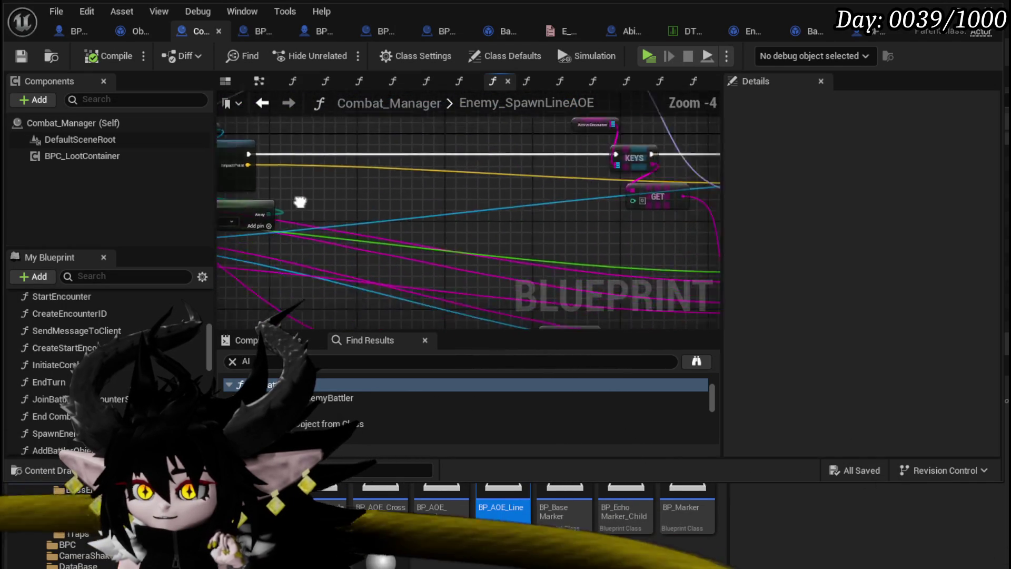
pyautogui.scroll(2, 556, 203)
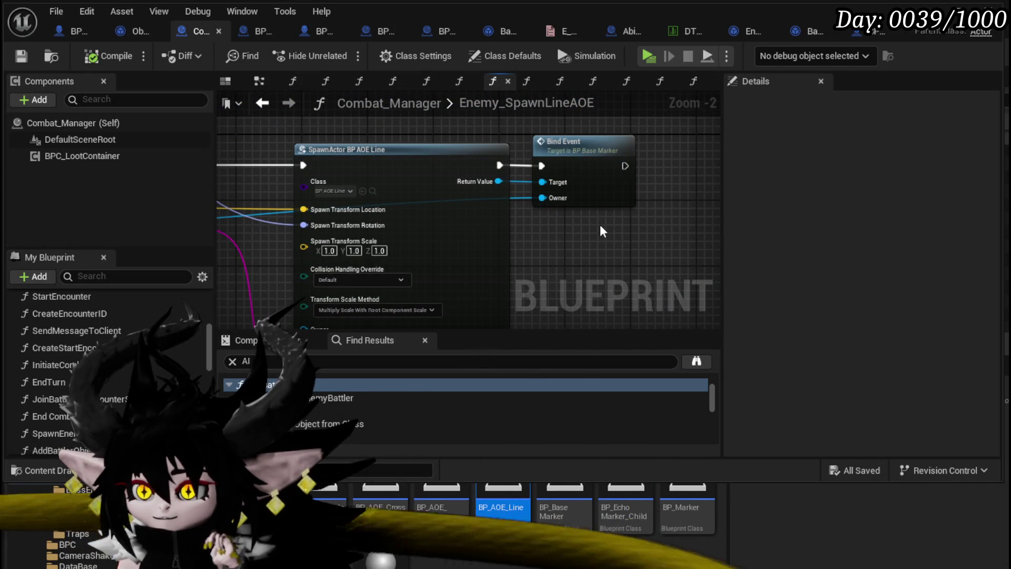
# - Open BP_BaseMarker's BindEvent function and review its Encounter ID, SET, Cast and Bind Event nodes
pyautogui.doubleClick(596, 196)
pyautogui.moveTo(306, 158)
pyautogui.mouseDown()
pyautogui.moveTo(428, 169)
pyautogui.moveTo(669, 165)
pyautogui.mouseUp()
pyautogui.click(437, 152)
pyautogui.click(436, 128)
pyautogui.scroll(-3, 421, 137)
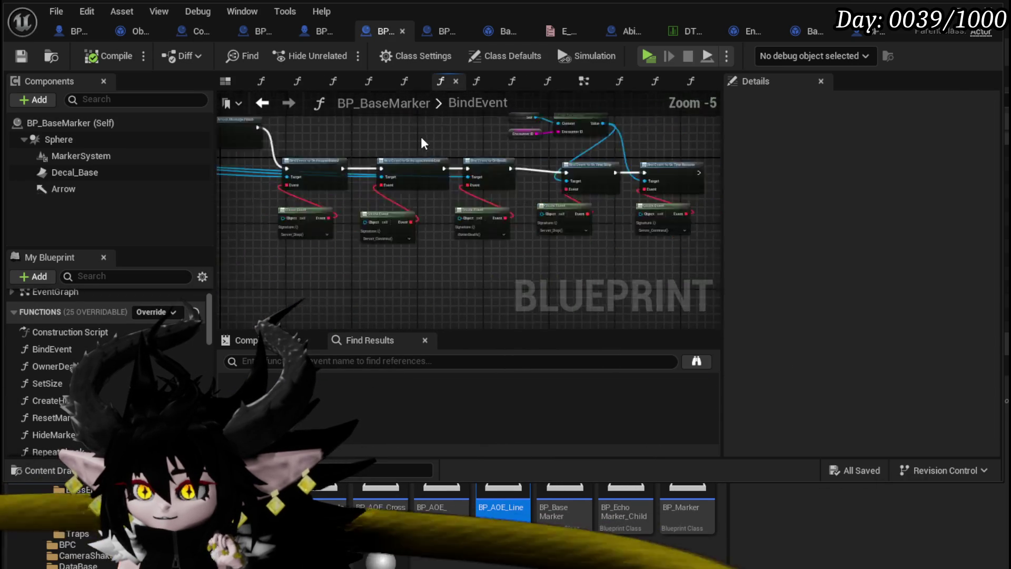
pyautogui.scroll(4, 421, 137)
pyautogui.moveTo(401, 235)
pyautogui.mouseDown()
pyautogui.moveTo(518, 268)
pyautogui.moveTo(588, 267)
pyautogui.mouseUp()
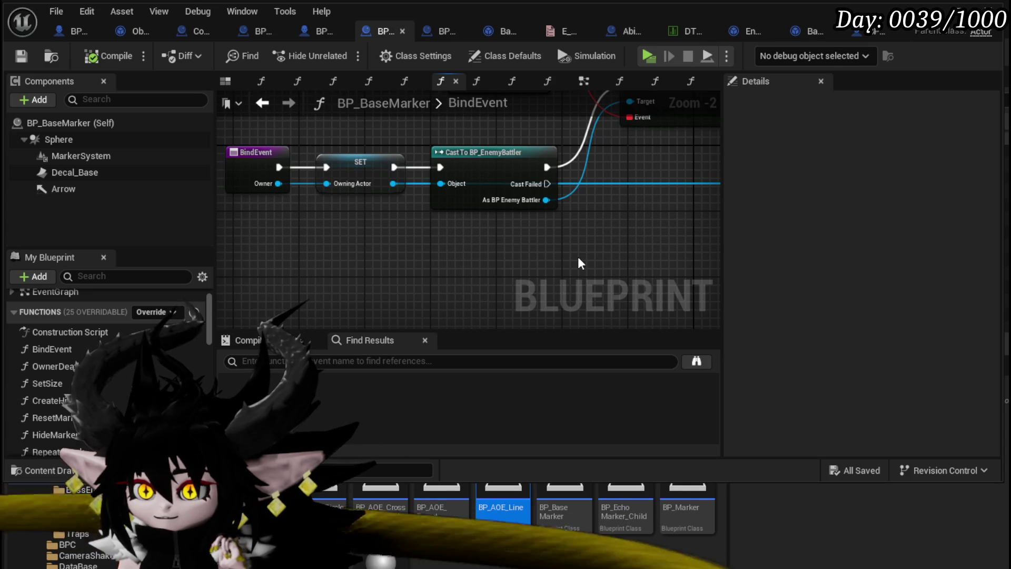
pyautogui.scroll(-2, 605, 244)
pyautogui.moveTo(604, 244)
pyautogui.mouseDown()
pyautogui.moveTo(336, 245)
pyautogui.moveTo(447, 249)
pyautogui.mouseUp()
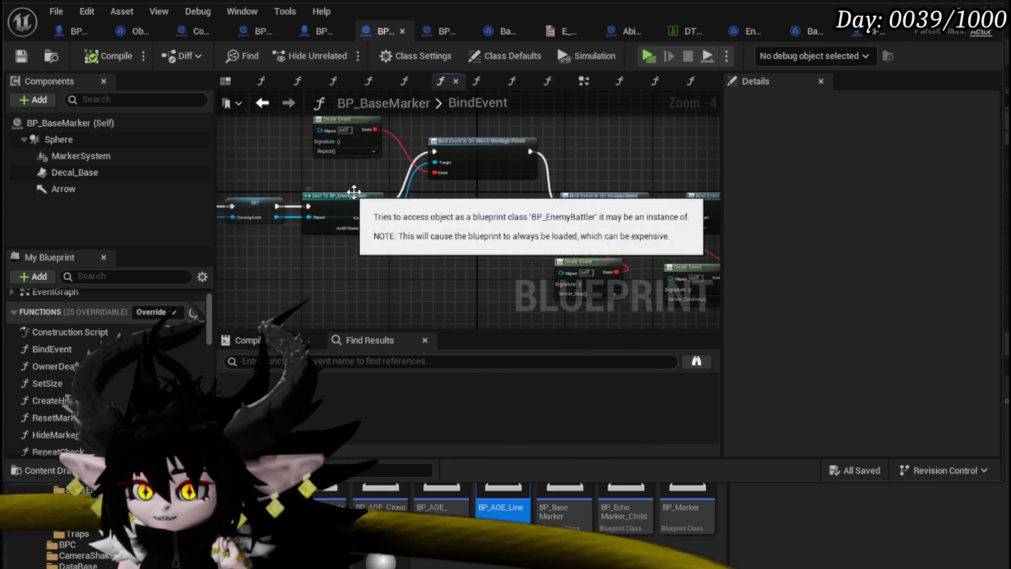
# - Move the On Time Stop/Resume binding nodes lower-left beside the function entry
pyautogui.moveTo(602, 172)
pyautogui.mouseDown()
pyautogui.moveTo(434, 167)
pyautogui.moveTo(319, 131)
pyautogui.moveTo(255, 129)
pyautogui.mouseUp()
pyautogui.moveTo(579, 174); pyautogui.dragTo(482, 177)
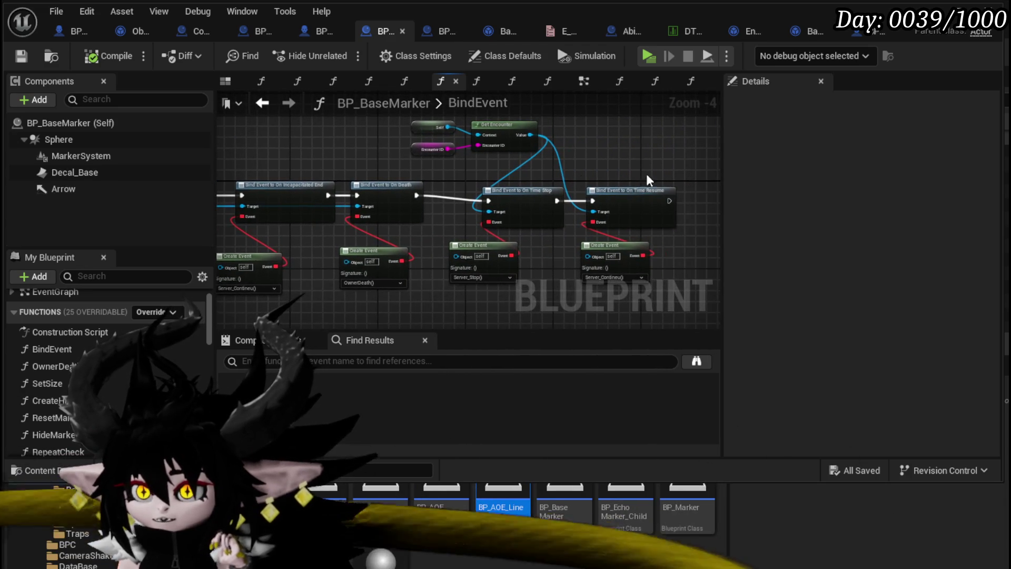
pyautogui.scroll(-1, 527, 153)
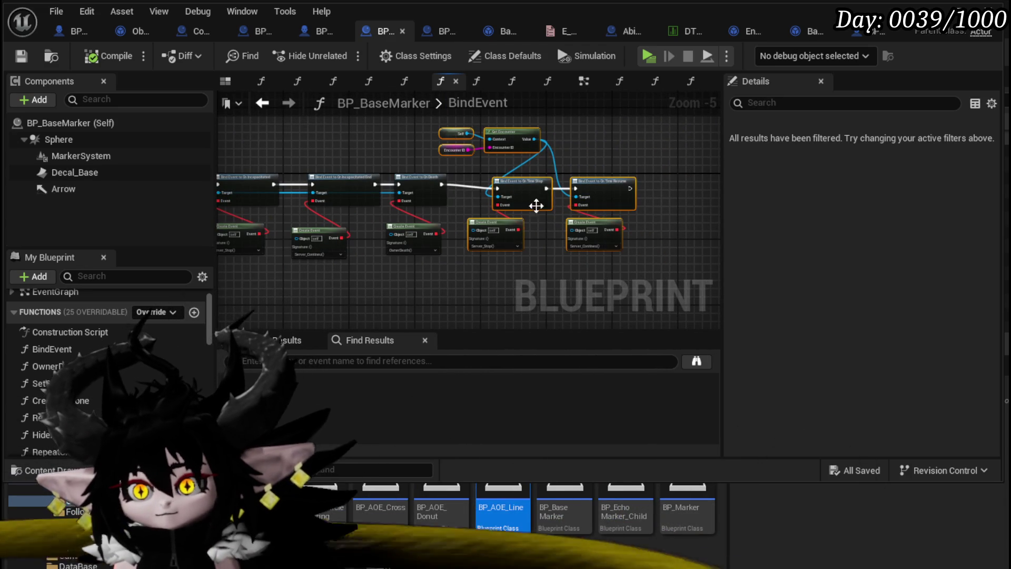
pyautogui.moveTo(536, 206)
pyautogui.mouseDown()
pyautogui.moveTo(232, 211)
pyautogui.moveTo(490, 263)
pyautogui.moveTo(424, 258)
pyautogui.mouseUp()
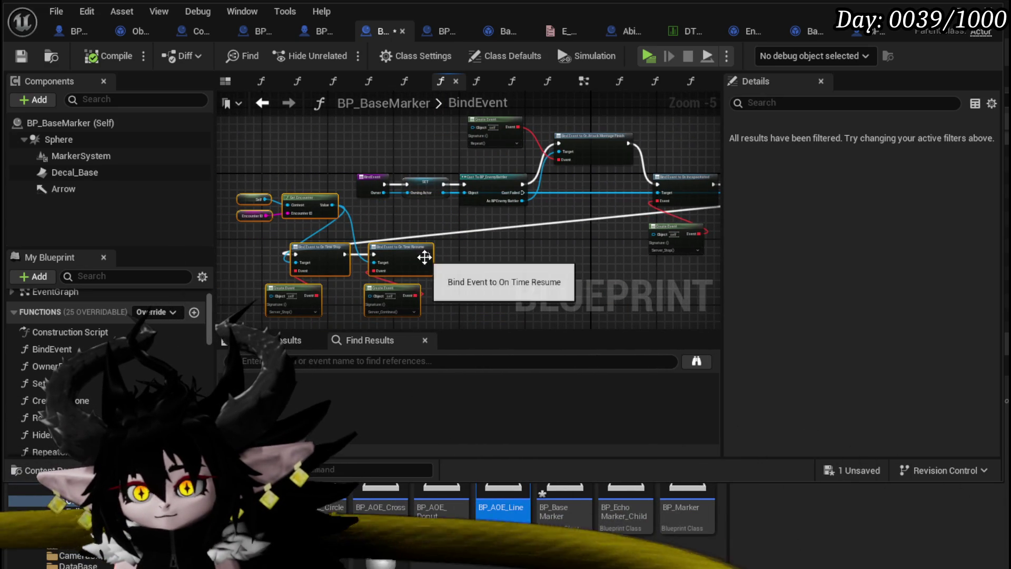
pyautogui.click(302, 255)
pyautogui.scroll(2, 390, 211)
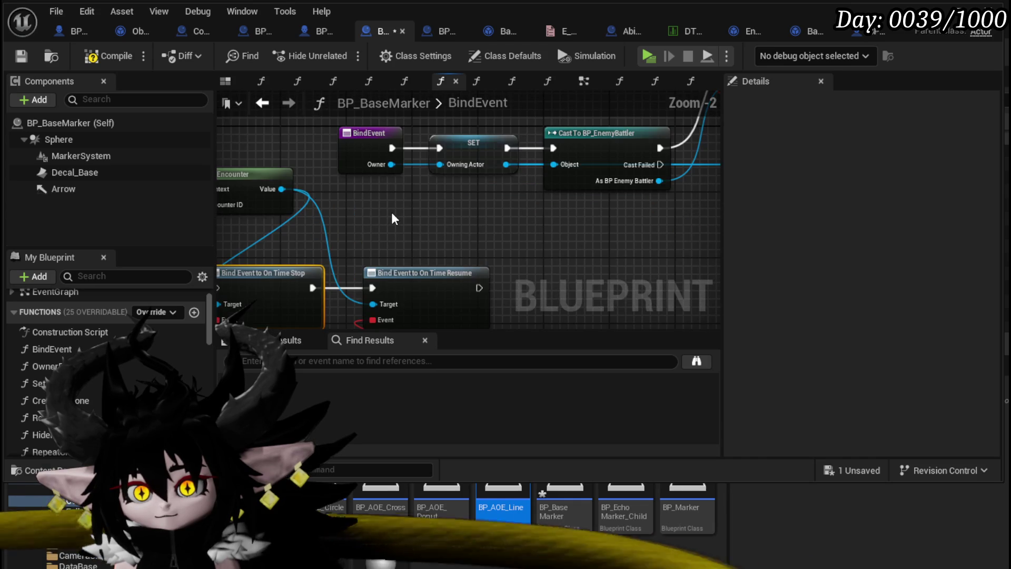